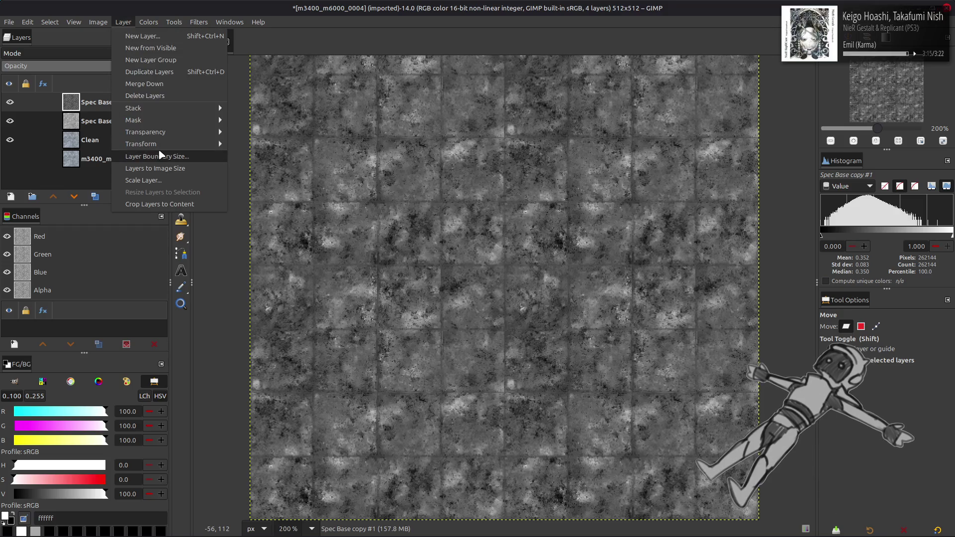
Resize the copied layer's boundary to a centred 256×256 square
double_click(411, 243)
text(256)
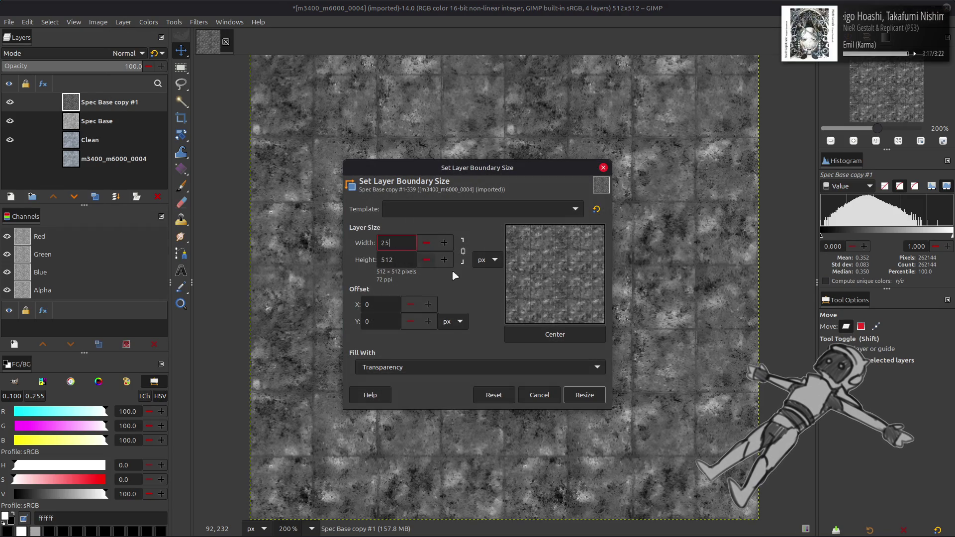
click(555, 334)
click(585, 395)
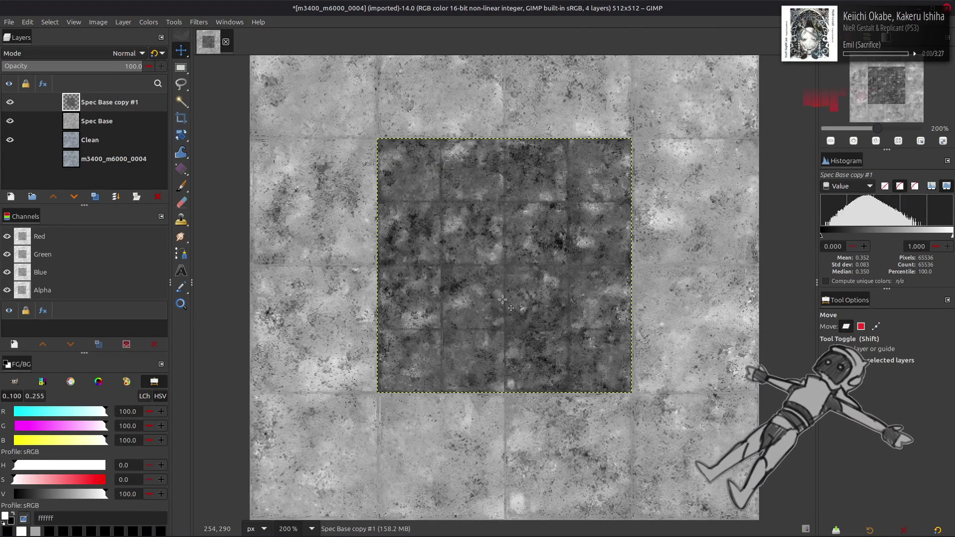
ctrl+scroll(502, 299, up, 2)
scroll(502, 299, up, 2)
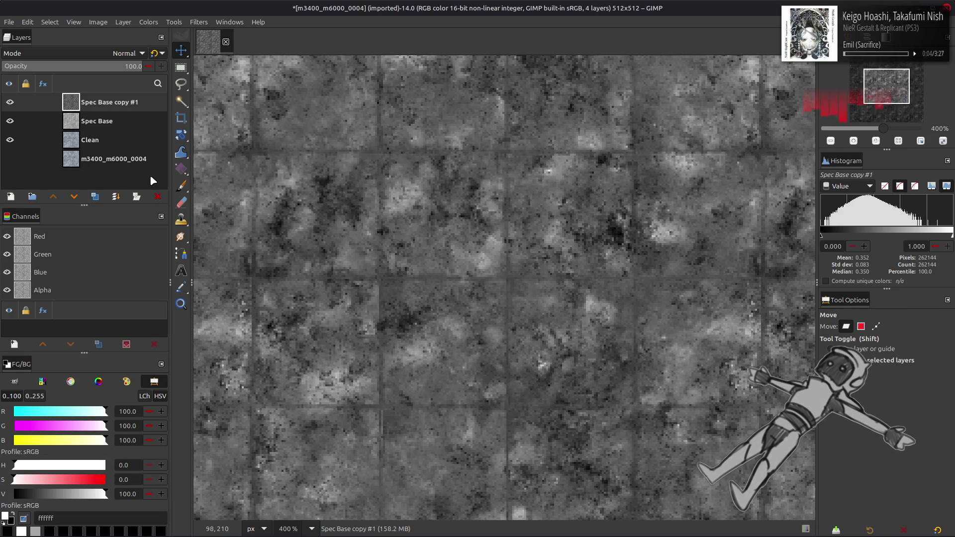
key(ctrl+z)
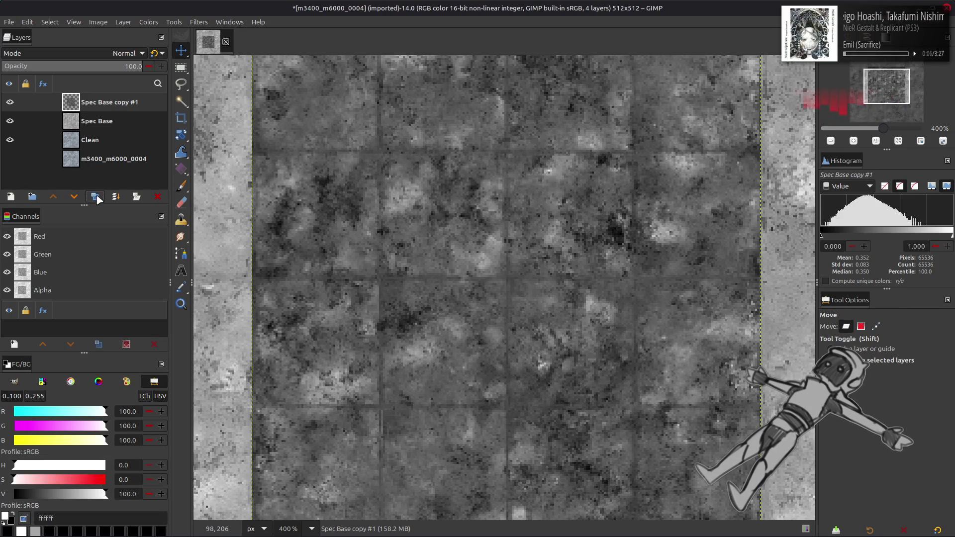
Rename the 'Spec Base copy #1' layer to 'Spec'
double_click(97, 103)
key(shift+End)
key(BackSpace)
key(Return)
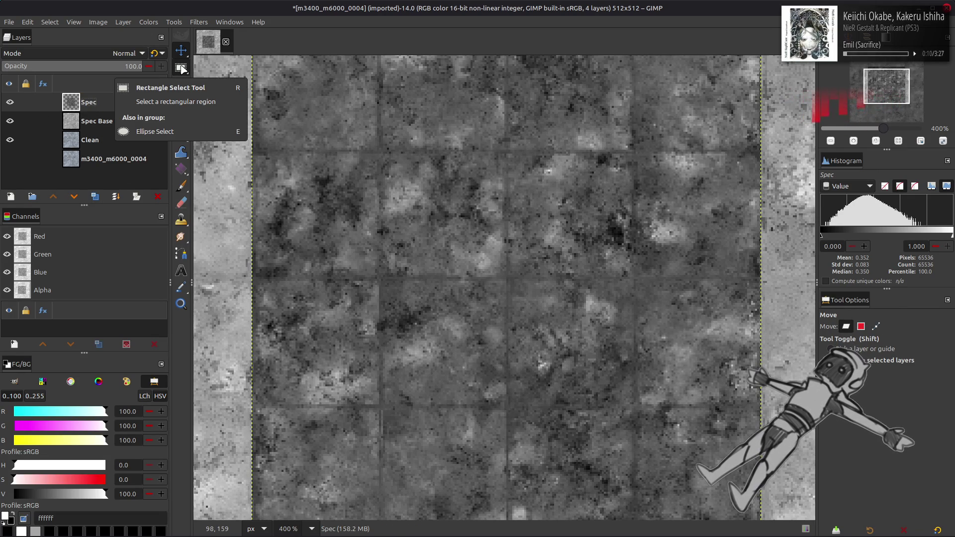
Duplicate the Spec layer and bring up Levels for the copy
click(95, 196)
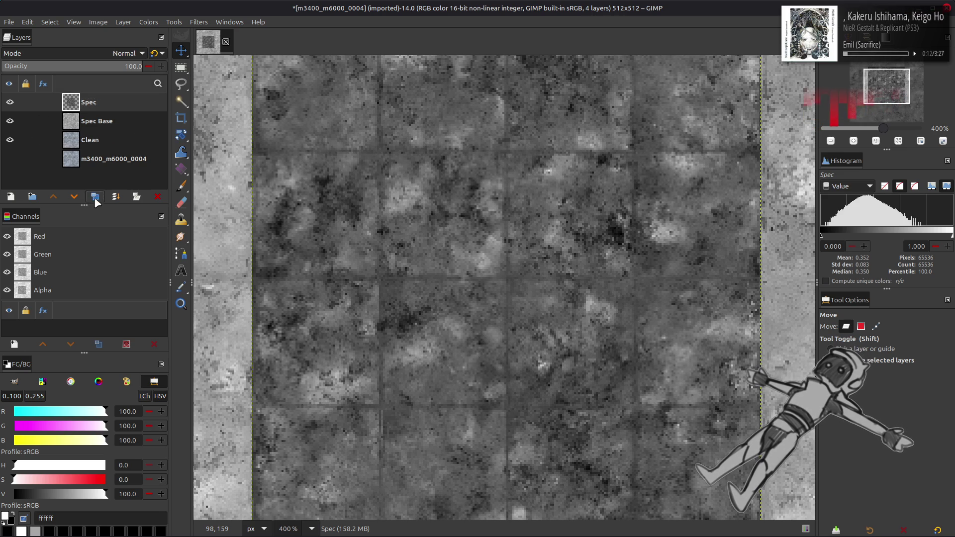
click(148, 22)
click(160, 131)
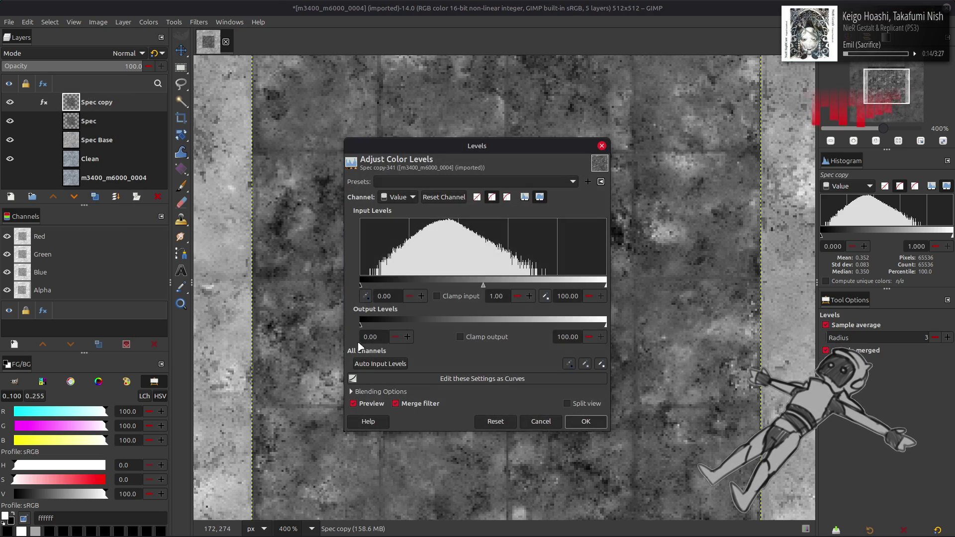
Set both Levels output values to 50, flattening Spec copy to mid grey
text(0)
key(Return)
triple_click(567, 337)
text(50)
key(Return)
click(583, 422)
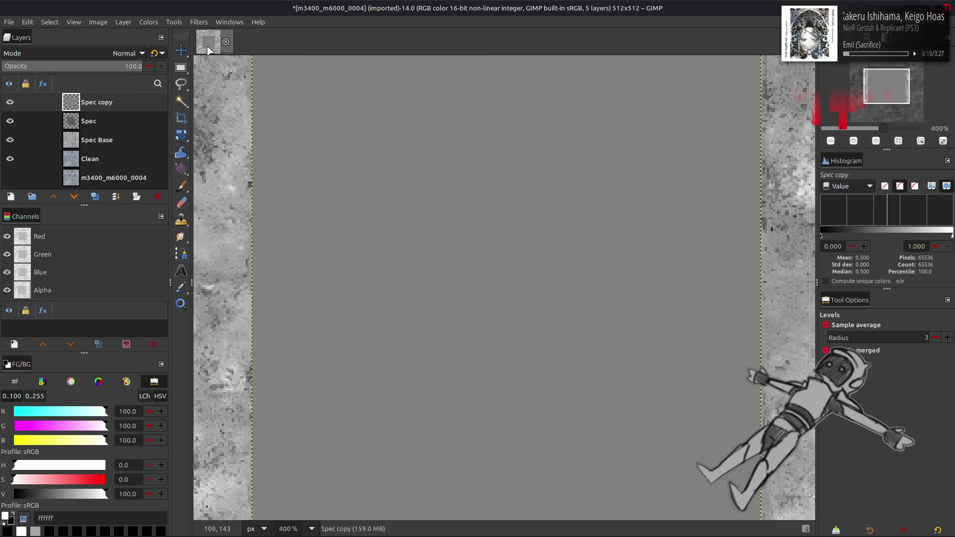
Fill Spec copy with RGB Noise using the saved greyscale preset and a new seed
click(198, 22)
mouse_move(264, 158)
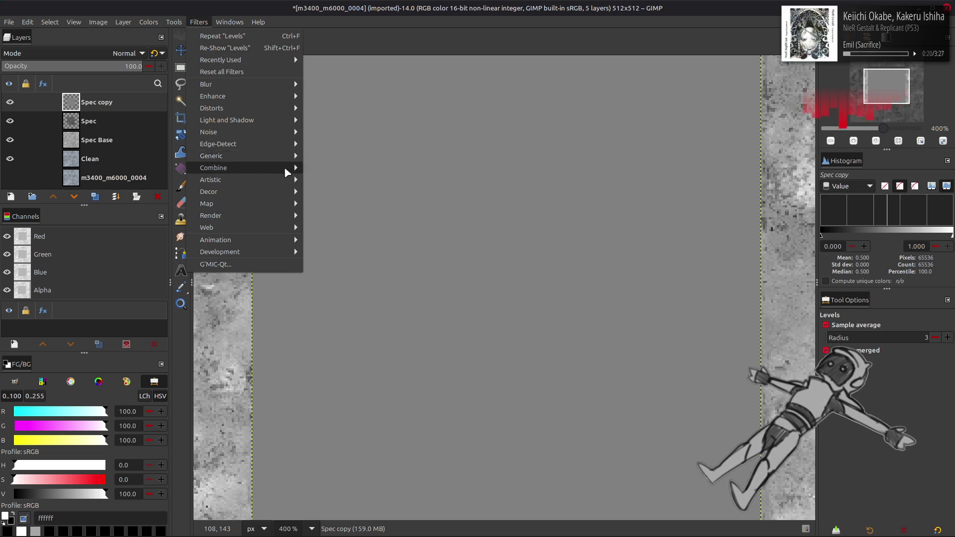
mouse_move(248, 132)
click(338, 179)
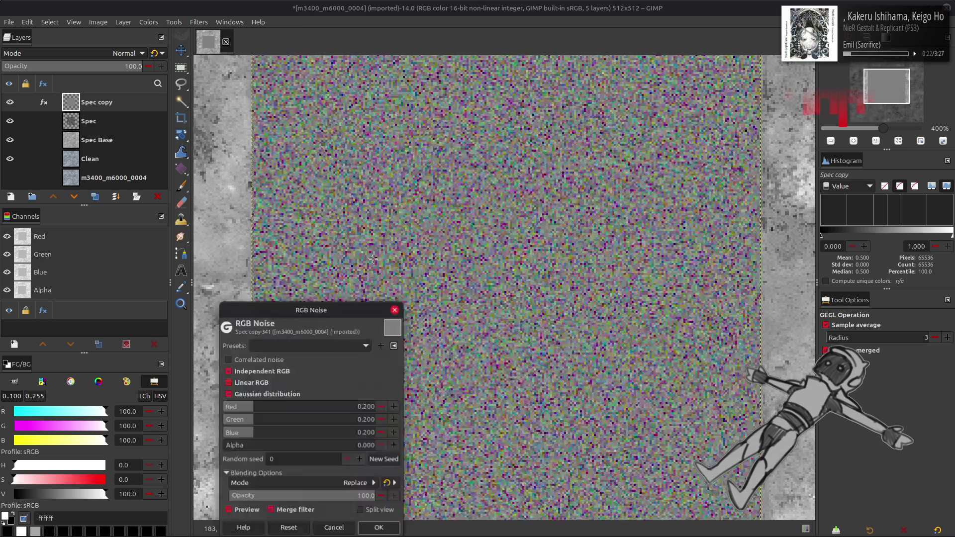
click(309, 346)
click(298, 368)
click(383, 433)
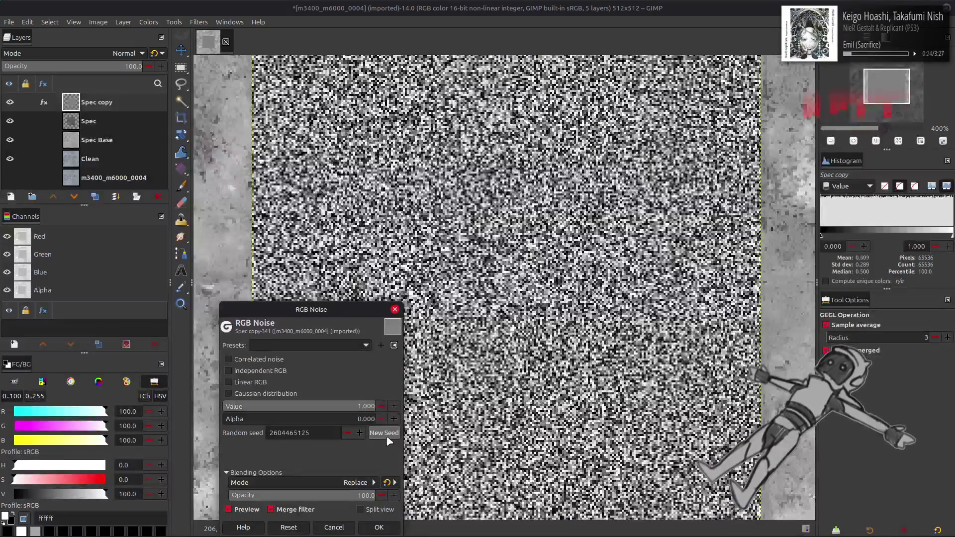
click(379, 527)
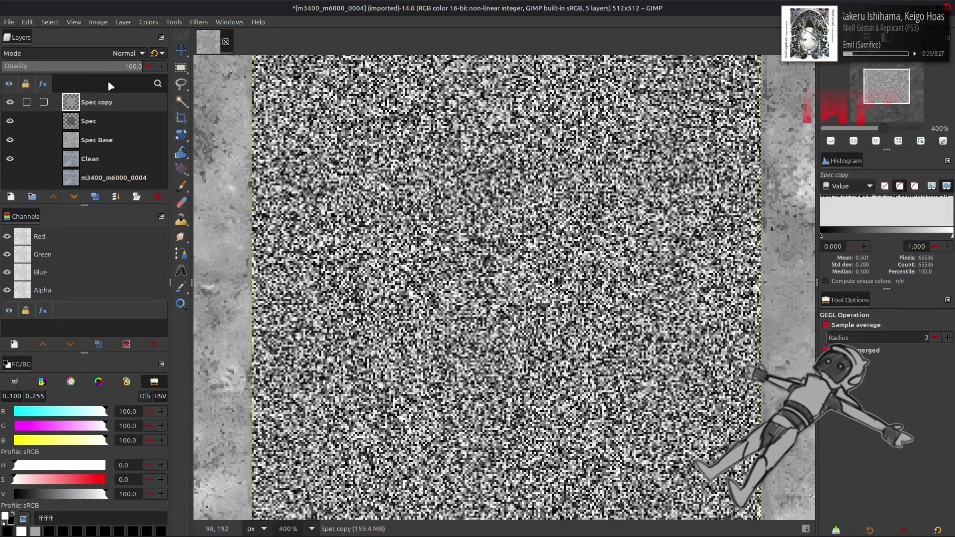
Duplicate the noise layer and launch G'MIC-Qt for the copy
click(95, 196)
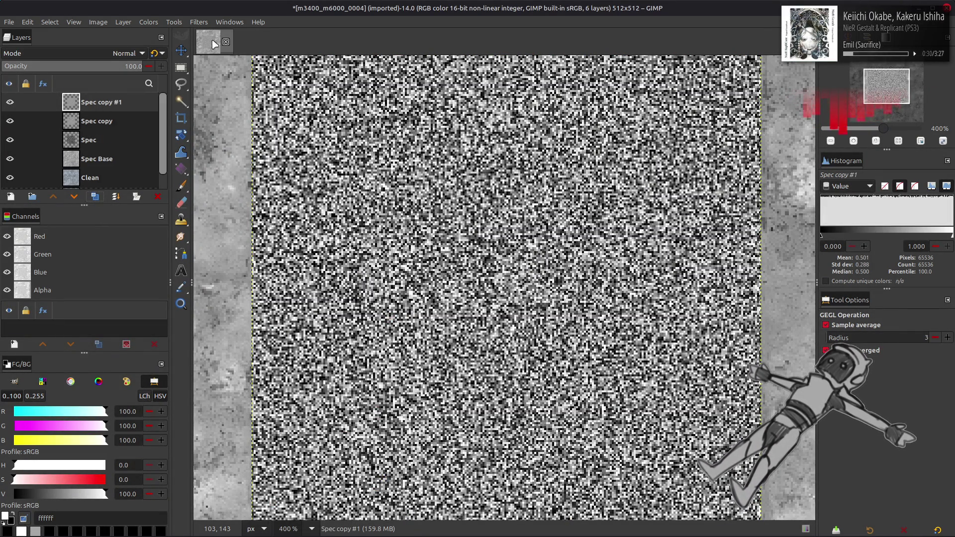
click(198, 22)
click(221, 264)
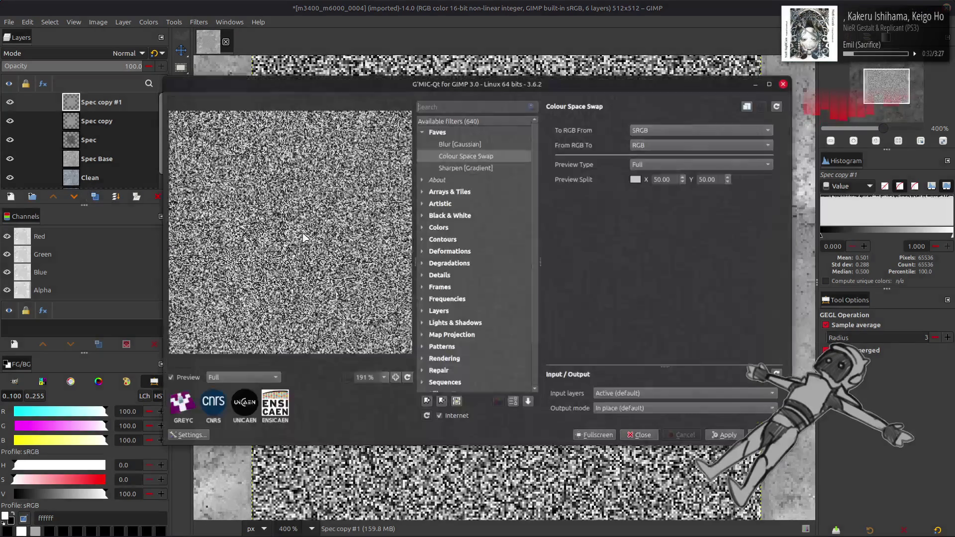
Blur the noise copy with G'MIC Gaussian, test Grain extract, then delete that copy
scroll(756, 129, up, 1)
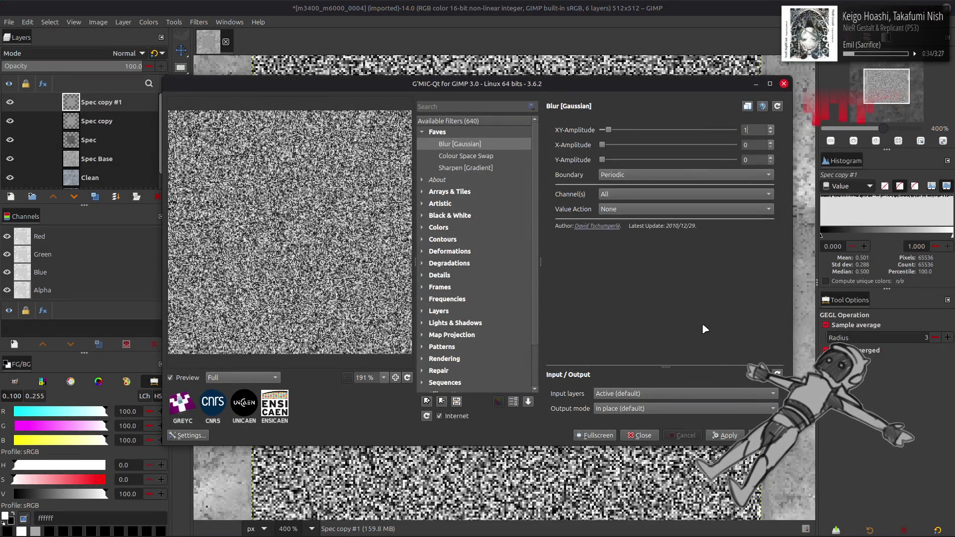
click(765, 435)
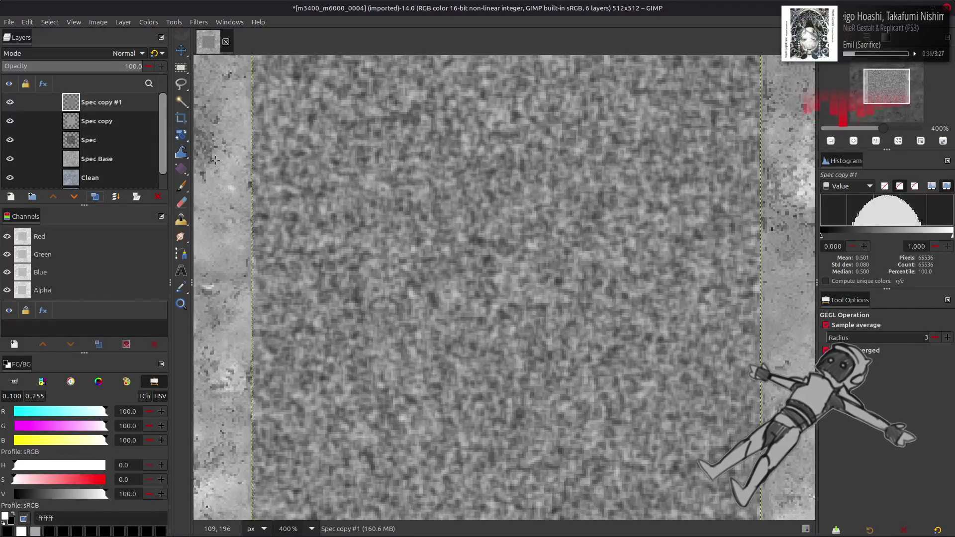
click(127, 53)
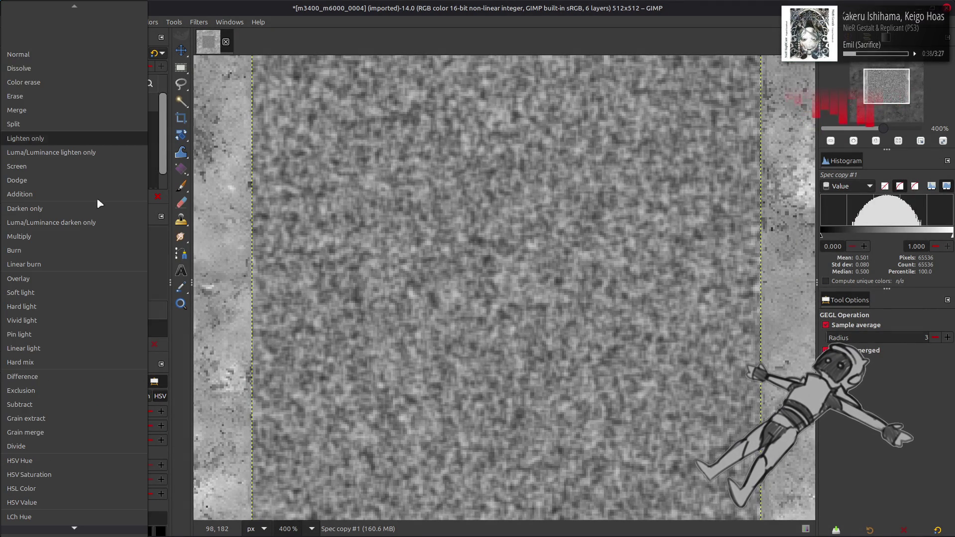
click(82, 417)
click(10, 102)
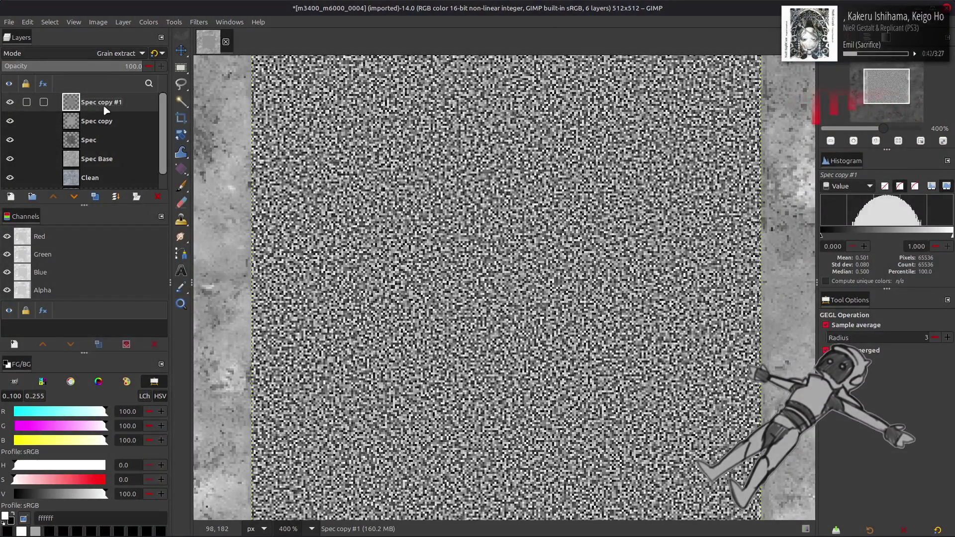
key(Delete)
Try Spec copy in Multiply at 25% opacity, then undo back to flat grey
click(107, 54)
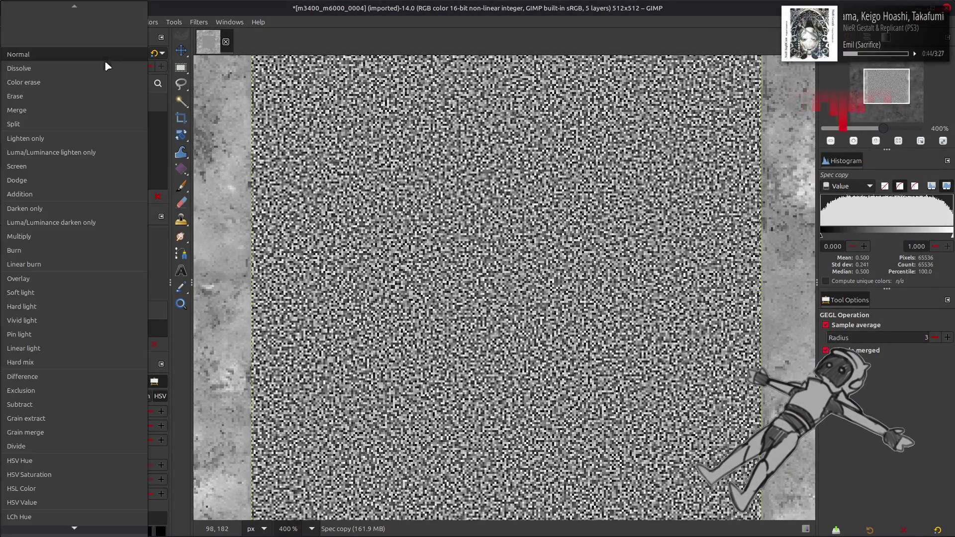
click(79, 241)
click(154, 53)
click(133, 67)
text(25)
key(Return)
click(9, 102)
click(10, 102)
click(9, 102)
click(10, 102)
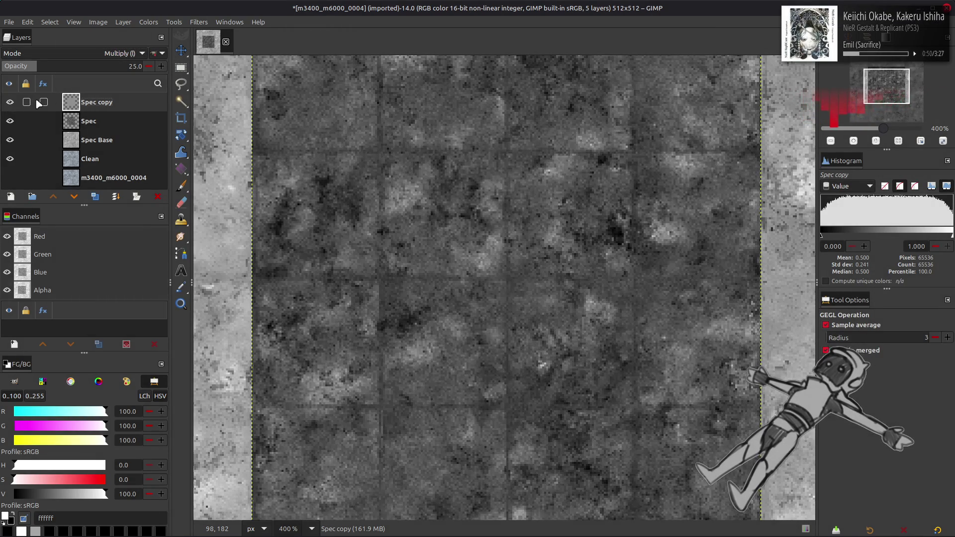
key(shift+ctrl+d)
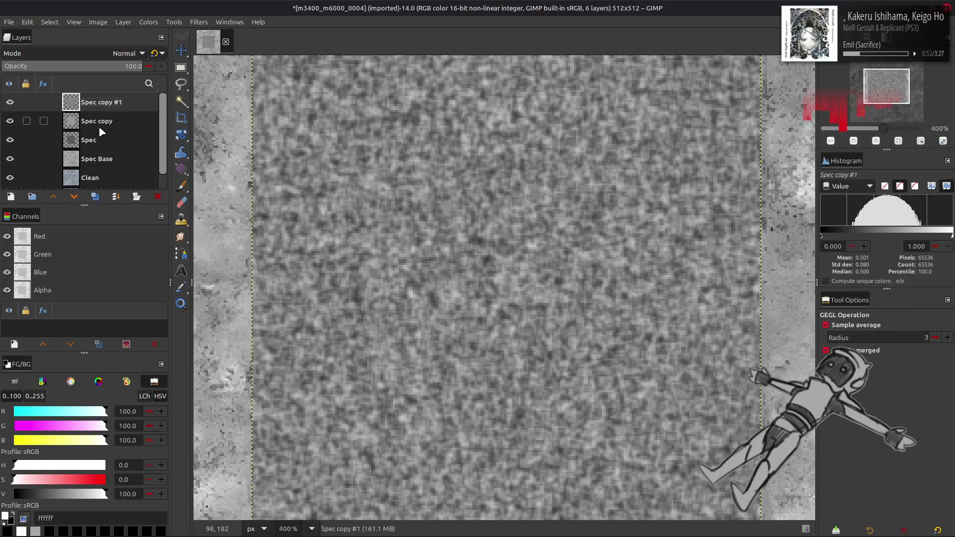
key(ctrl+z)
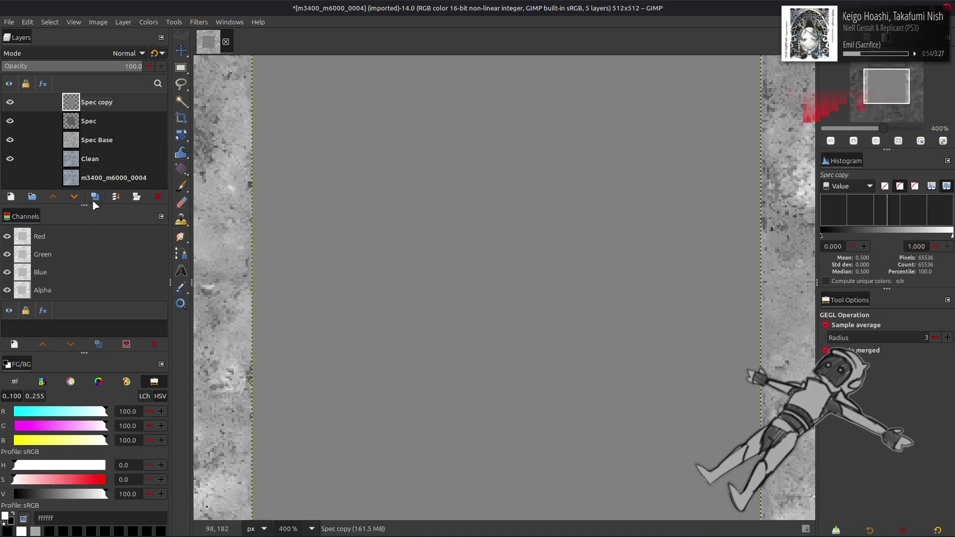
Duplicate the grey layer twice and fill Spec copy #3 and #2 with greyscale RGB noise
click(94, 198)
click(95, 198)
click(95, 198)
click(203, 22)
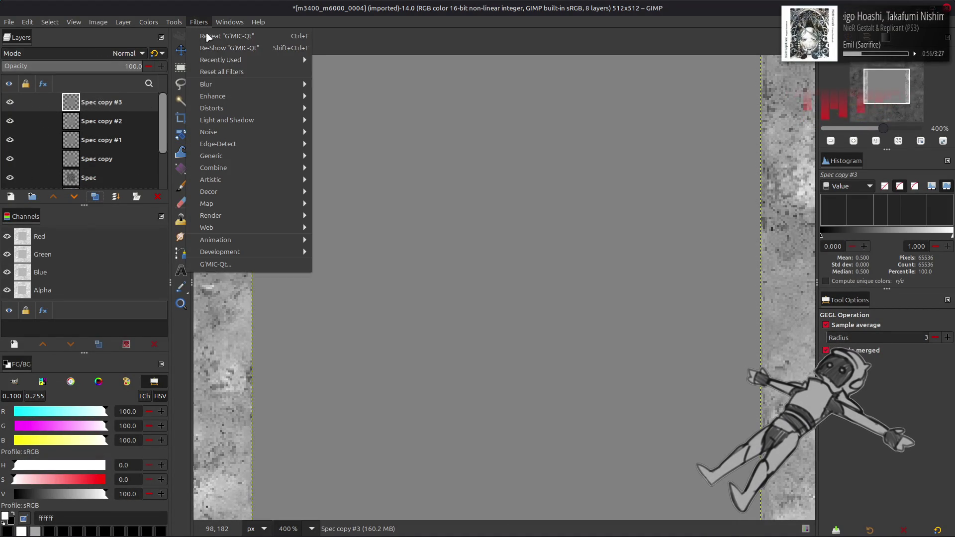
mouse_move(283, 133)
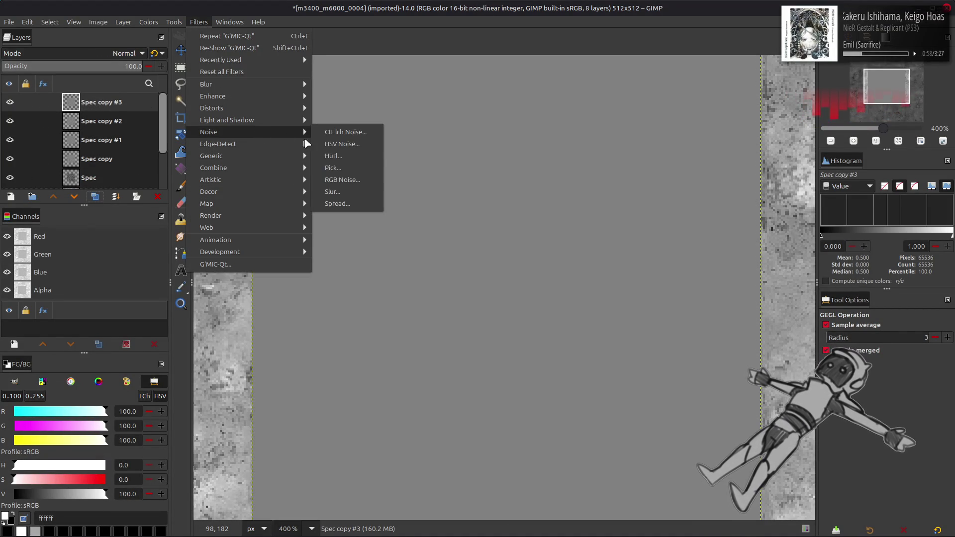
click(342, 179)
click(366, 345)
click(298, 406)
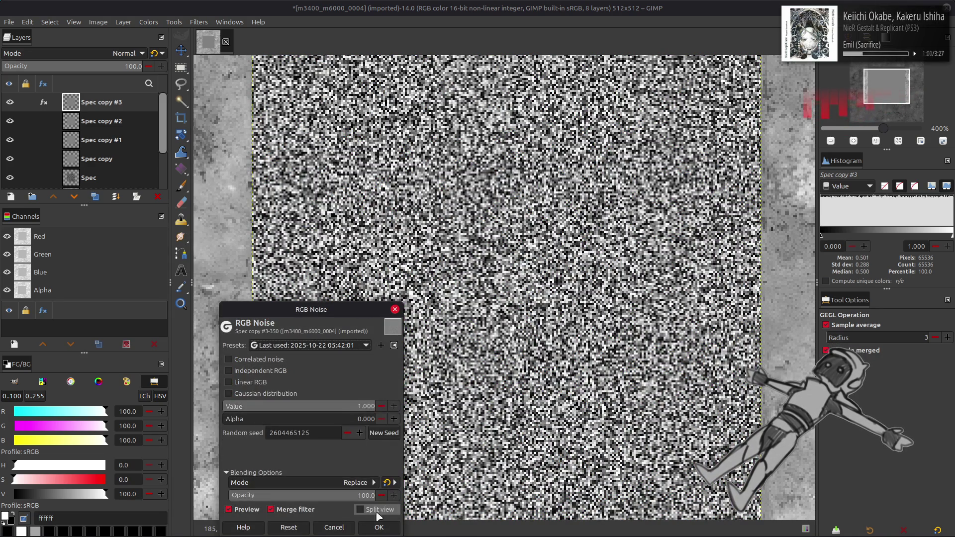
click(374, 527)
click(10, 102)
click(53, 121)
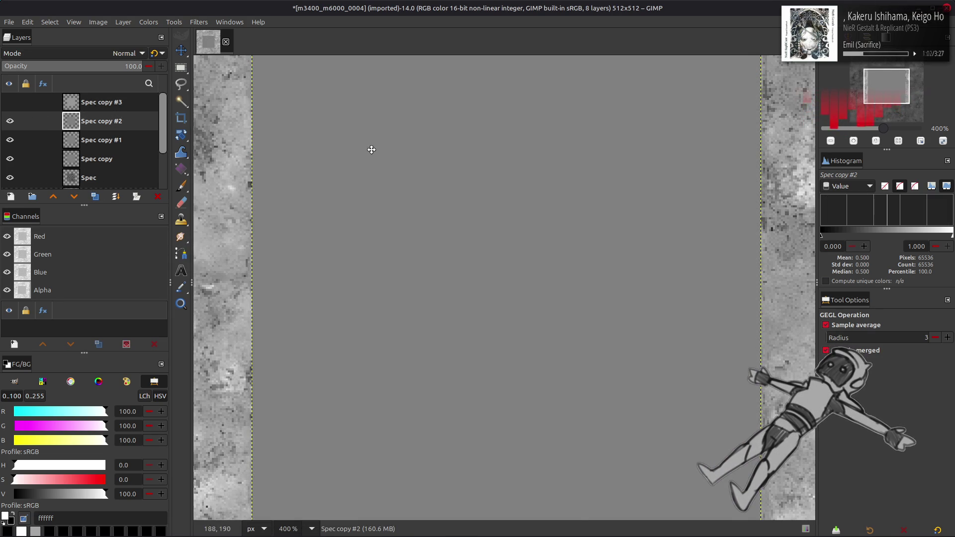
key(ctrl+shift+f)
click(366, 345)
click(299, 354)
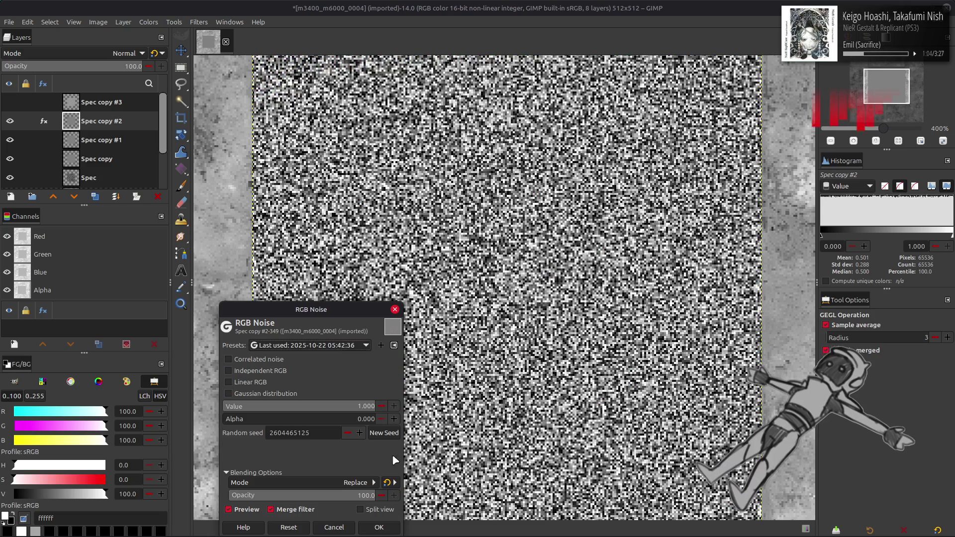
click(384, 433)
click(379, 527)
click(10, 121)
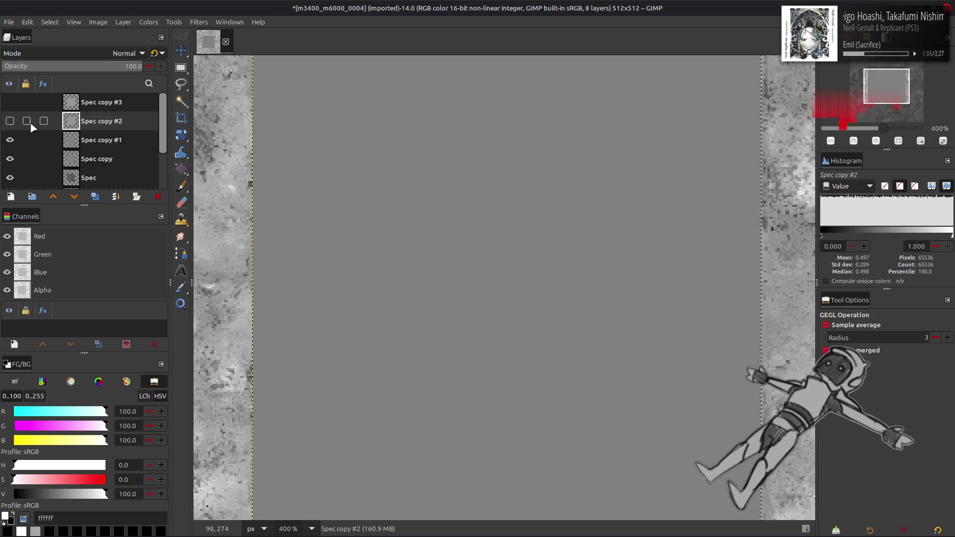
Fill Spec copy #1 and Spec copy with greyscale noise, each with a new seed
click(100, 141)
key(ctrl+shift+f)
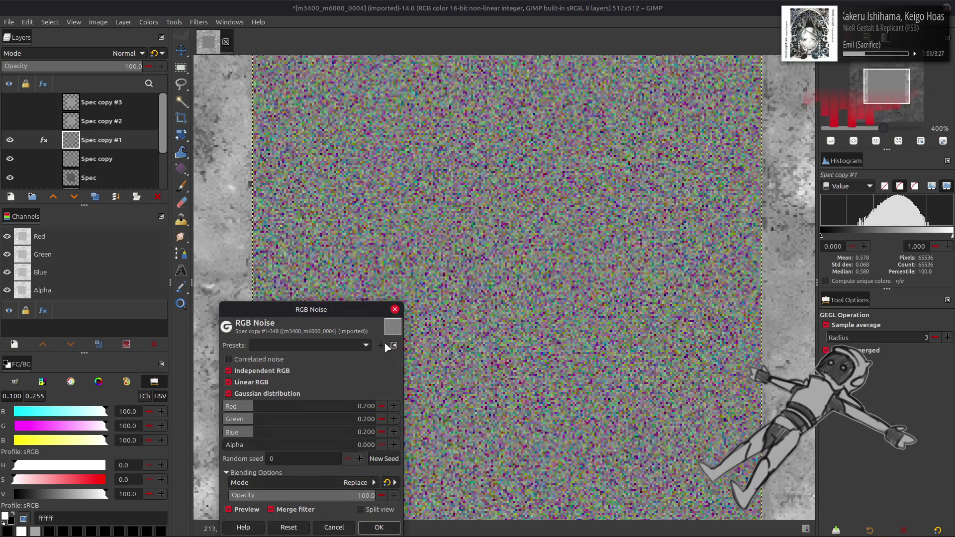
click(333, 347)
click(298, 354)
click(384, 433)
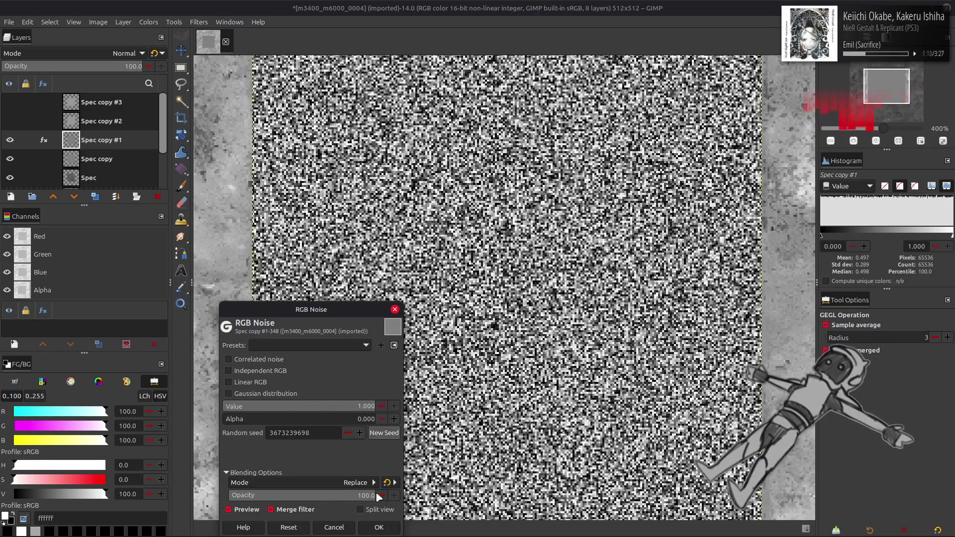
click(379, 527)
click(10, 139)
click(106, 160)
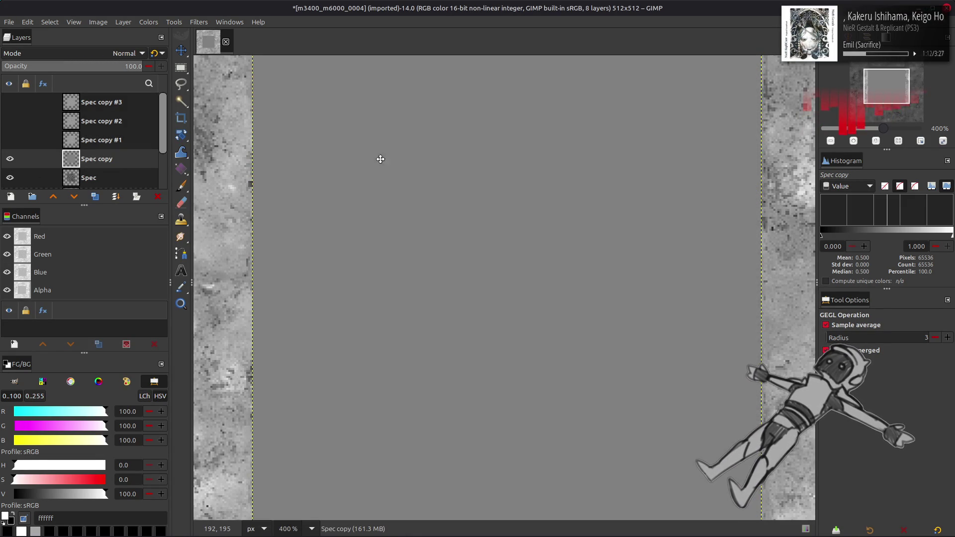
key(ctrl+shift+f)
click(357, 346)
click(299, 354)
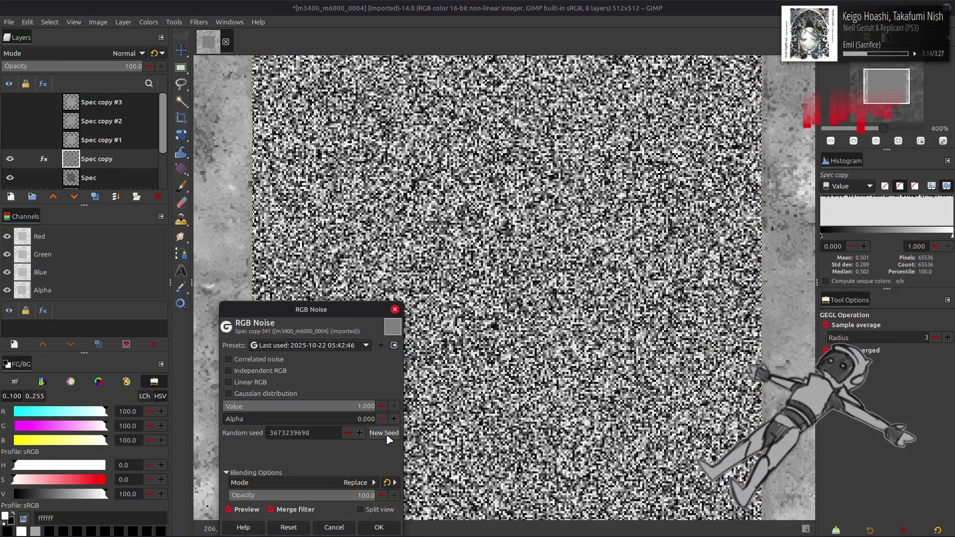
click(383, 433)
click(379, 527)
Set Spec copy #1 to 50% opacity and merge it down into Spec copy
click(10, 139)
click(85, 141)
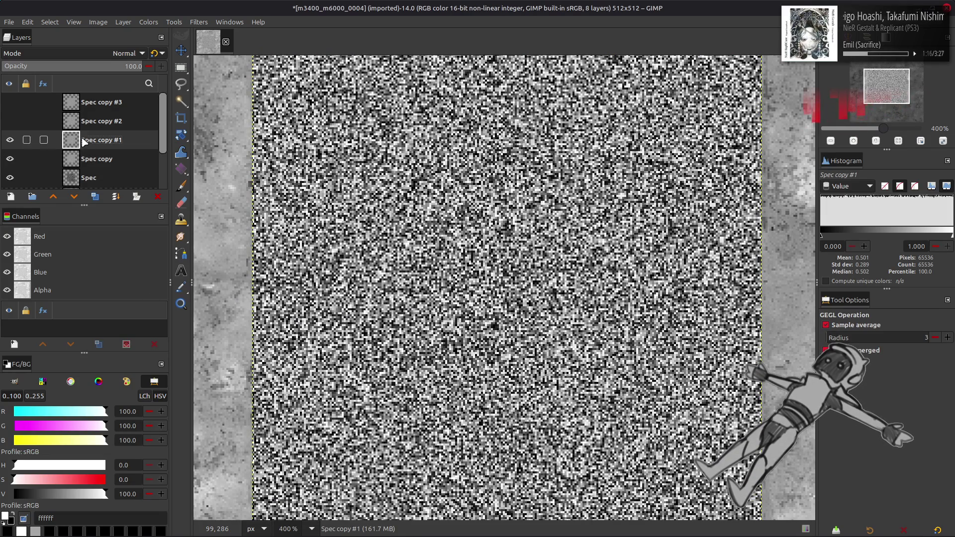
triple_click(103, 70)
text(50)
key(Return)
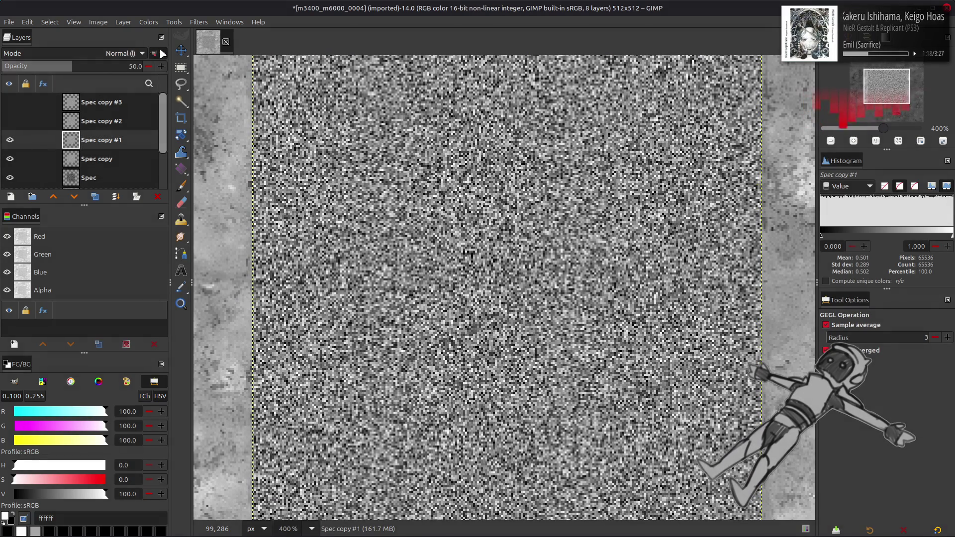
key(ctrl+shift+m)
Merge Spec copy #3 and #2 down at 50% opacity, then duplicate the merged layer
click(10, 120)
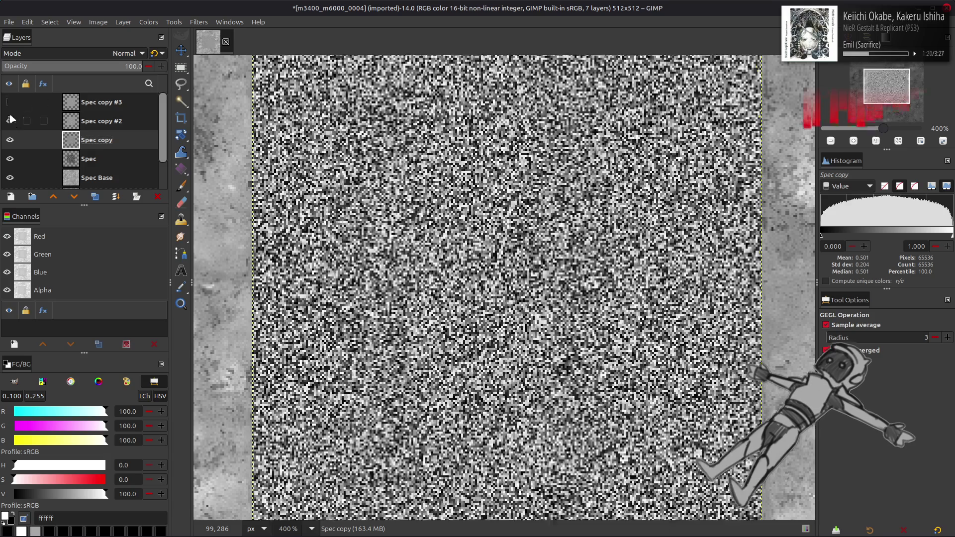
click(10, 102)
click(97, 102)
text(0)
key(Return)
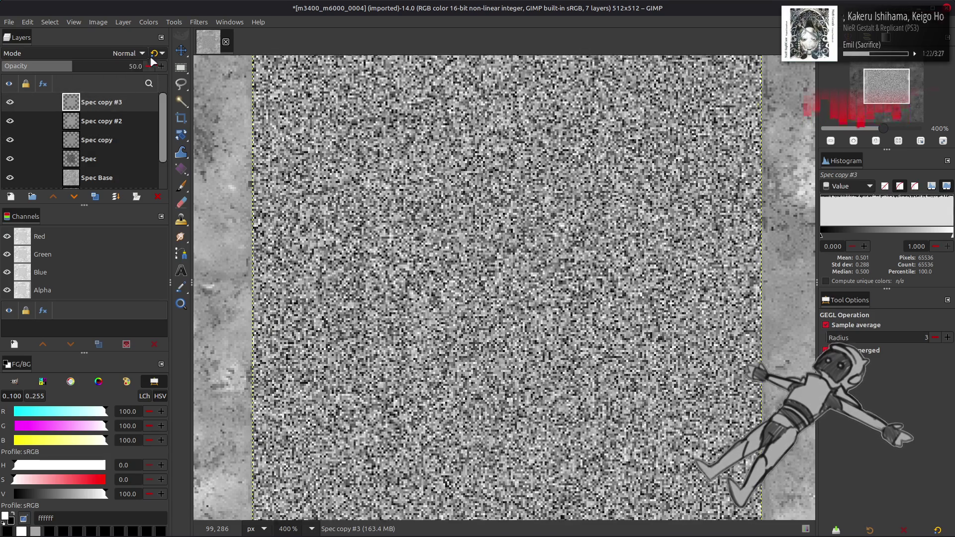
key(ctrl+shift+m)
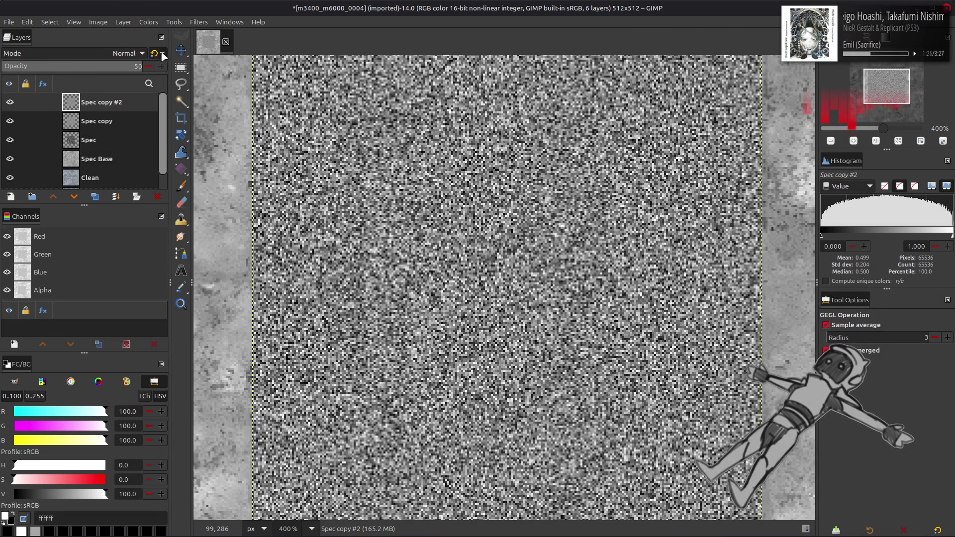
key(Return)
key(ctrl+shift+m)
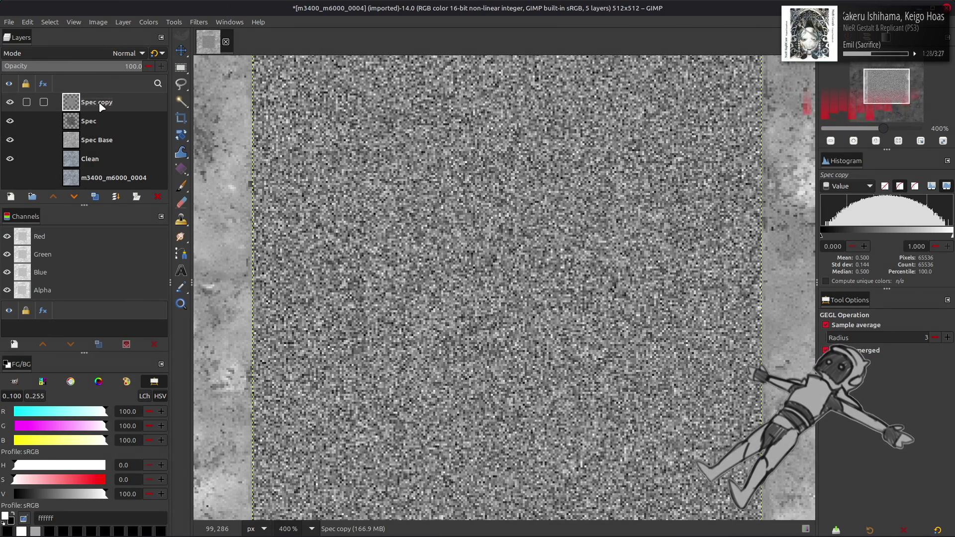
click(10, 102)
click(10, 102)
click(95, 196)
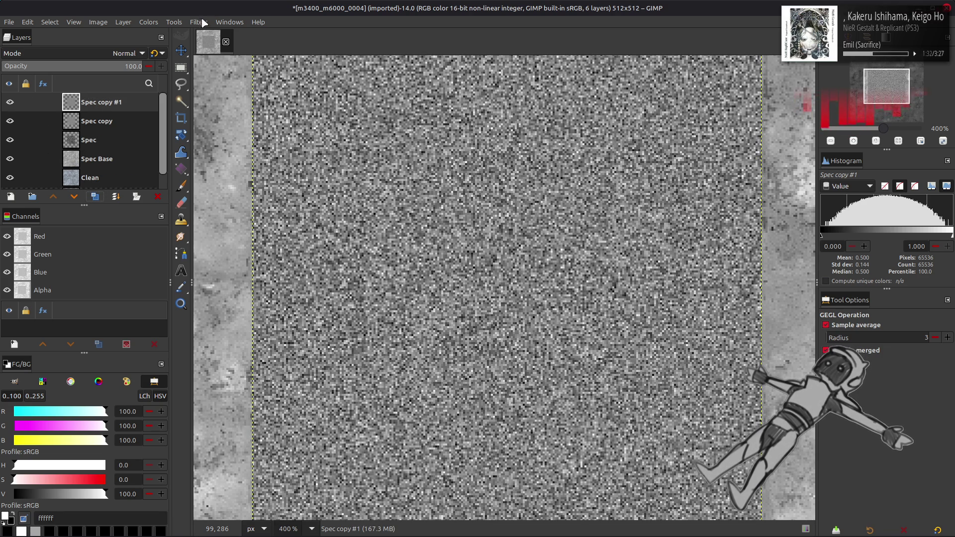
click(204, 21)
Apply a G'MIC Gaussian blur with XY-amplitude 1 to Spec copy #1
click(245, 264)
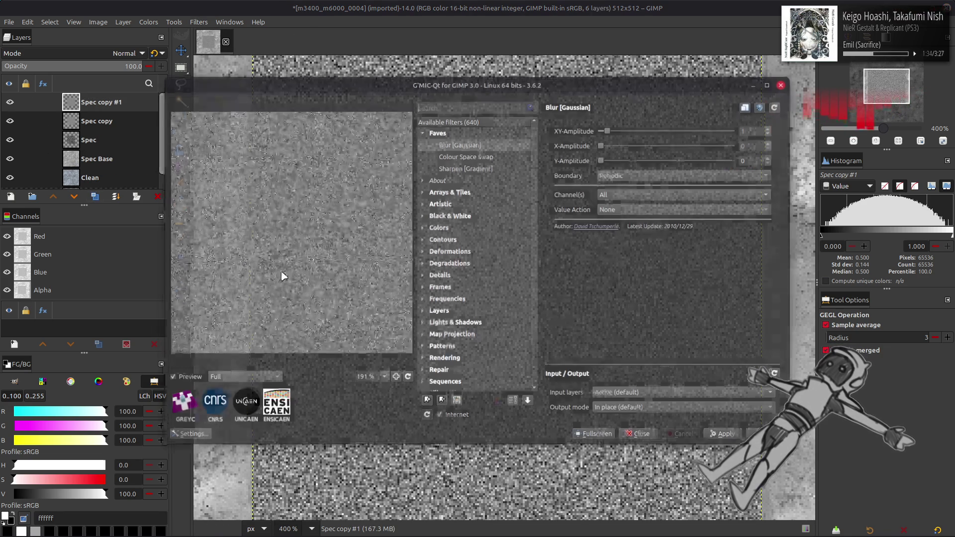
click(760, 132)
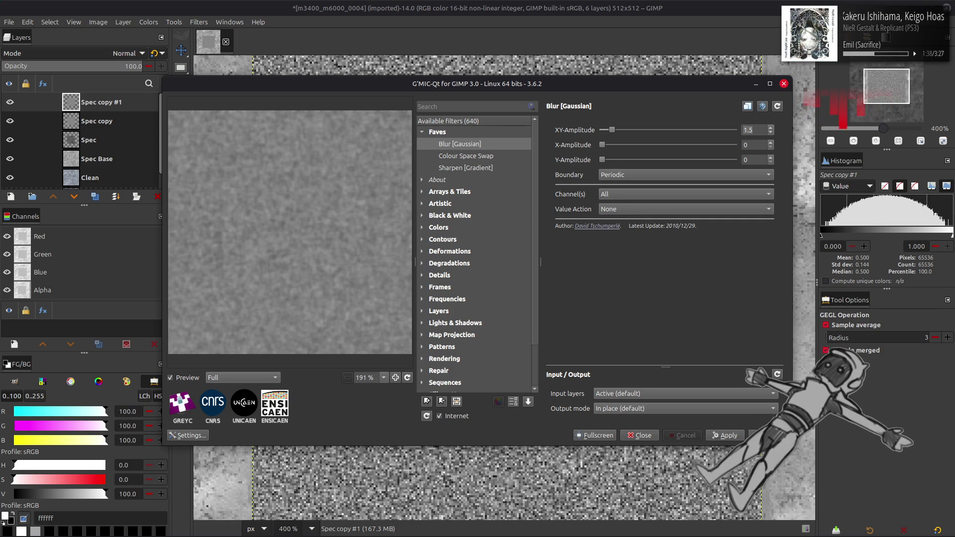
key(Return)
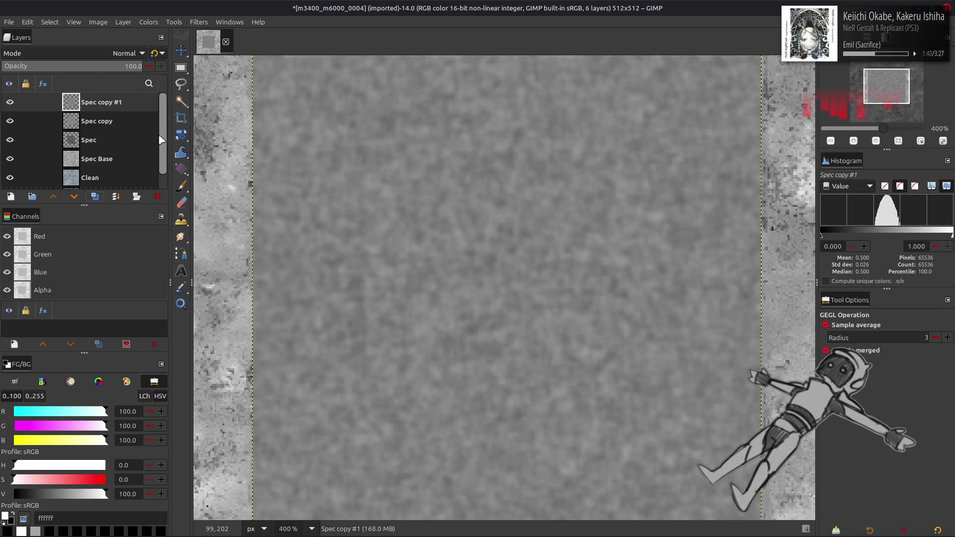
click(95, 52)
click(77, 420)
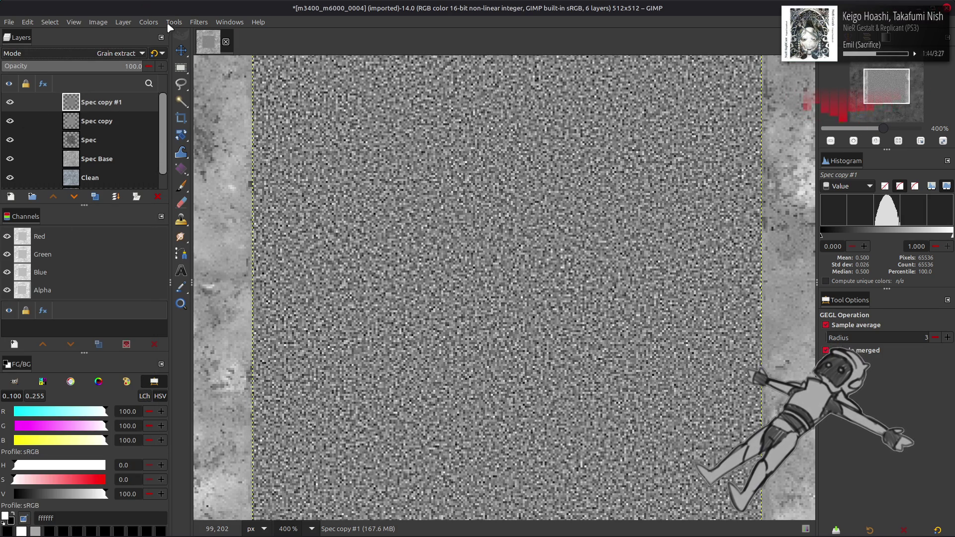
key(ctrl+z)
key(ctrl+z)
click(199, 22)
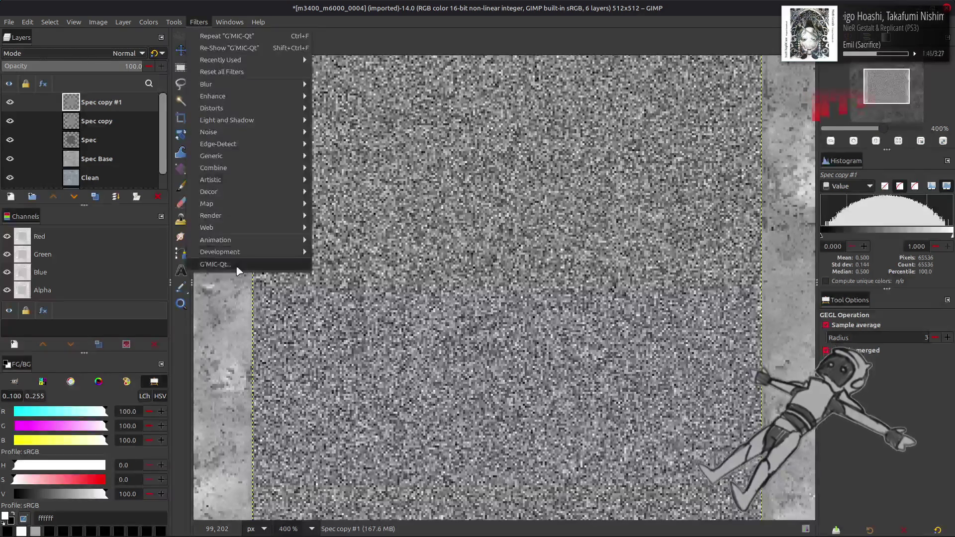
click(238, 263)
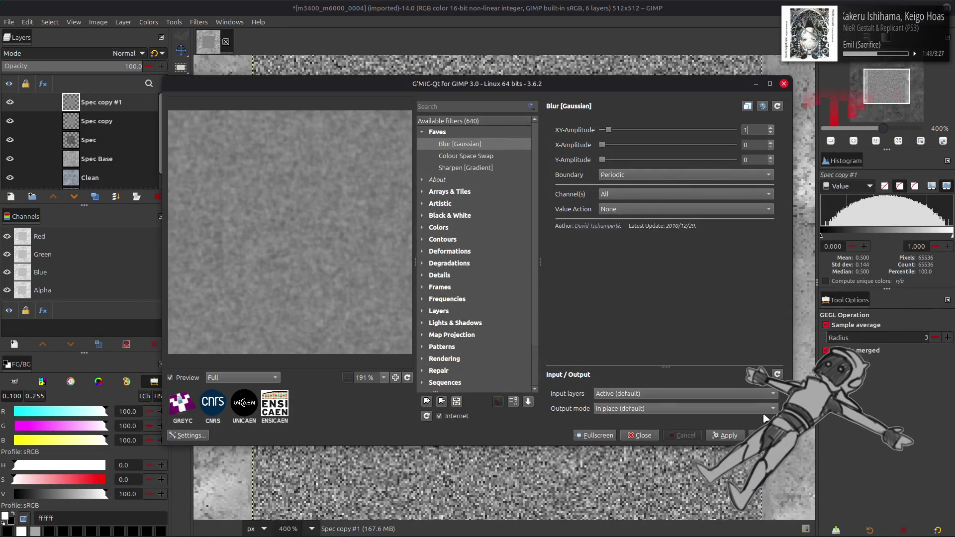
key(Return)
key(ctrl+z)
key(ctrl+y)
Set Spec copy #1's blend mode to Grain extract
click(199, 22)
click(245, 261)
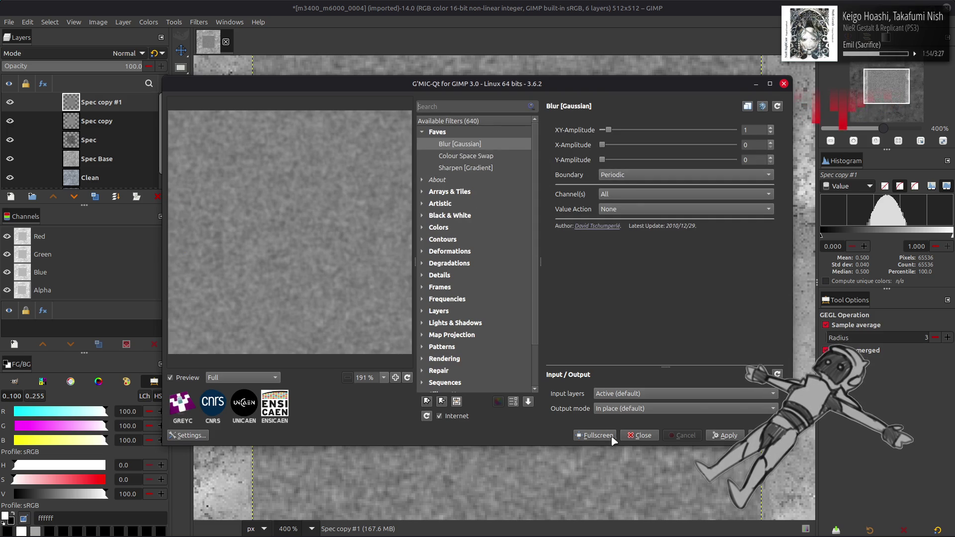
click(632, 436)
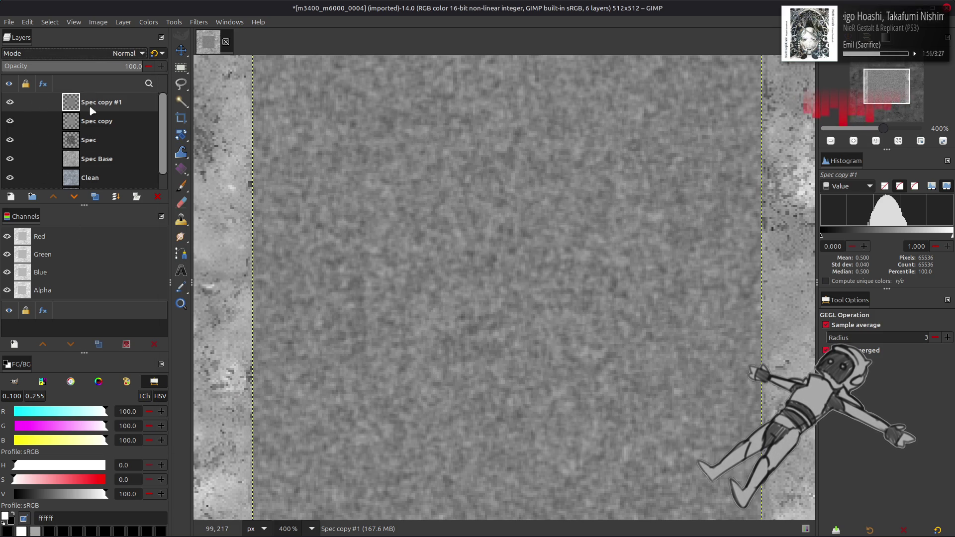
click(100, 53)
click(77, 420)
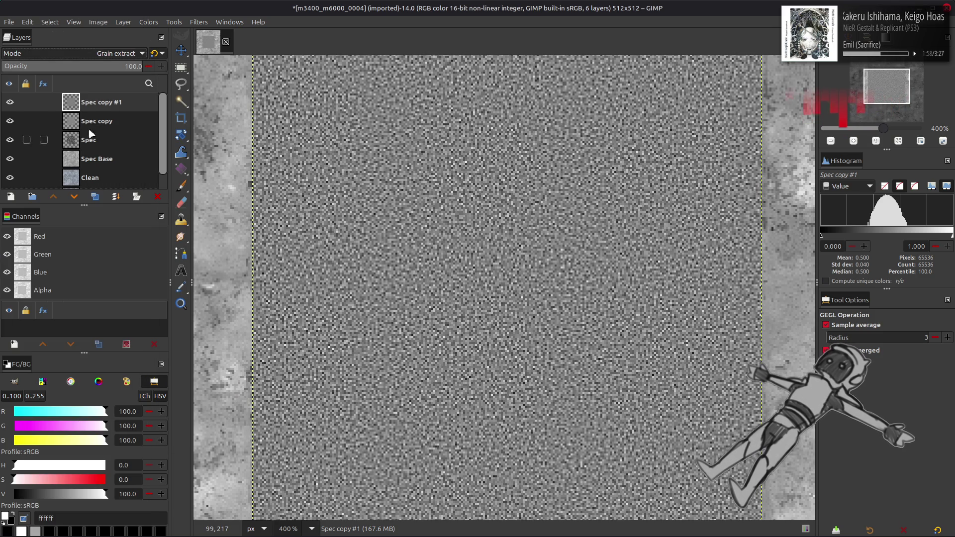
Remove the Grain extract layer and switch Spec copy's blend mode to Multiply
key(ctrl+z)
key(ctrl+z)
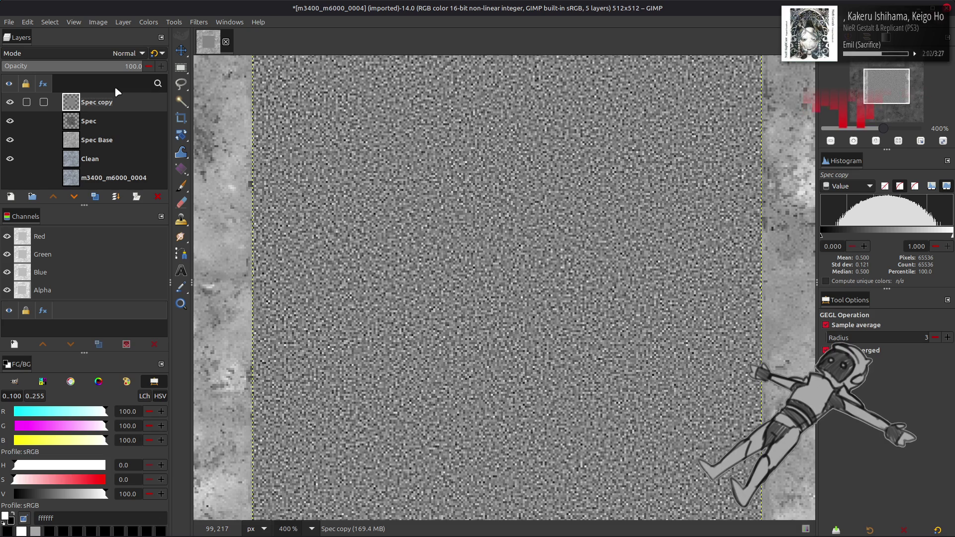
click(110, 55)
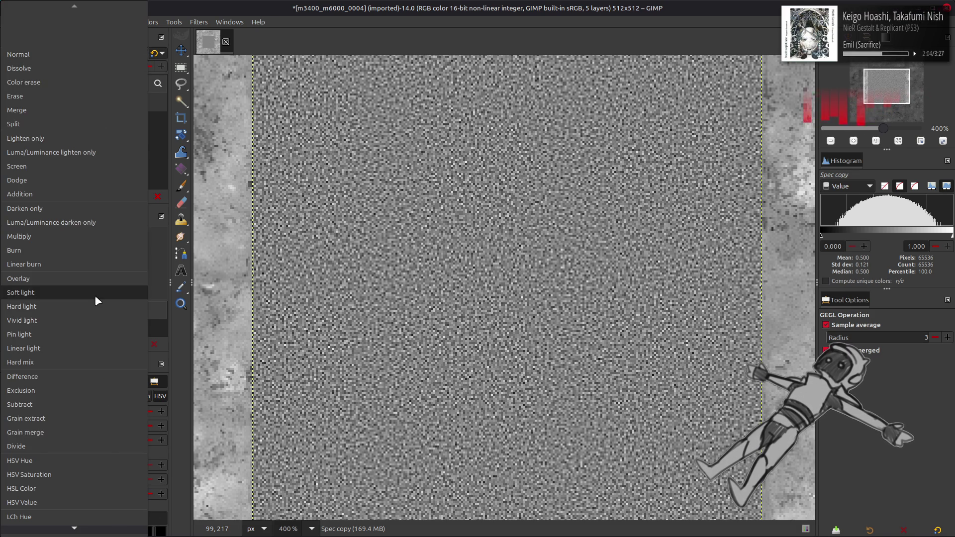
click(94, 295)
scroll(86, 55, down, 1)
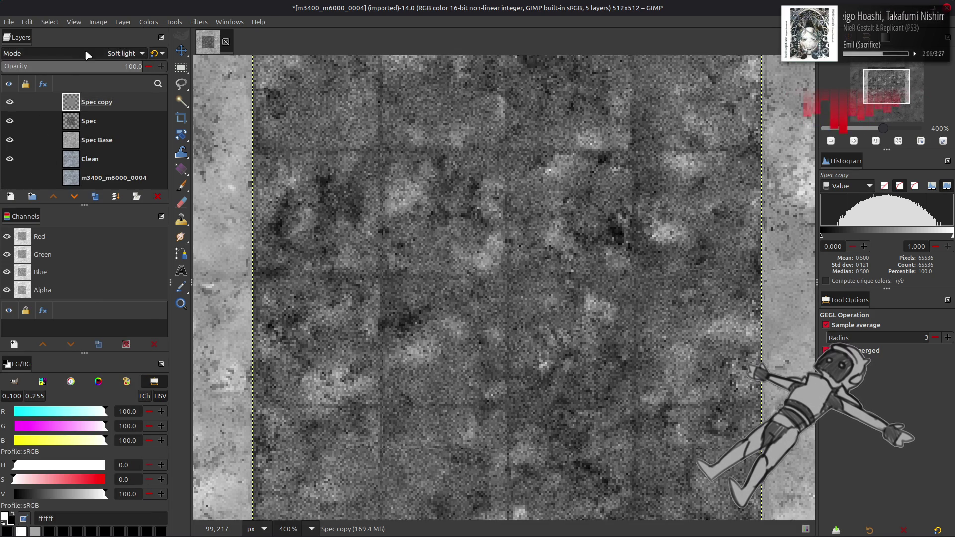
scroll(86, 55, up, 1)
click(85, 55)
scroll(85, 50, up, 4)
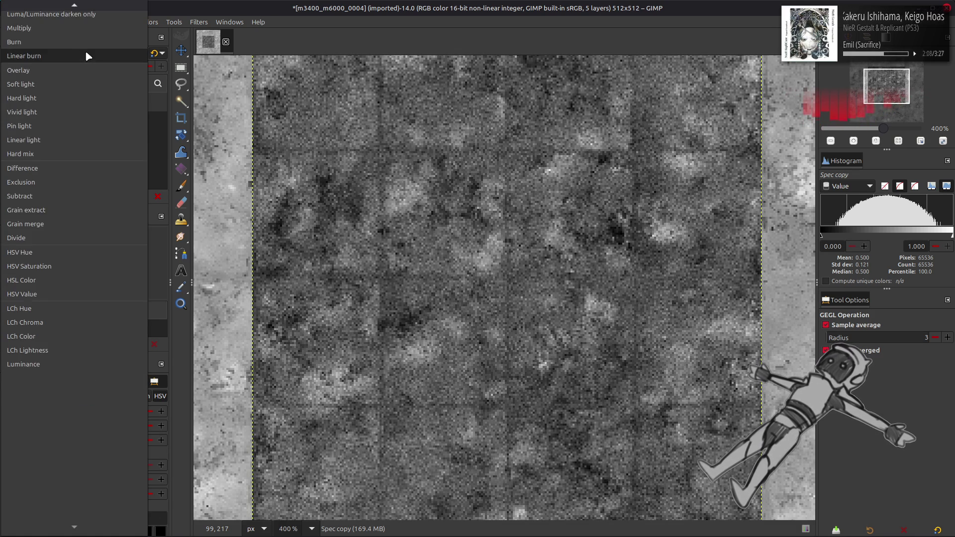
click(69, 65)
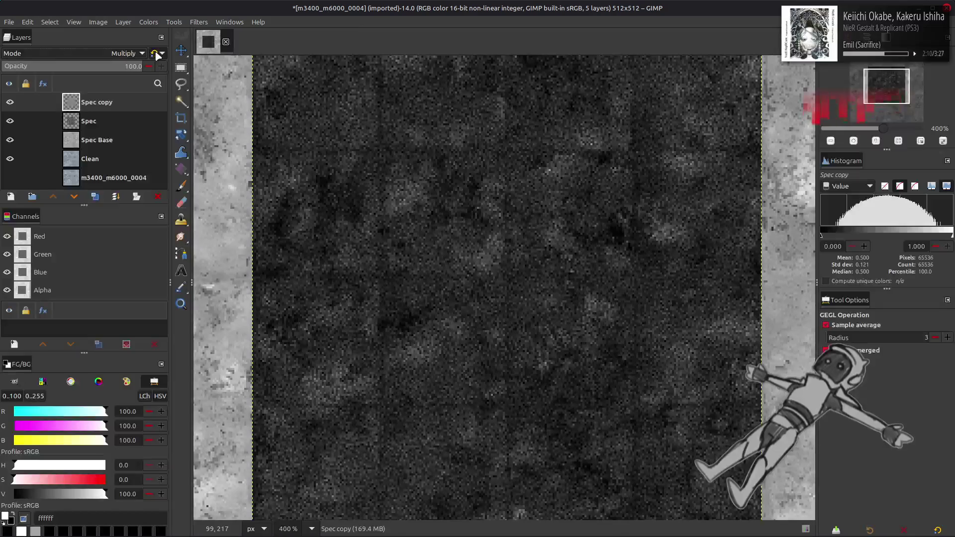
Try Spec copy at 25% opacity, toggling its visibility to compare
text(5)
key(Return)
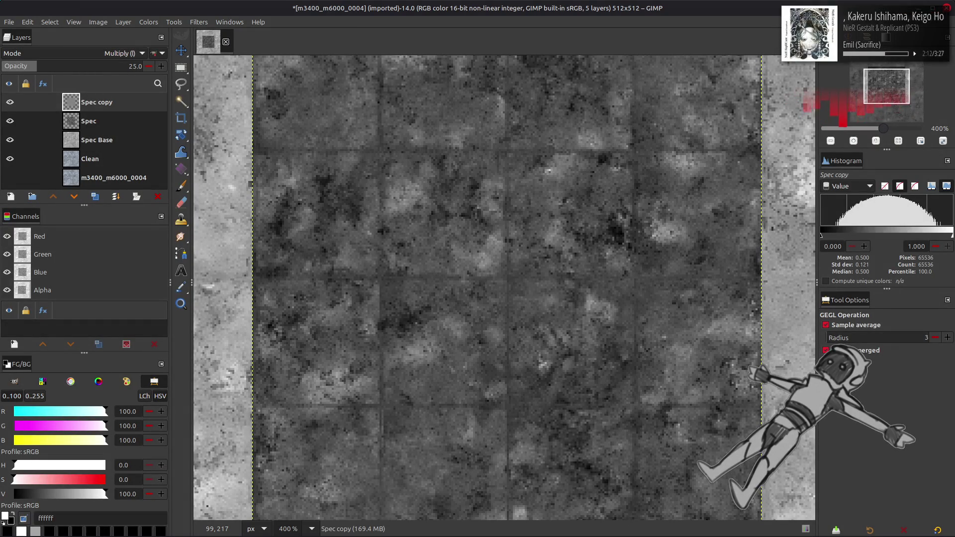
click(16, 102)
click(15, 102)
click(16, 102)
click(15, 102)
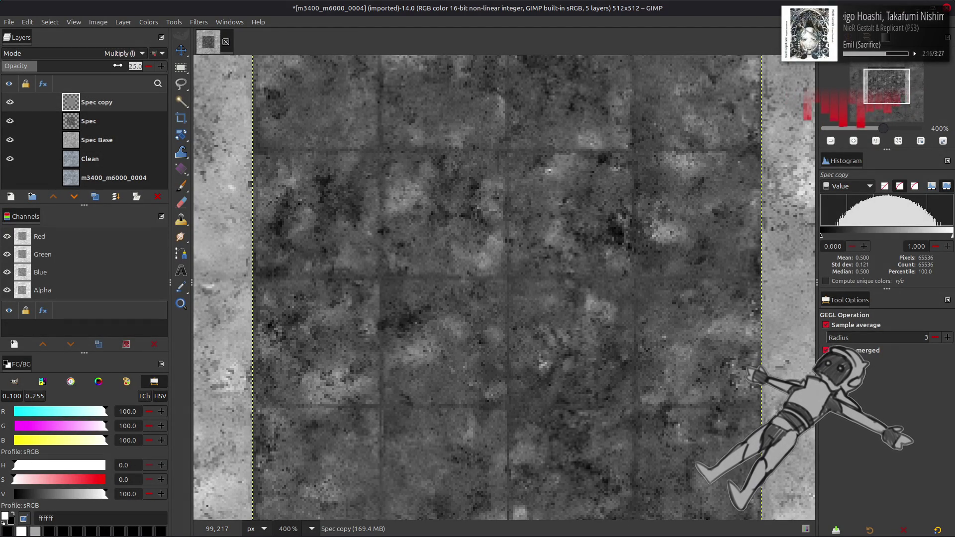
Raise Spec copy to 50% opacity, compare the blend, and open its layer menu to merge down
text(50)
key(Return)
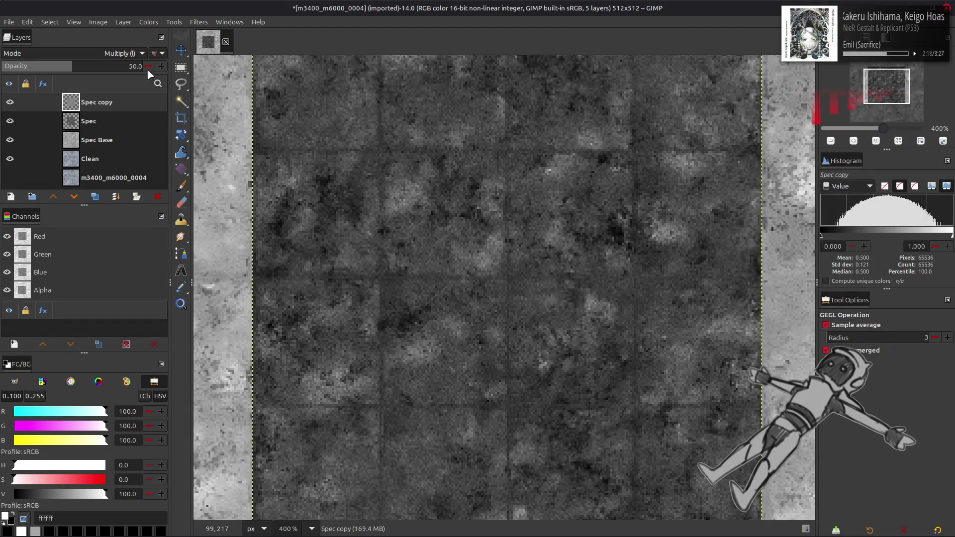
scroll(304, 220, up, 2)
click(9, 103)
click(10, 103)
click(10, 103)
click(10, 103)
scroll(260, 173, down, 6)
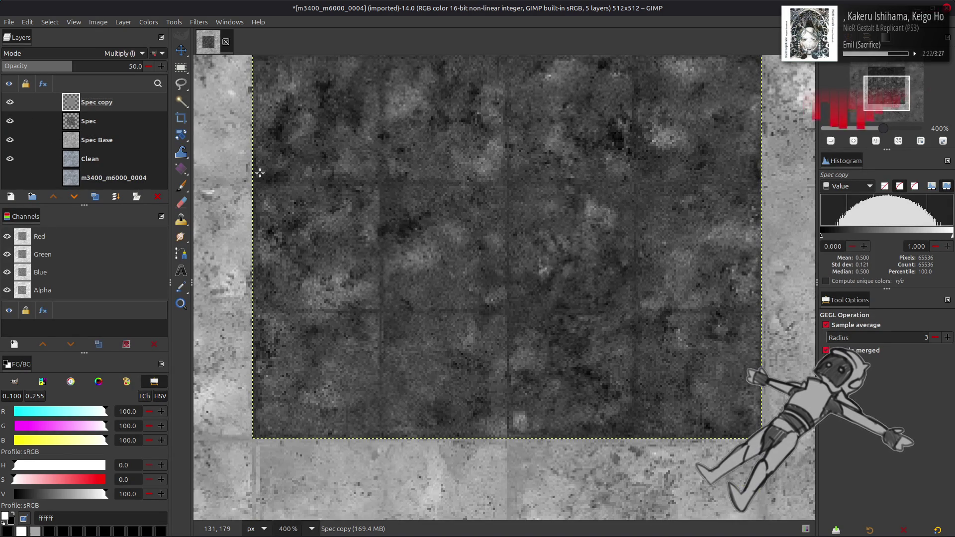
scroll(260, 172, up, 4)
click(10, 102)
click(10, 102)
click(9, 102)
click(10, 102)
click(10, 102)
click(10, 102)
click(10, 102)
click(10, 101)
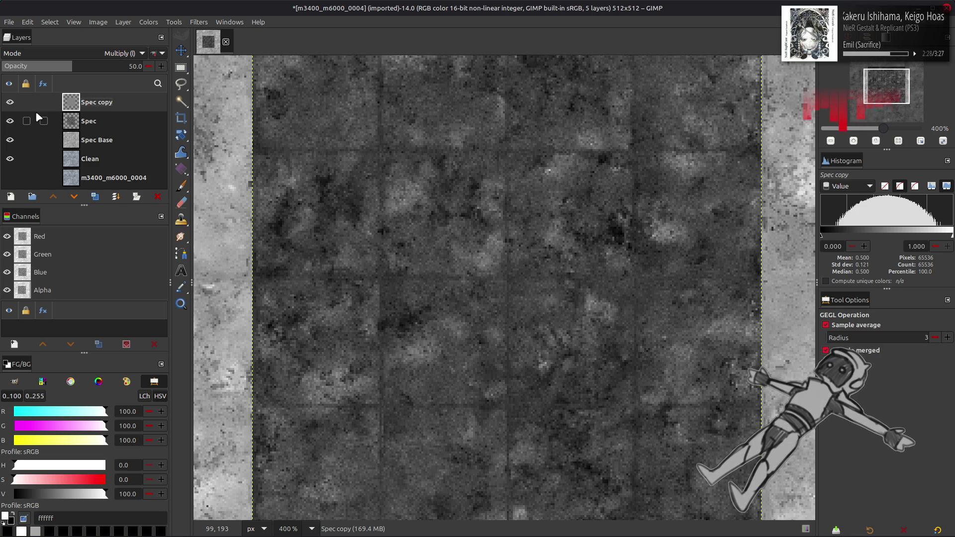
right_click(106, 110)
Merge Spec copy down into Spec and apply a first Stretch Contrast pass
click(134, 236)
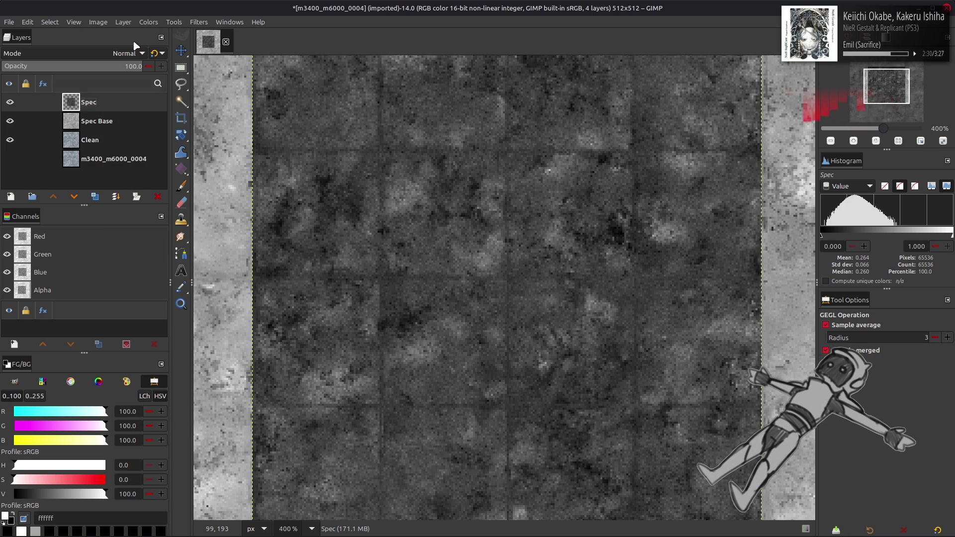
click(148, 22)
mouse_move(154, 191)
click(258, 213)
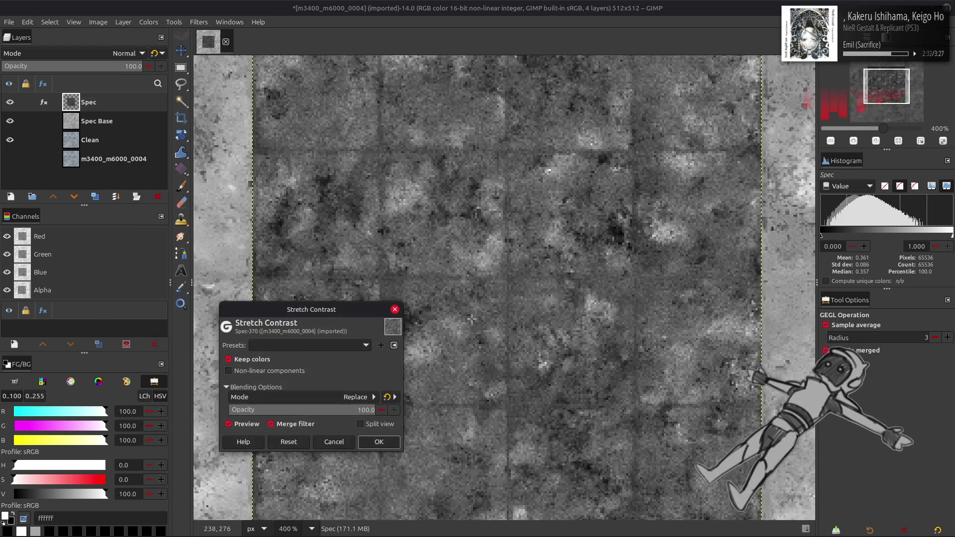
click(315, 370)
click(378, 442)
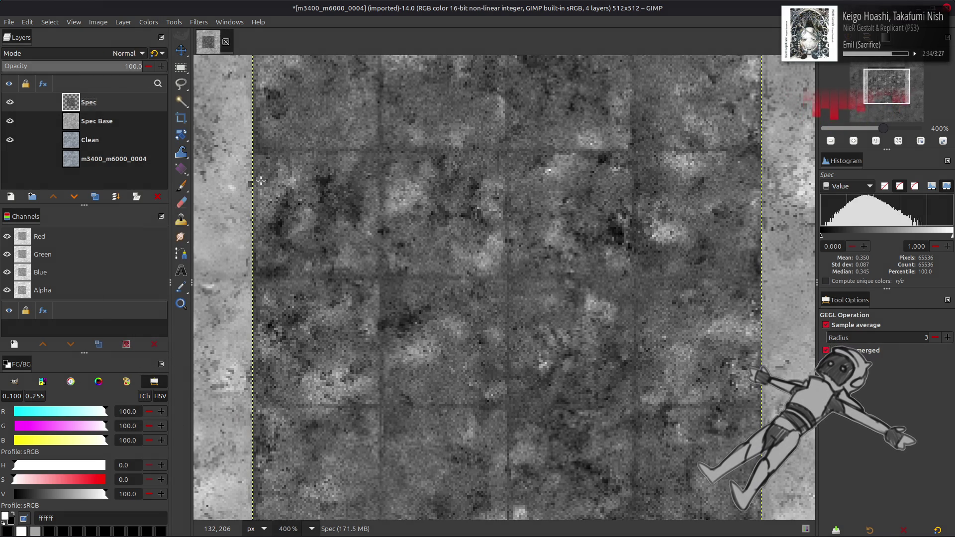
Apply Curves with the last-used preset, comparing the image before and after
click(150, 22)
click(164, 145)
click(144, 107)
click(144, 120)
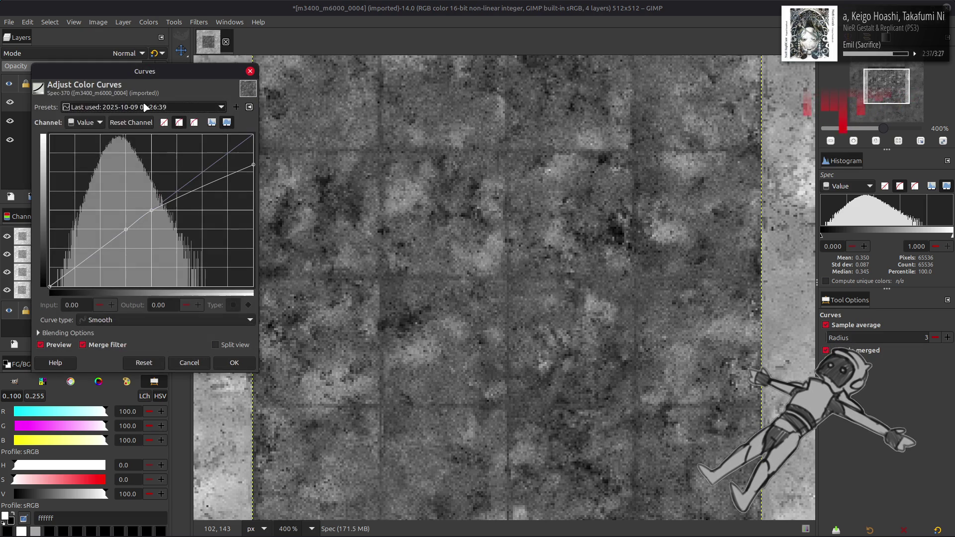
click(67, 343)
click(67, 343)
click(233, 362)
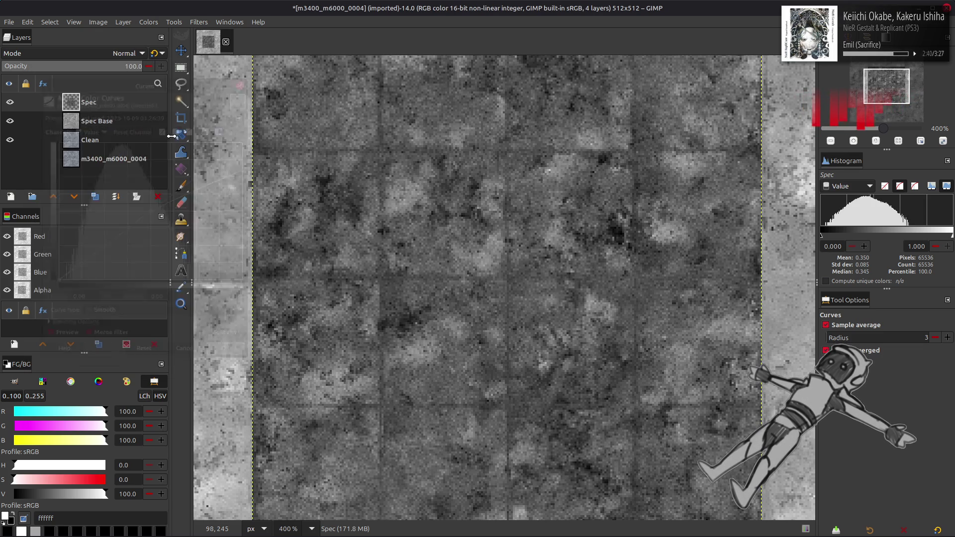
Try another automatic contrast command on Spec, then undo it
click(148, 22)
mouse_move(155, 192)
click(274, 229)
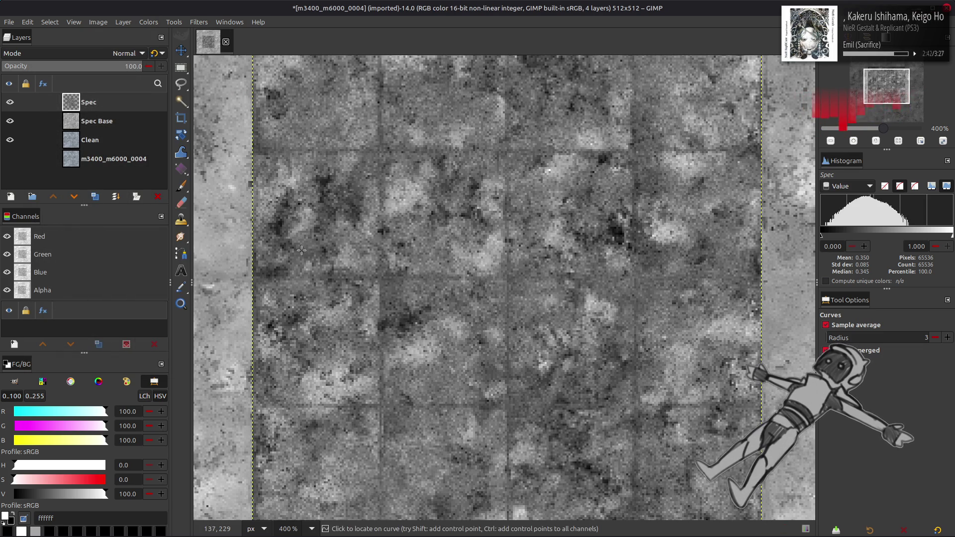
key(ctrl+z)
Apply Stretch Contrast to Spec with Non-linear components checked
click(148, 21)
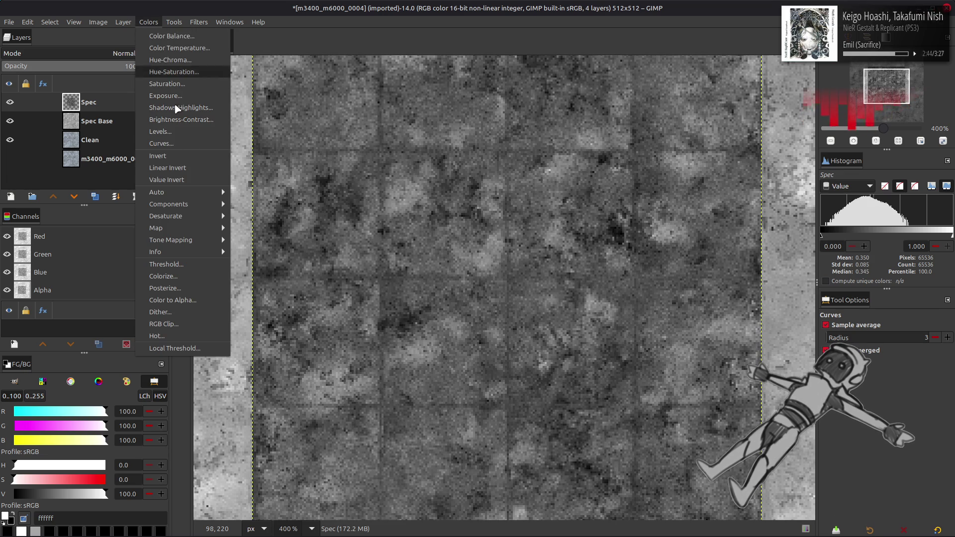
mouse_move(190, 192)
click(268, 216)
click(263, 371)
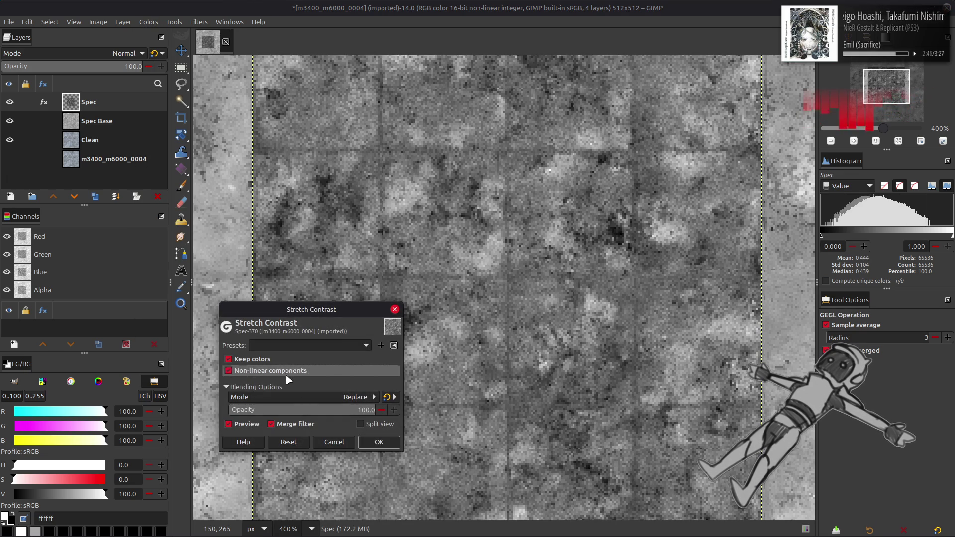
click(379, 441)
key(m)
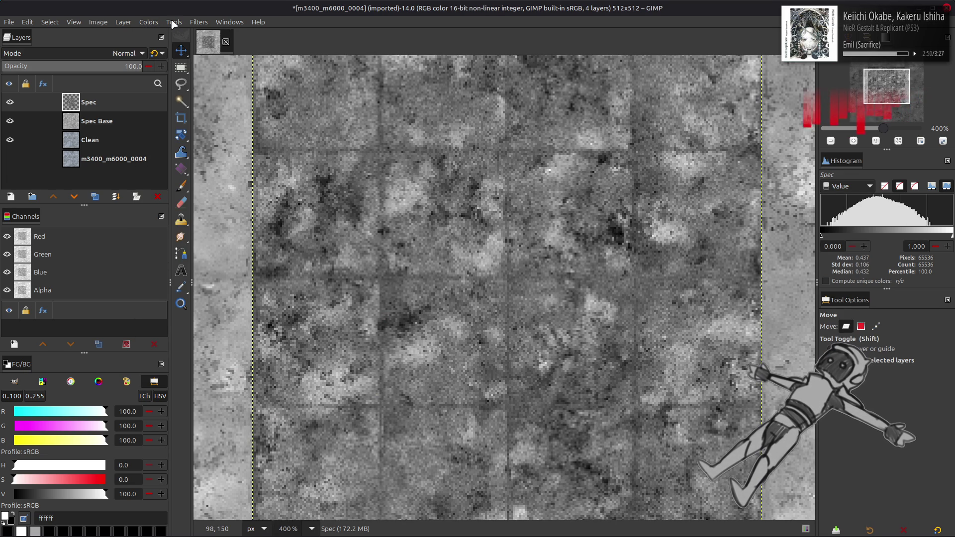
click(149, 22)
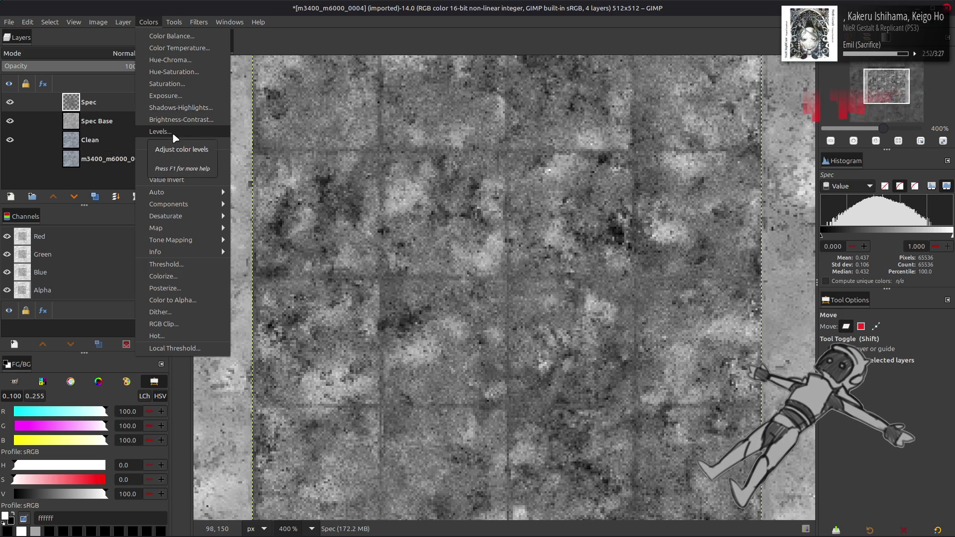
Discard a first Levels attempt and restore the brighter contrast stretch
click(174, 133)
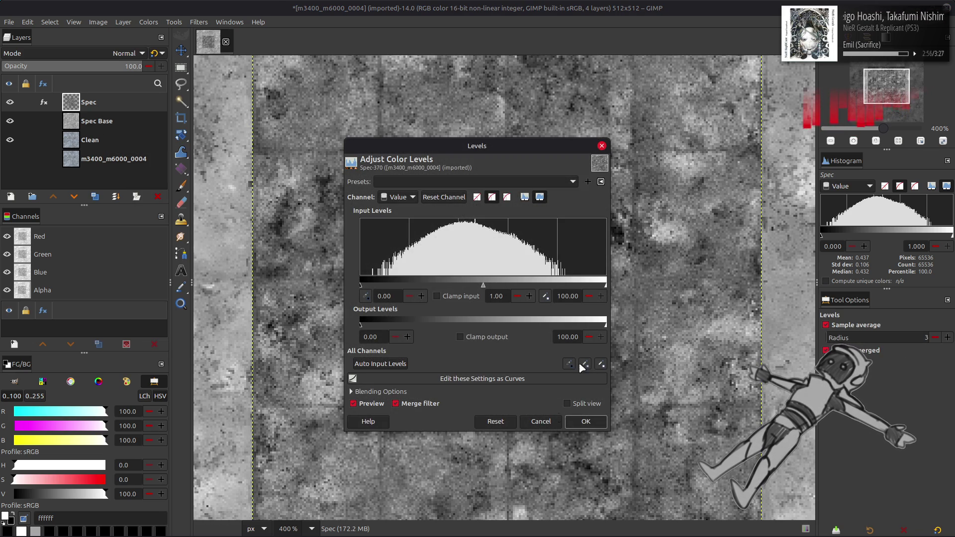
click(540, 421)
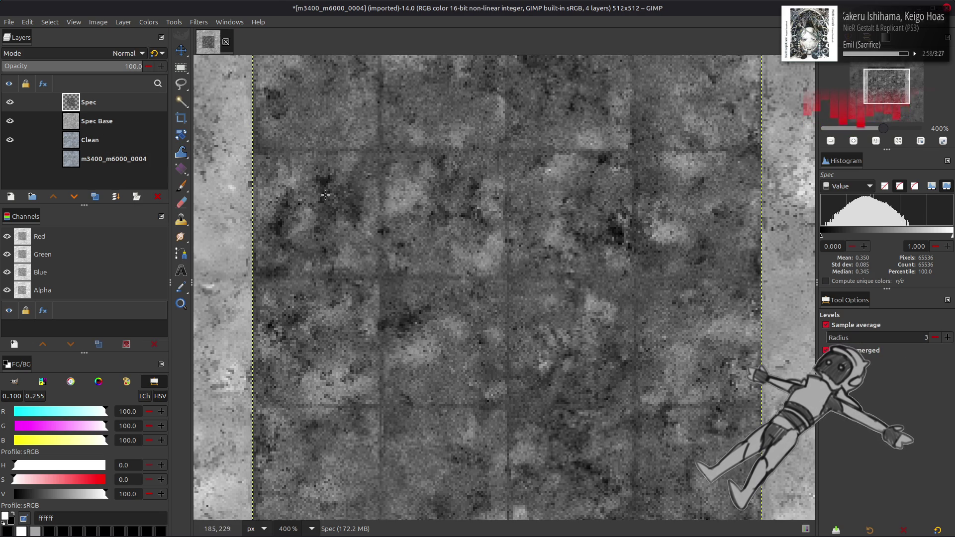
key(ctrl+y)
Apply Levels to Spec with input white point 82.50 and black point about 4.99
click(148, 21)
click(169, 127)
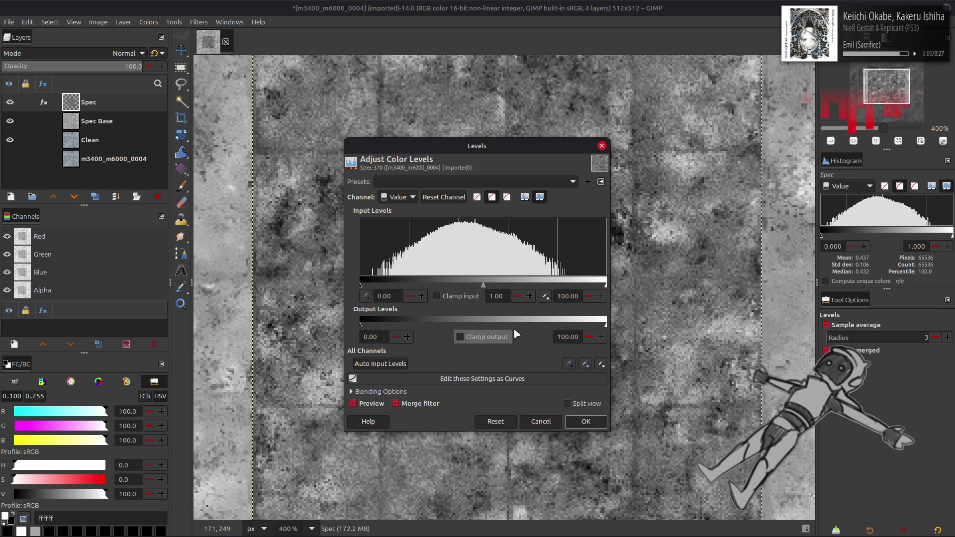
drag(606, 285, 567, 278)
text(82)
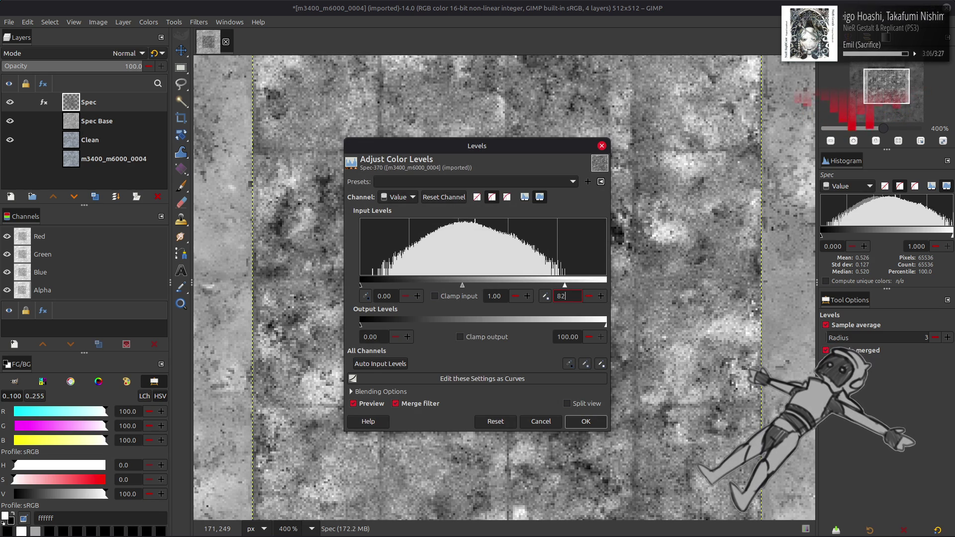
text(.50)
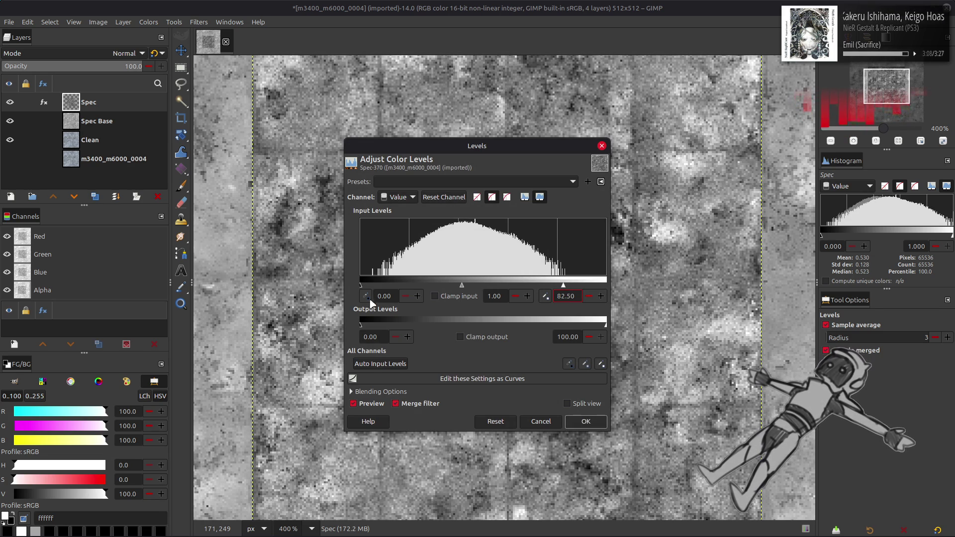
drag(371, 282, 374, 282)
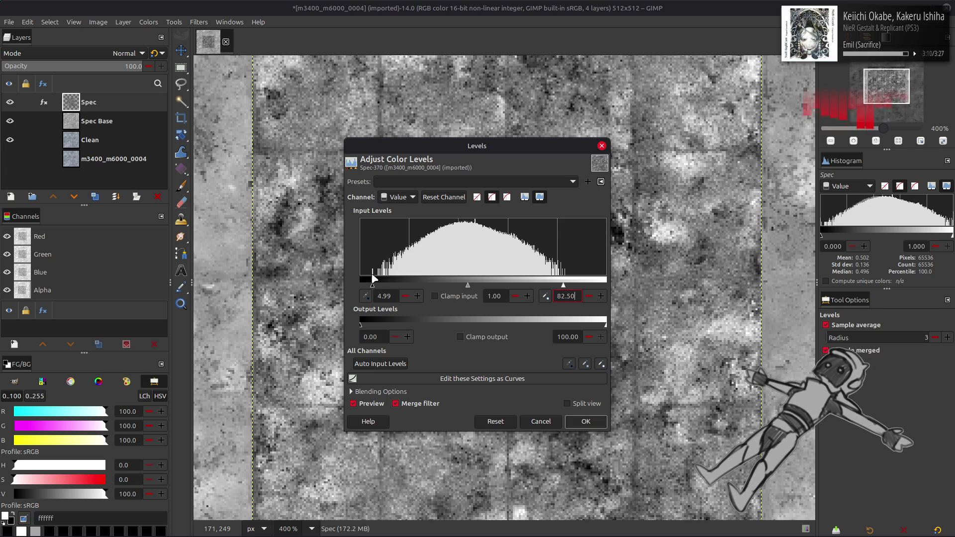
click(588, 417)
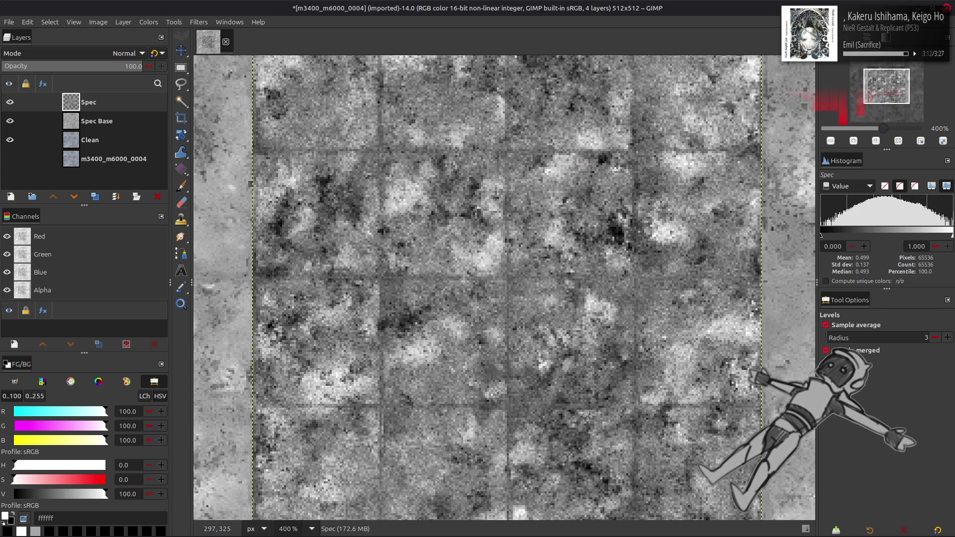
key(m)
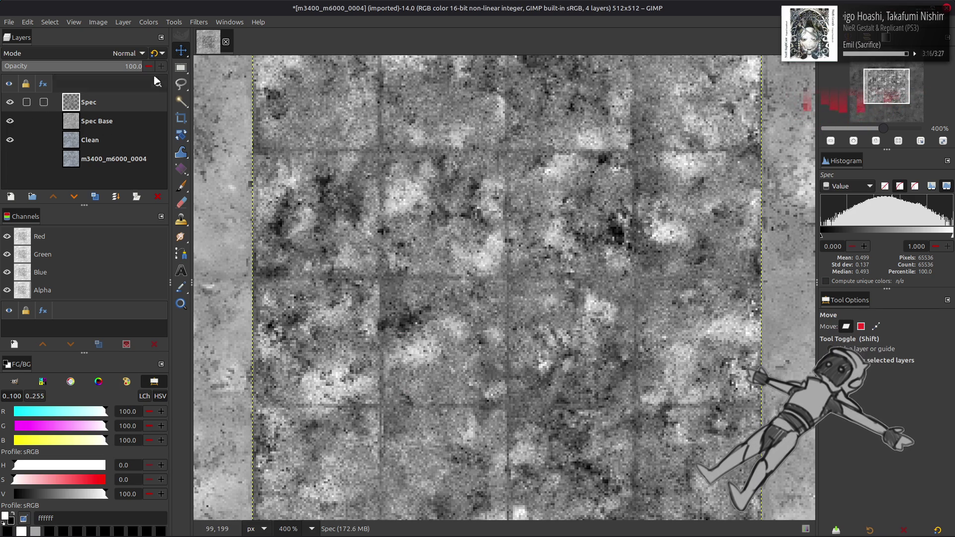
Hide the Spec Base layer and zoom out to 200% to see the whole texture
click(10, 102)
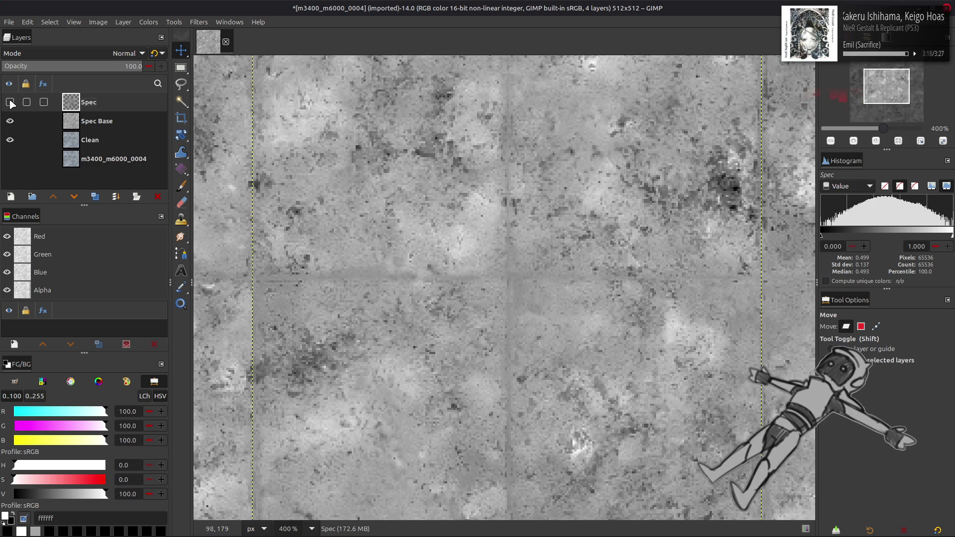
click(10, 121)
click(10, 102)
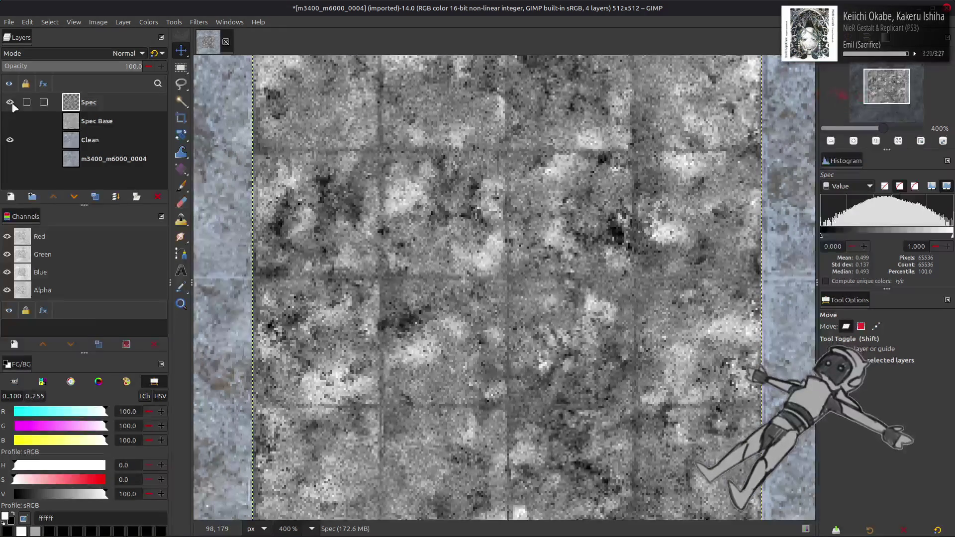
click(10, 102)
key(2)
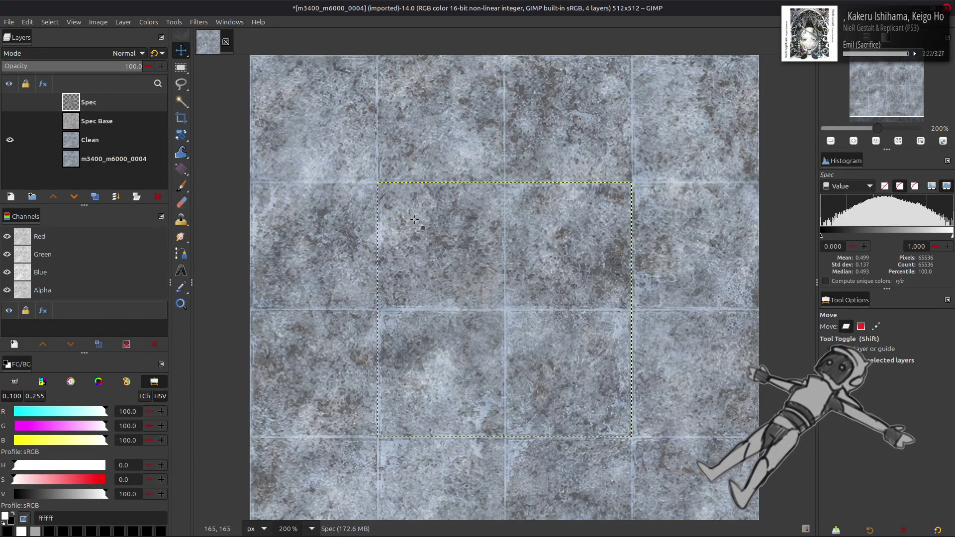
scroll(414, 219, down, 2)
Toggle Spec's visibility over the active Clean layer to compare, leaving it shown
click(98, 141)
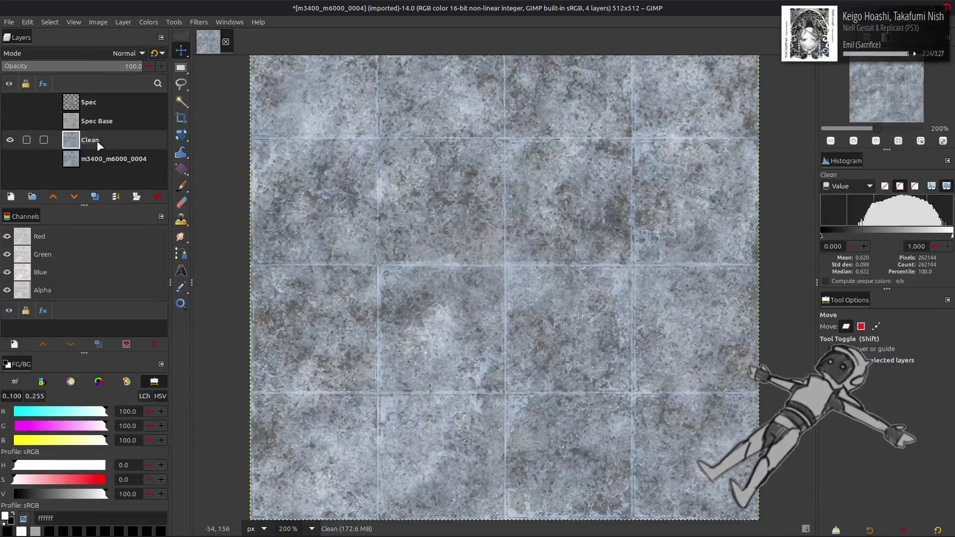
click(9, 102)
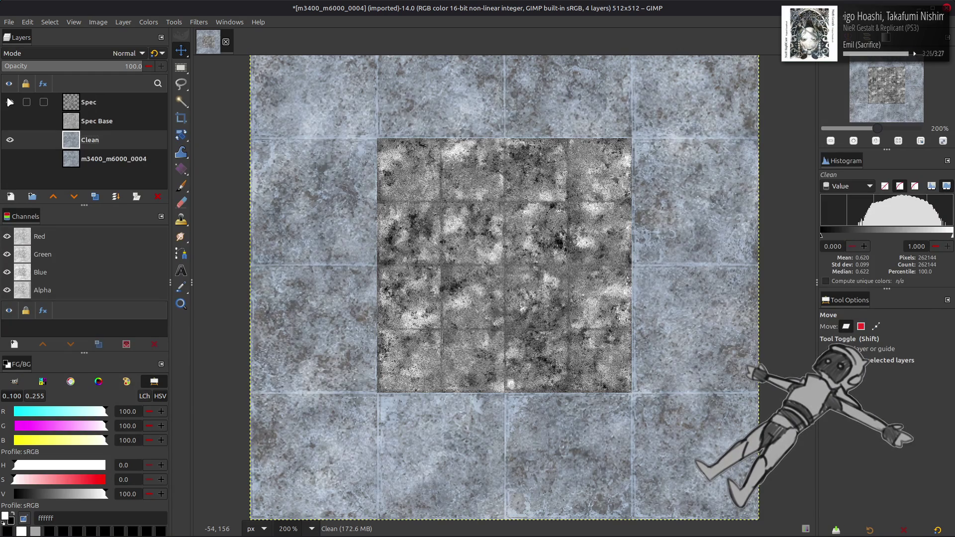
click(14, 103)
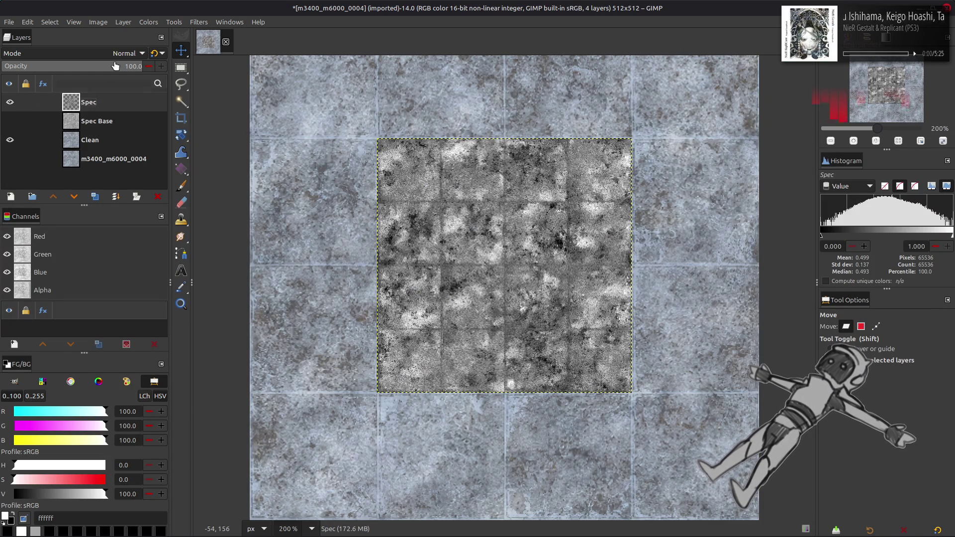
click(10, 102)
click(14, 105)
click(13, 105)
click(13, 106)
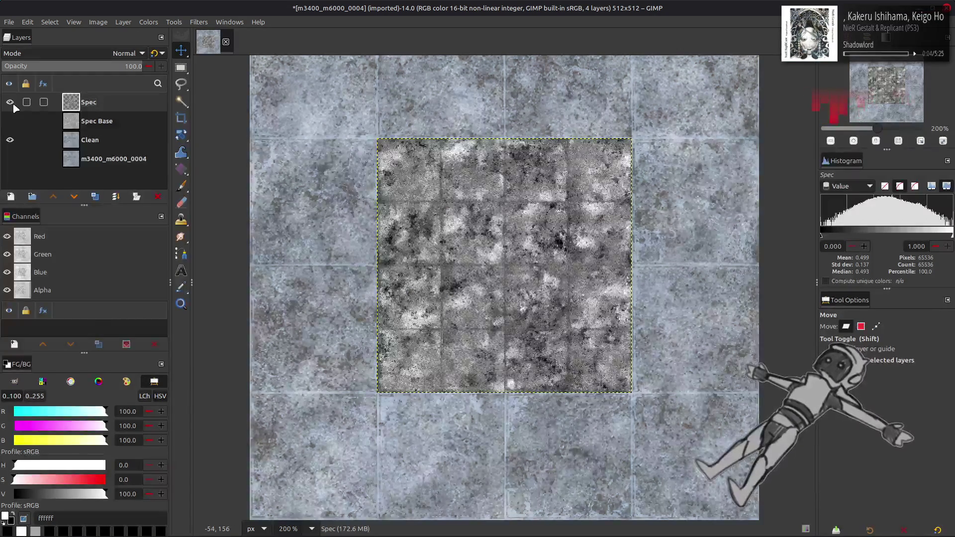
click(13, 105)
click(13, 105)
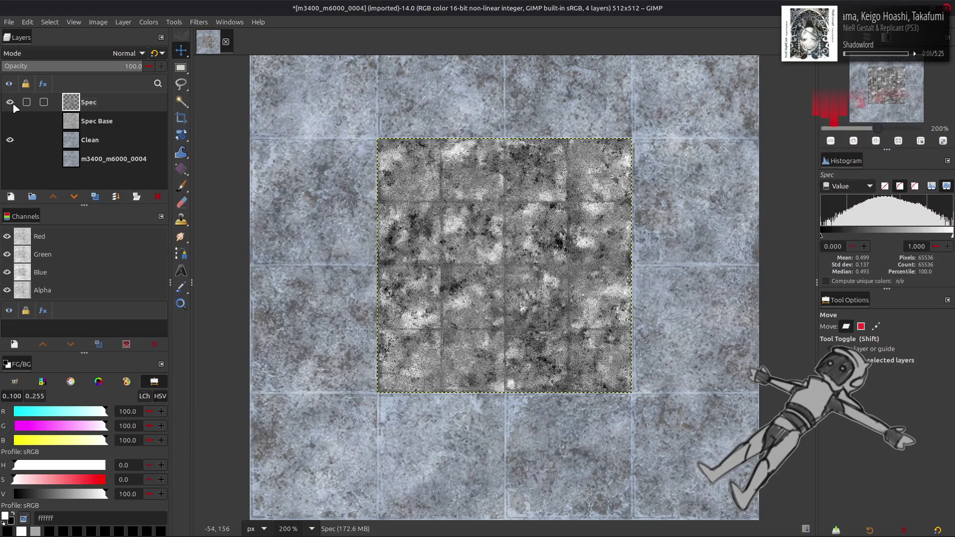
Duplicate Spec, invert the copy, and try Multiply and Soft light blend modes on it
click(95, 197)
click(148, 22)
click(160, 158)
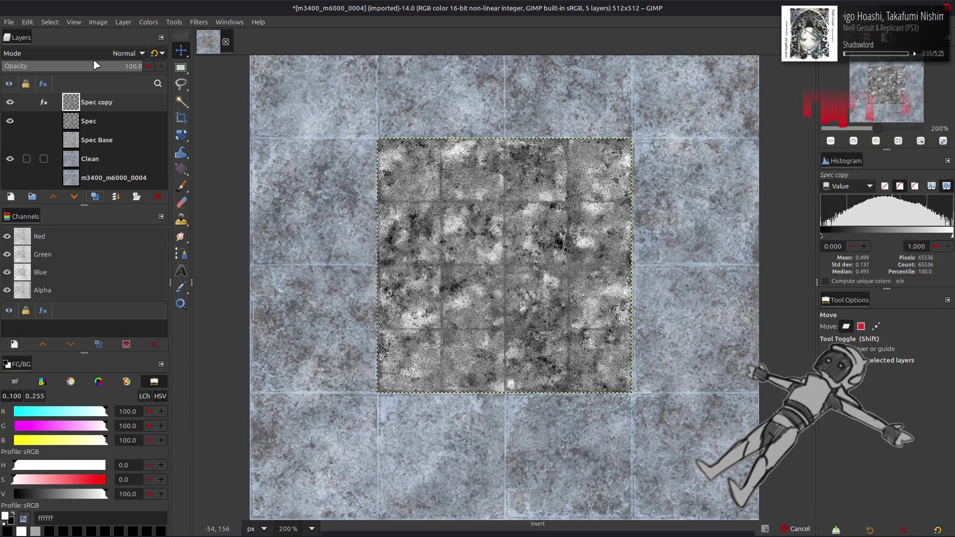
click(124, 53)
click(73, 236)
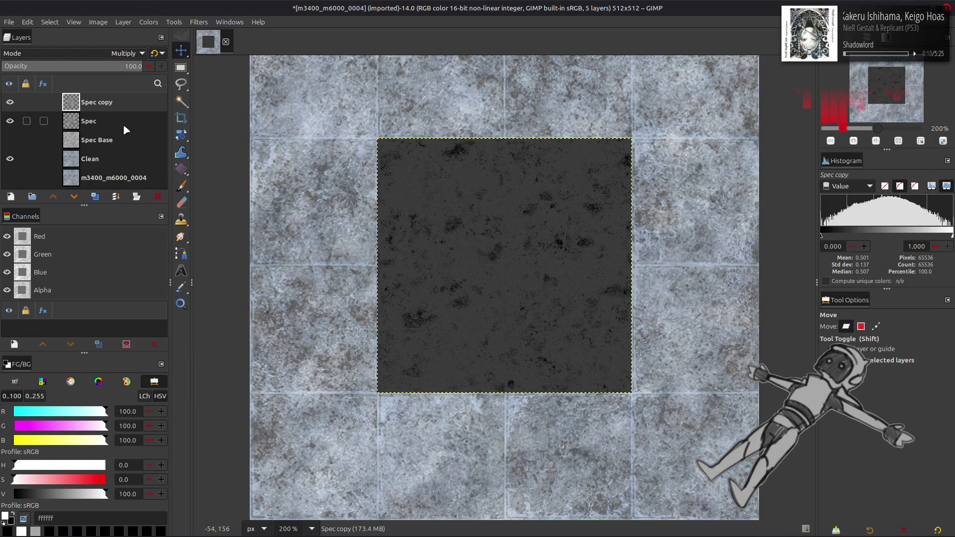
click(157, 55)
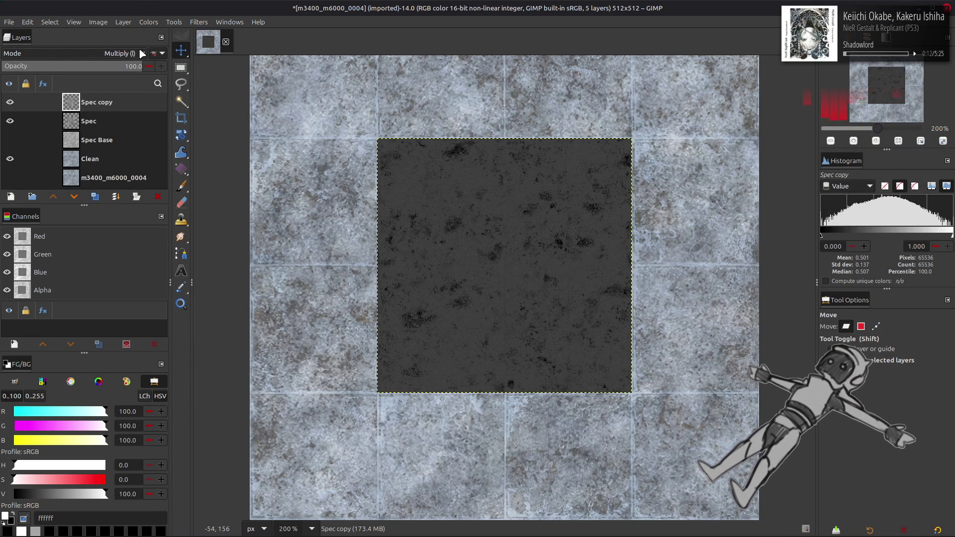
click(137, 55)
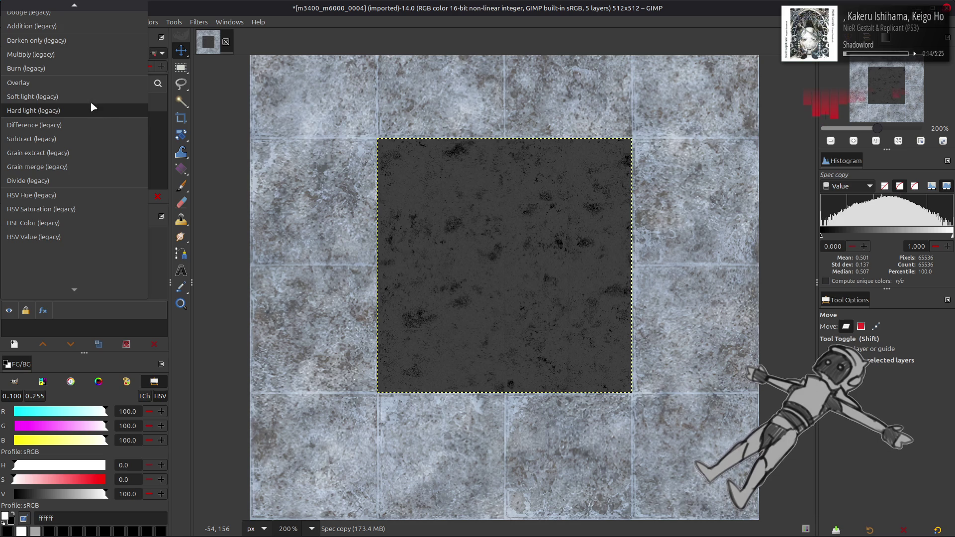
click(94, 111)
click(153, 54)
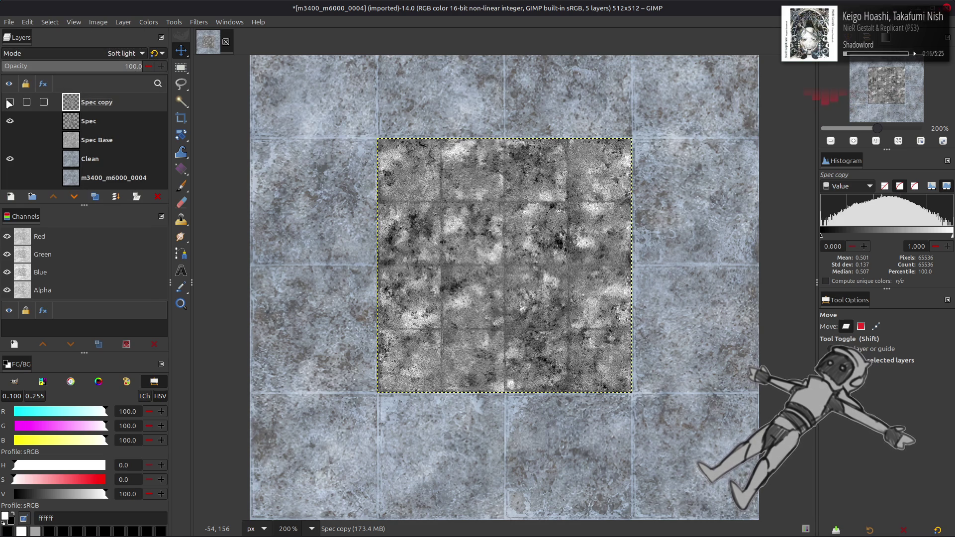
Replace the earlier copy with a fresh Spec copy #1 in Overlay mode, inverted
click(85, 127)
click(95, 197)
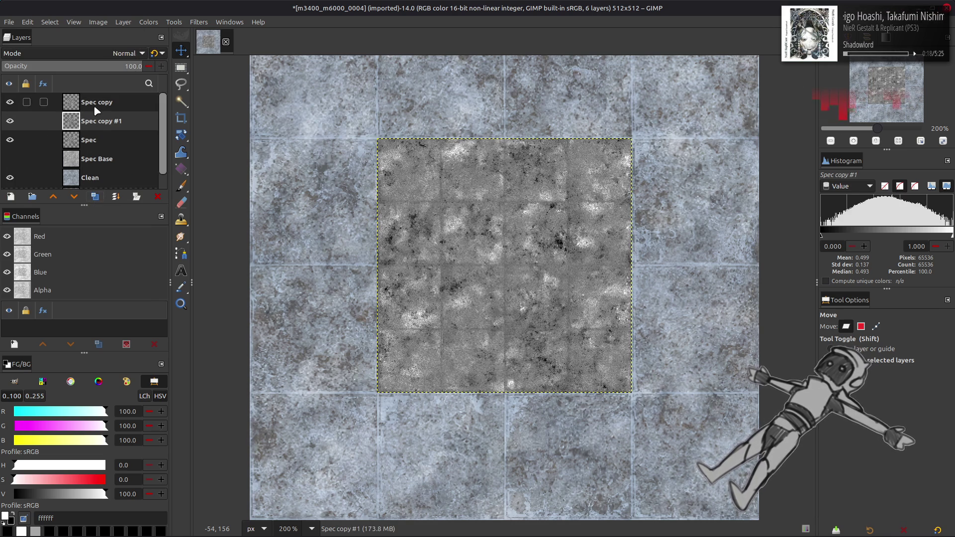
click(94, 105)
key(Delete)
click(124, 53)
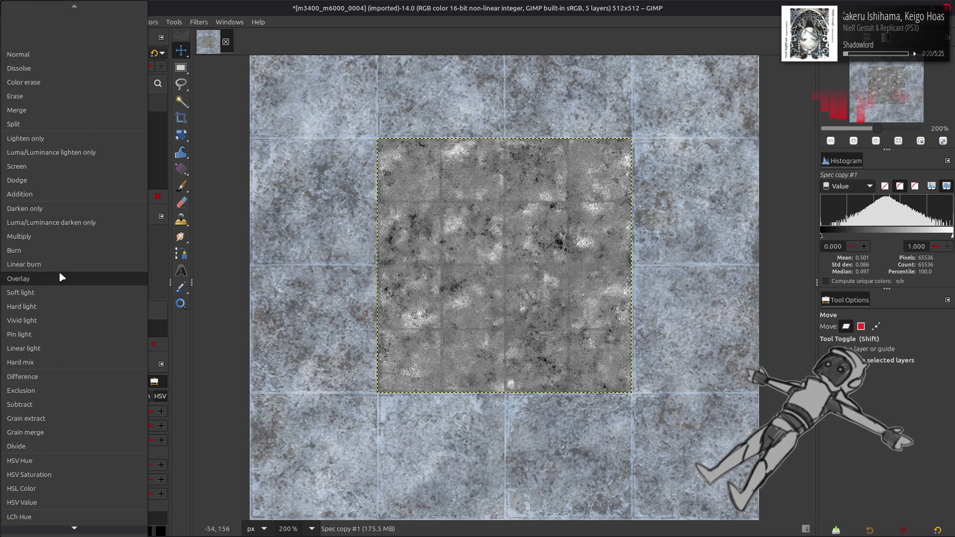
click(58, 272)
click(148, 22)
click(157, 155)
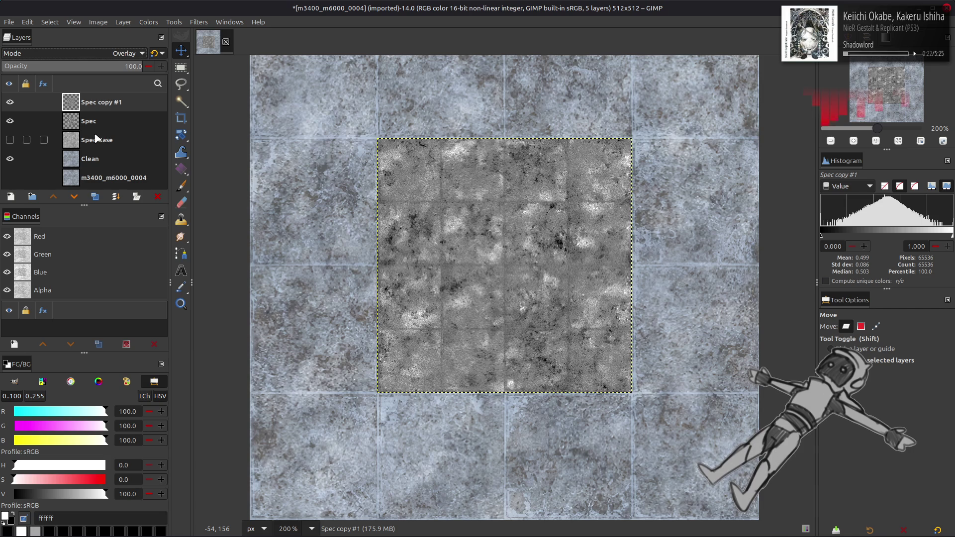
Switch Spec copy #1 to Multiply and toggle it to compare the centre
scroll(82, 56, down, 2)
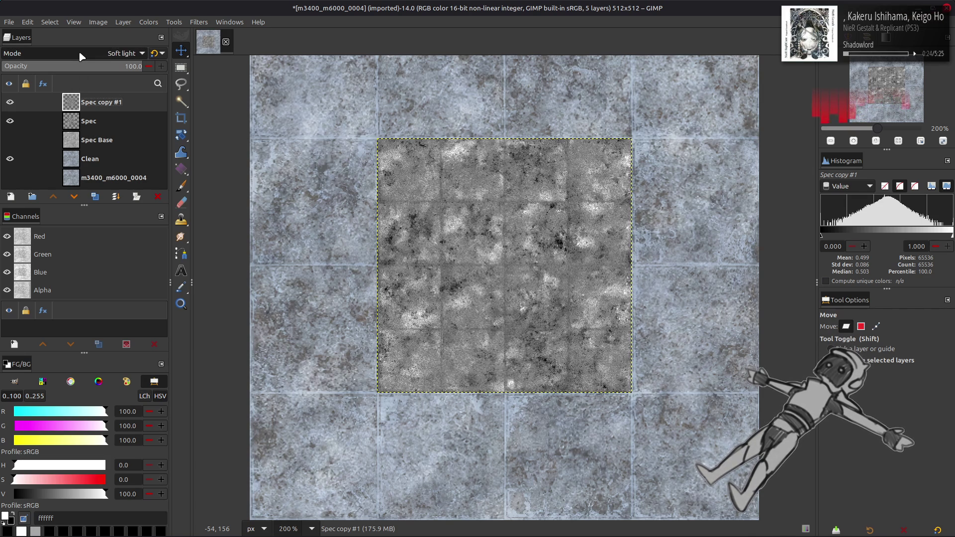
scroll(83, 57, up, 1)
scroll(85, 56, up, 1)
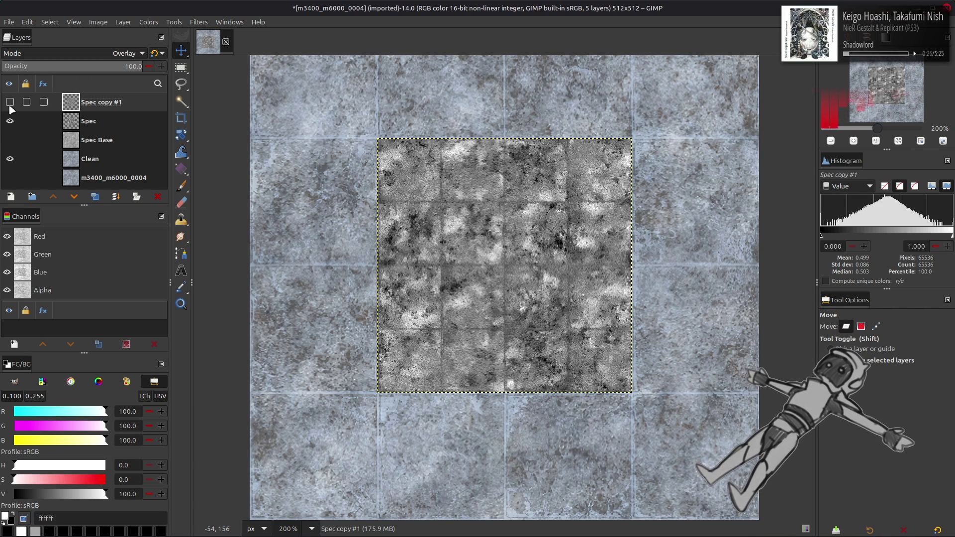
click(87, 57)
scroll(83, 52, up, 3)
click(82, 52)
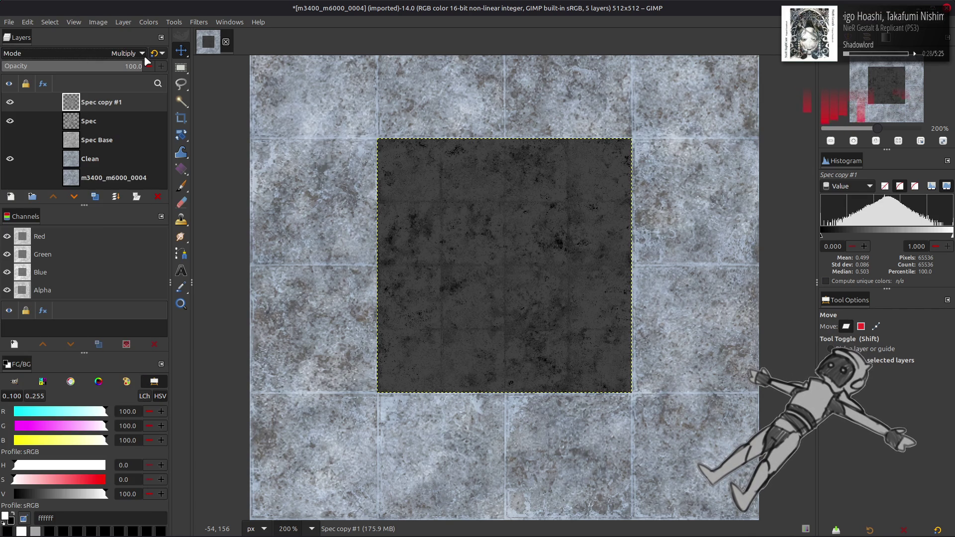
double_click(11, 104)
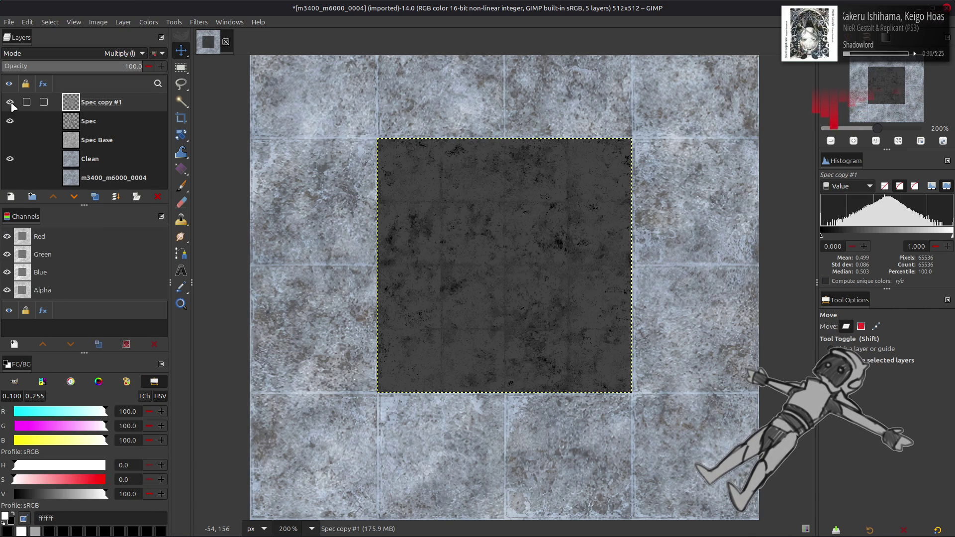
click(11, 103)
click(10, 103)
Lower Spec copy #1 opacity to 50%, compare it, then hide and delete the copy
drag(122, 68, 86, 70)
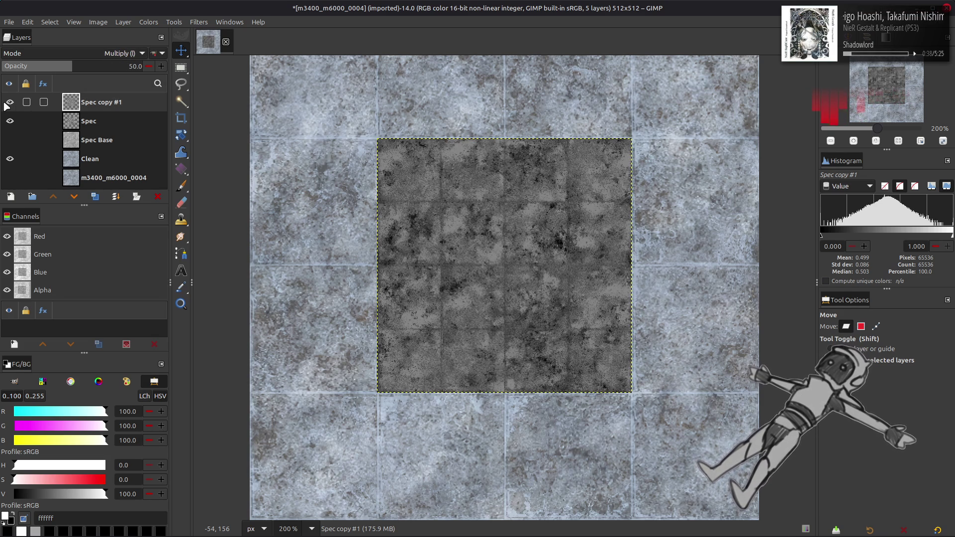
click(6, 103)
click(6, 104)
click(6, 103)
click(6, 103)
click(6, 104)
click(6, 103)
click(157, 197)
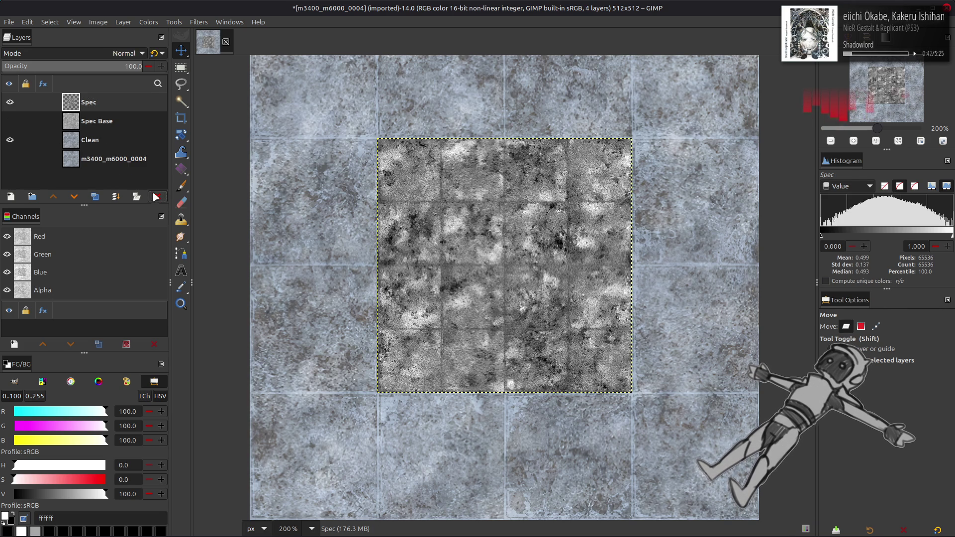
In Levels, set Red output high to 0 and Green output low to 15.2
click(152, 19)
click(154, 132)
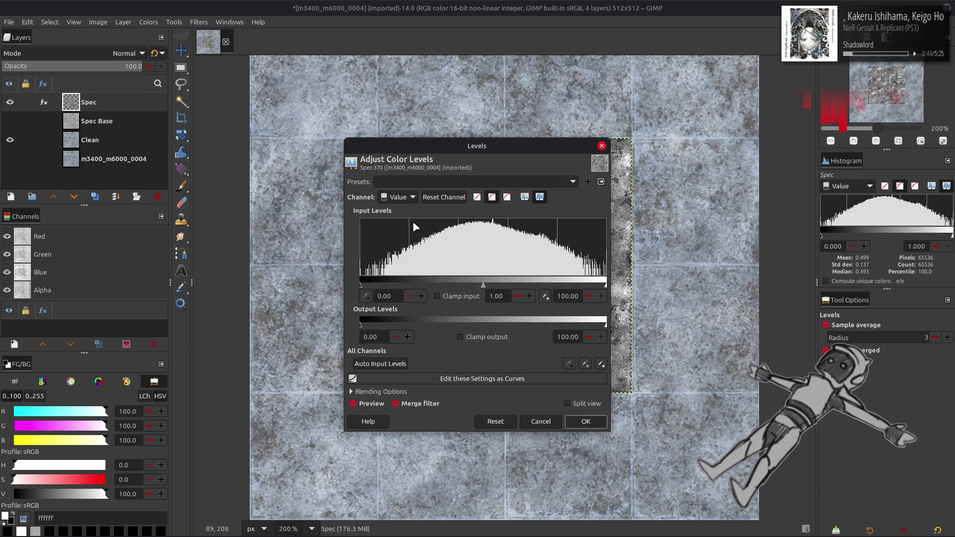
scroll(398, 196, down, 1)
triple_click(574, 337)
text(0)
key(Return)
scroll(401, 195, down, 1)
triple_click(368, 337)
text(15.2)
click(571, 337)
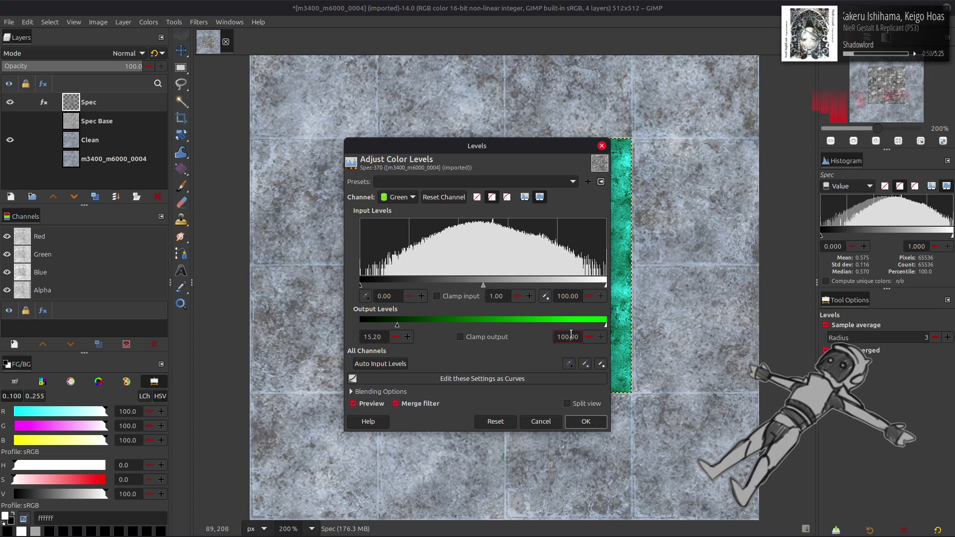
text(24)
key(Return)
Set Blue output low and high to 50, apply Levels, and hide the blue Spec layer
scroll(398, 197, down, 1)
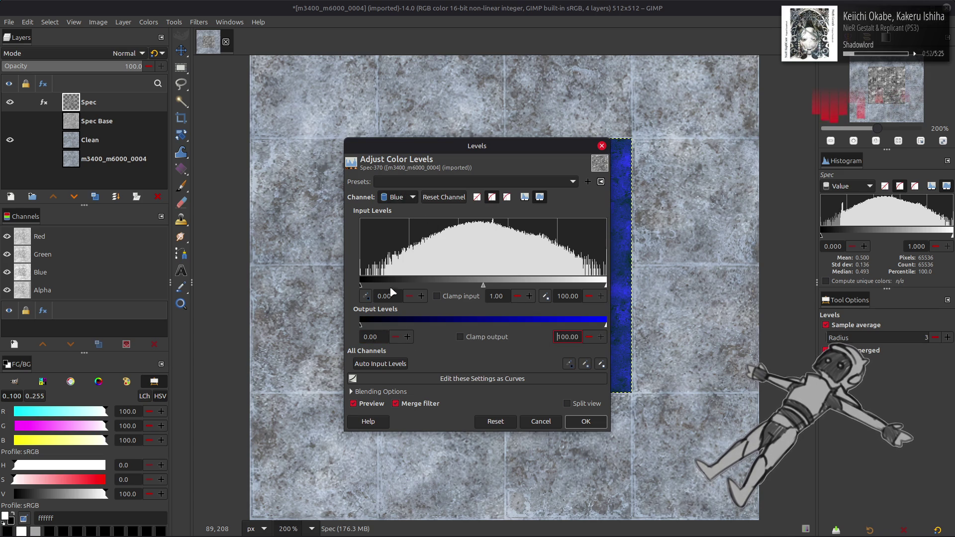
triple_click(371, 337)
text(5)
key(Return)
triple_click(568, 336)
text(5)
key(Return)
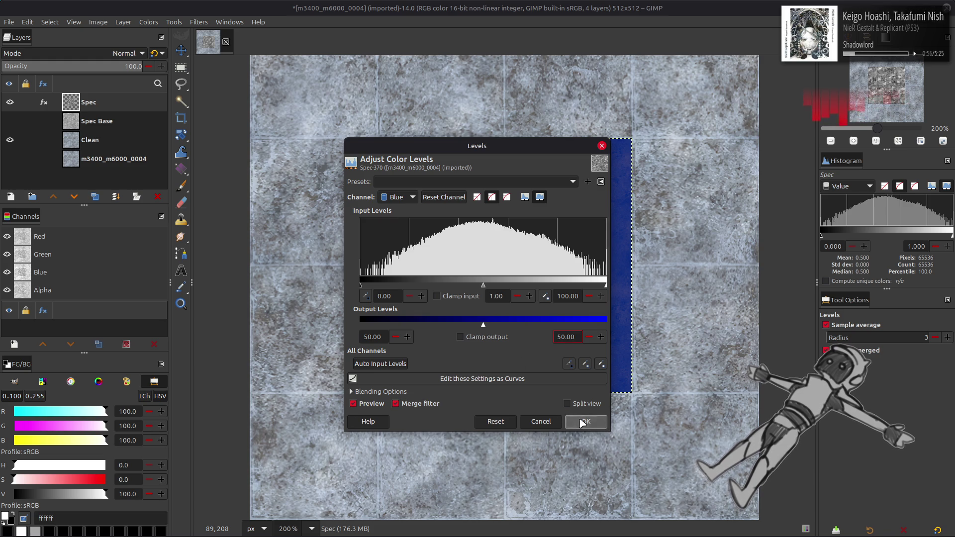
click(586, 421)
key(m)
click(10, 102)
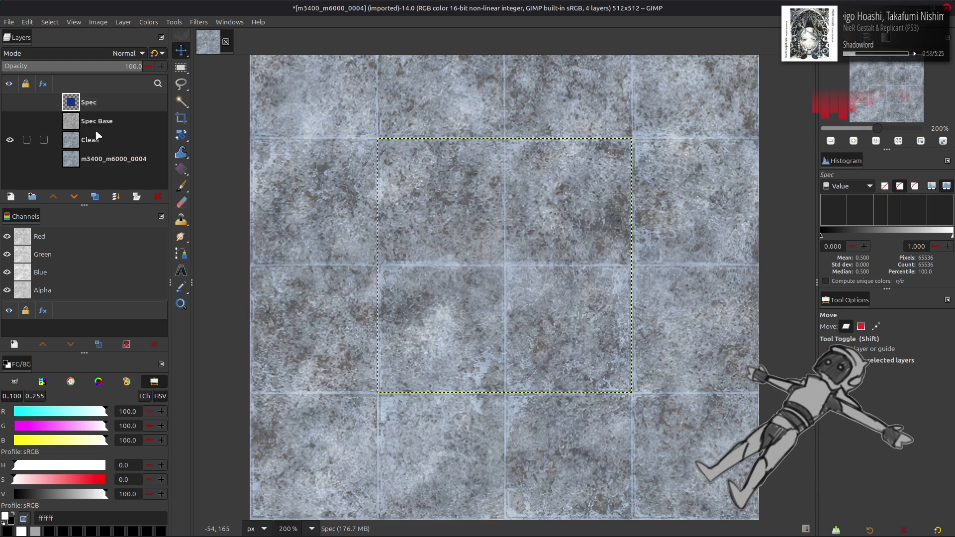
Save the project with Clean active and better but slower XCF compression
click(90, 140)
key(ctrl+s)
click(324, 426)
click(684, 464)
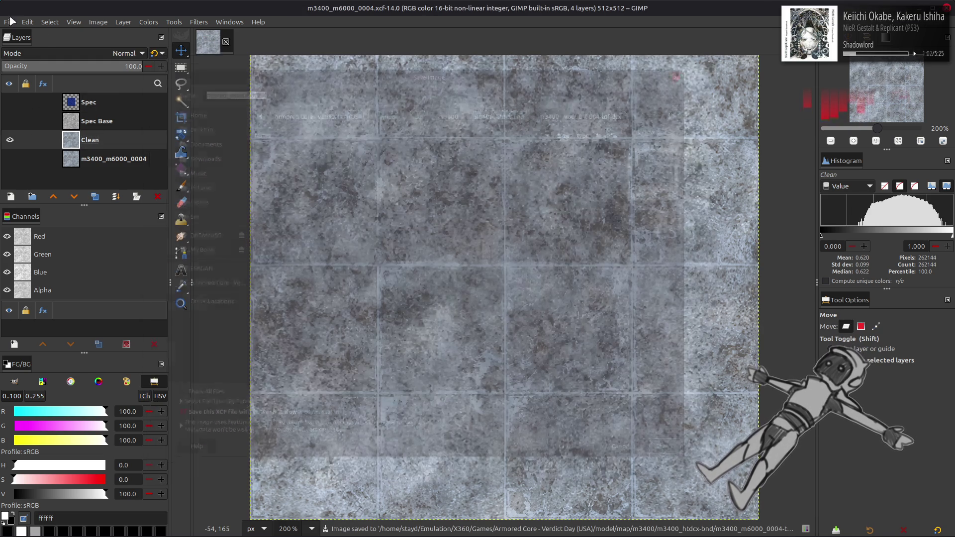
Export the clean texture over m3400_m6000_0004.dds as DDS
click(9, 22)
click(74, 193)
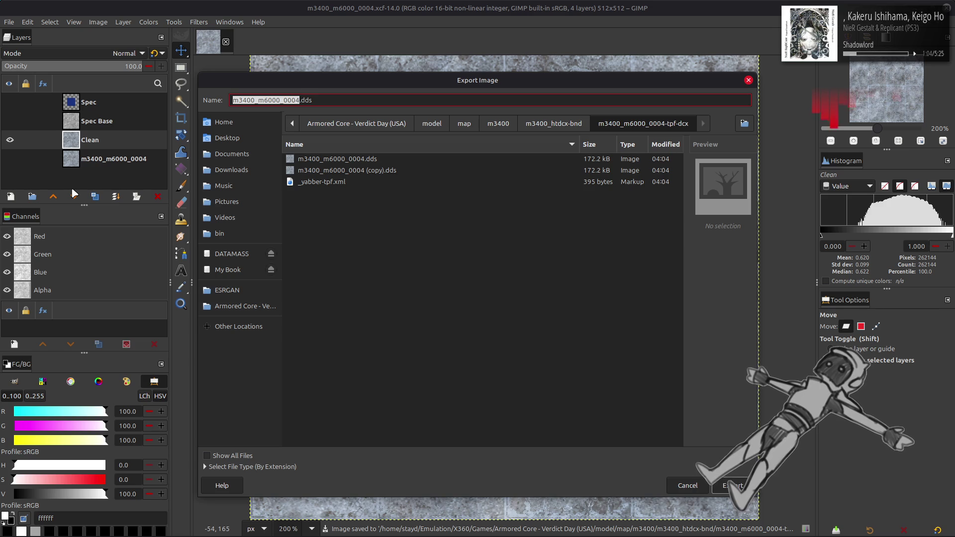
click(384, 163)
click(732, 484)
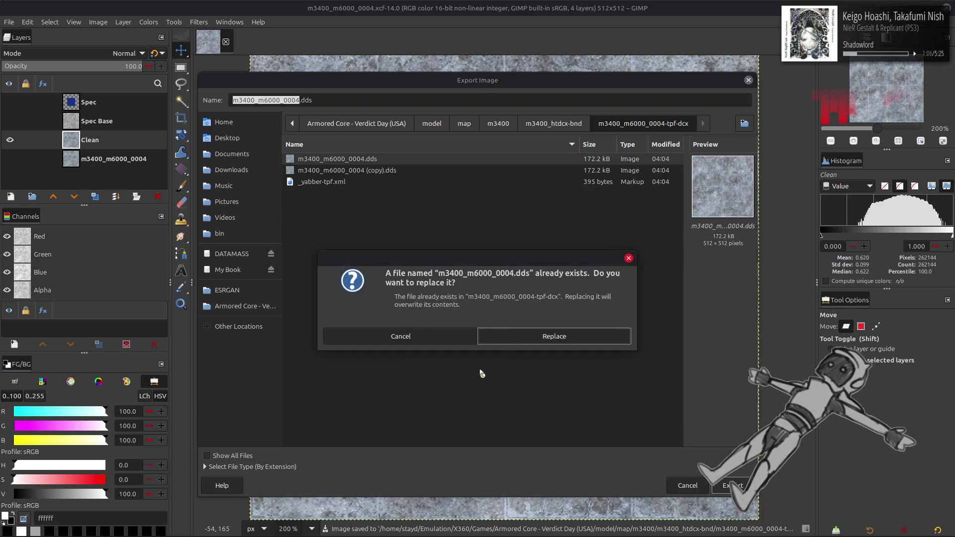
click(517, 329)
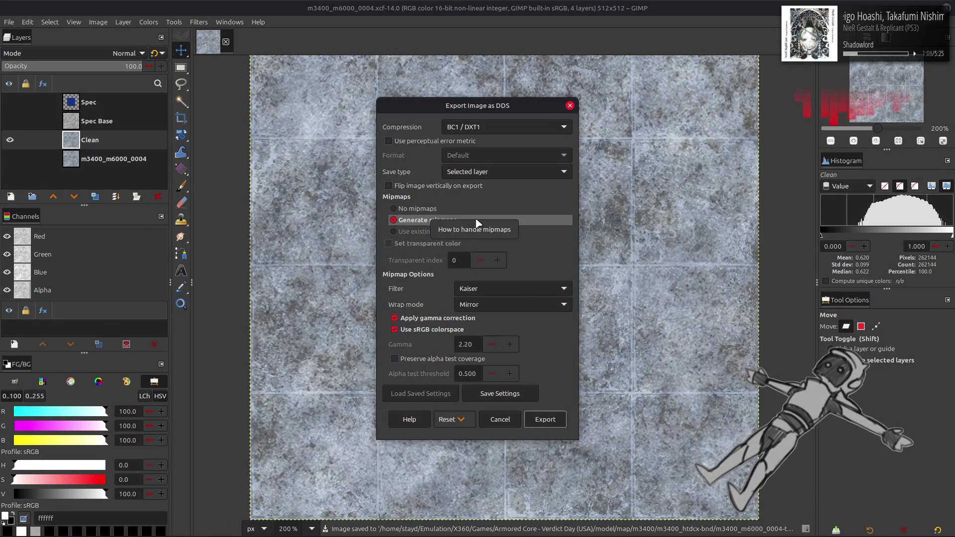
scroll(490, 303, down, 1)
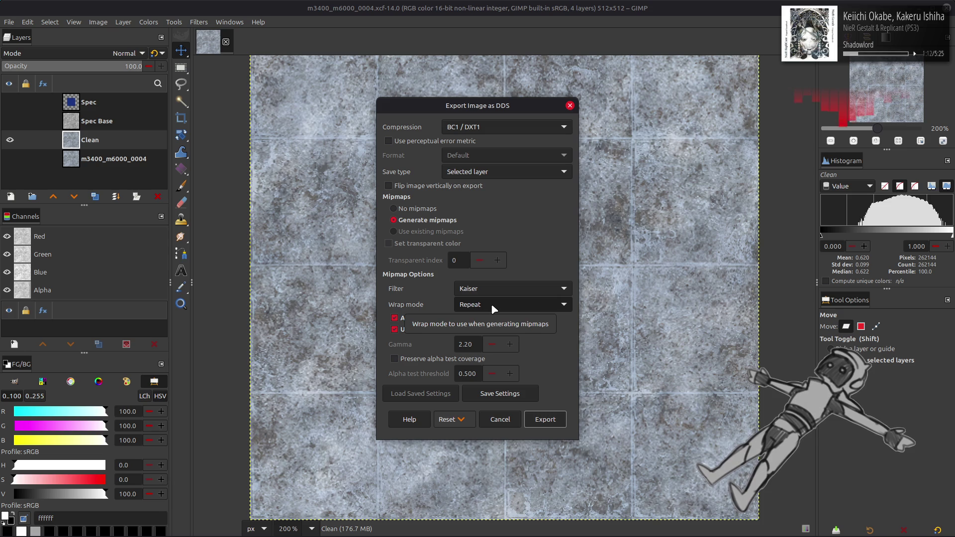
click(545, 419)
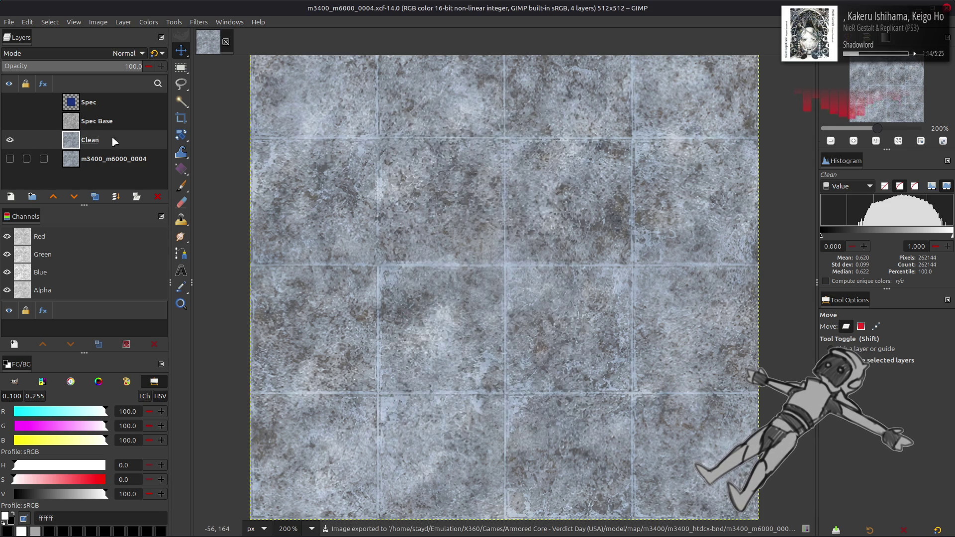
Show Spec and export it over m3400_m6000_0004_s.dds without gamma correction
click(9, 102)
click(89, 102)
click(9, 22)
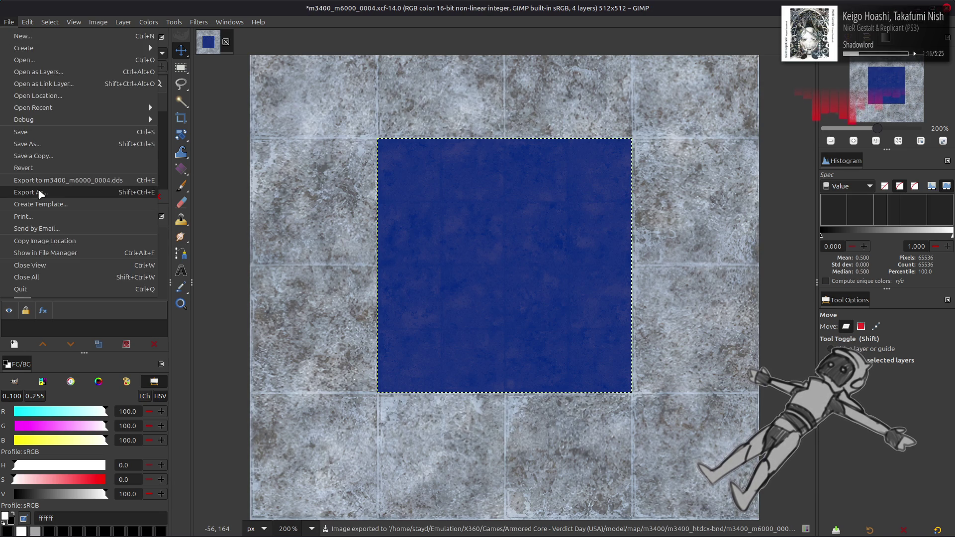
click(29, 192)
click(550, 127)
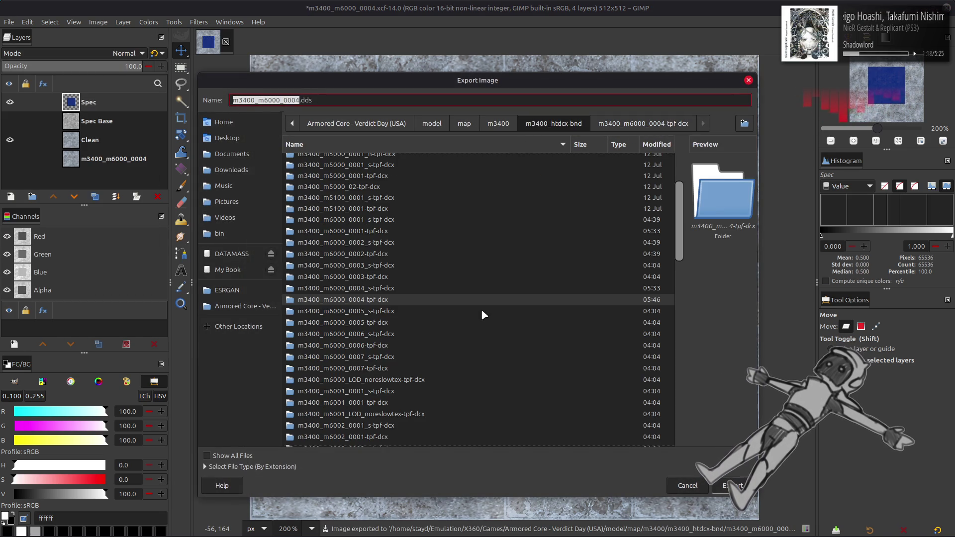
double_click(387, 288)
double_click(381, 163)
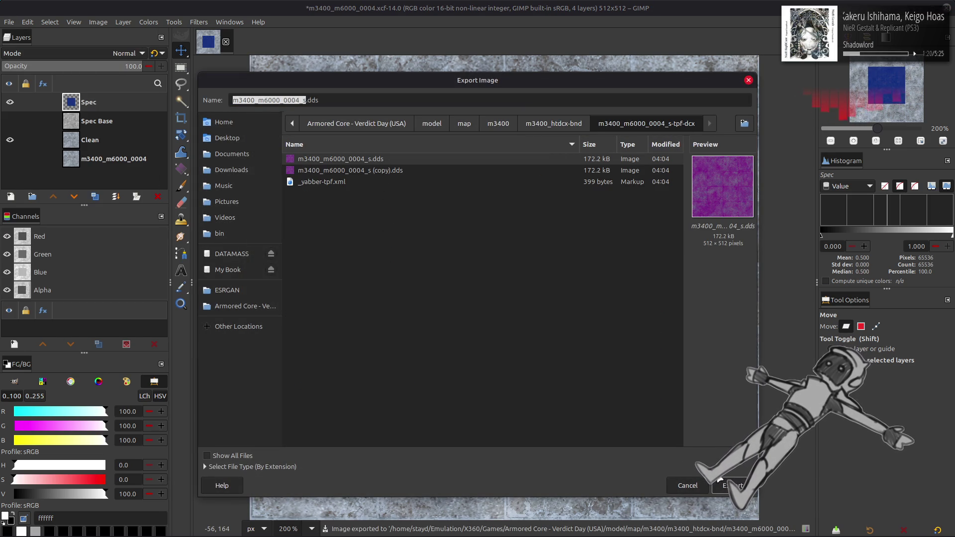
click(518, 342)
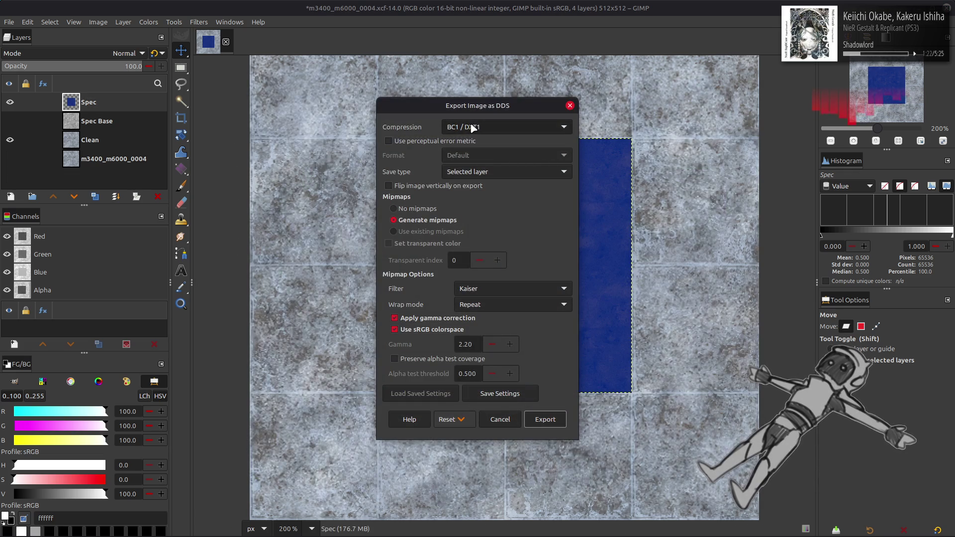
click(433, 318)
click(545, 419)
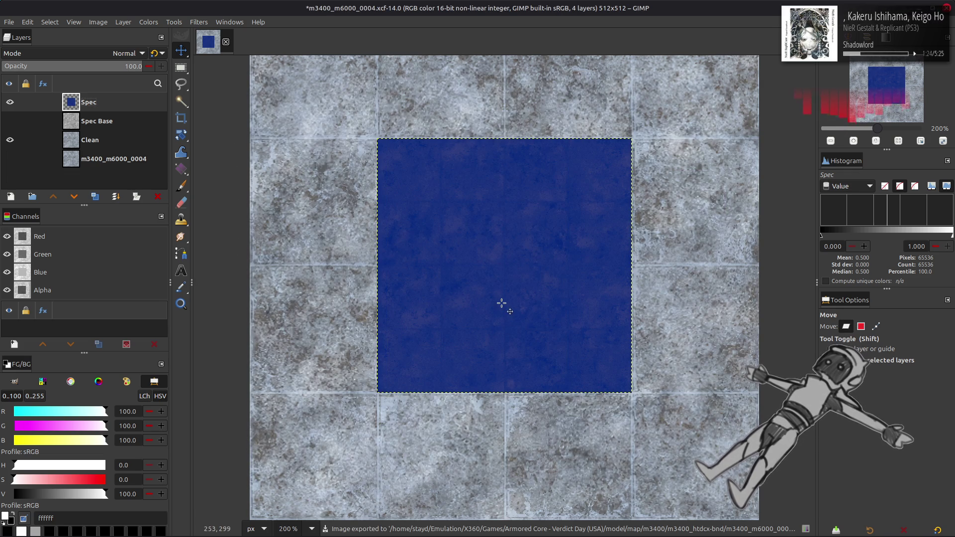
key(alt+Tab)
key(alt+Tab)
key(alt+Tab)
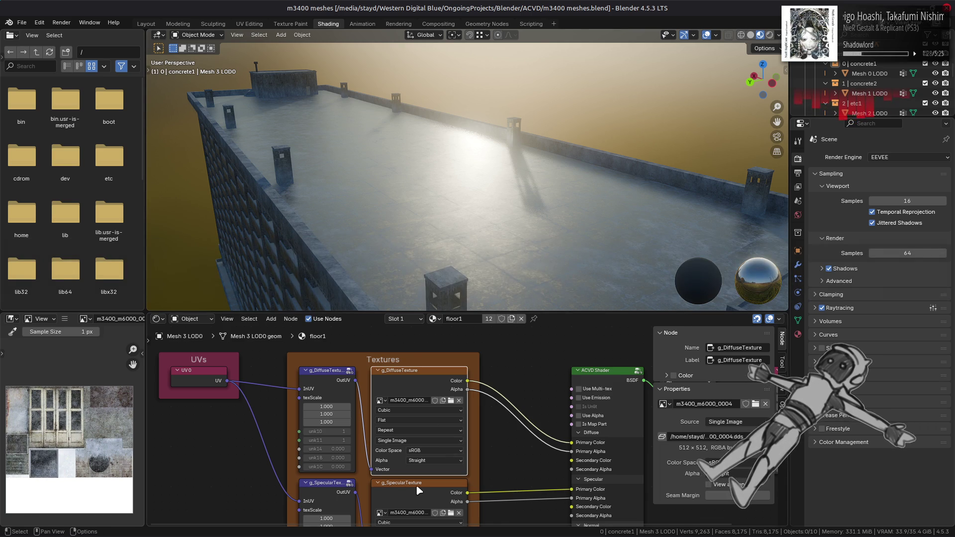
Inspect the diffuse and specular texture nodes and orbit over the concrete rooftop floor
click(418, 396)
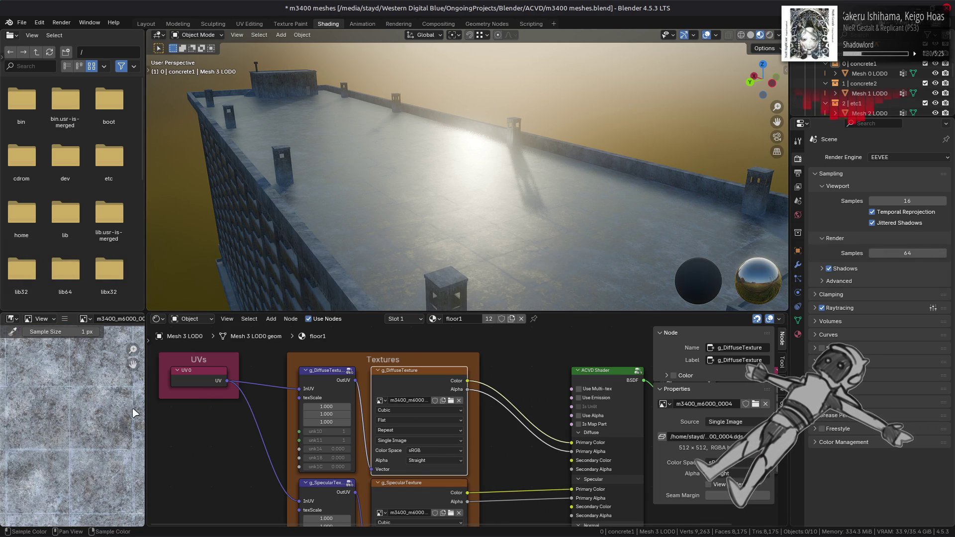
click(417, 496)
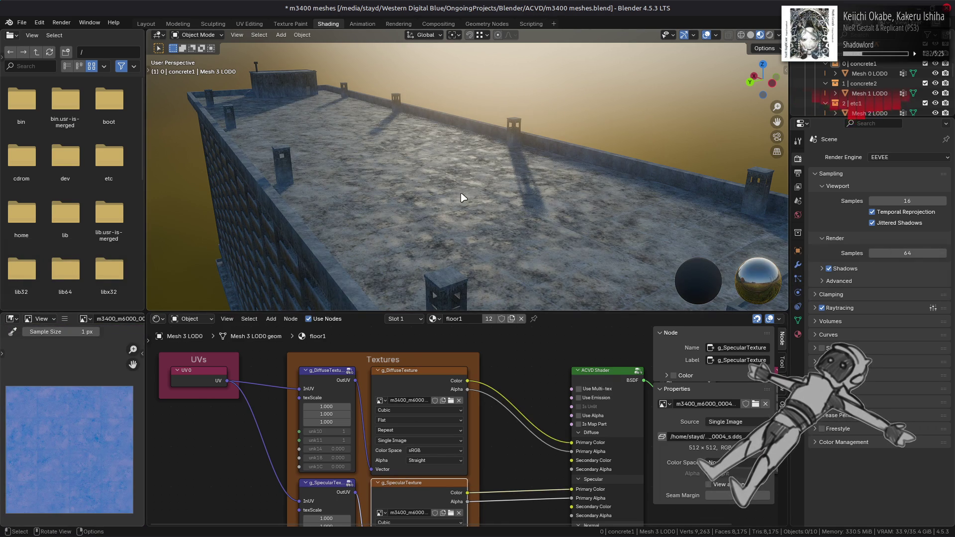
scroll(503, 107, up, 8)
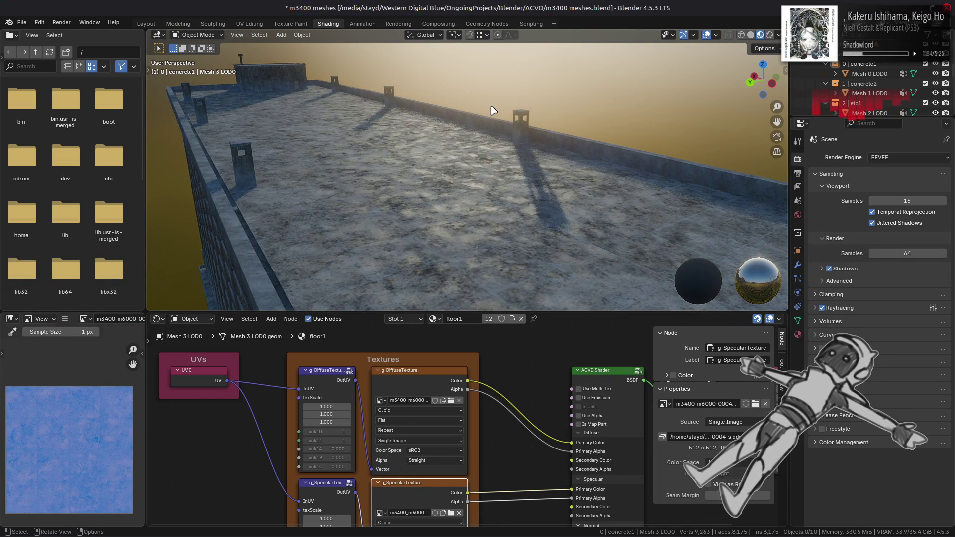
scroll(409, 192, down, 5)
mouse_move(482, 204)
middle_down()
mouse_move(447, 184)
mouse_move(588, 211)
mouse_move(381, 168)
mouse_move(422, 169)
mouse_move(365, 155)
mouse_move(510, 150)
mouse_move(514, 211)
mouse_move(517, 183)
mouse_move(578, 137)
mouse_move(580, 149)
mouse_move(556, 132)
mouse_move(538, 134)
middle_up()
scroll(380, 168, up, 5)
key(alt+Tab)
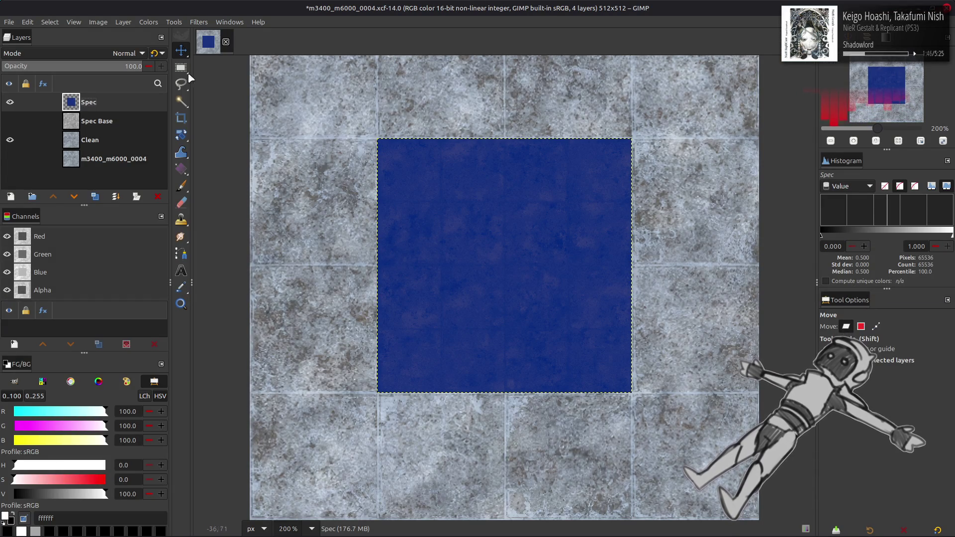
Commit the blue-tinting Levels, with red output 50, to the Spec layer
click(149, 23)
click(184, 124)
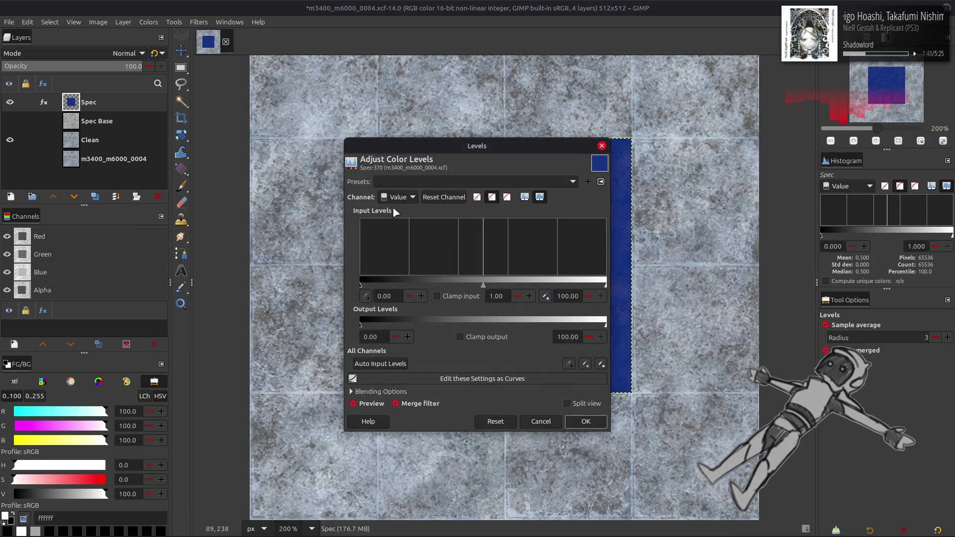
click(585, 421)
Save the GIMP project and re-export the image as the DDS specular texture
key(ctrl+s)
click(9, 22)
click(92, 183)
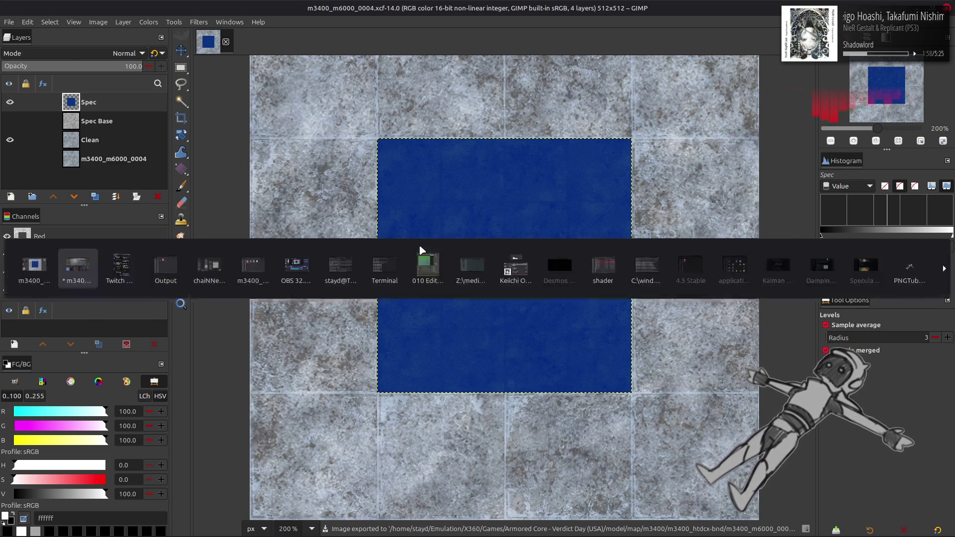
In Blender, select the specular texture node and orbit around the concrete floor before returning to GIMP
key(alt+Tab)
click(396, 383)
click(413, 485)
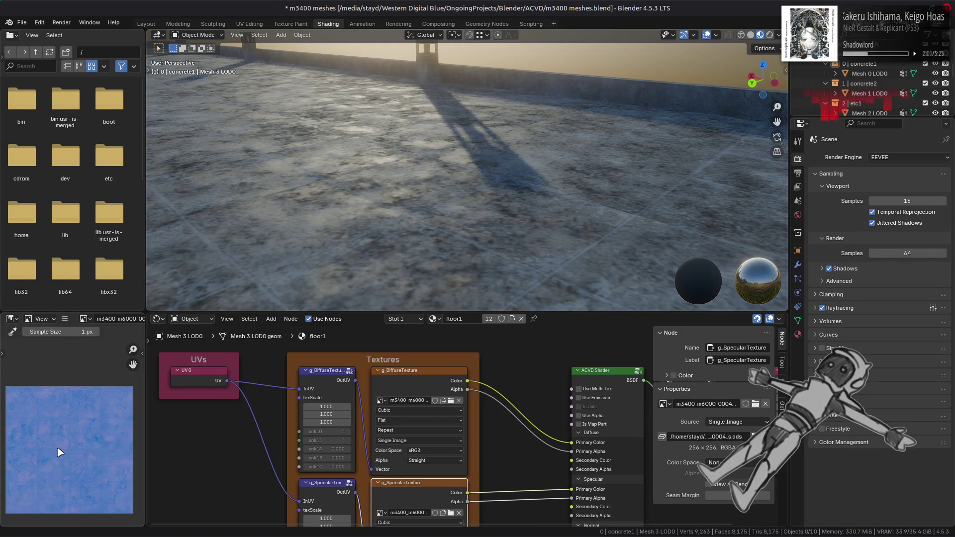
mouse_move(260, 270)
middle_down()
mouse_move(390, 207)
mouse_move(420, 177)
mouse_move(411, 166)
middle_up()
key(alt+Tab)
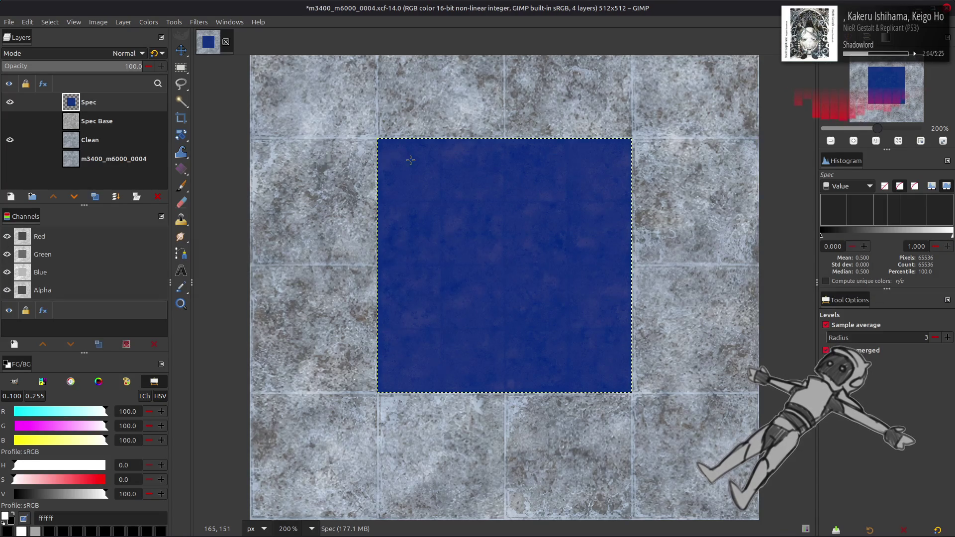
Restore the grey Spec texture, delete Spec copy #1, and open Levels with midtone gamma 2.00
key(ctrl+y)
key(ctrl+y)
key(ctrl+y)
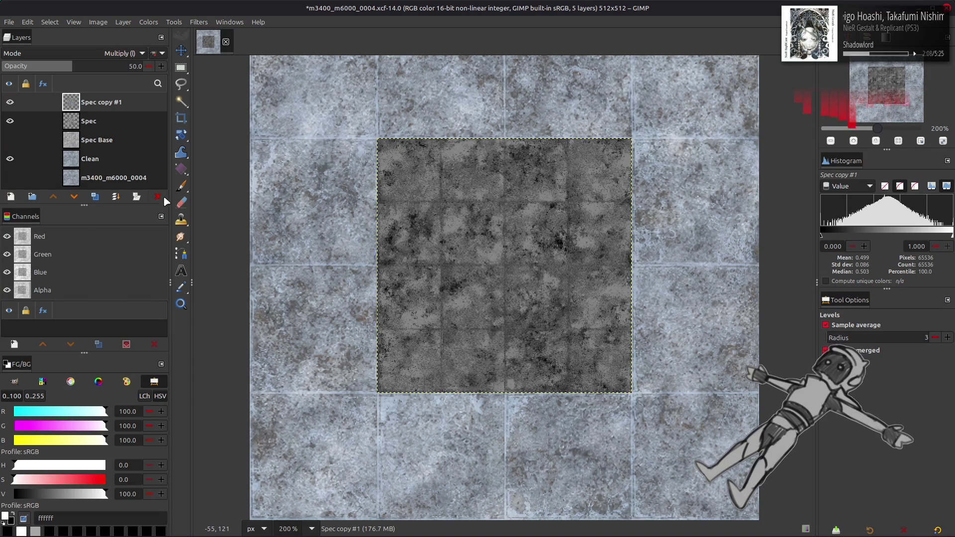
click(158, 196)
click(148, 22)
click(183, 141)
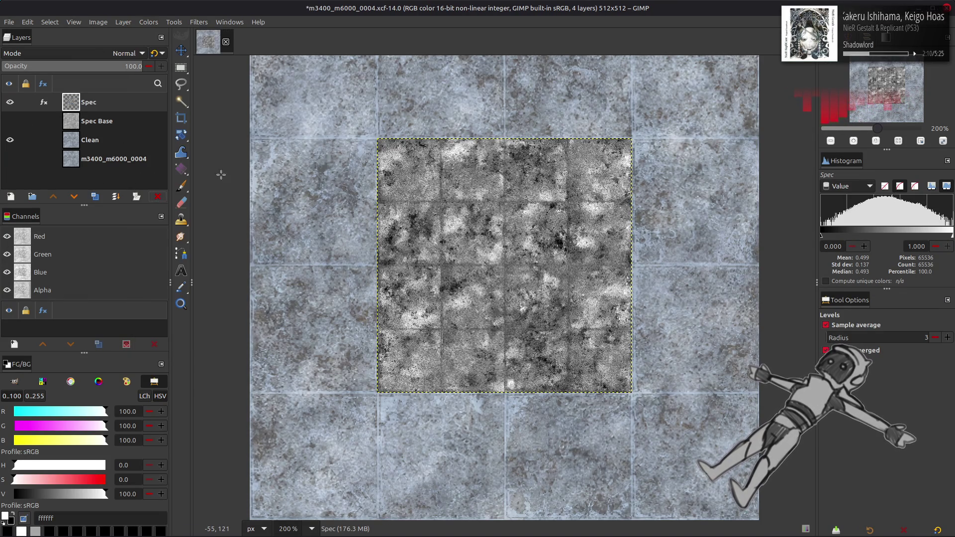
text(2)
key(Return)
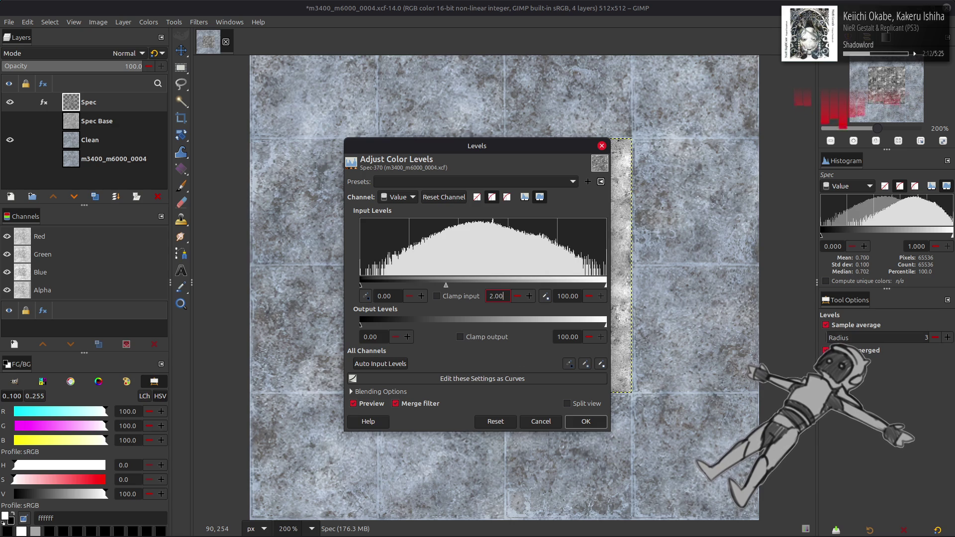
Try the gamma 2.00 Levels and an Invert on Spec, then undo both
click(582, 422)
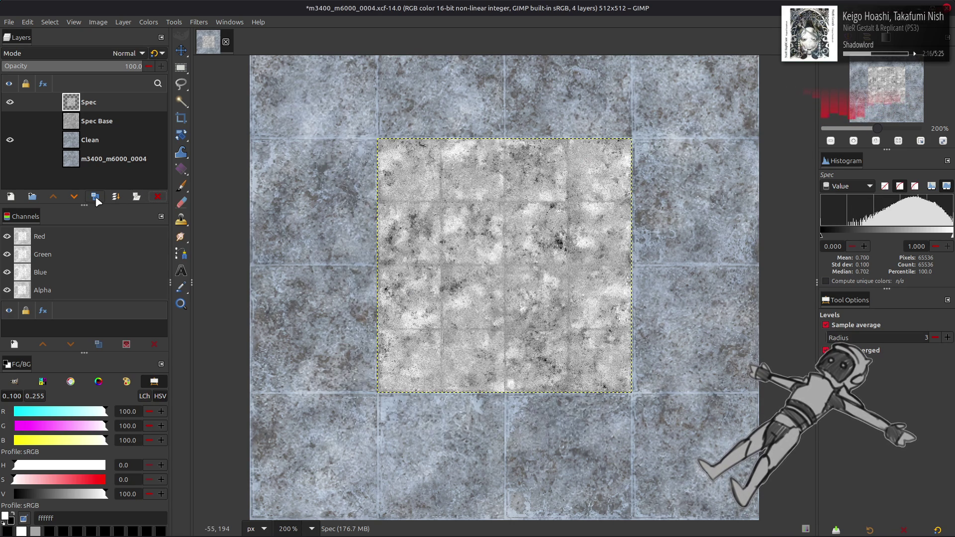
click(148, 22)
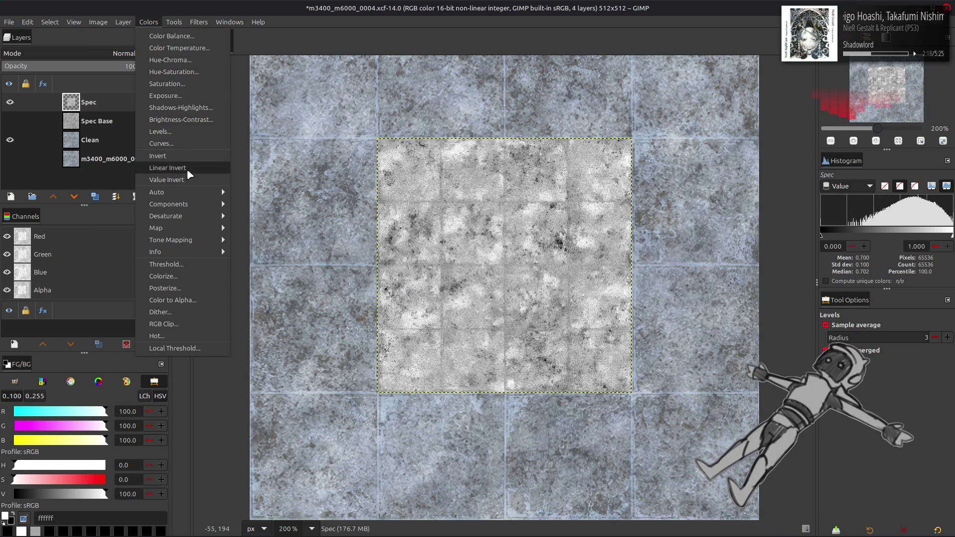
click(188, 171)
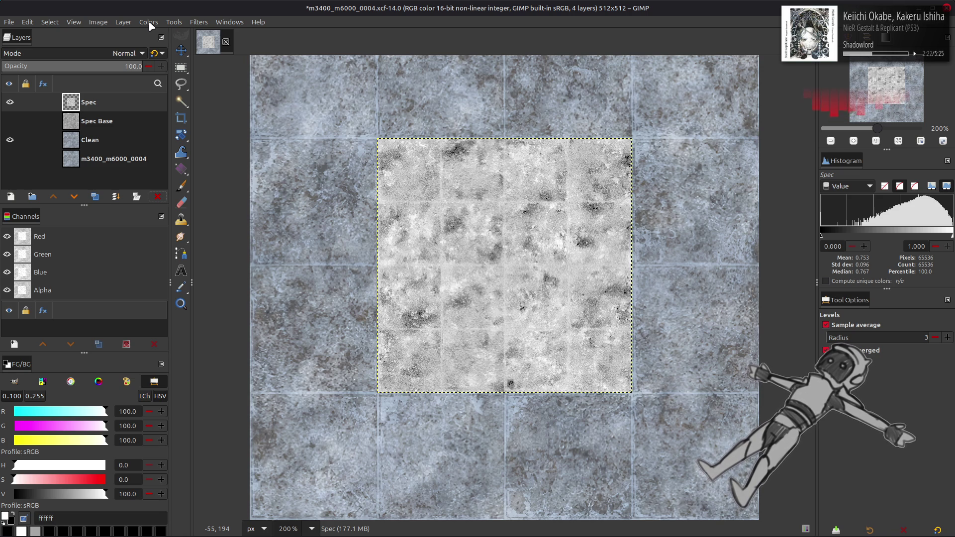
key(ctrl+z)
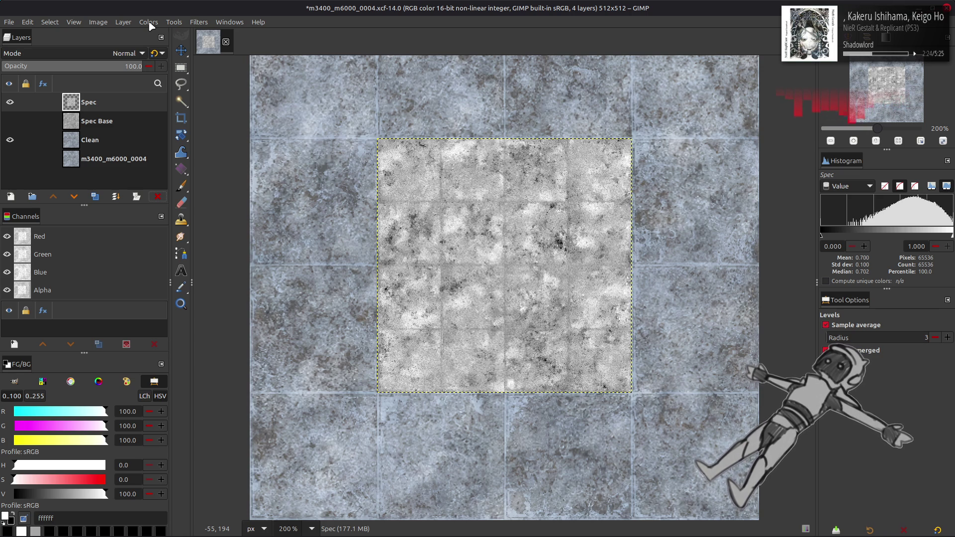
key(ctrl+z)
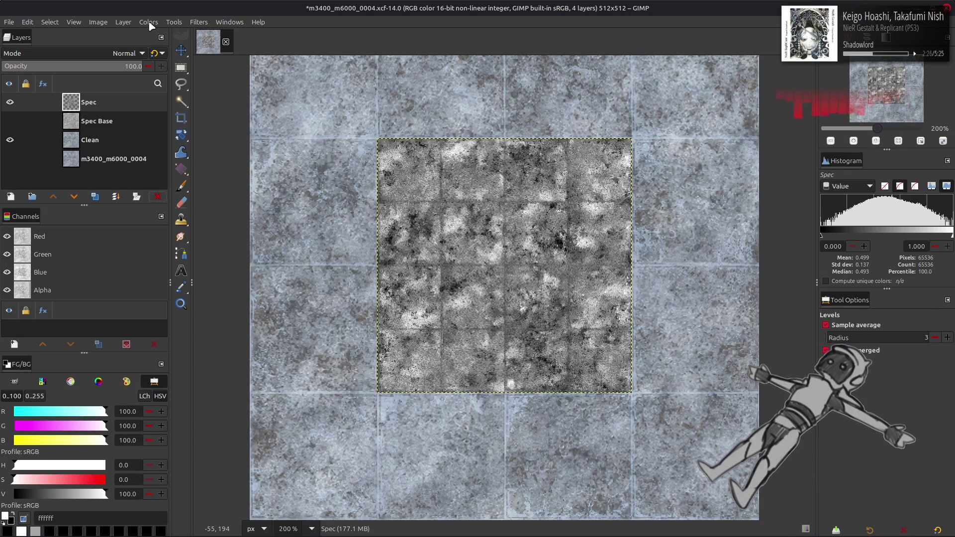
click(148, 21)
key(Escape)
Duplicate the Spec layer and set Spec copy's blend mode to Screen
click(95, 197)
click(102, 54)
click(69, 166)
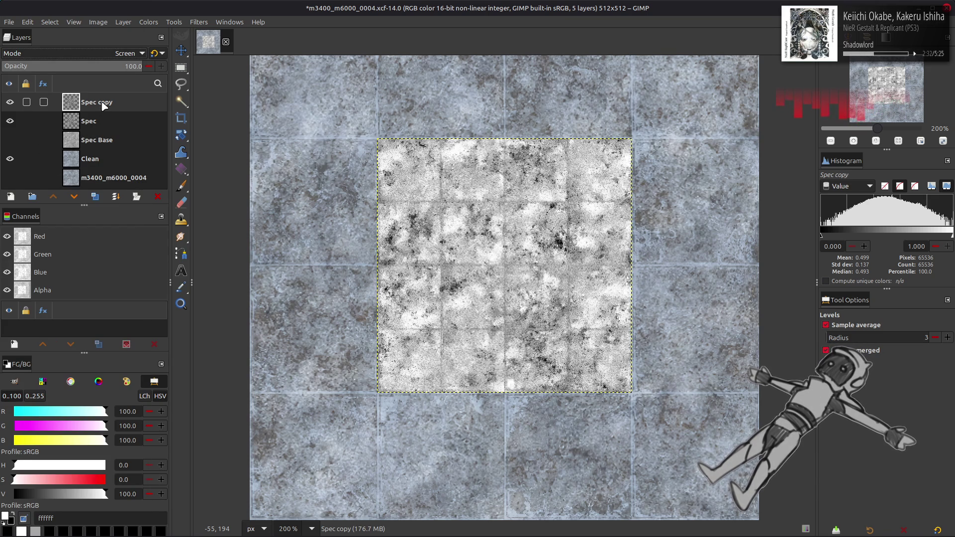
Test a Multiply duplicate, undo it, and keep Spec copy in Screen mode
click(95, 197)
click(101, 53)
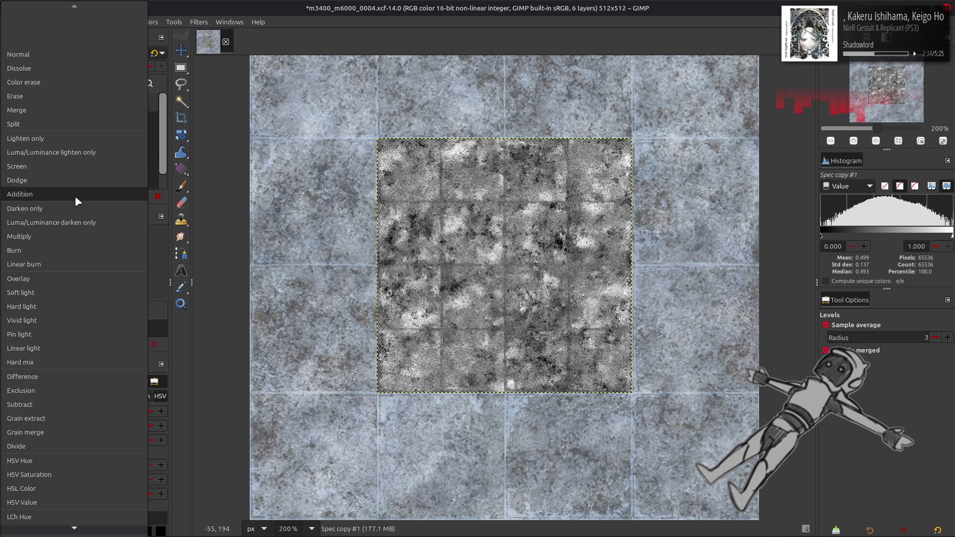
click(75, 236)
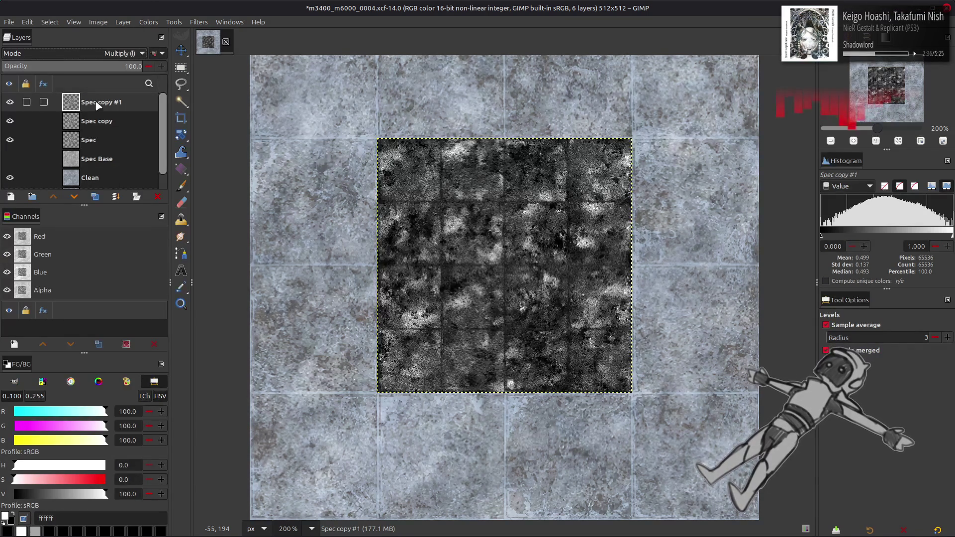
key(ctrl+z)
key(ctrl+z)
click(102, 54)
click(69, 167)
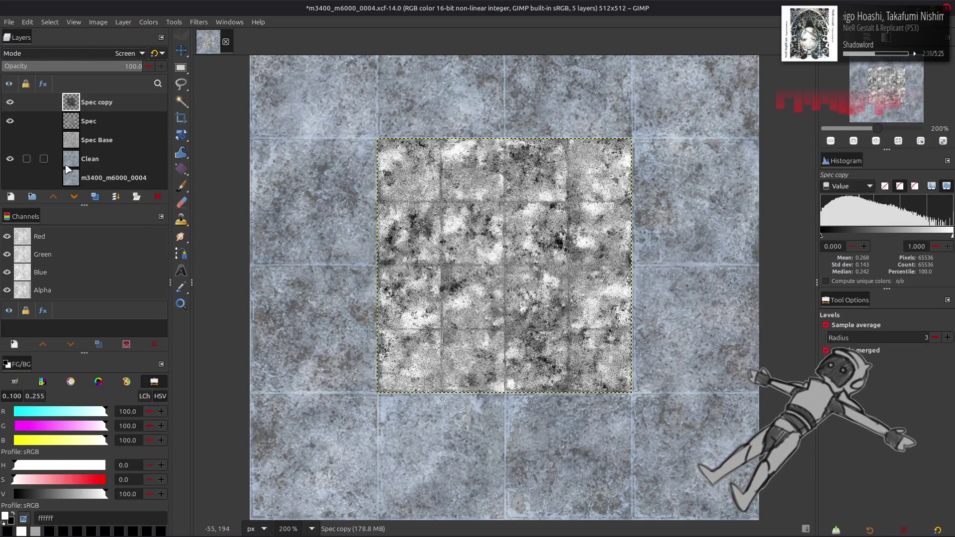
Toggle Spec copy's visibility to compare the effect, then delete Spec copy
click(11, 103)
click(11, 102)
click(11, 102)
click(11, 103)
click(11, 102)
click(11, 103)
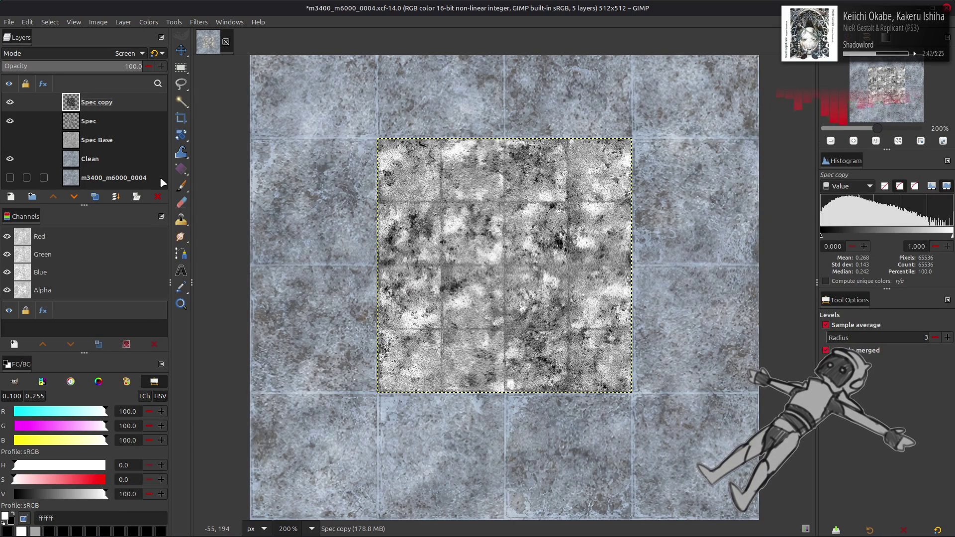
click(159, 199)
Make a new Screen-mode Spec duplicate, add more copies, and try then undo Multiply
click(94, 198)
click(100, 52)
click(68, 159)
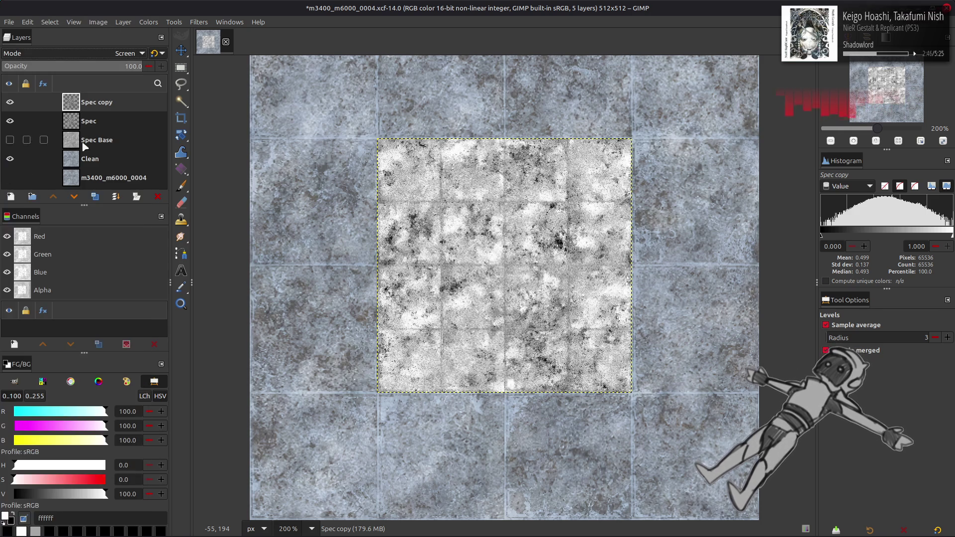
click(94, 198)
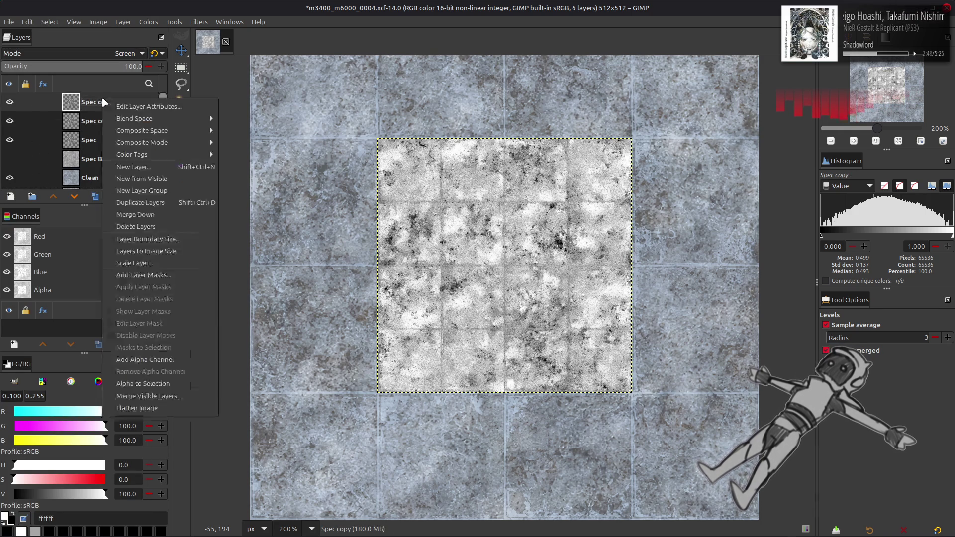
click(95, 197)
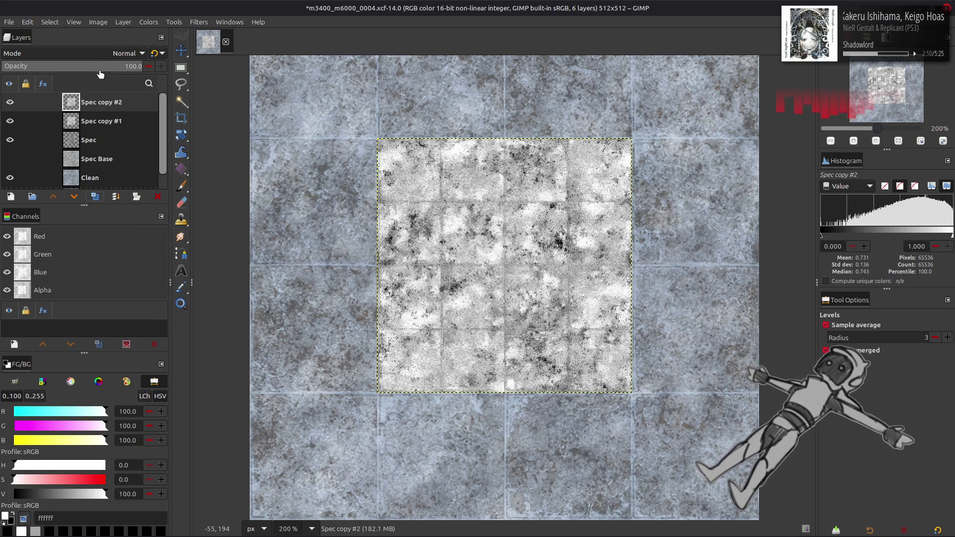
click(101, 52)
click(70, 177)
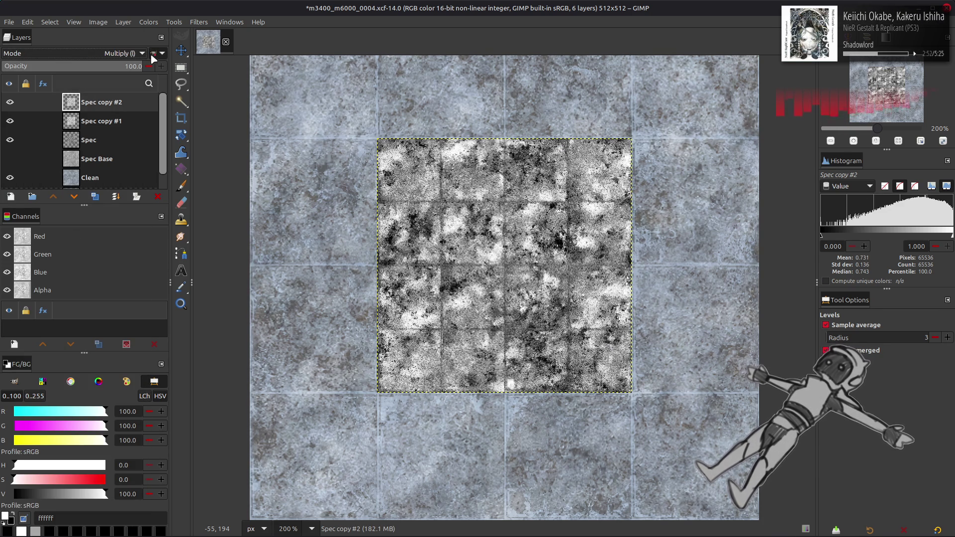
key(ctrl+z)
key(ctrl+z)
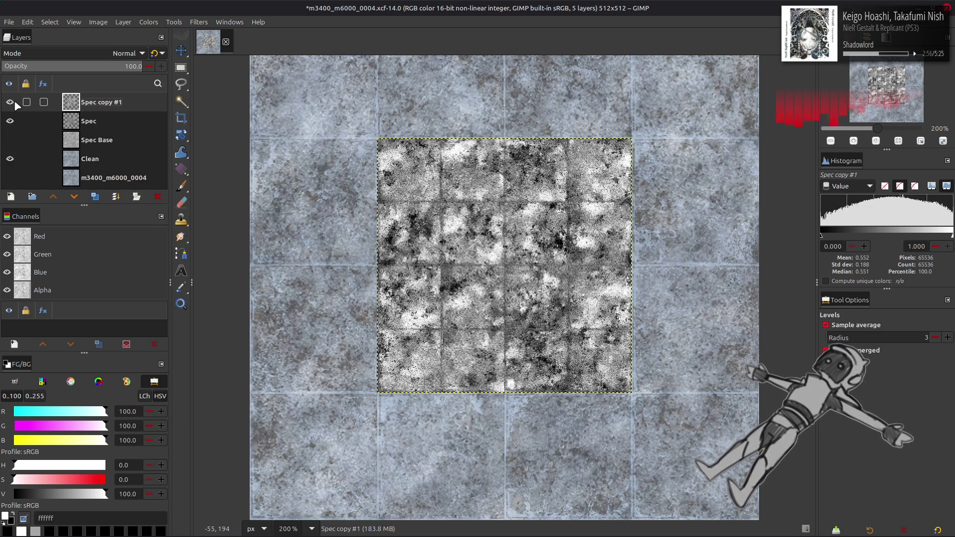
Duplicate Spec copy #1 again as Spec copy #2 in Screen mode
click(95, 197)
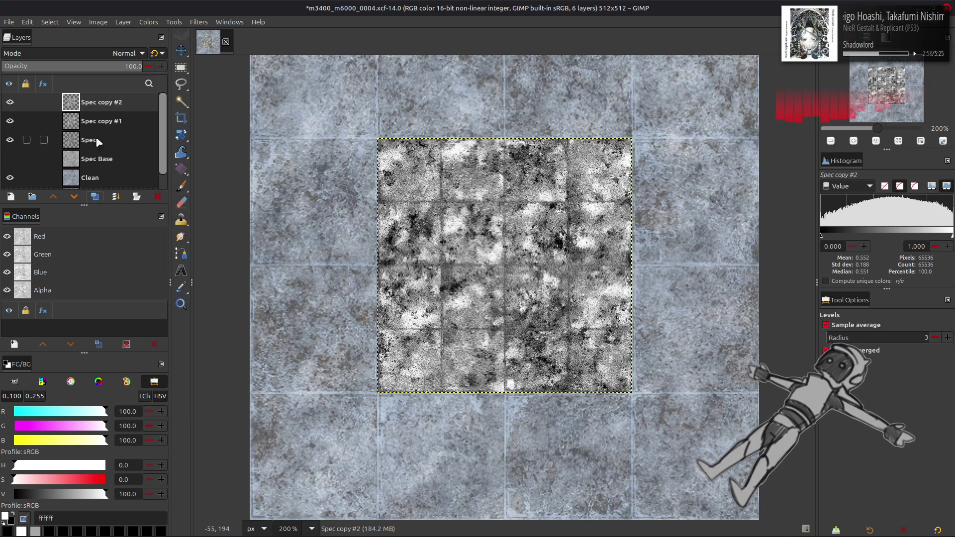
click(99, 51)
click(72, 169)
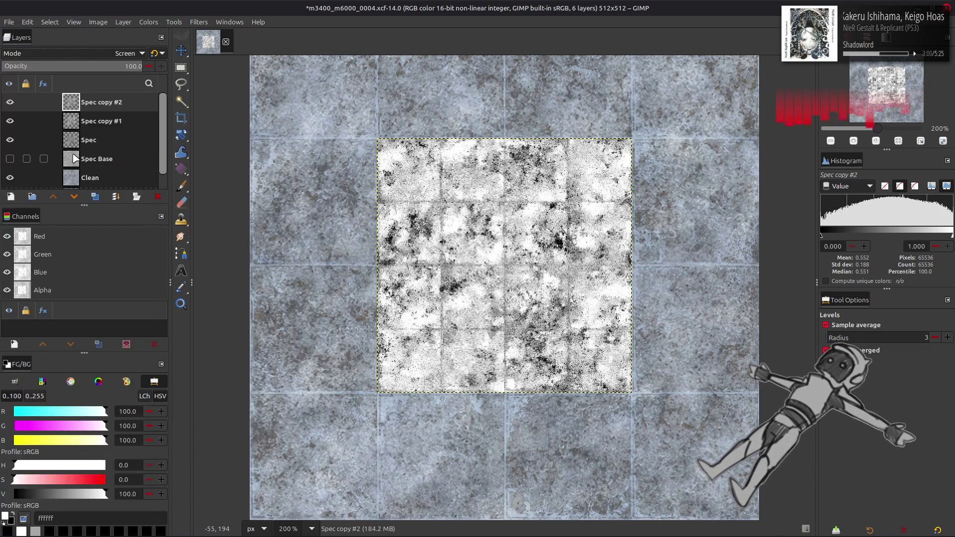
Compare the copies by toggling visibility, then delete Spec copy #1
click(10, 122)
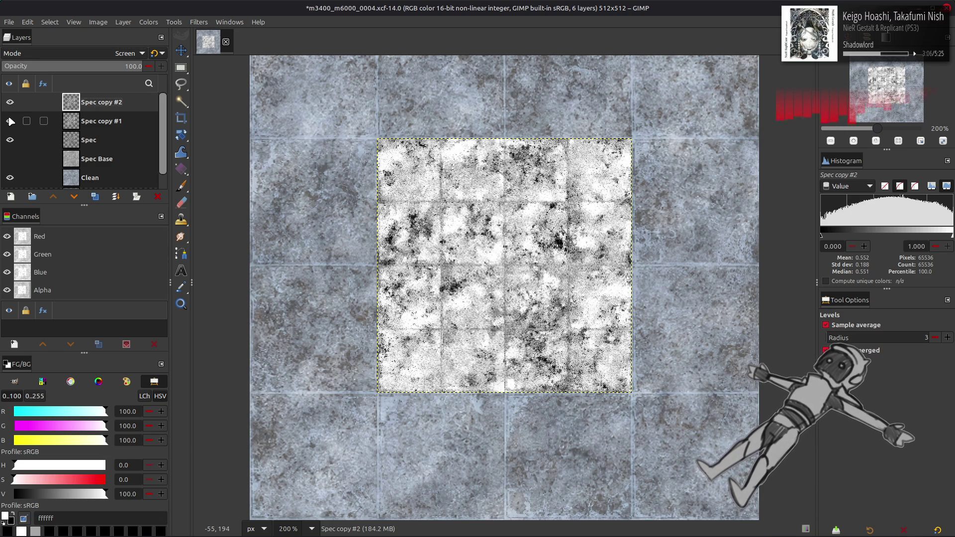
click(10, 102)
click(10, 102)
click(9, 102)
click(9, 102)
click(9, 102)
click(9, 102)
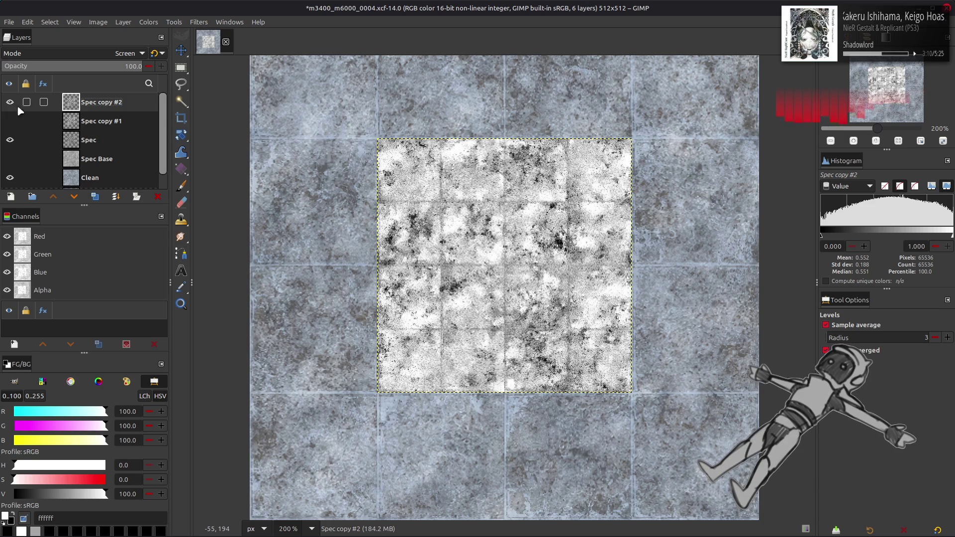
click(99, 121)
click(157, 197)
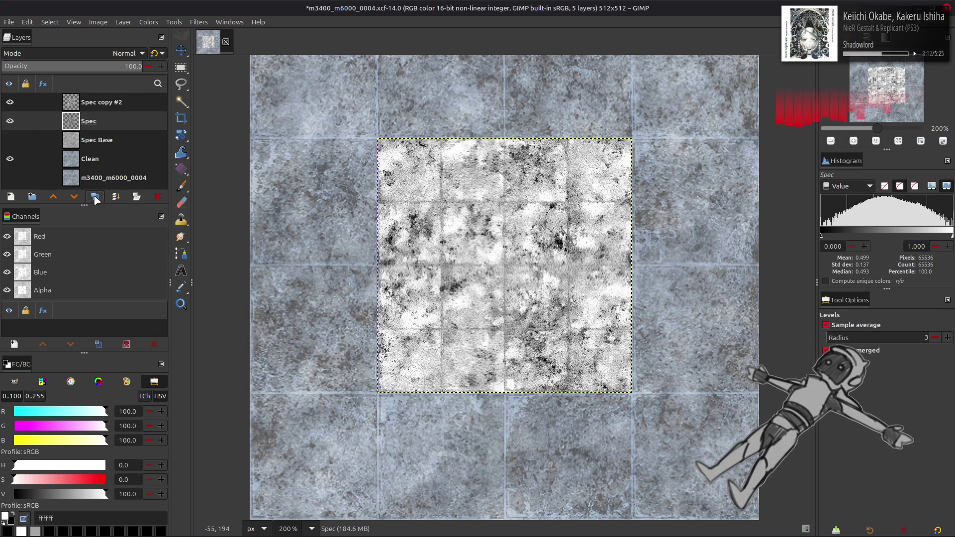
double_click(100, 102)
Rename the top copy layer to 'Spec Alt'
key(BackSpace)
key(BackSpace)
key(BackSpace)
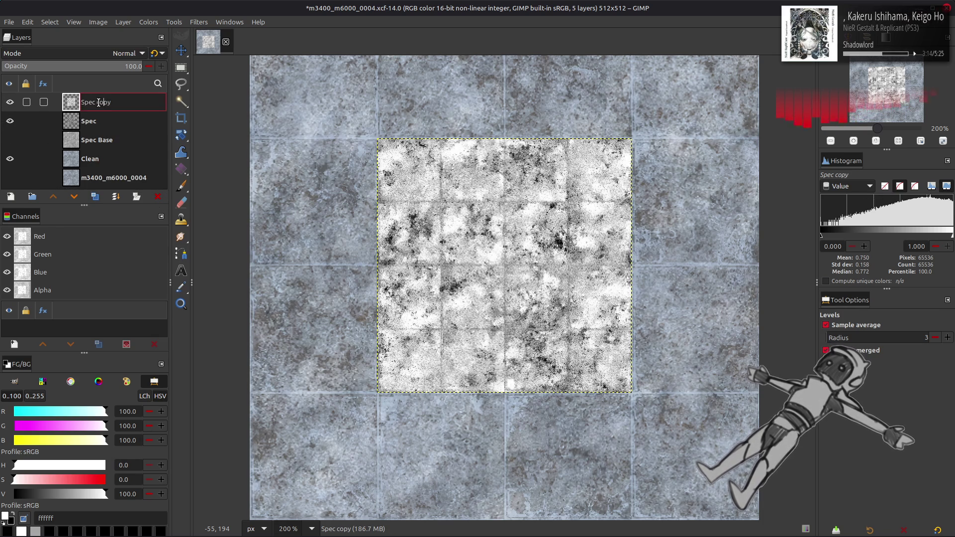
text(At)
key(Return)
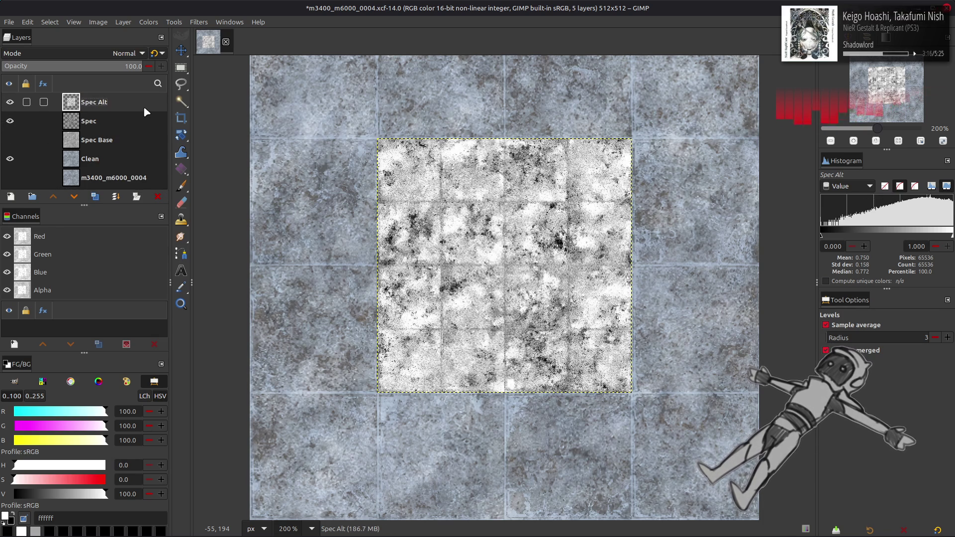
Apply Levels to Spec Alt with Blue output set to 50/50
click(149, 22)
click(164, 132)
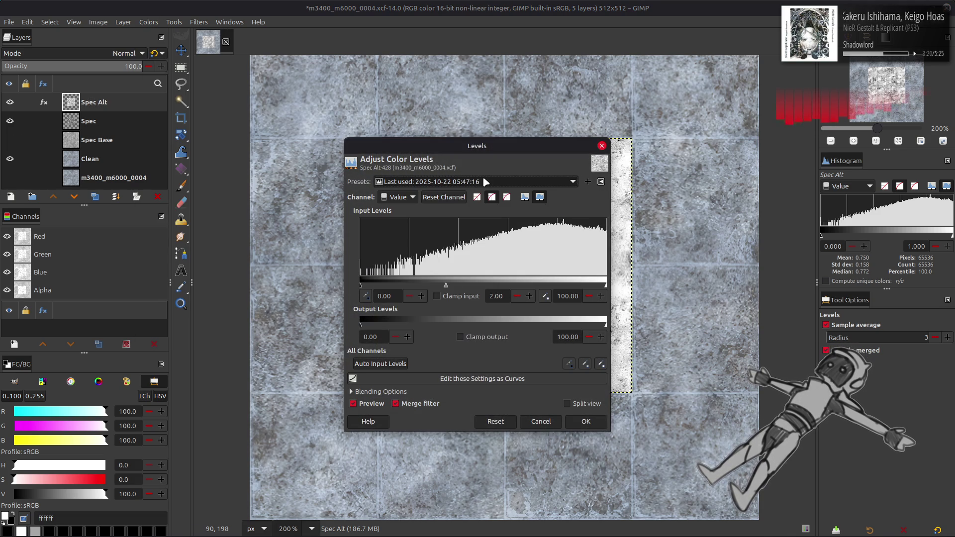
scroll(486, 182, down, 1)
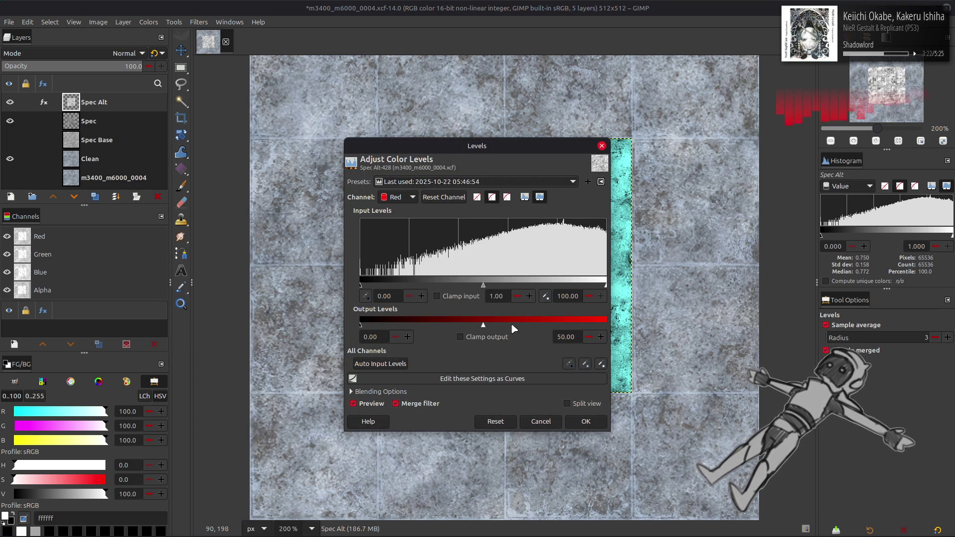
scroll(460, 180, down, 2)
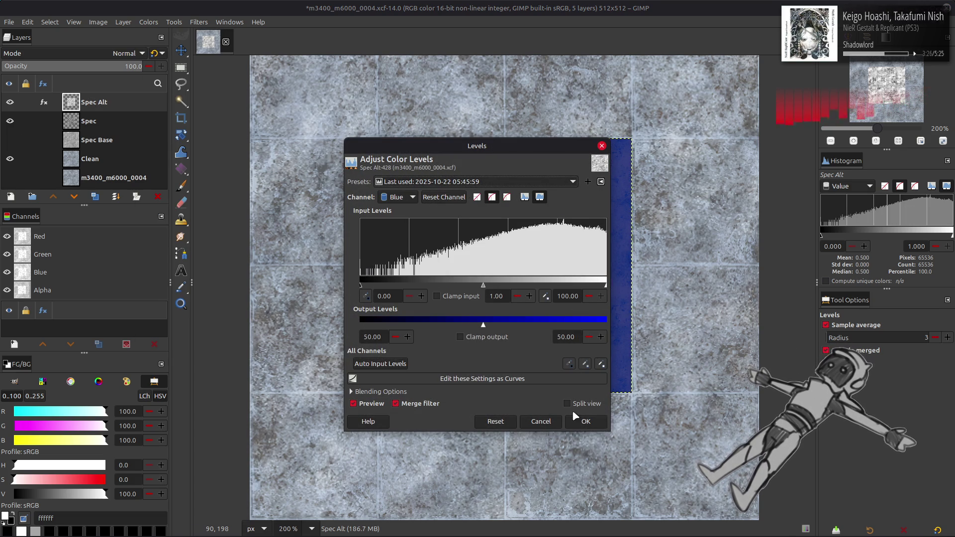
click(579, 421)
Repeat the same Levels on the Spec layer with Ctrl+F, then reselect Spec Alt
click(9, 102)
click(89, 121)
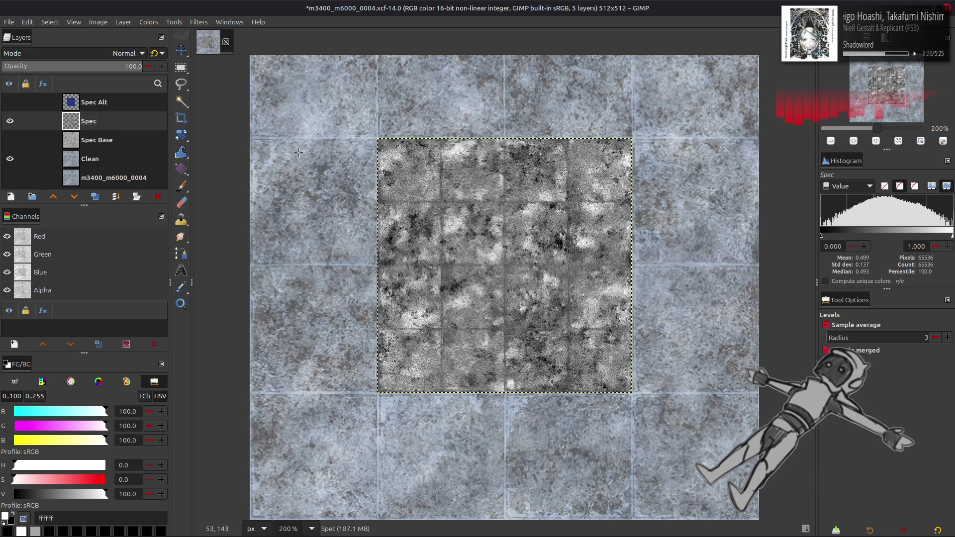
key(ctrl+f)
click(10, 101)
click(10, 121)
click(90, 102)
Apply Levels to Spec Alt with Red output 0–50
click(148, 22)
click(160, 124)
scroll(398, 197, down, 1)
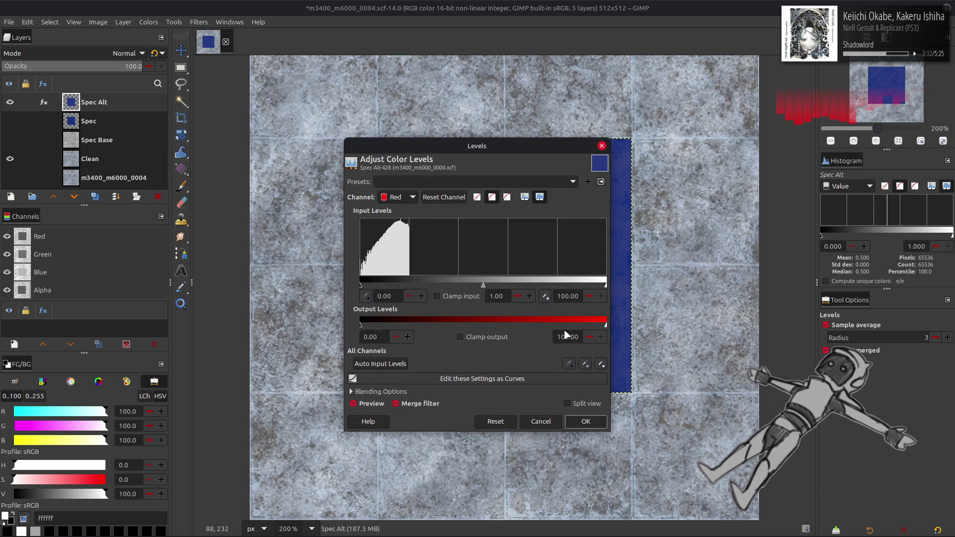
click(587, 422)
Save the project and export the image to its existing file
key(m)
key(ctrl+s)
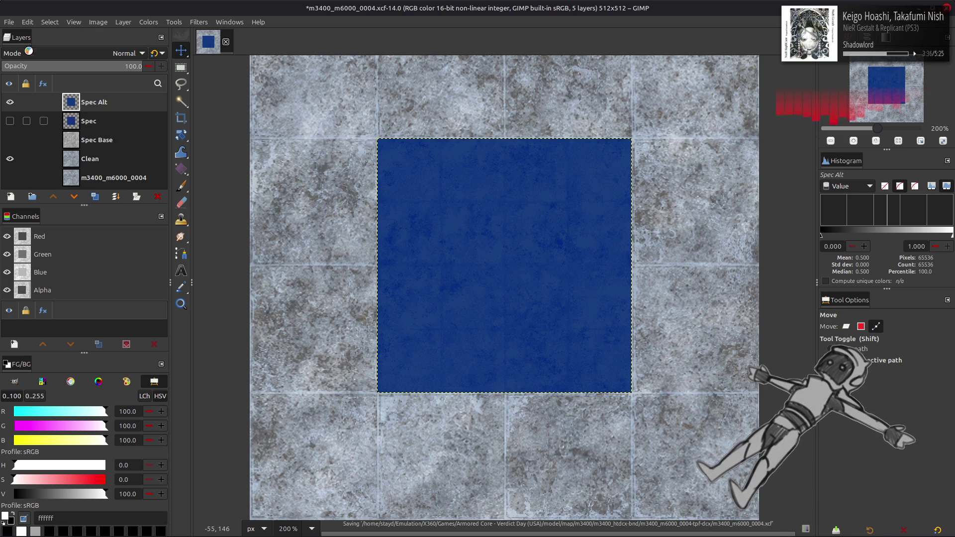
click(9, 22)
click(50, 182)
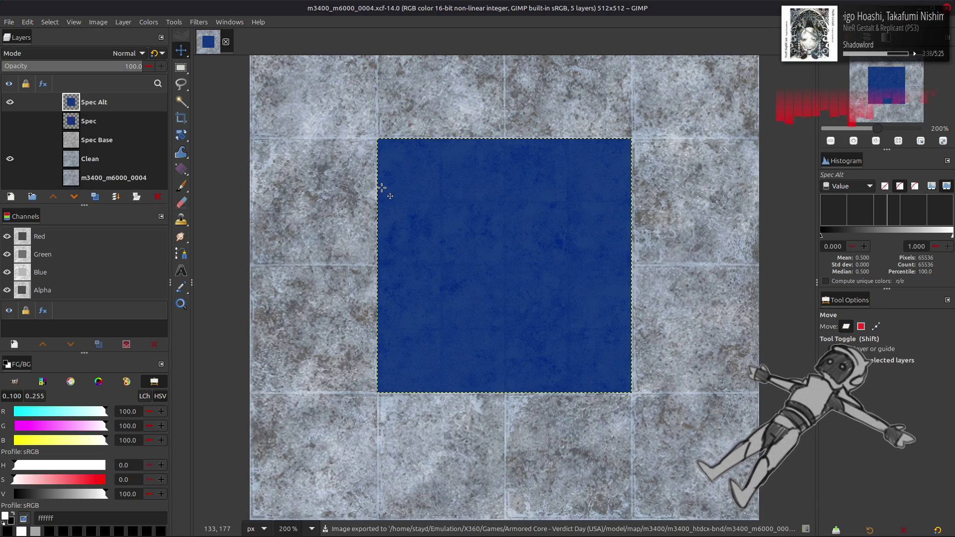
Orbit Blender's view to inspect the floor texture, then return to GIMP
key(alt+Tab)
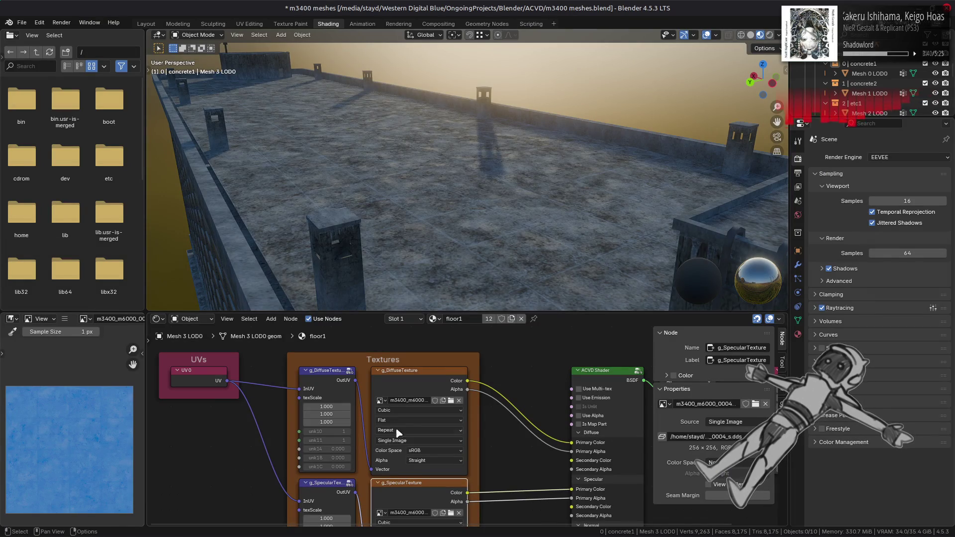
mouse_move(368, 145)
middle_down()
mouse_move(403, 156)
mouse_move(387, 141)
mouse_move(362, 142)
mouse_move(394, 154)
middle_up()
key(alt+Tab)
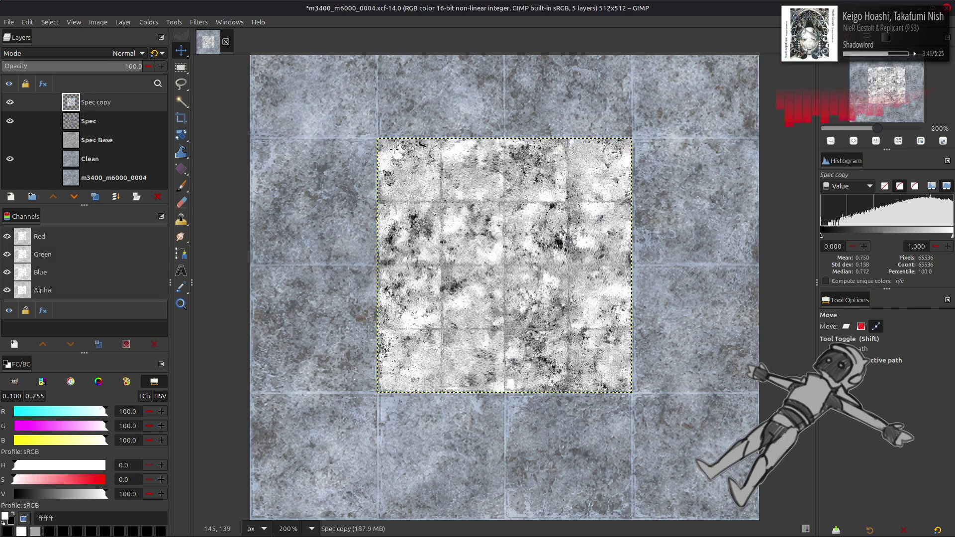
Step back through history to restore Spec copy #1, then toggle its visibility to compare
key(shift+ctrl+d)
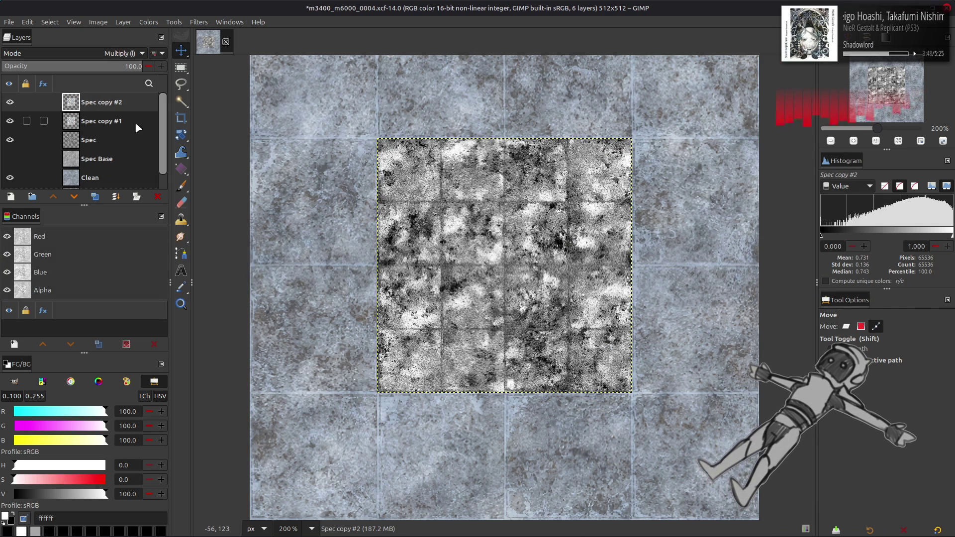
key(ctrl+z)
key(ctrl+z)
key(ctrl+z)
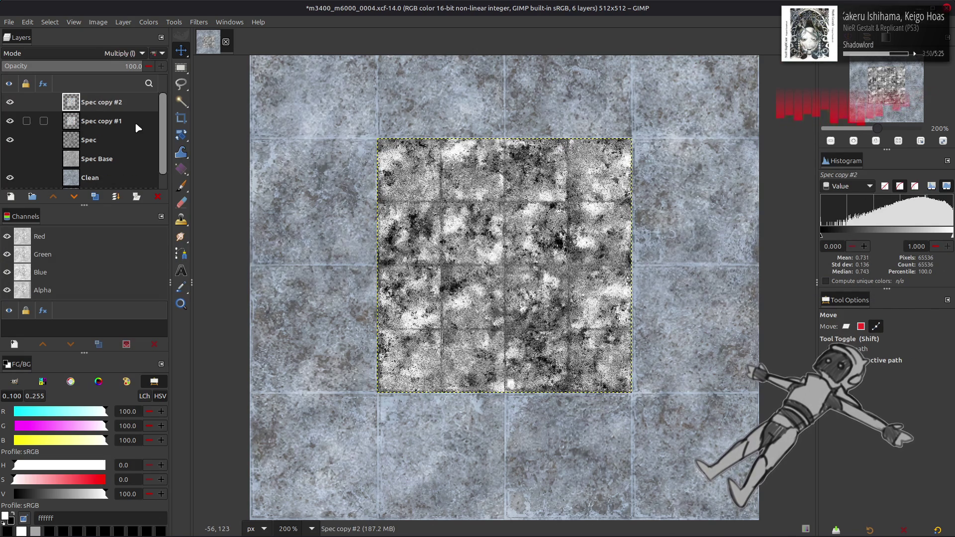
key(ctrl+z)
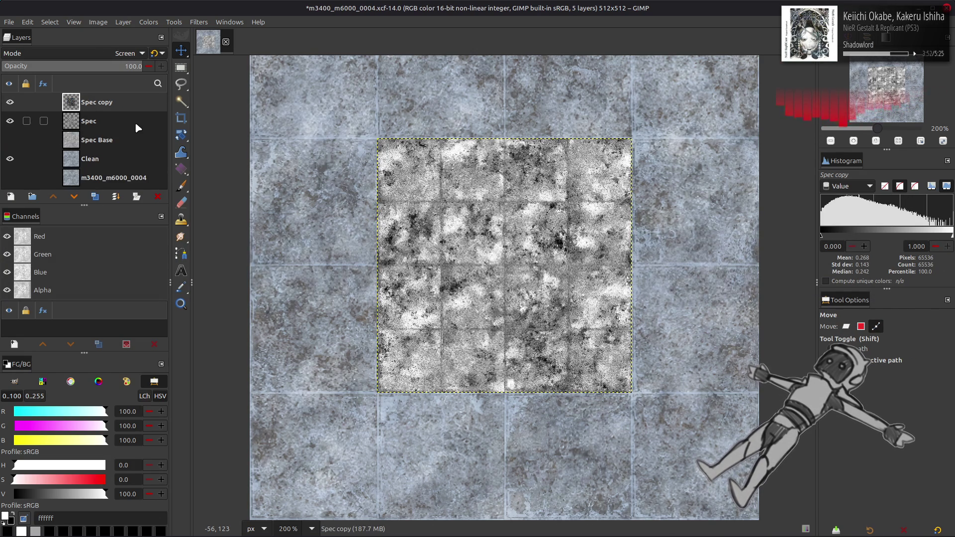
key(ctrl+z)
key(ctrl+z)
key(ctrl+z)
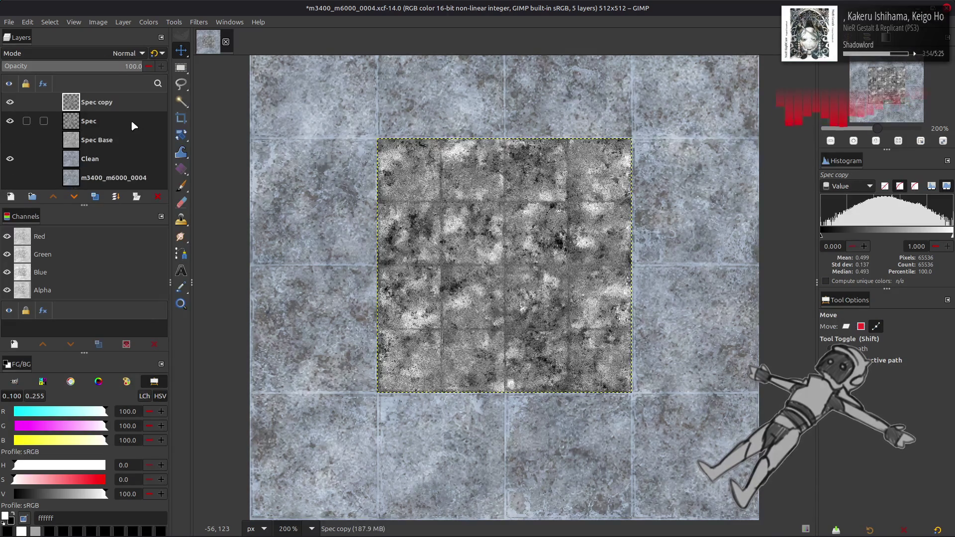
key(ctrl+y)
click(10, 102)
click(10, 102)
click(10, 101)
Hide Spec copy #1 and trial Screen and legacy Multiply on new Spec duplicates, undoing each
click(90, 121)
key(shift+ctrl+d)
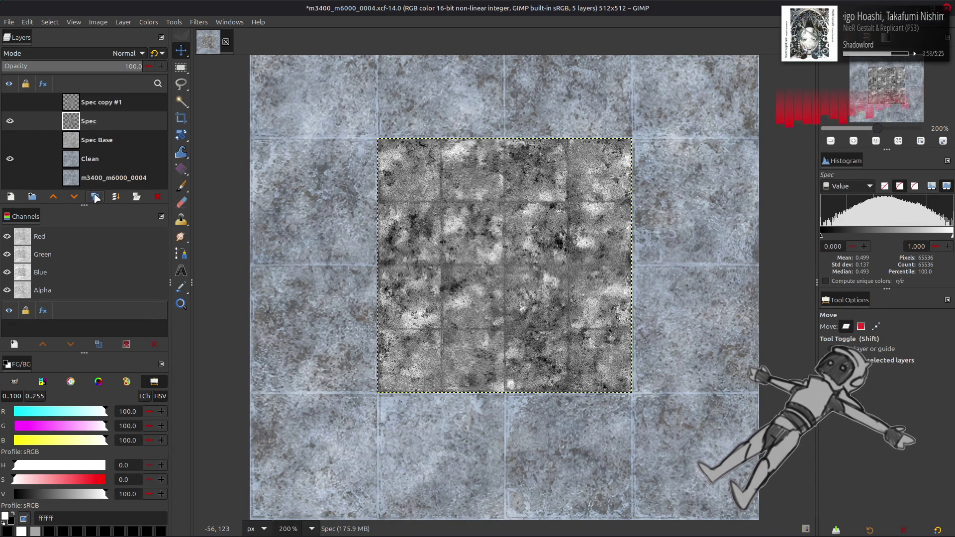
click(110, 54)
click(64, 157)
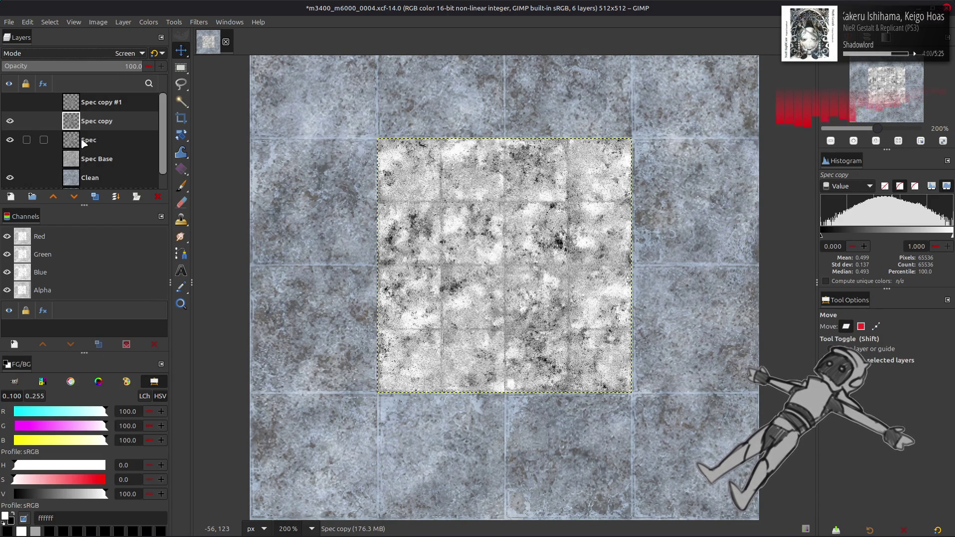
key(ctrl+z)
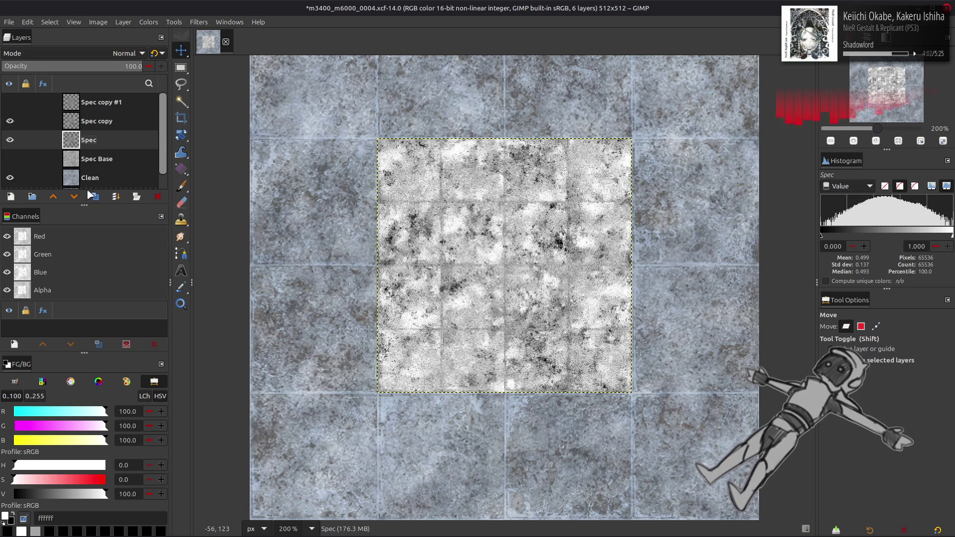
key(shift+ctrl+d)
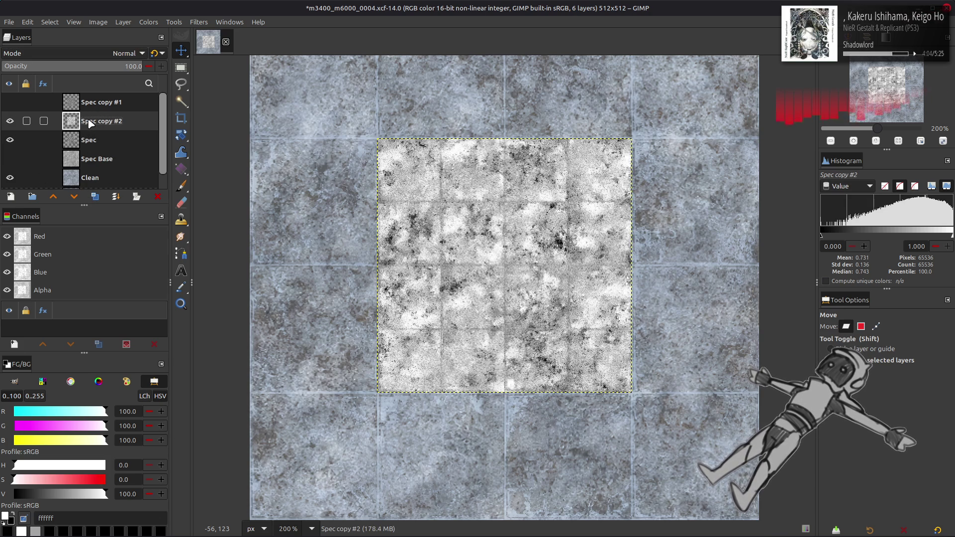
key(shift+ctrl+d)
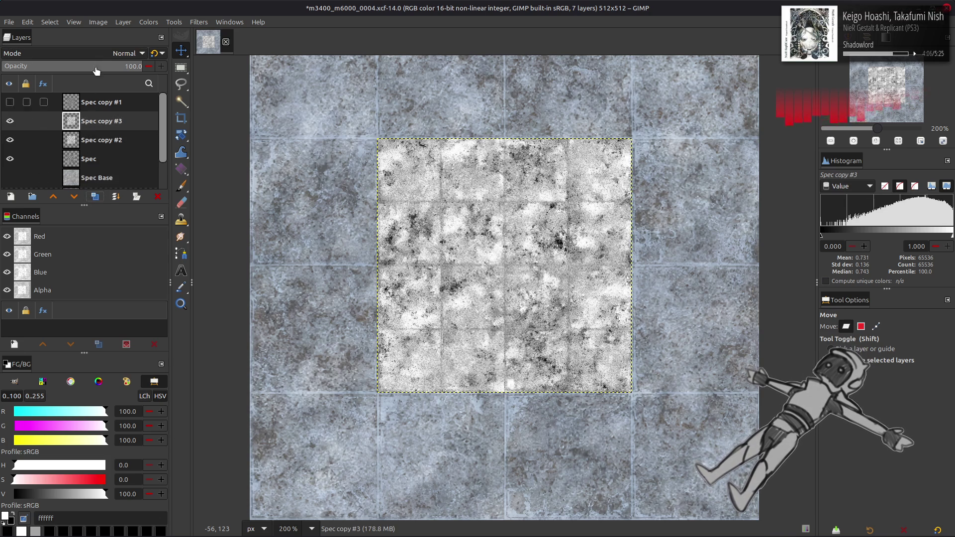
click(125, 53)
click(65, 240)
click(154, 54)
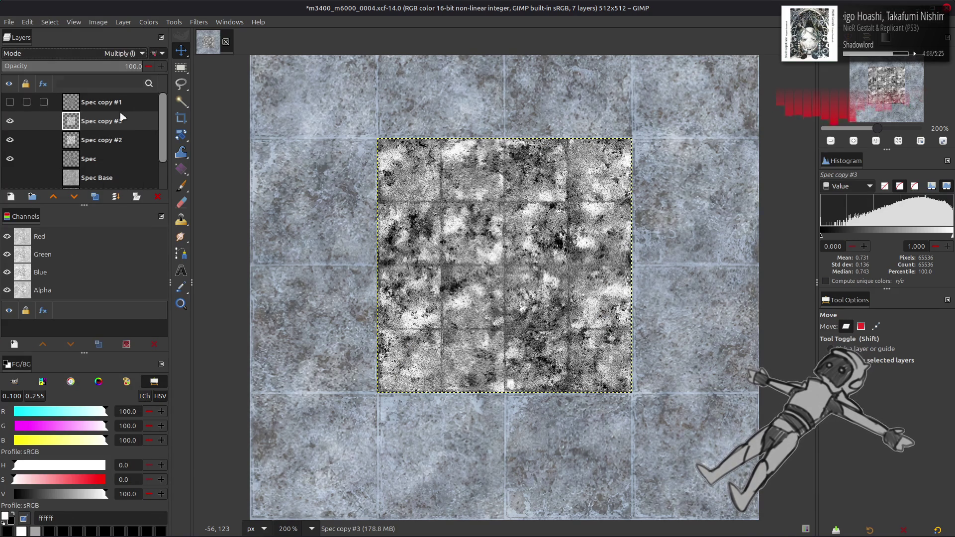
key(ctrl+z)
key(ctrl+z)
key(ctrl+z)
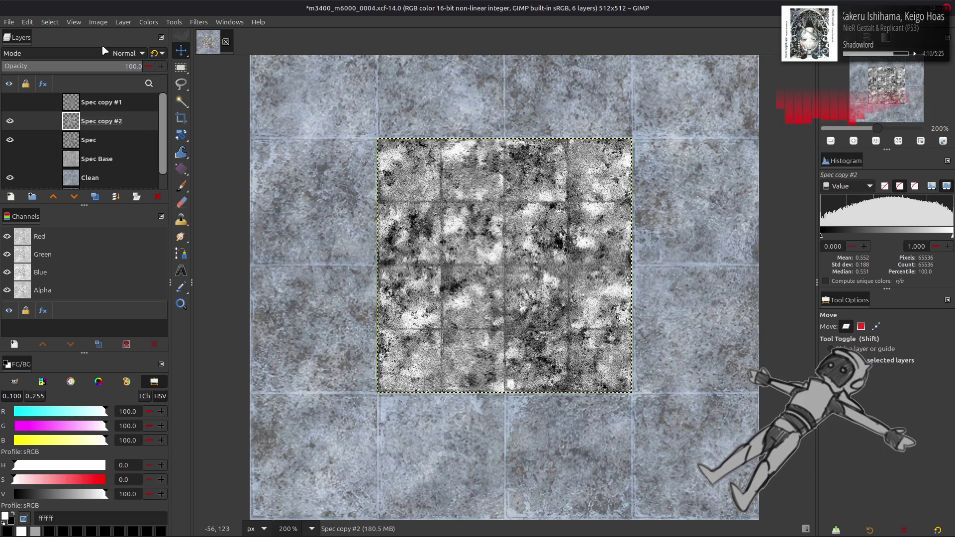
Set Spec copy #2 to Soft light and compare it hidden and shown
click(96, 52)
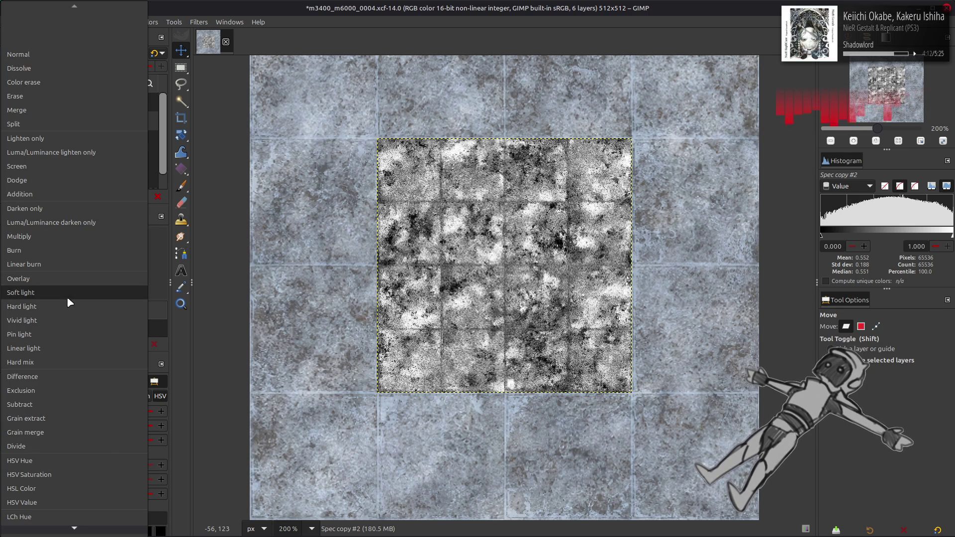
click(67, 297)
click(10, 121)
click(9, 121)
Try Screen blending on Spec copy #2, compare it on and off, then switch it to Multiply
click(85, 53)
scroll(85, 54, up, 3)
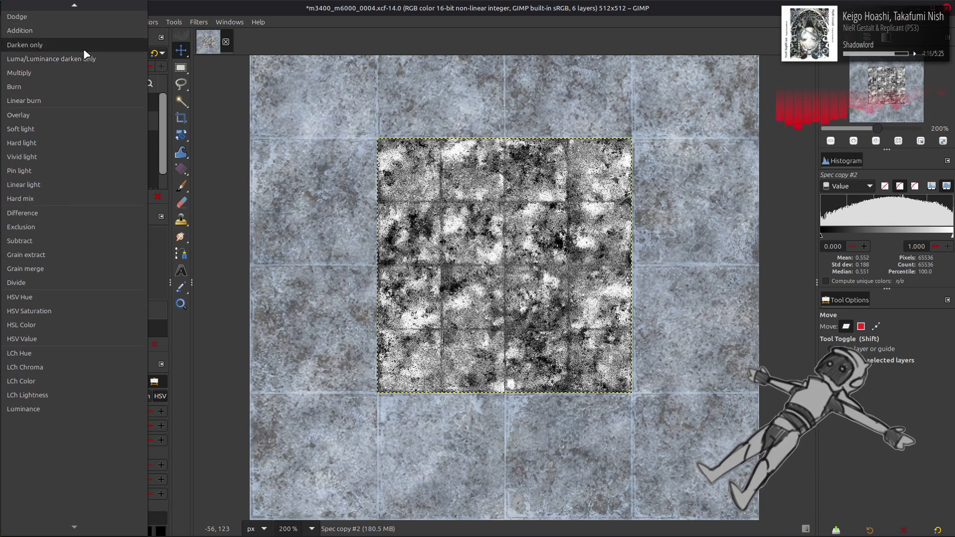
click(67, 35)
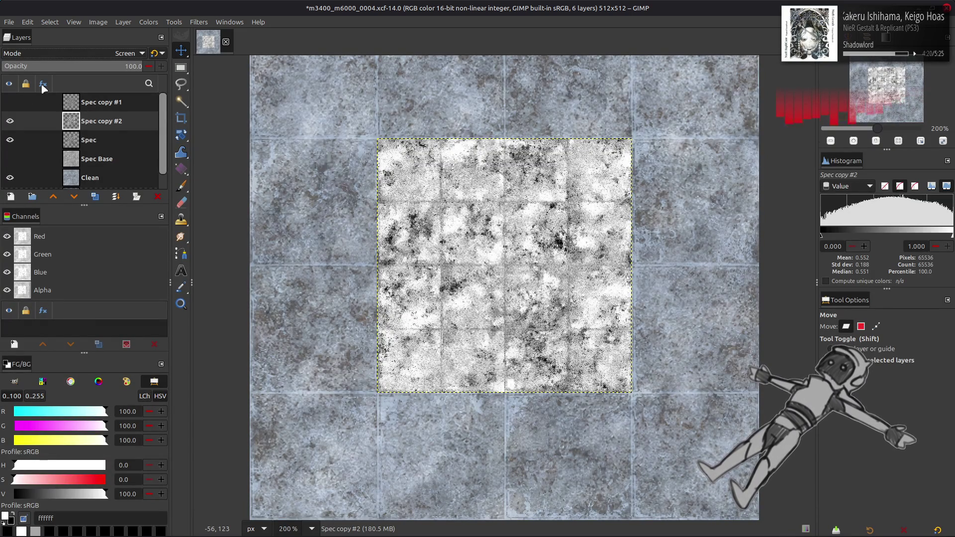
click(9, 121)
click(9, 120)
click(9, 121)
click(12, 121)
click(12, 121)
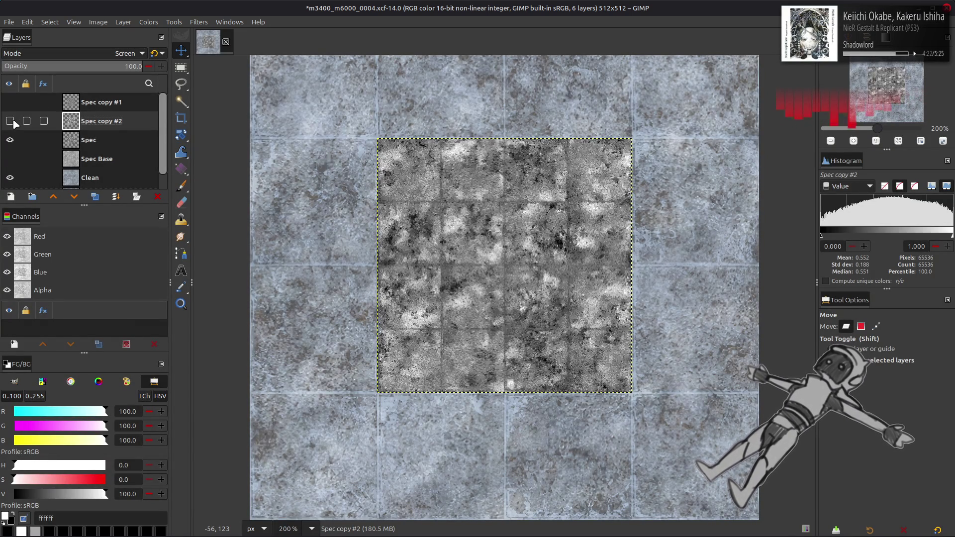
click(12, 121)
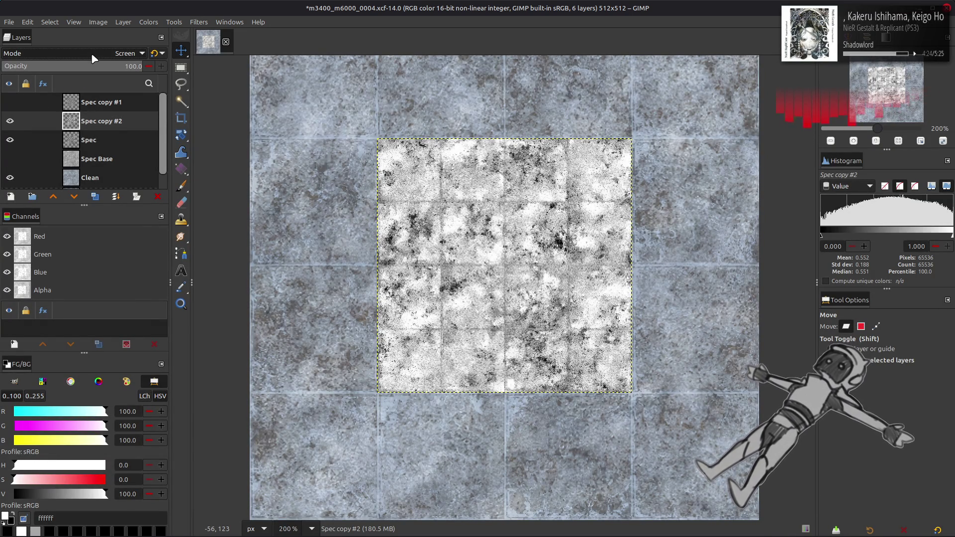
scroll(94, 56, up, 4)
click(93, 55)
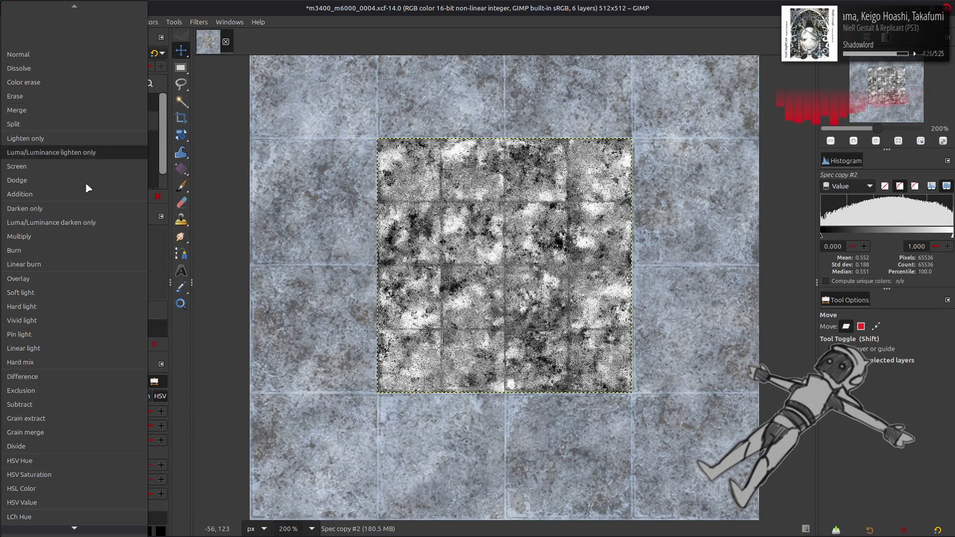
click(71, 238)
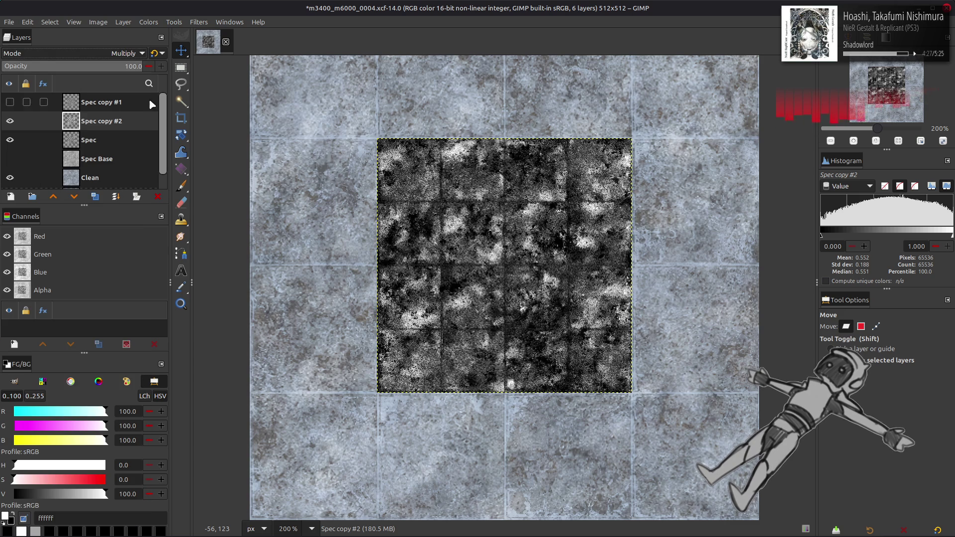
Duplicate Spec, invert the copy, and apply a linear invert to Spec copy #2
click(99, 140)
click(94, 196)
click(149, 22)
click(157, 156)
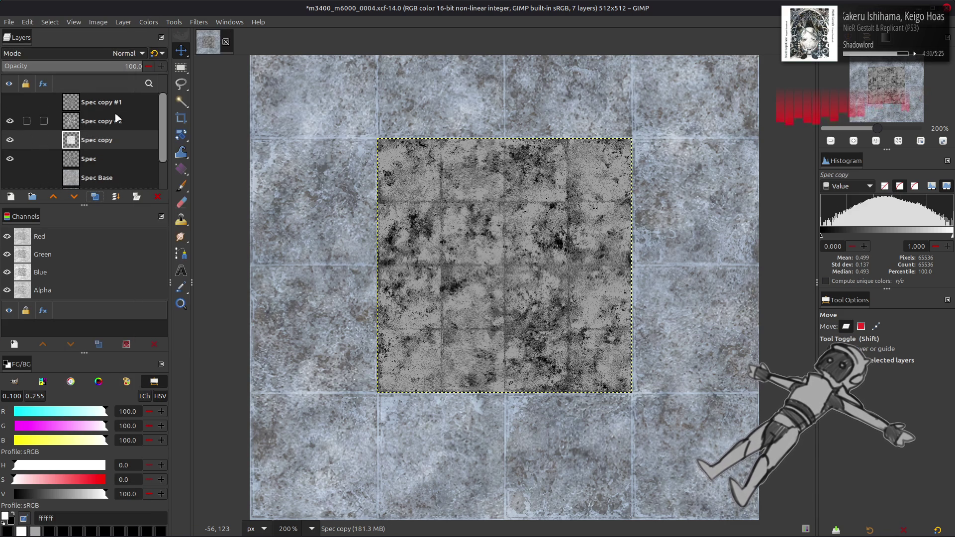
click(107, 124)
click(149, 22)
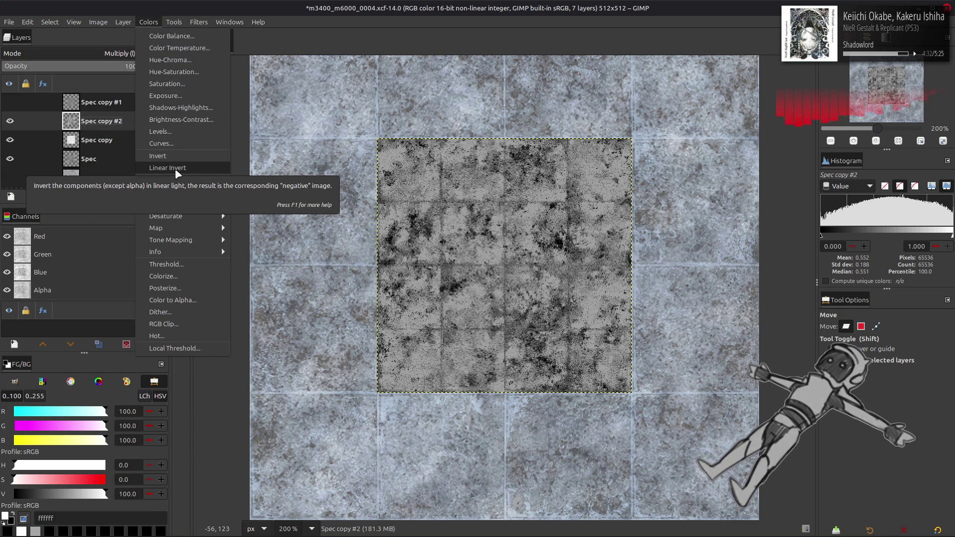
click(10, 124)
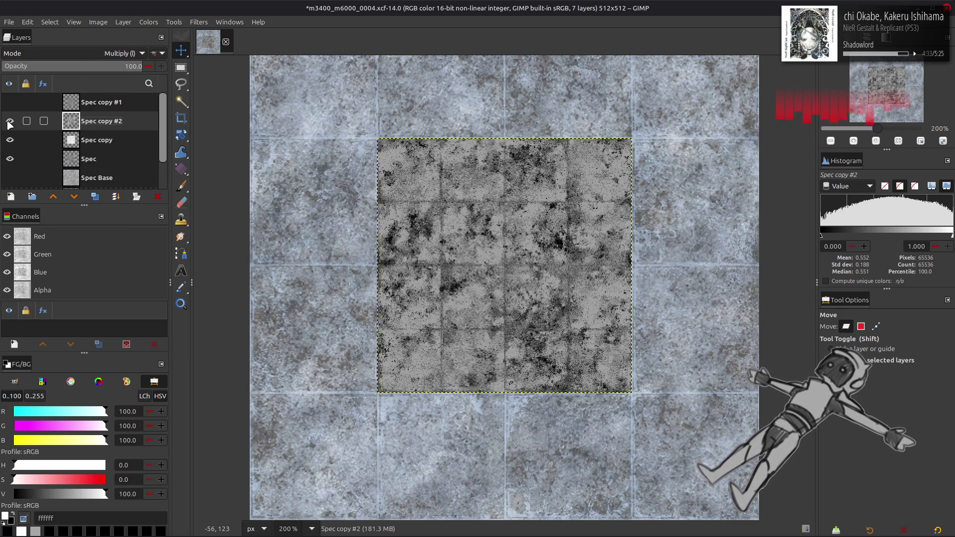
click(149, 22)
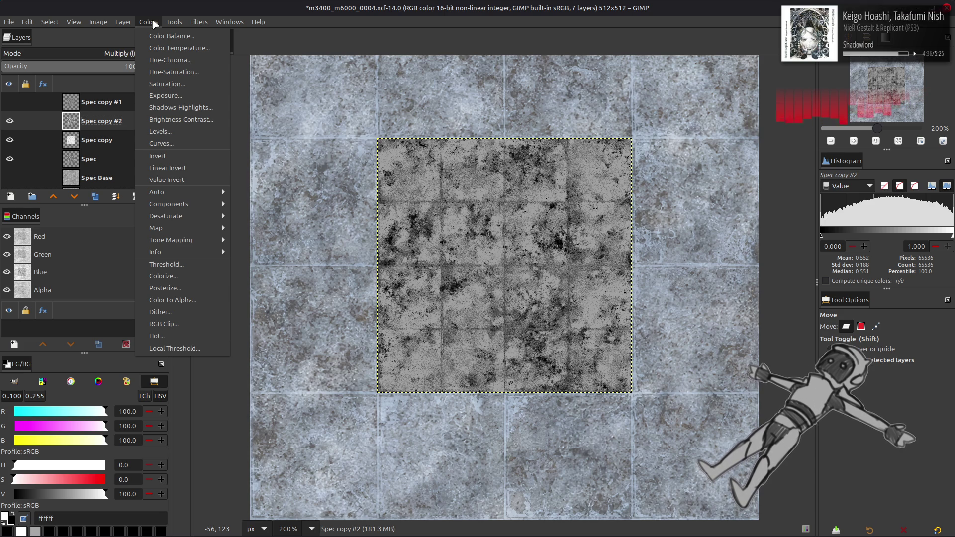
click(179, 168)
Merge Spec copy #2 down into Spec copy, darken it, and compare using undo and redo
right_click(105, 127)
click(140, 259)
click(149, 22)
click(175, 177)
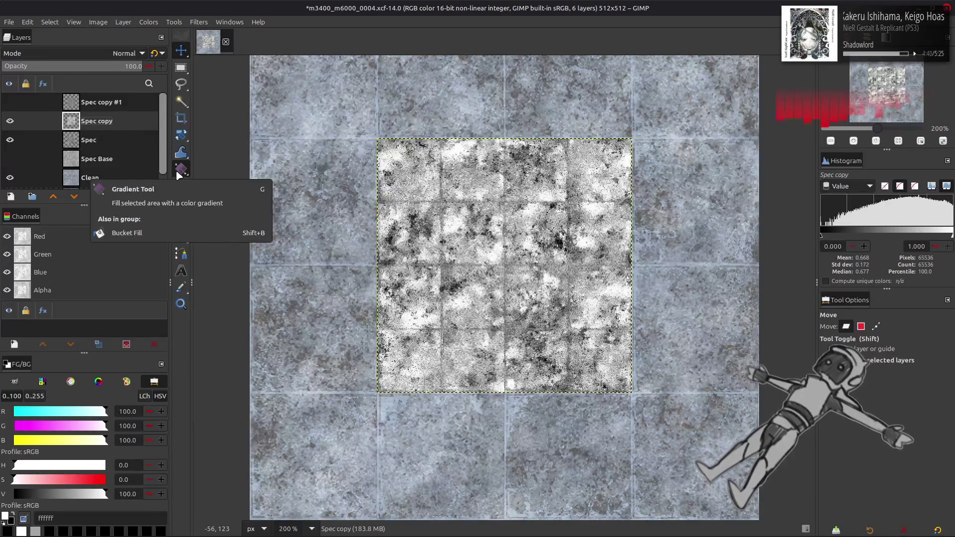
click(10, 121)
click(10, 121)
click(10, 121)
click(10, 121)
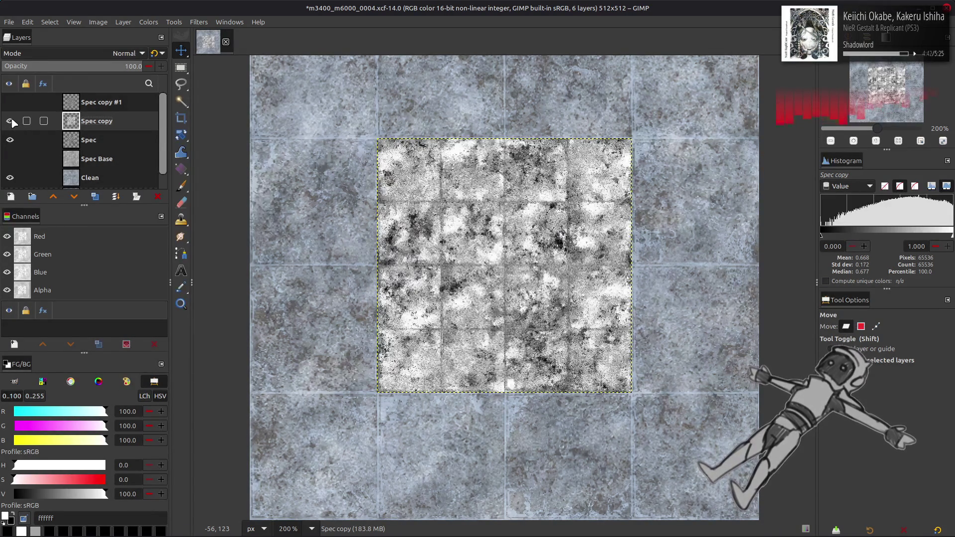
key(ctrl+z)
key(ctrl+z)
key(ctrl+z)
key(ctrl+y)
key(ctrl+z)
key(ctrl+y)
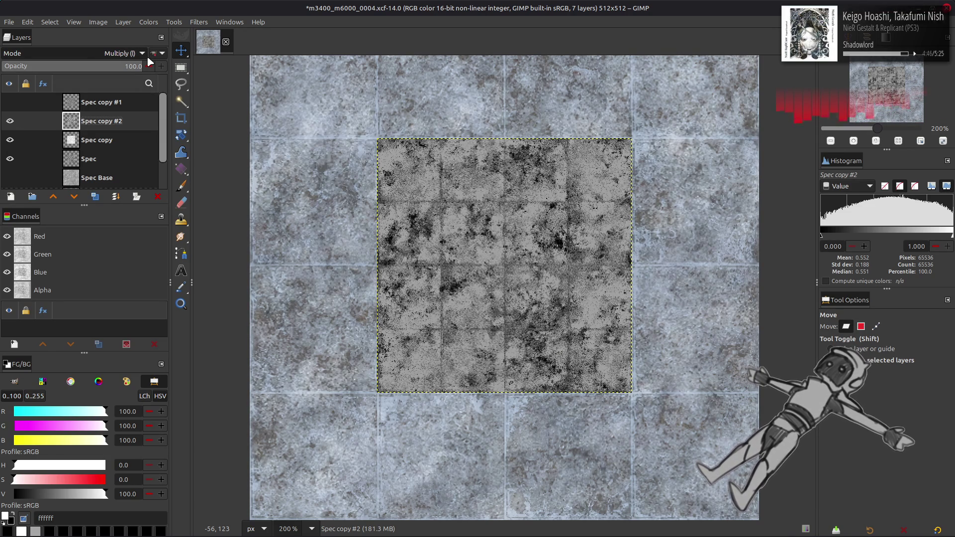
key(ctrl+y)
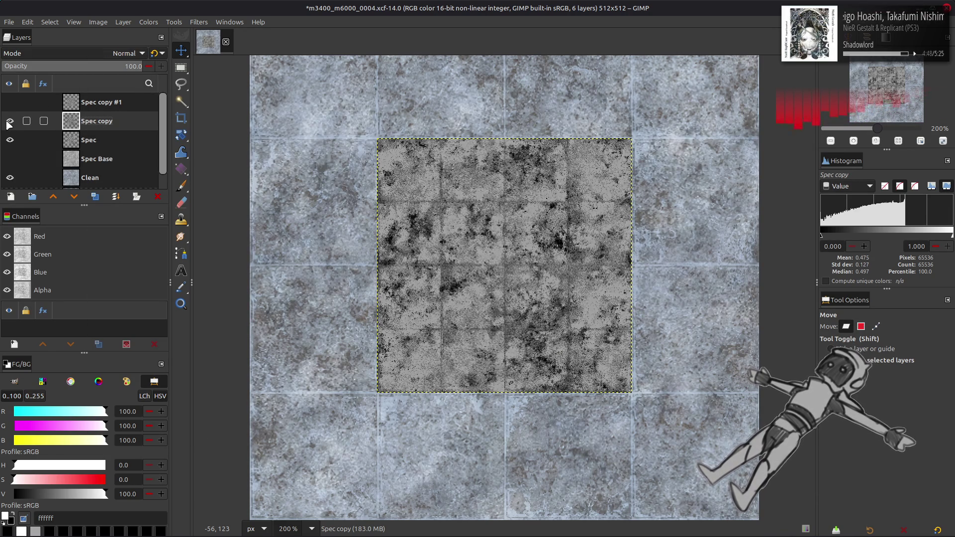
Toggle Spec copy on and off to compare the darkened result
click(10, 121)
click(10, 121)
click(10, 121)
click(9, 121)
click(10, 121)
click(10, 122)
click(10, 121)
click(9, 121)
Duplicate Spec, set the copy to Screen mode, and merge it down to brighten Spec
click(97, 147)
click(95, 196)
click(95, 125)
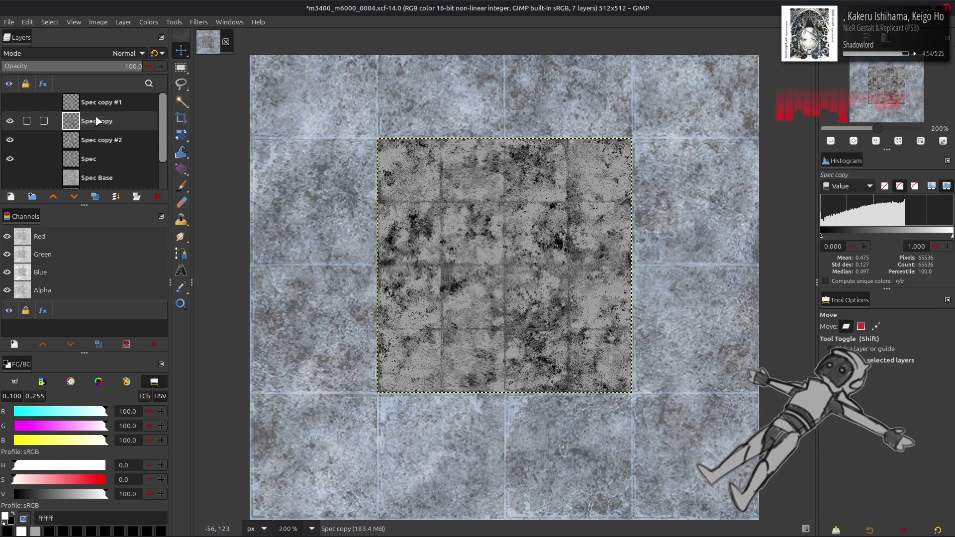
click(107, 54)
click(64, 158)
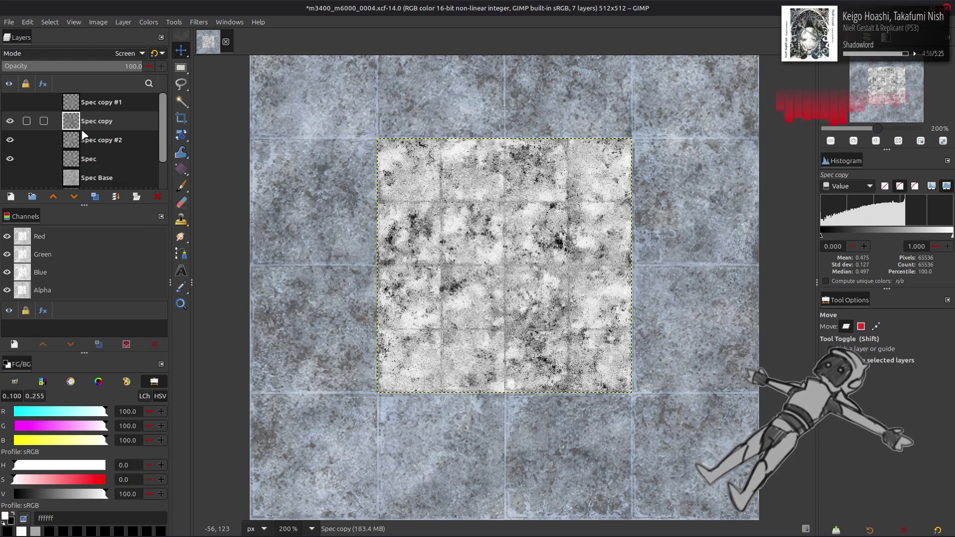
key(ctrl+m)
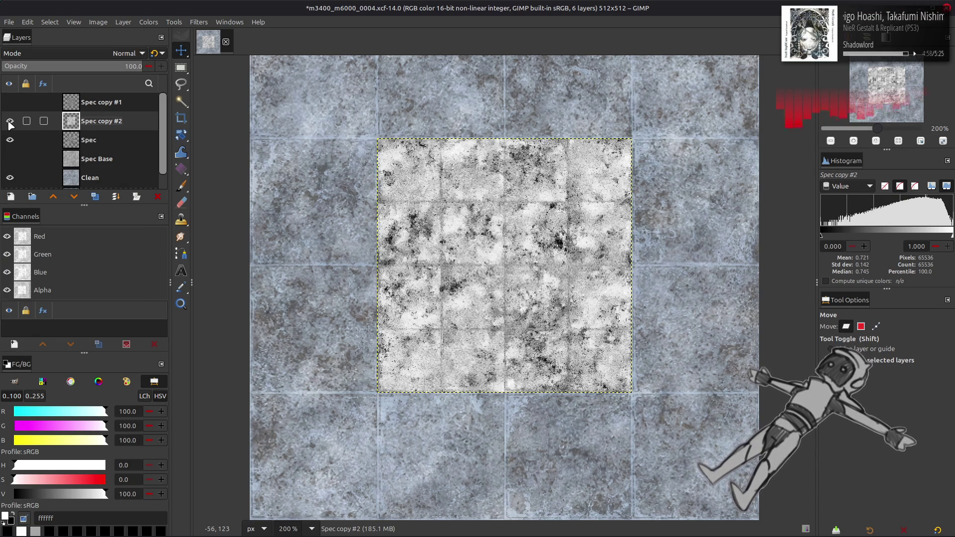
Show the 50% Multiply Spec copy #1 over the stack and make it the active layer
click(10, 122)
click(9, 122)
click(10, 122)
click(10, 123)
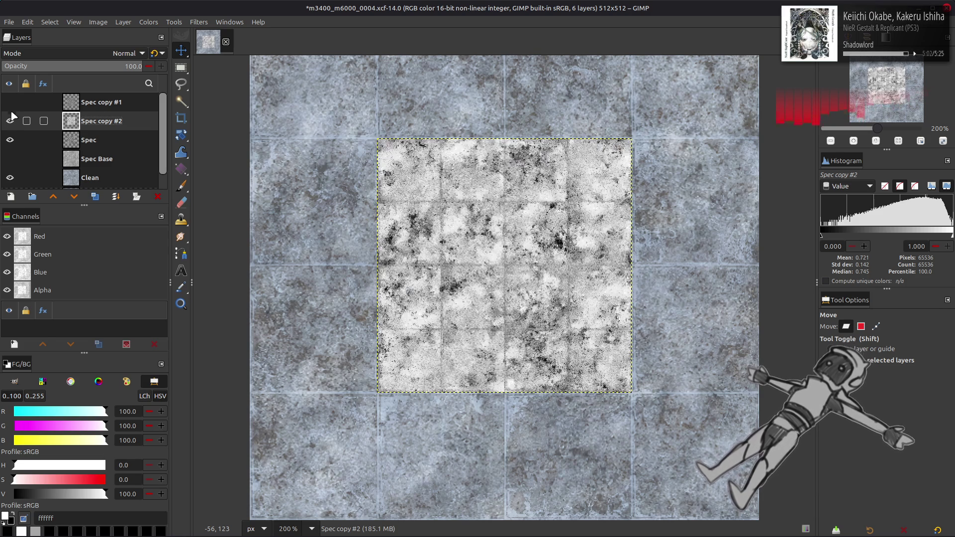
click(10, 103)
click(96, 109)
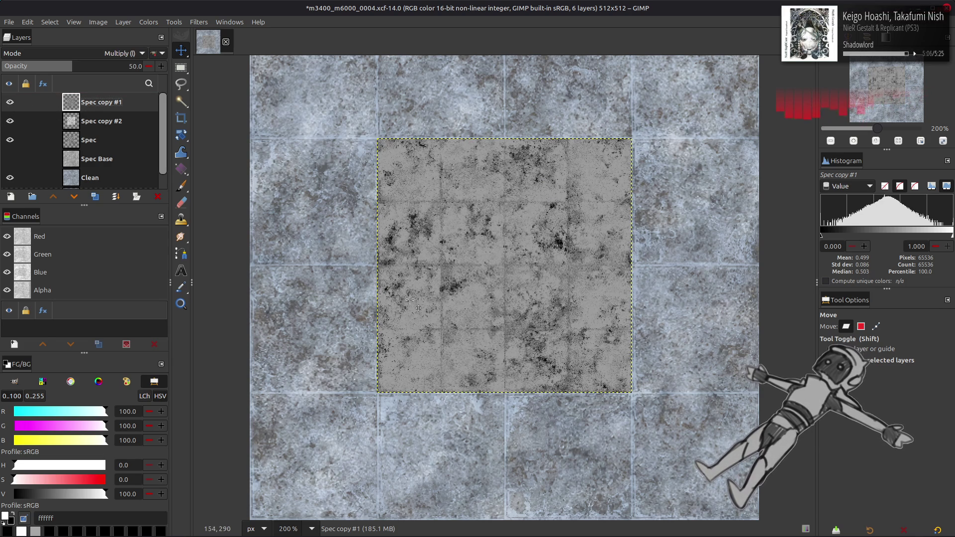
ctrl+scroll(400, 300, up, 2)
Toggle Spec copy #1, then undo and redo the Spec layer's brightening to compare
click(9, 103)
click(10, 103)
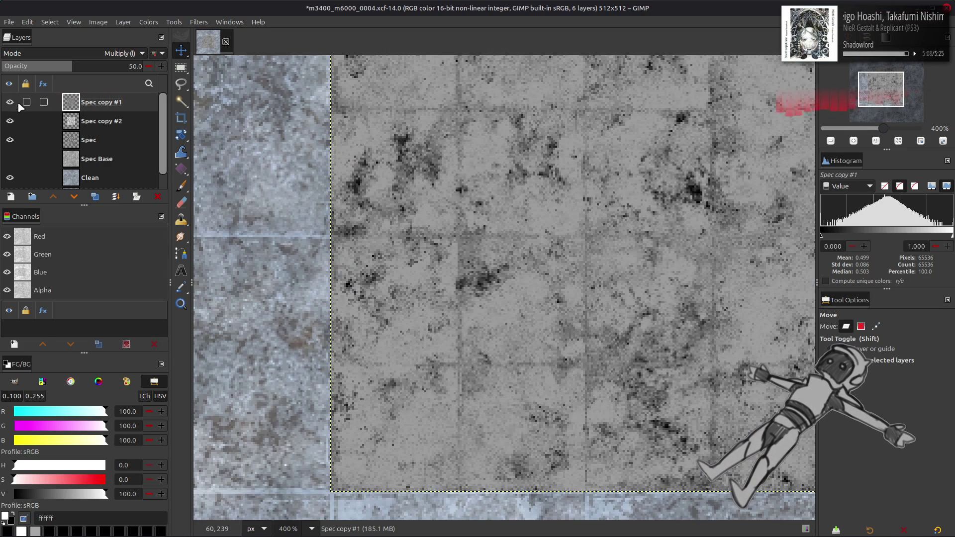
key(ctrl+z)
key(ctrl+z)
key(ctrl+z)
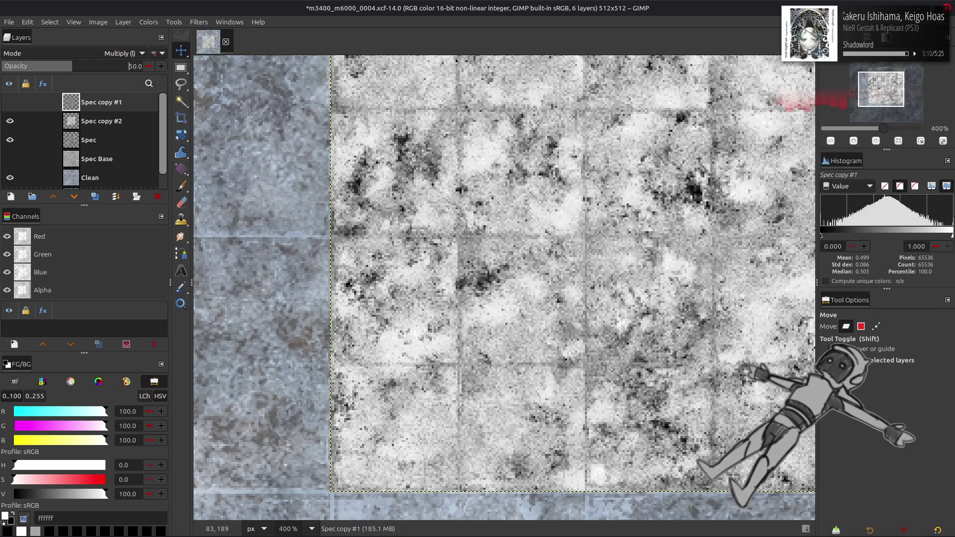
key(ctrl+y)
key(ctrl+y)
key(ctrl+y)
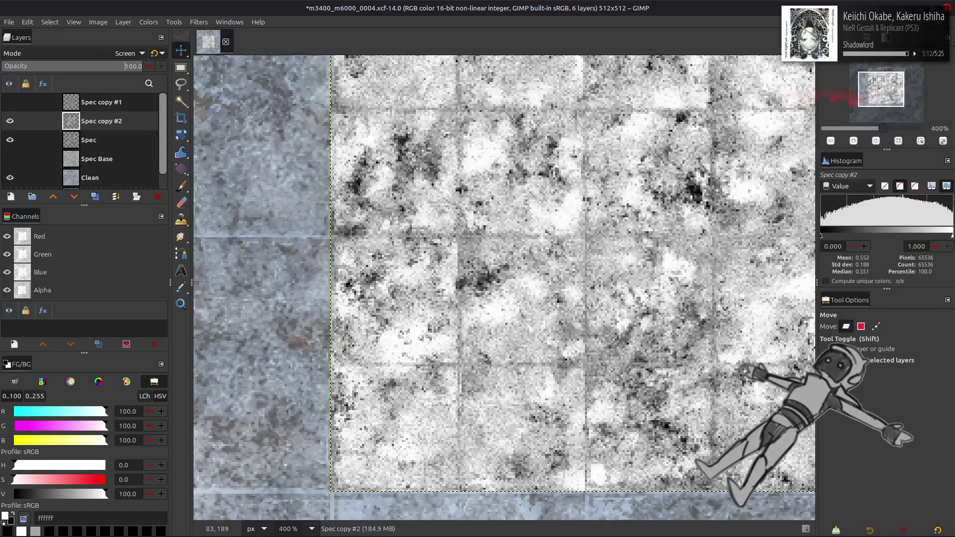
key(ctrl+y)
key(ctrl+y)
key(ctrl+y)
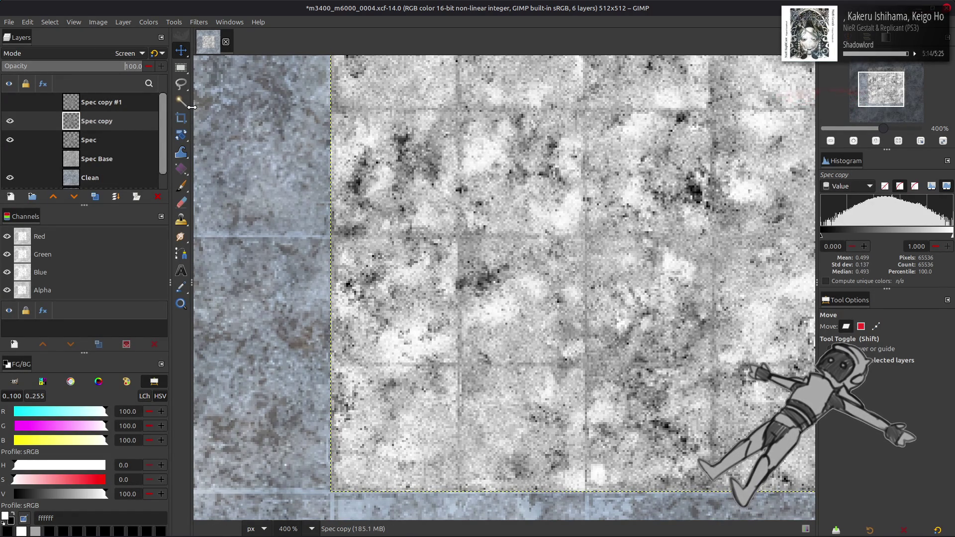
key(ctrl+z)
key(ctrl+y)
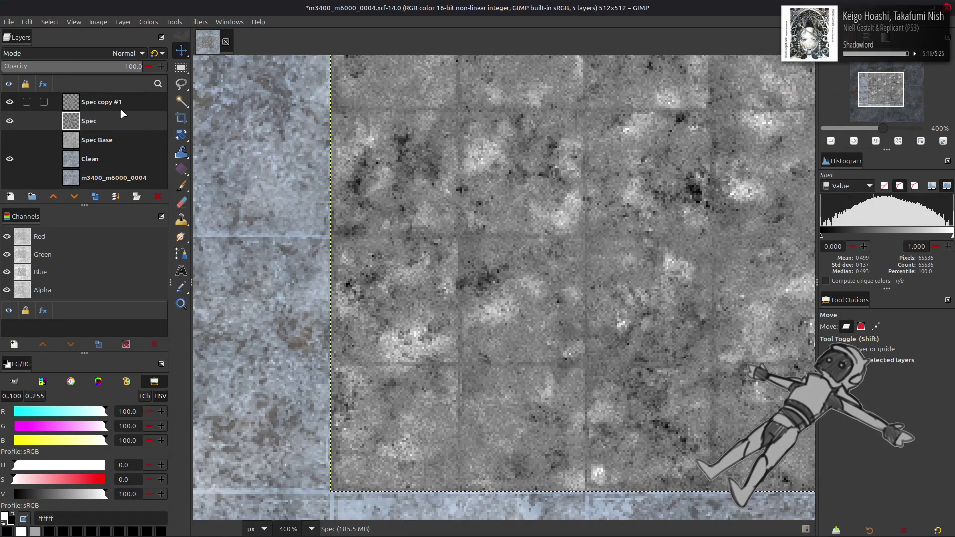
Undo back to a single 50% Multiply Spec copy, view at 200%, hide it and select Spec
key(ctrl+z)
key(ctrl+z)
key(ctrl+z)
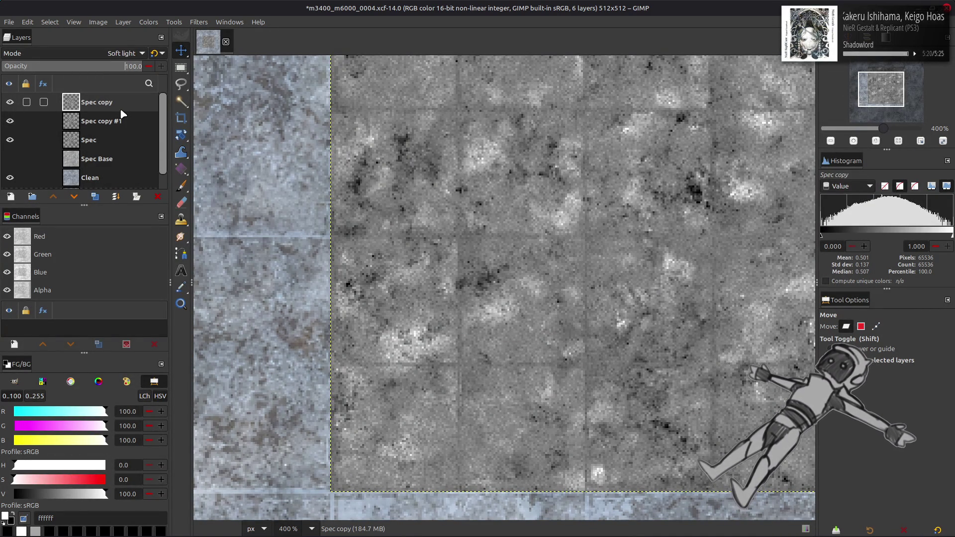
key(ctrl+z)
key(ctrl+z)
key(ctrl+z)
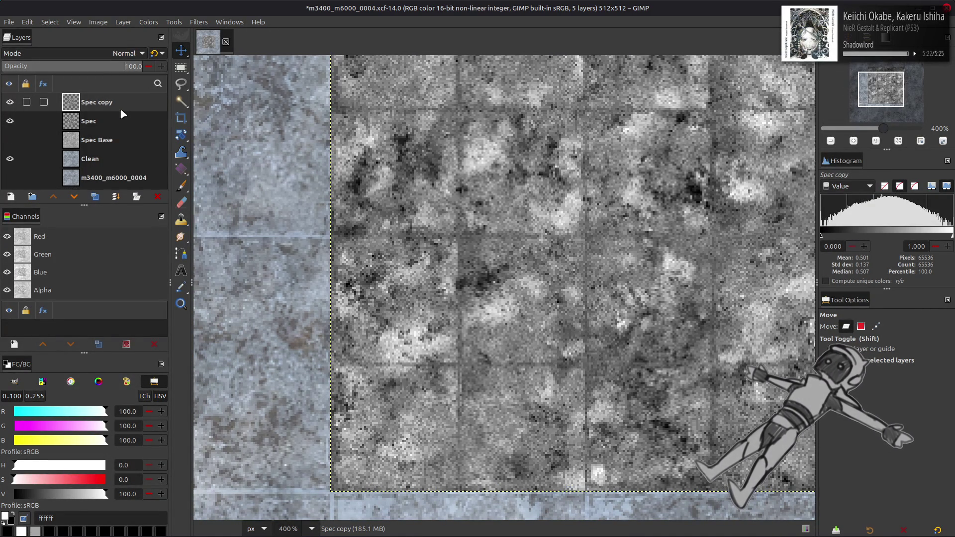
key(ctrl+z)
key(ctrl+z)
key(ctrl+z)
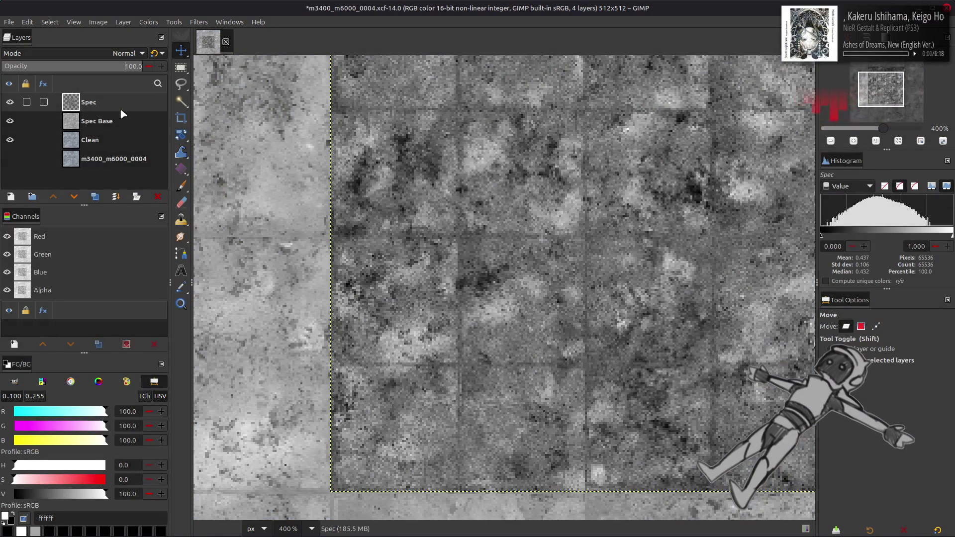
key(ctrl+z)
key(ctrl+z)
key(ctrl+y)
key(ctrl+y)
key(ctrl+y)
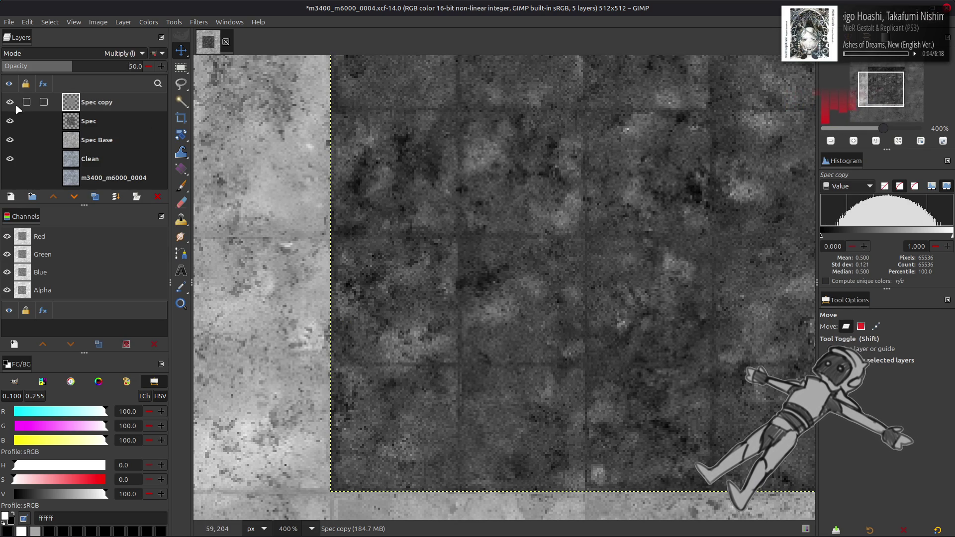
key(2)
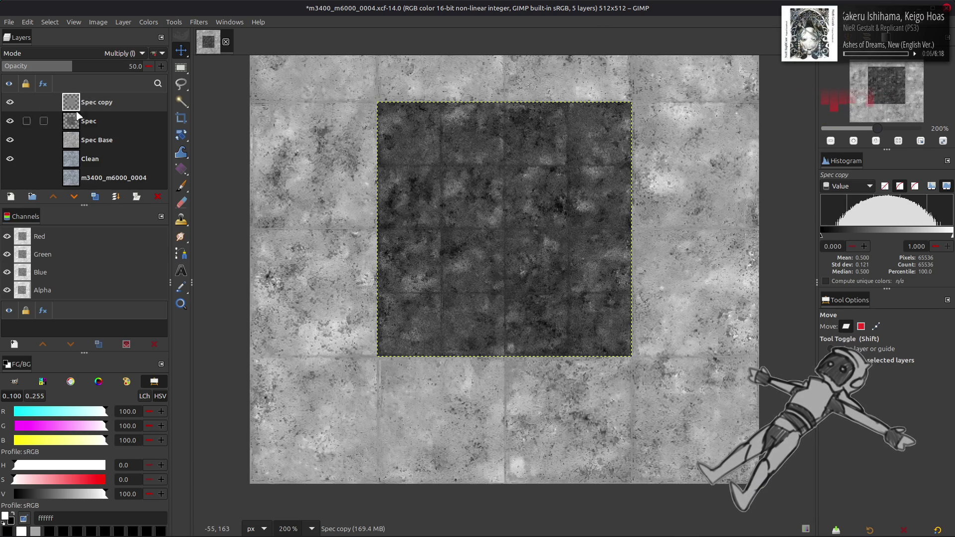
click(9, 102)
click(95, 120)
Run Stretch Contrast on Spec with non-linear components included
click(148, 22)
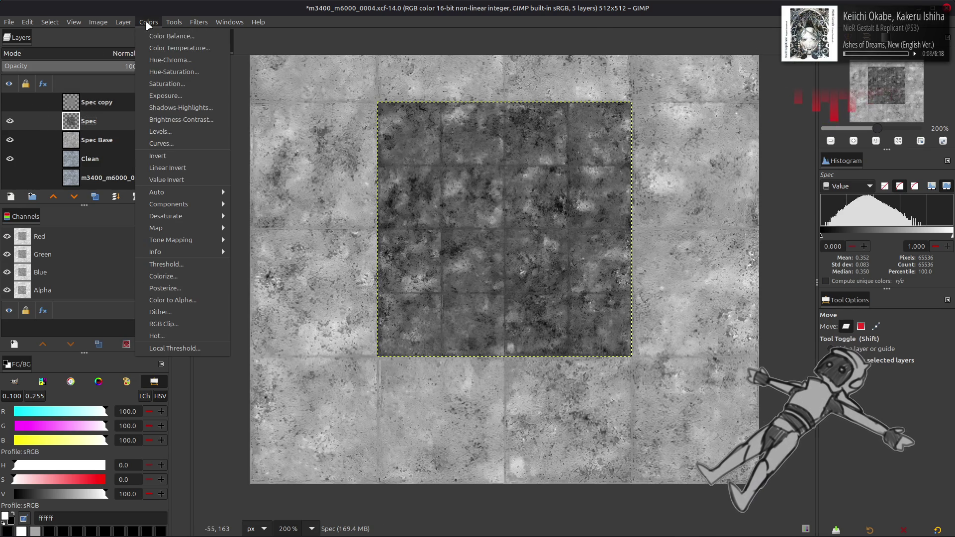
mouse_move(208, 192)
click(259, 219)
click(278, 372)
click(378, 441)
Apply the last-used Curves preset to Spec twice
click(148, 22)
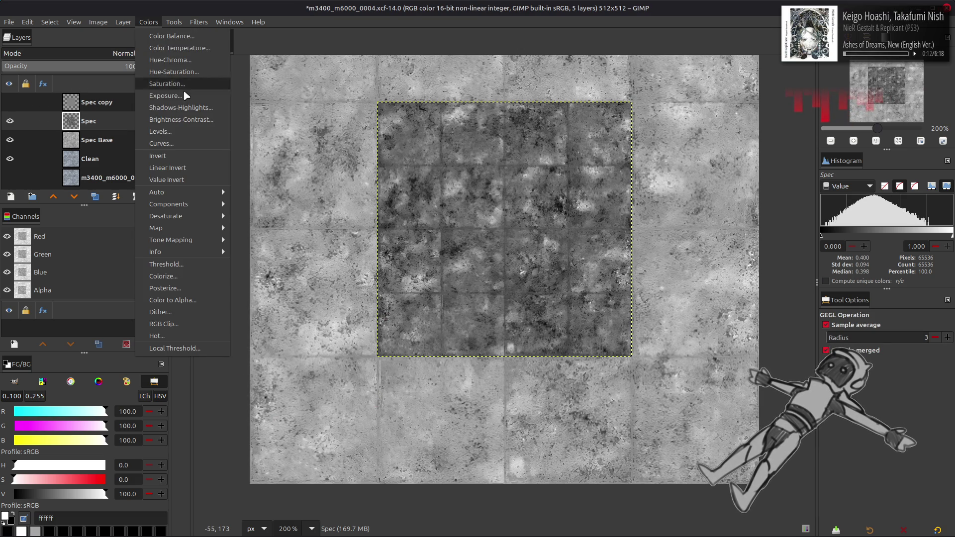
click(169, 144)
click(158, 107)
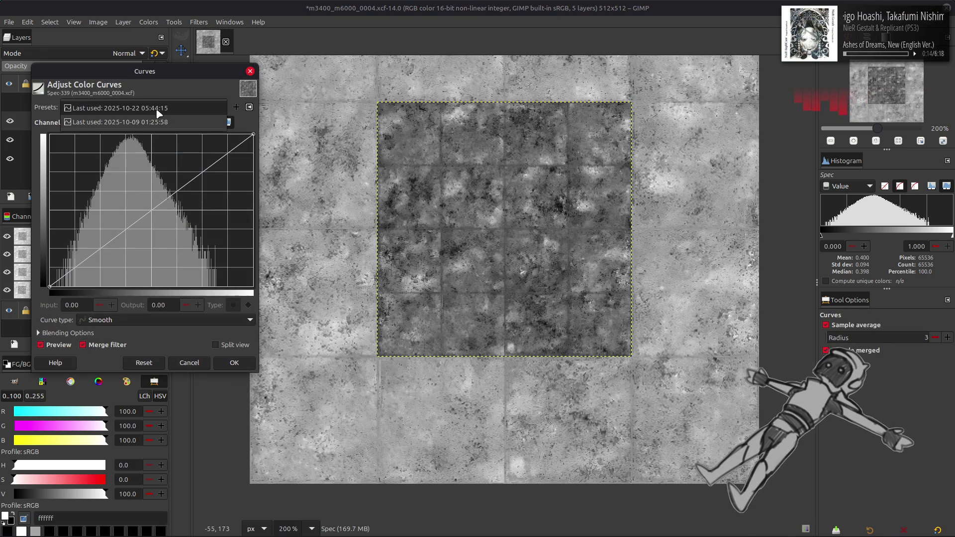
click(159, 114)
key(Return)
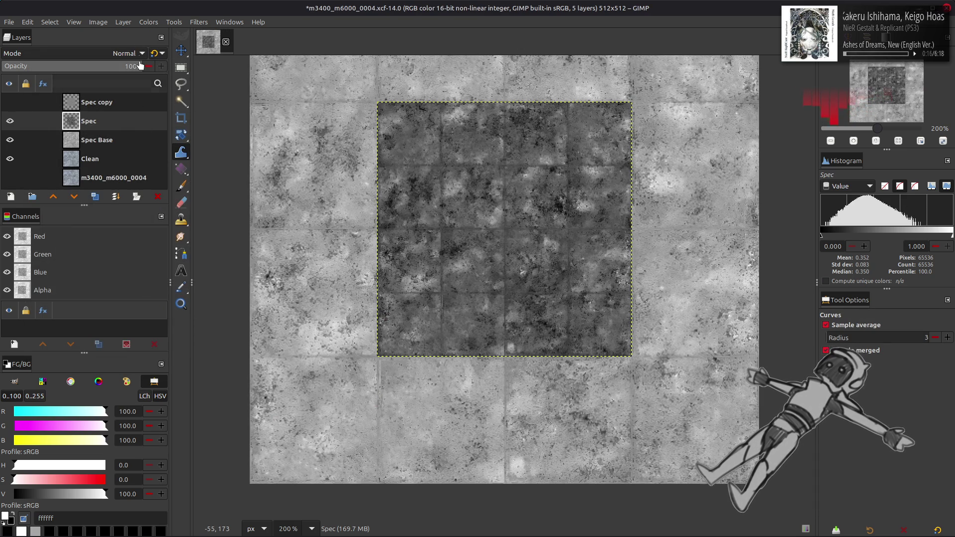
click(148, 22)
click(178, 135)
click(153, 113)
click(153, 111)
click(233, 362)
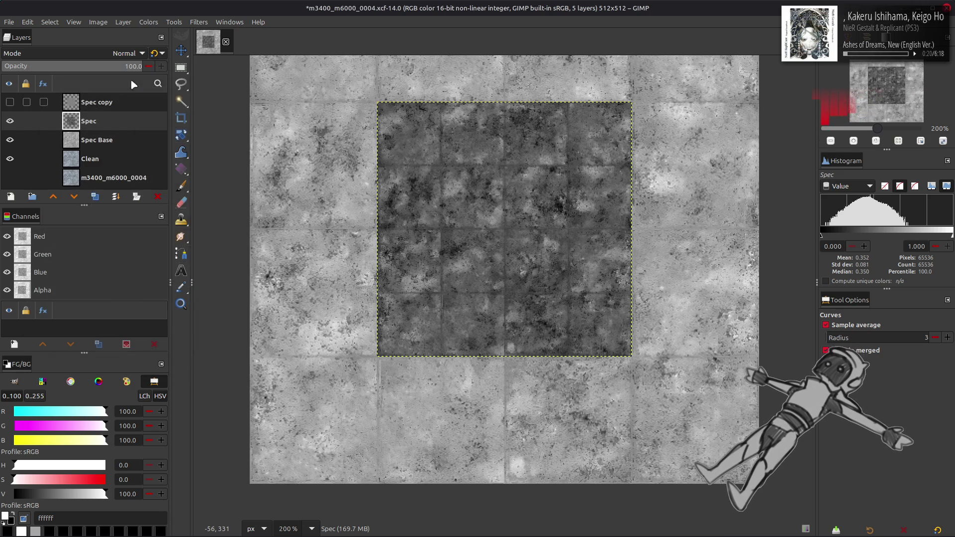
Run Stretch Contrast on Spec again, including non-linear components
click(148, 22)
mouse_move(165, 192)
click(254, 216)
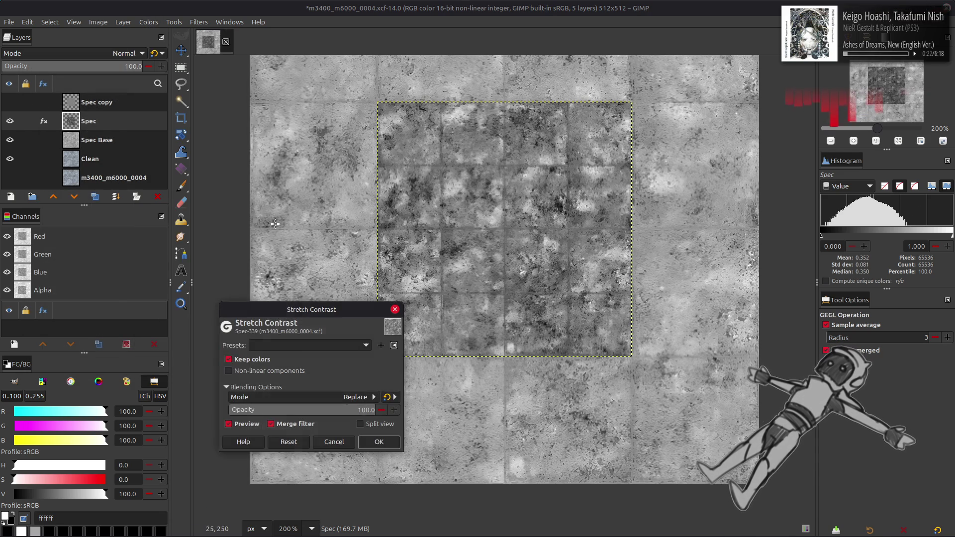
click(271, 370)
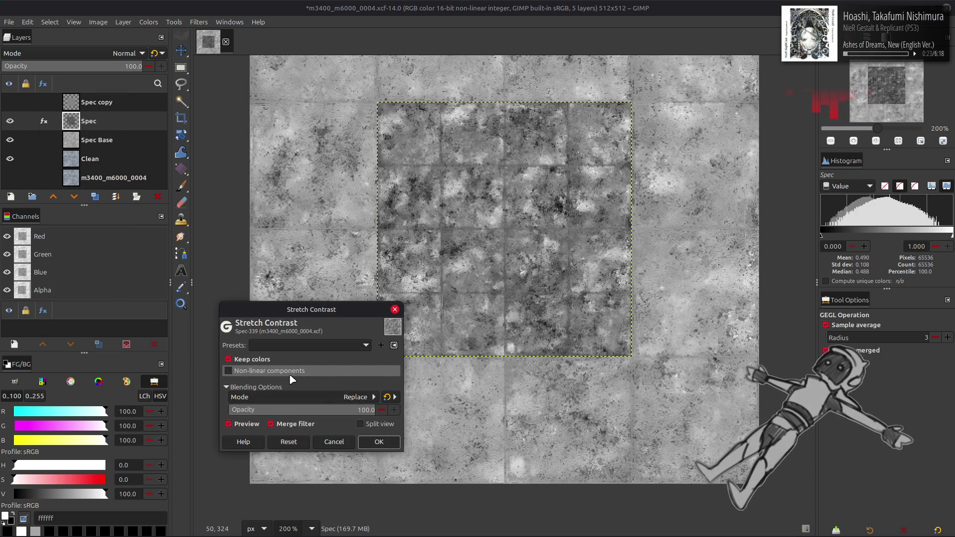
click(382, 442)
Apply Levels to Spec with the white input lowered to 87.30, then duplicate the layer
click(149, 23)
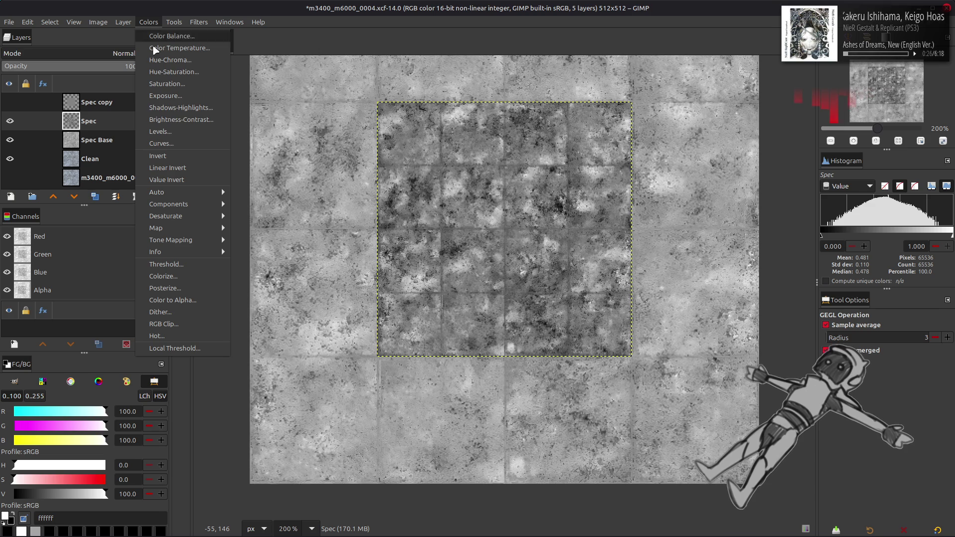
click(169, 132)
drag(603, 290, 579, 281)
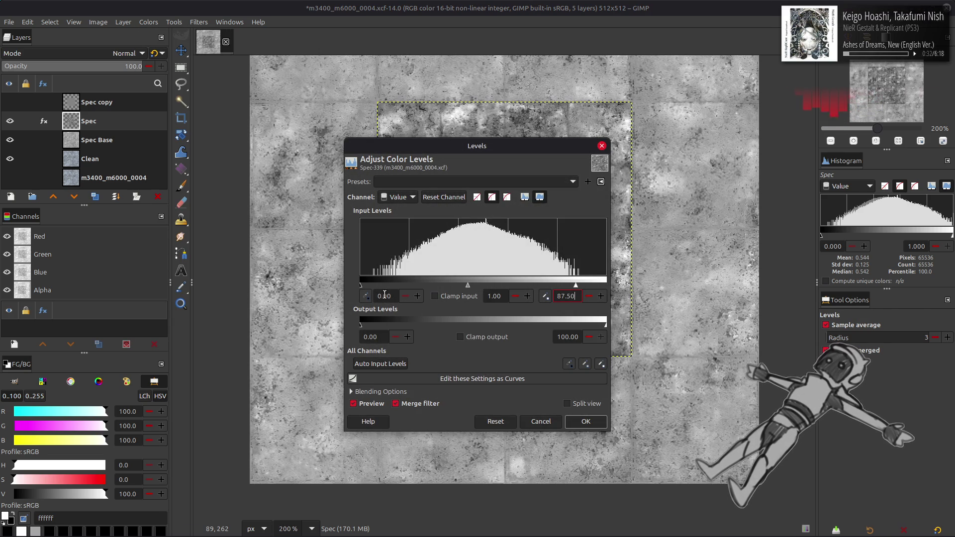
click(585, 422)
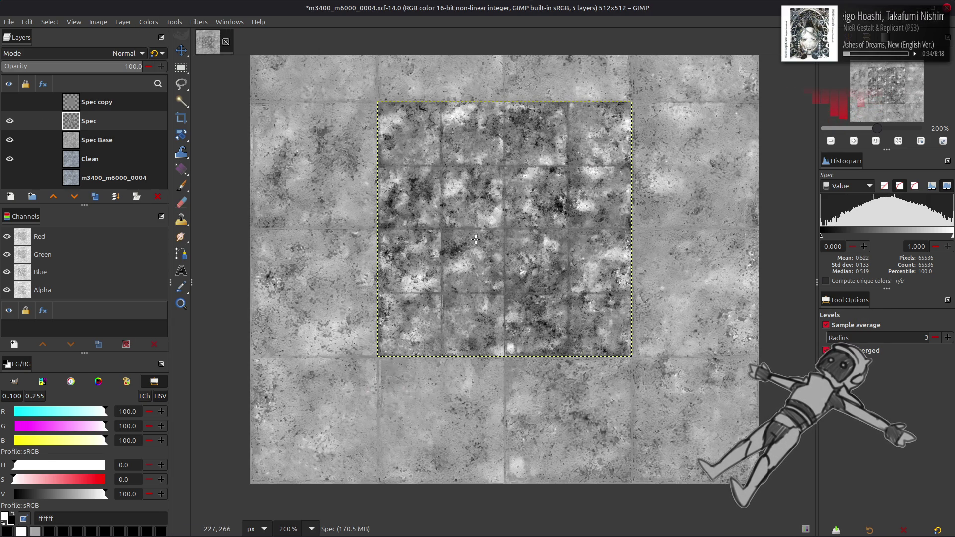
ctrl+scroll(488, 236, up, 2)
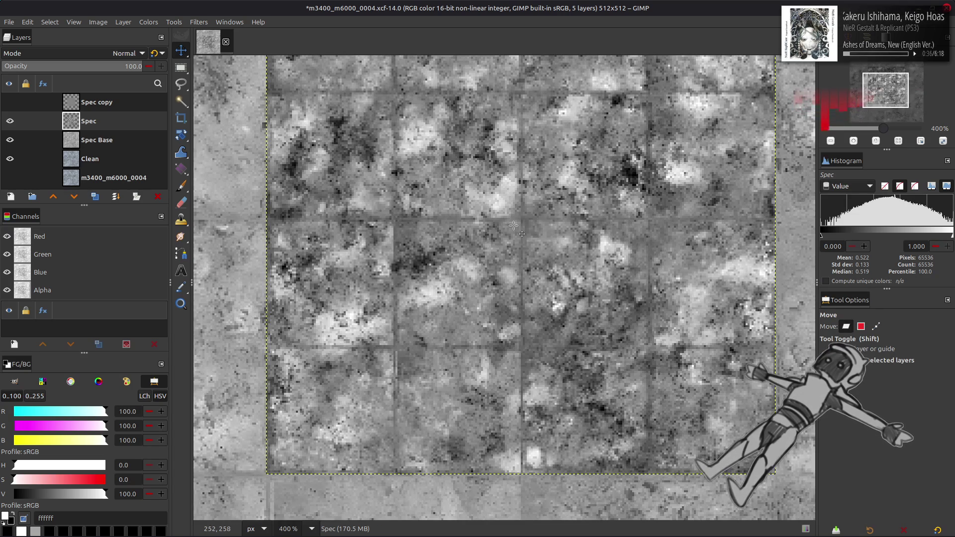
scroll(513, 226, up, 3)
scroll(513, 225, right, 1)
click(95, 196)
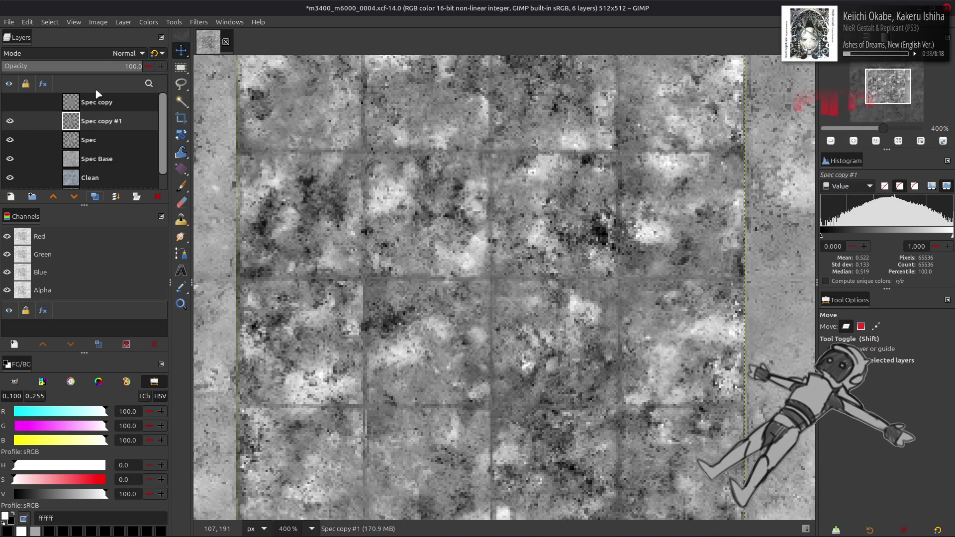
Try Screen mode on Spec copy #1, then make a fresh Normal duplicate instead
click(127, 53)
click(140, 163)
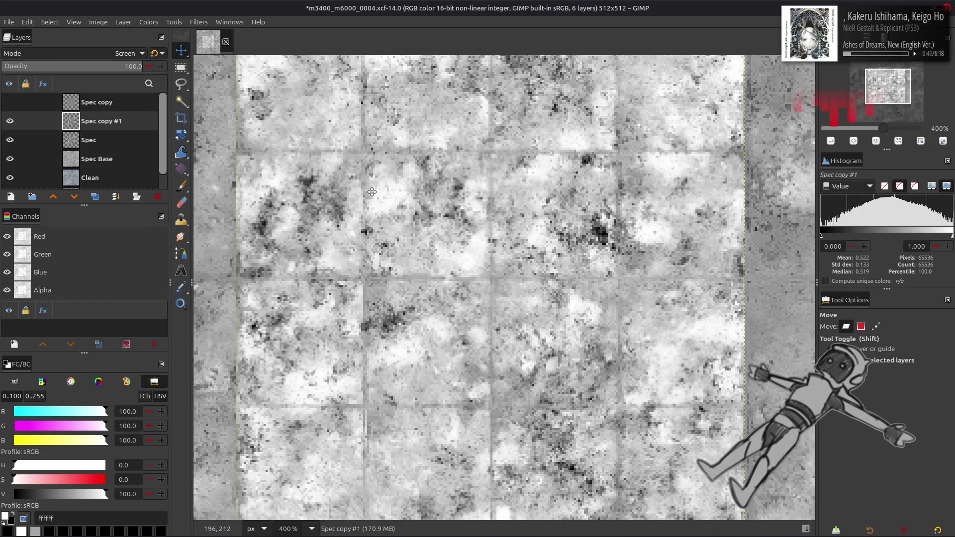
ctrl+scroll(393, 202, down, 2)
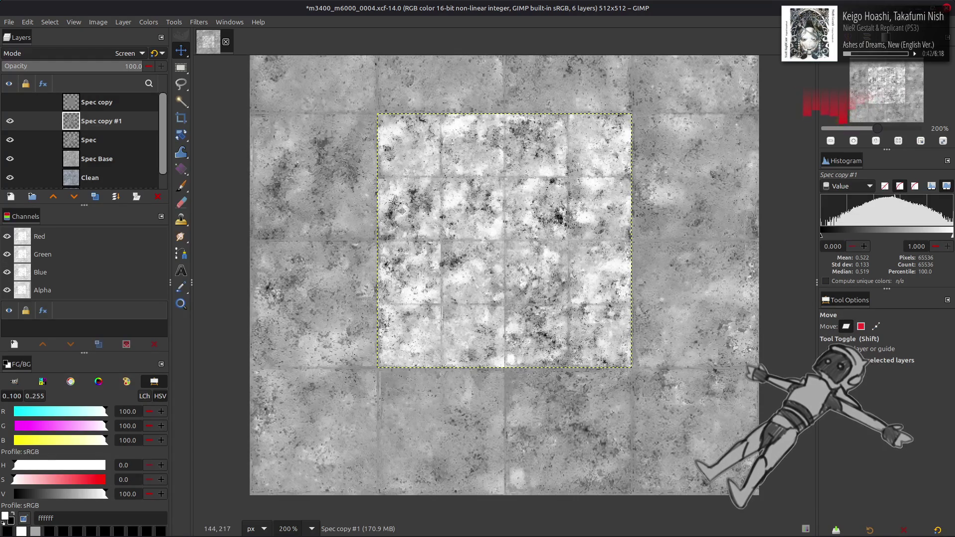
scroll(393, 202, up, 4)
scroll(393, 202, down, 2)
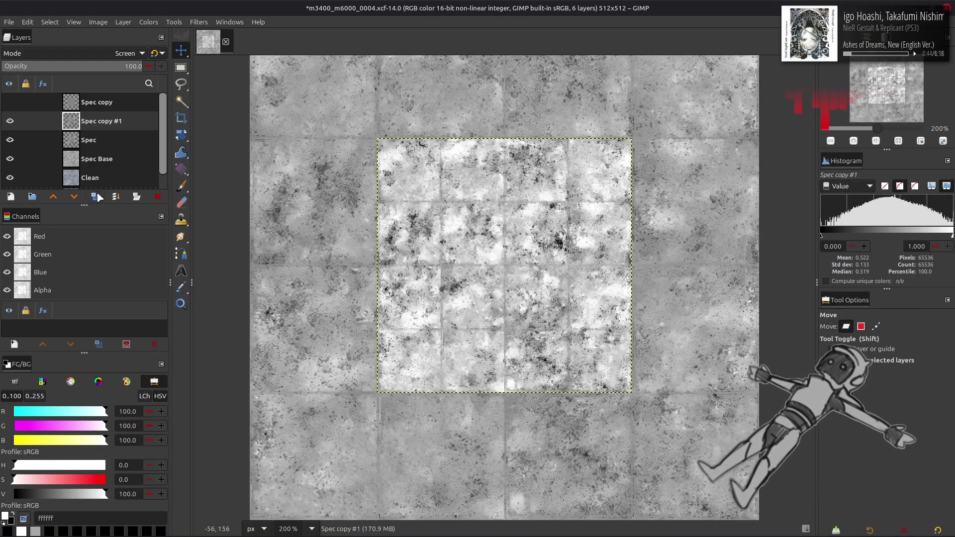
click(95, 197)
click(115, 197)
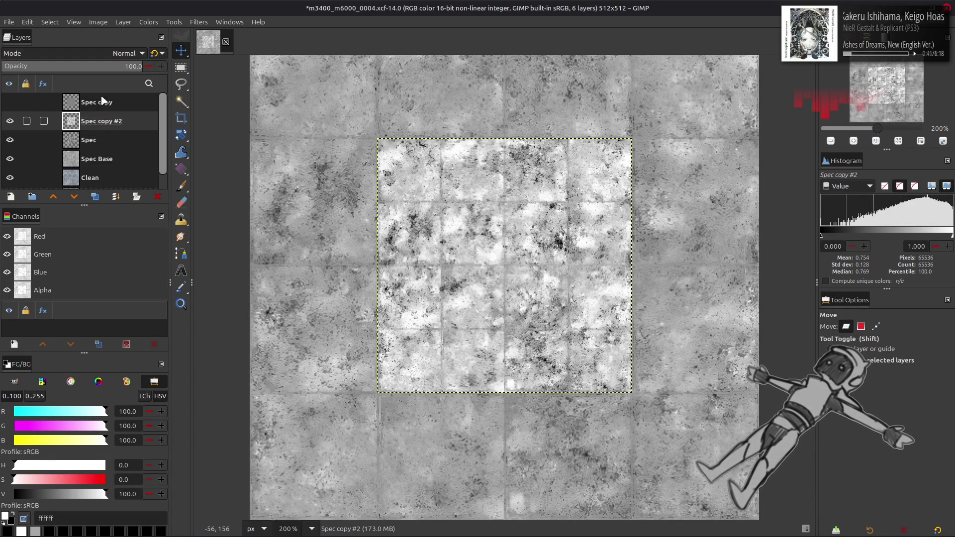
Adjust the new copy's tones and trial Multiply before returning it to Normal
click(152, 24)
click(187, 153)
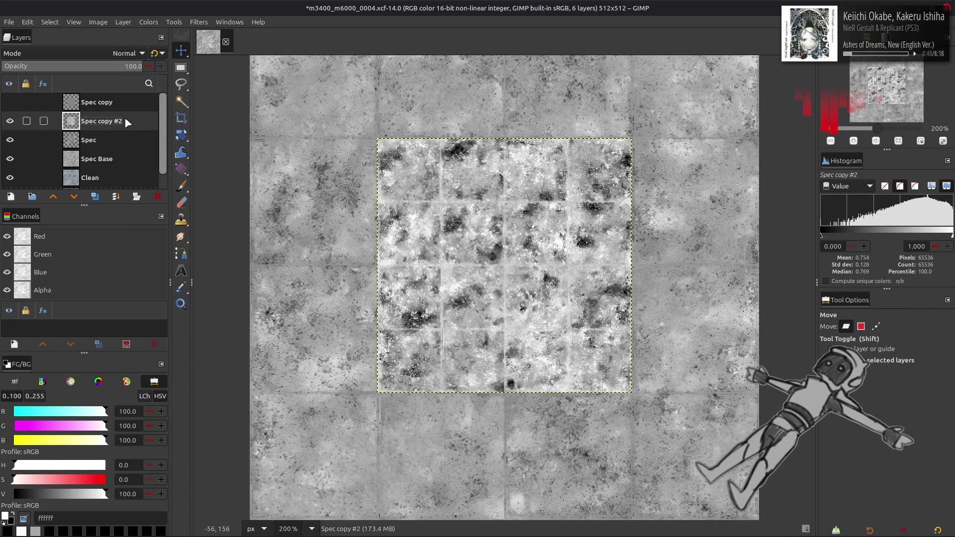
click(98, 53)
click(68, 232)
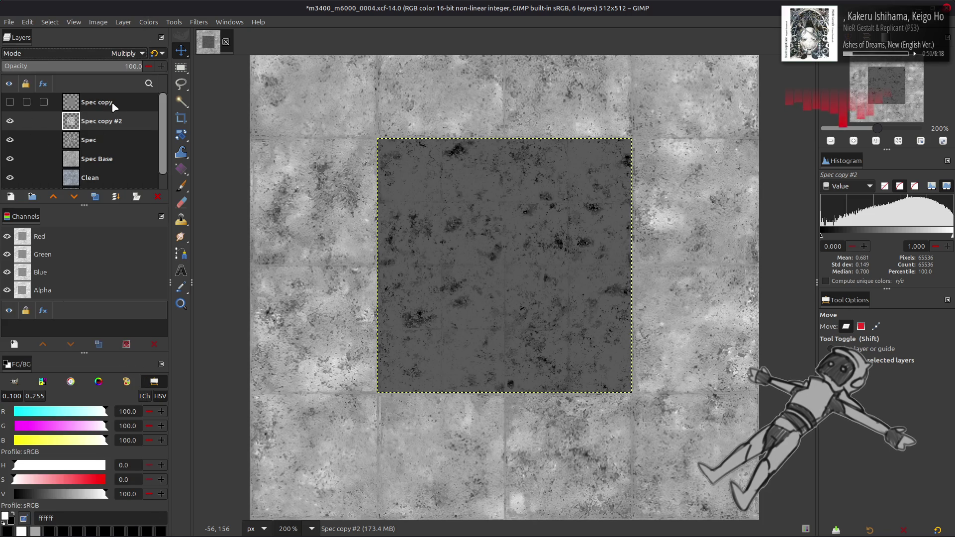
click(154, 53)
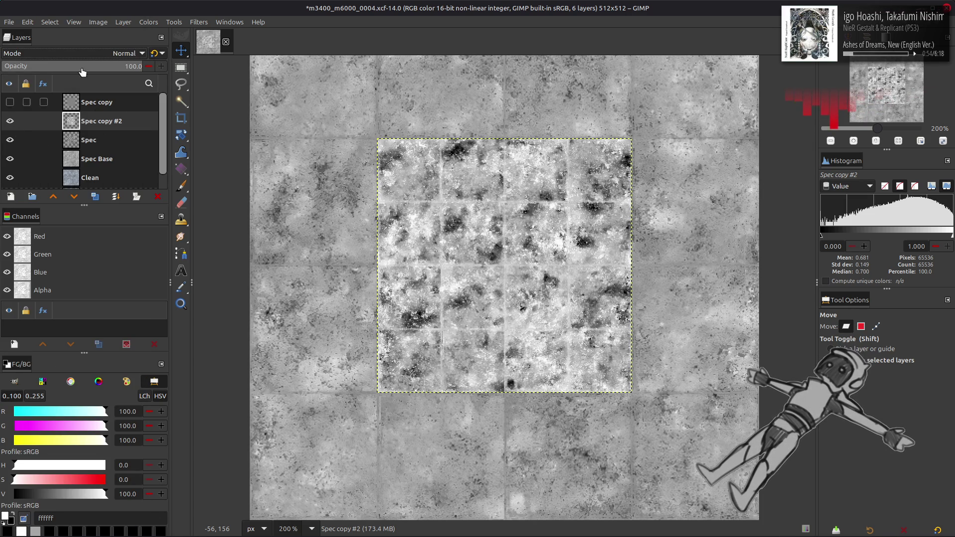
Invert Spec copy #2 and blend it in legacy Multiply mode at 50% opacity
click(148, 22)
click(173, 146)
click(92, 53)
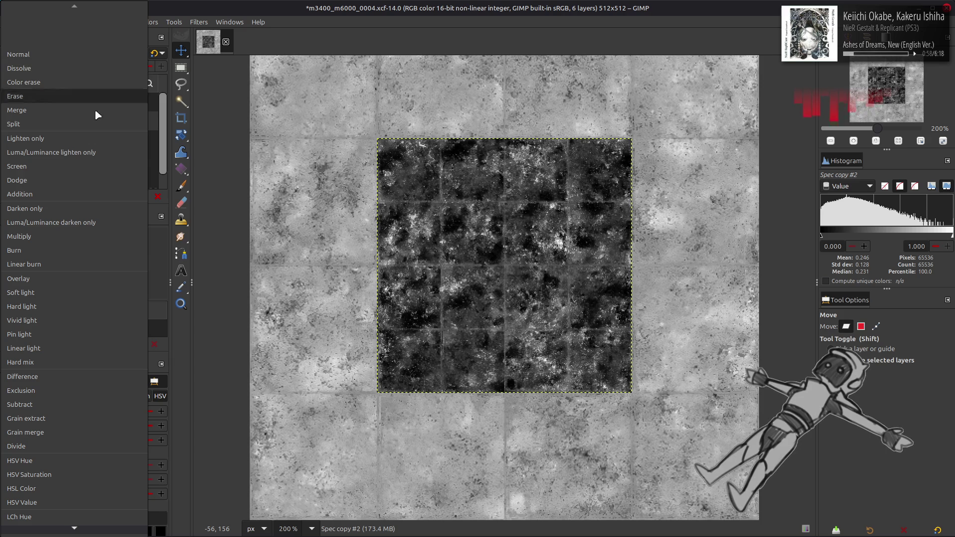
click(85, 243)
click(155, 53)
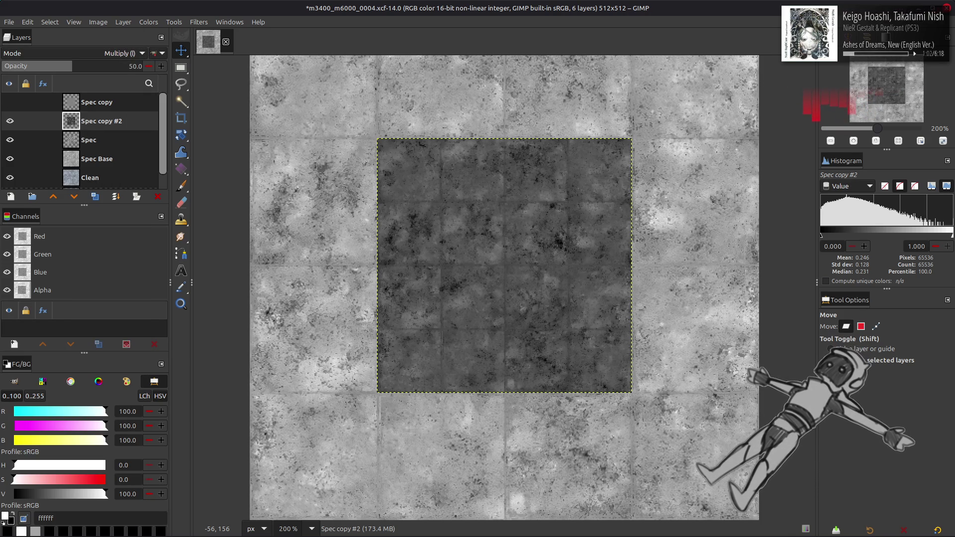
Compare the inverted copy on and off, then merge it down into Spec copy #1
click(10, 121)
click(10, 121)
click(10, 121)
click(10, 121)
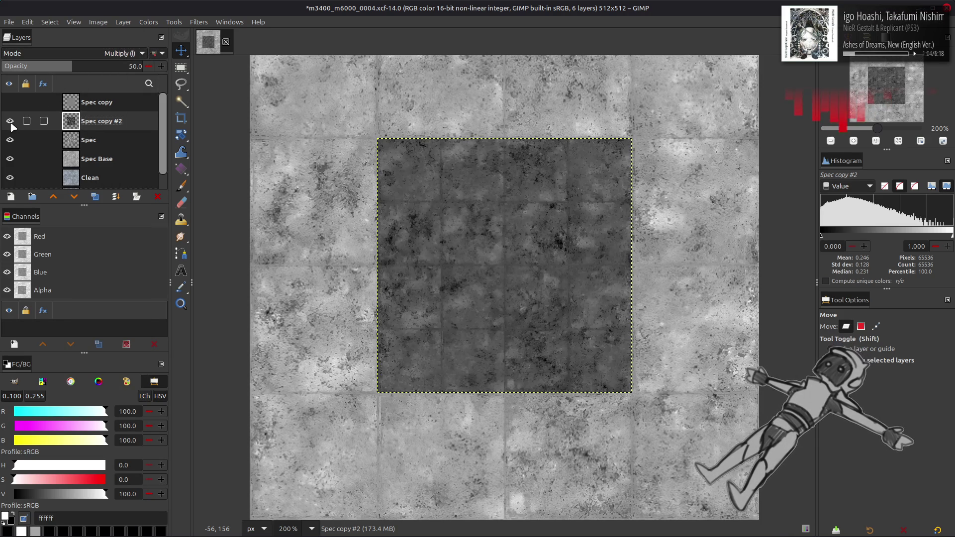
click(11, 124)
click(11, 123)
click(82, 138)
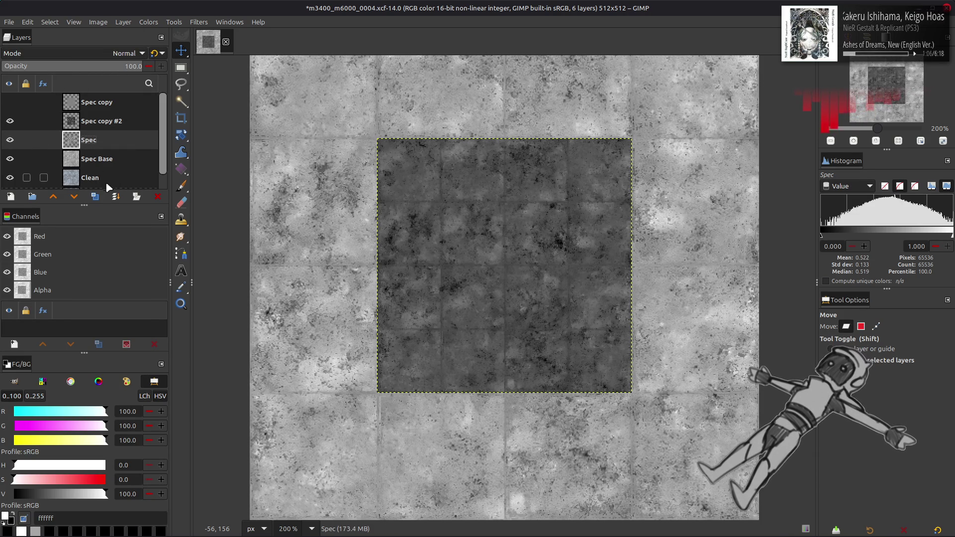
click(100, 121)
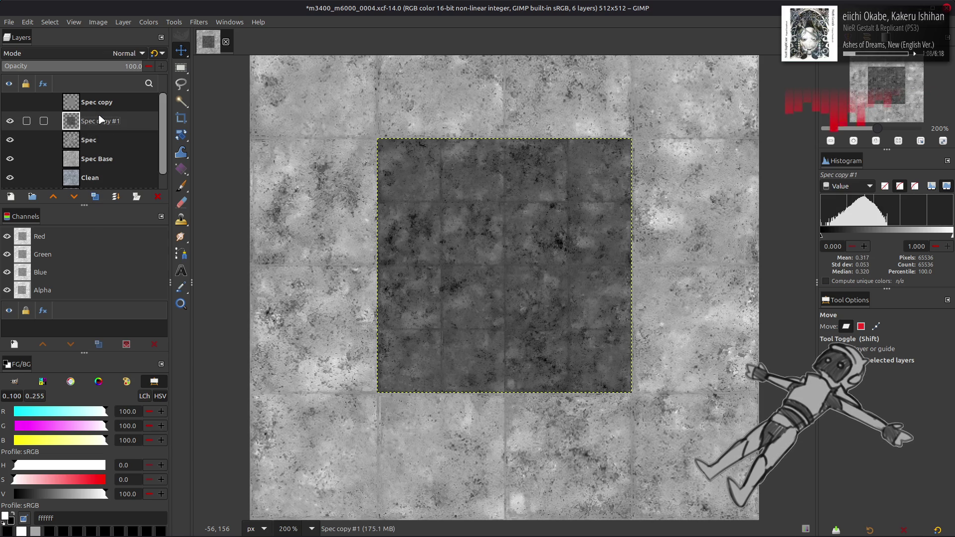
Apply Stretch Contrast to Spec copy #1 with non-linear stretching toggled
click(148, 22)
mouse_move(190, 191)
click(263, 211)
click(326, 371)
click(379, 441)
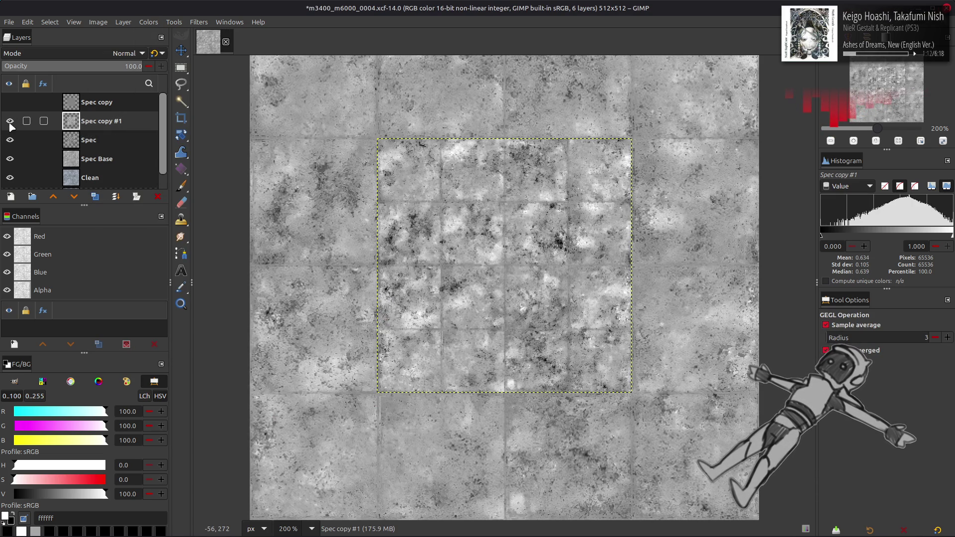
Duplicate Spec copy #1, try Soft light then Multiply on the copy, and merge it down
click(96, 197)
click(89, 53)
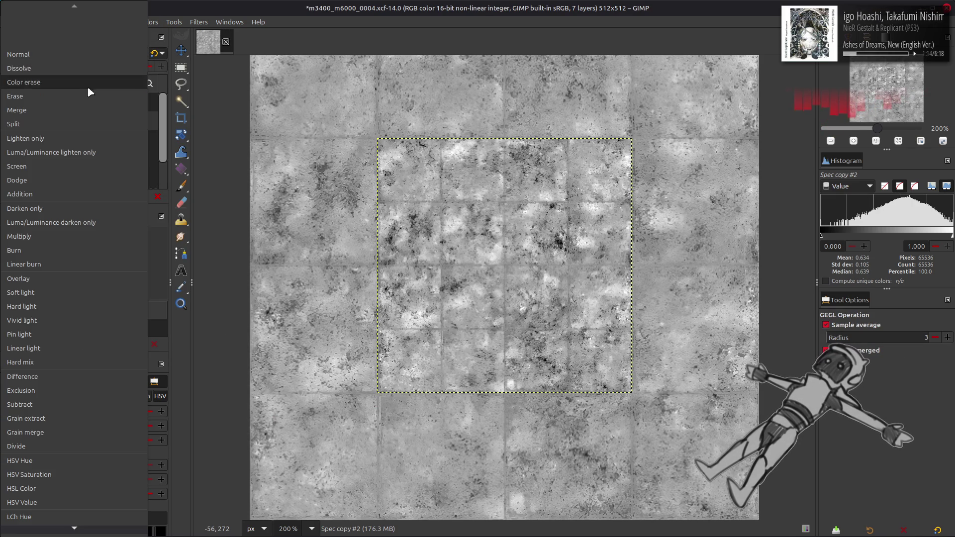
click(59, 298)
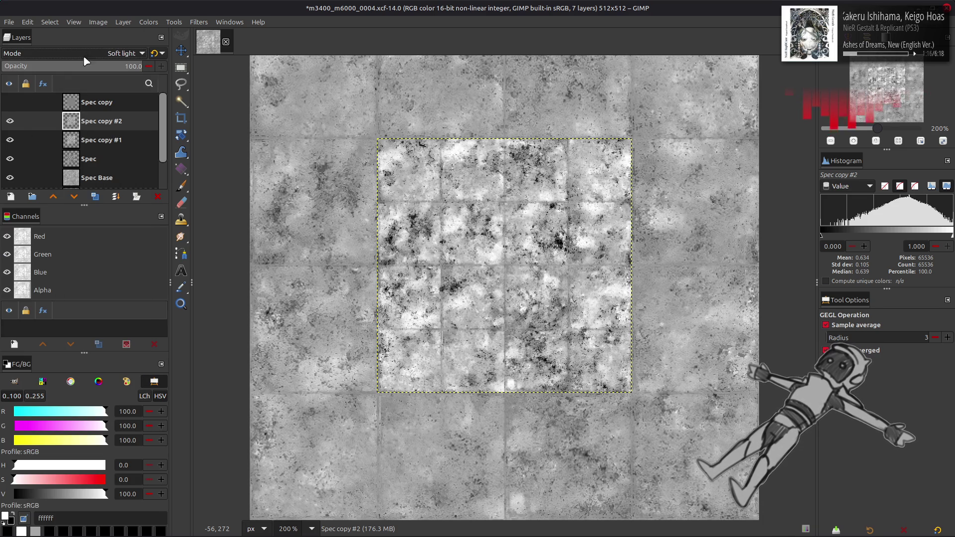
click(84, 53)
click(58, 28)
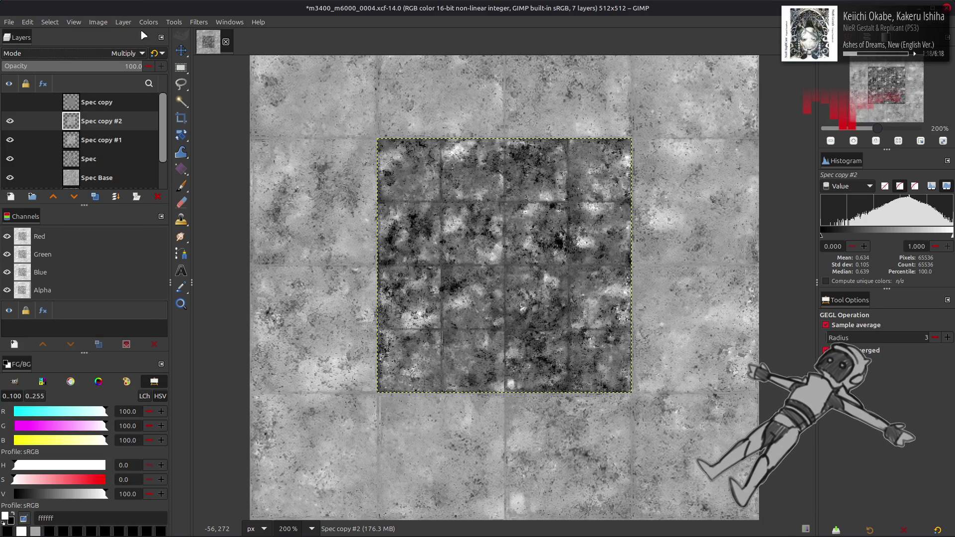
right_click(84, 121)
click(134, 218)
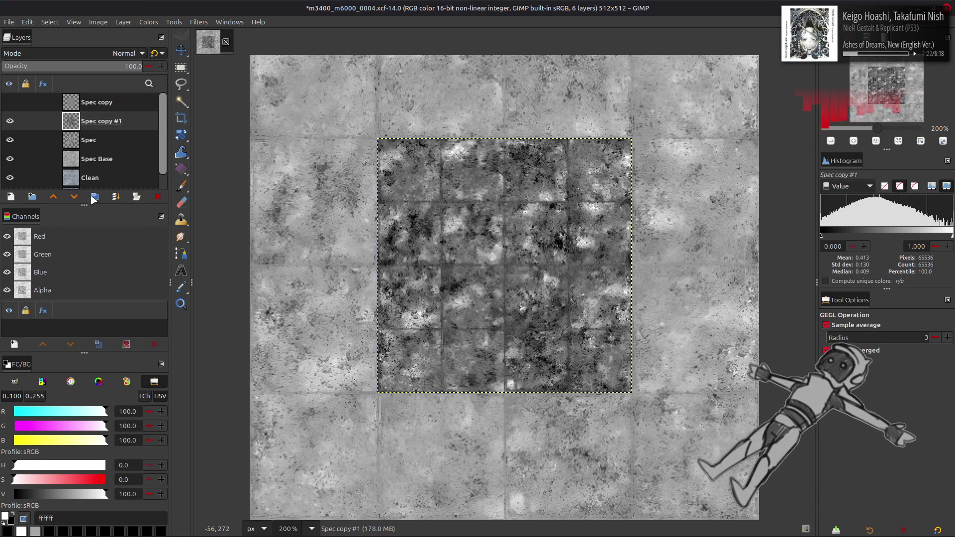
Blend another copy in Screen mode, undo it, and toggle Spec copy #1 to compare
click(91, 197)
click(125, 53)
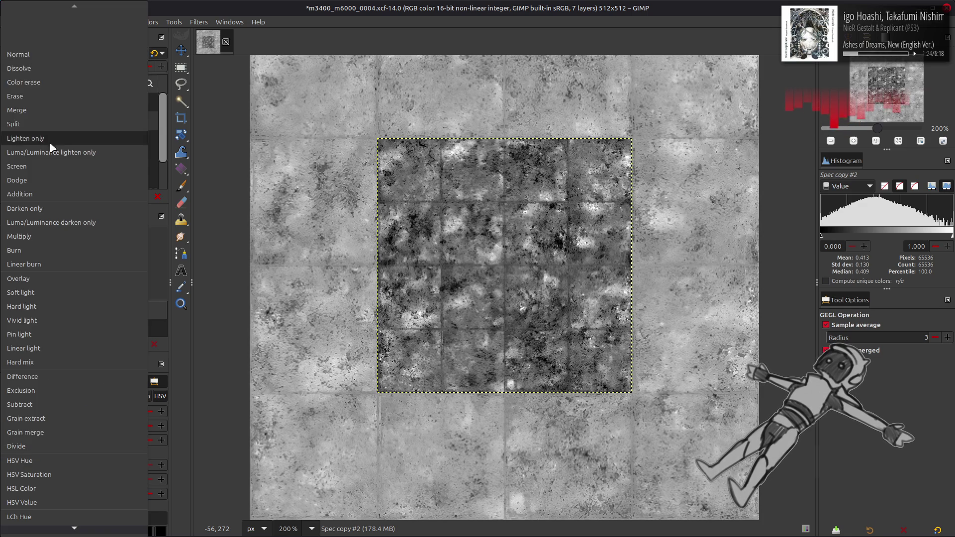
click(42, 164)
key(ctrl+z)
key(ctrl+z)
click(11, 121)
click(11, 121)
click(14, 120)
click(14, 121)
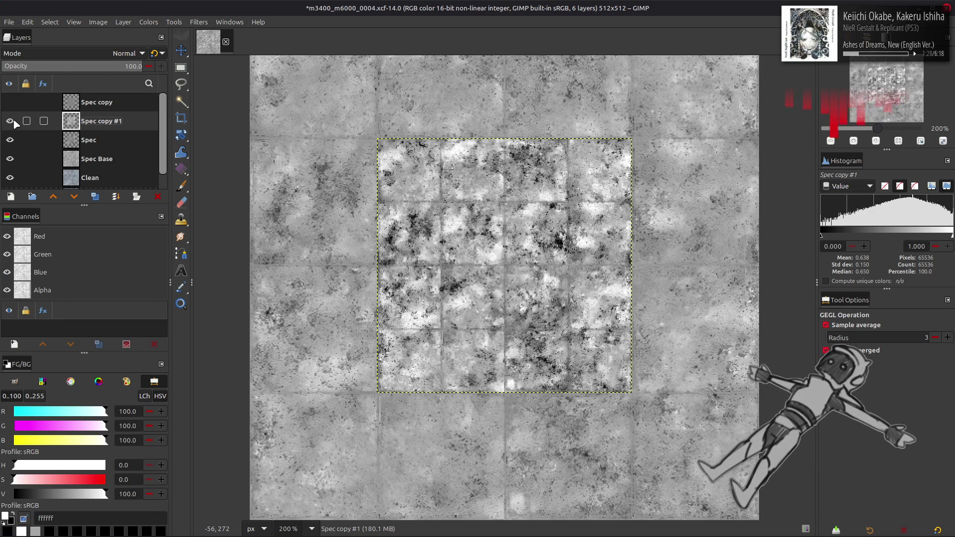
click(13, 121)
click(14, 121)
Duplicate again, try legacy Soft light and legacy Screen, return to Soft light, then undo
key(shift+ctrl+d)
scroll(106, 55, down, 9)
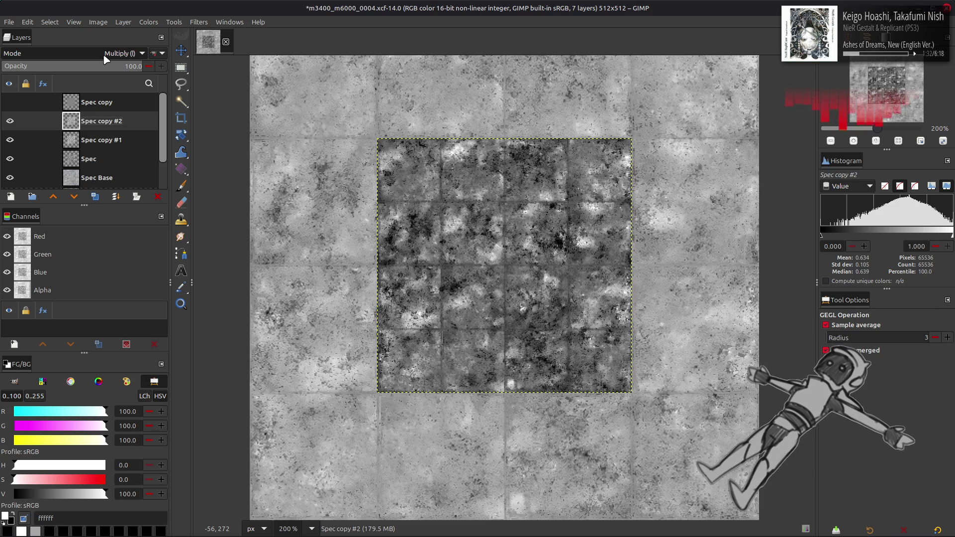
click(104, 56)
scroll(104, 53, up, 5)
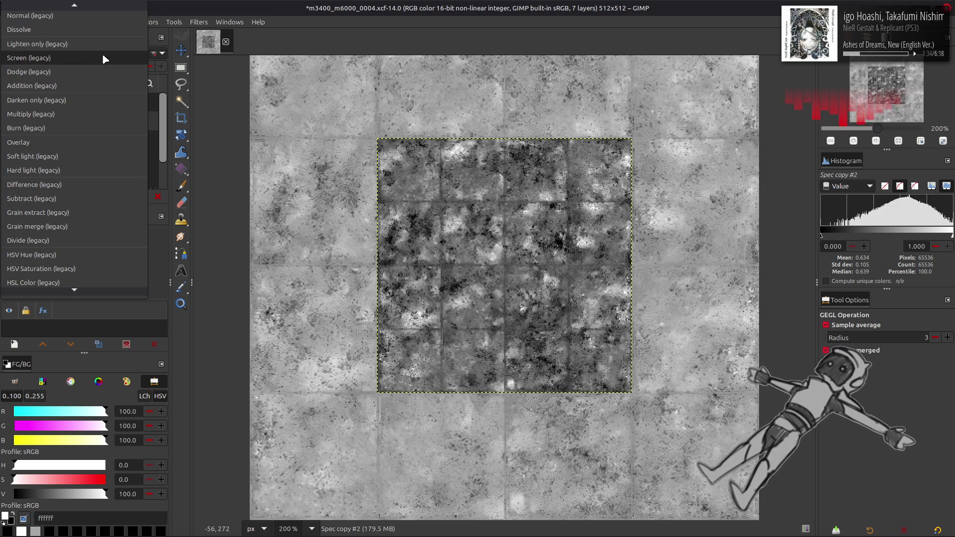
click(69, 160)
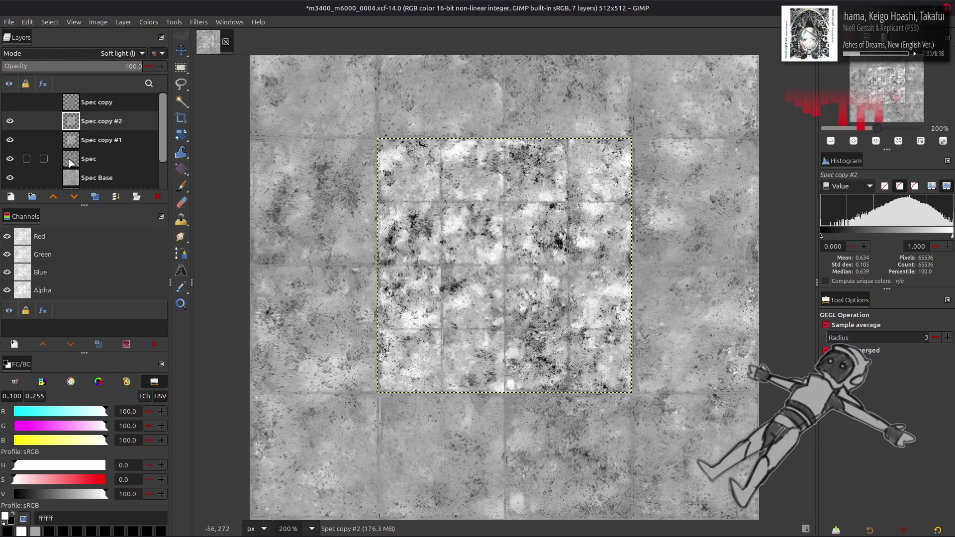
click(90, 52)
scroll(90, 51, up, 5)
click(82, 49)
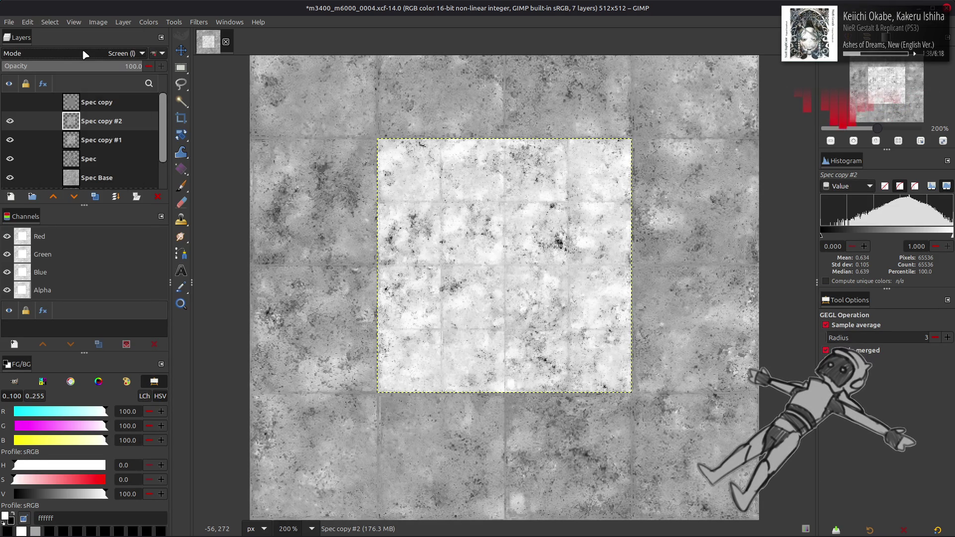
click(83, 49)
click(68, 153)
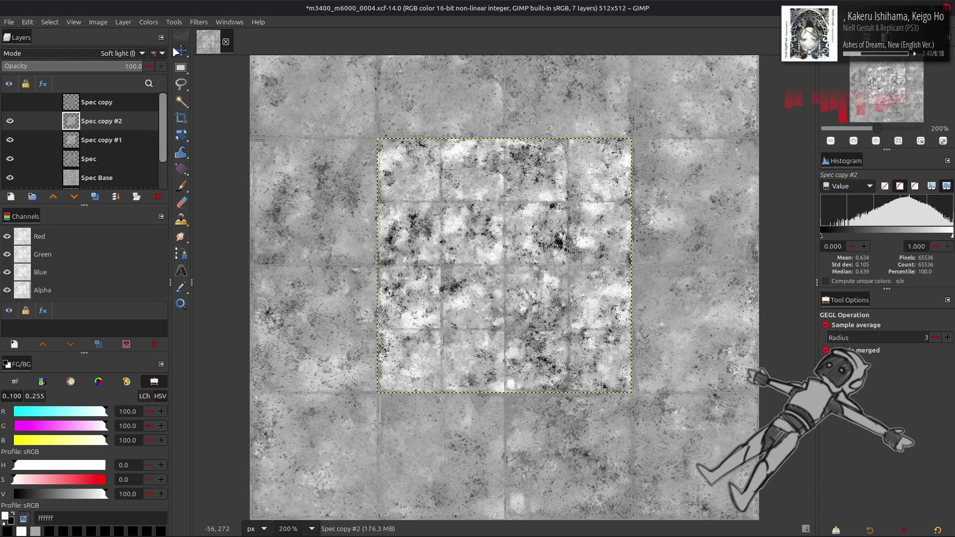
key(ctrl+z)
key(ctrl+z)
key(ctrl+z)
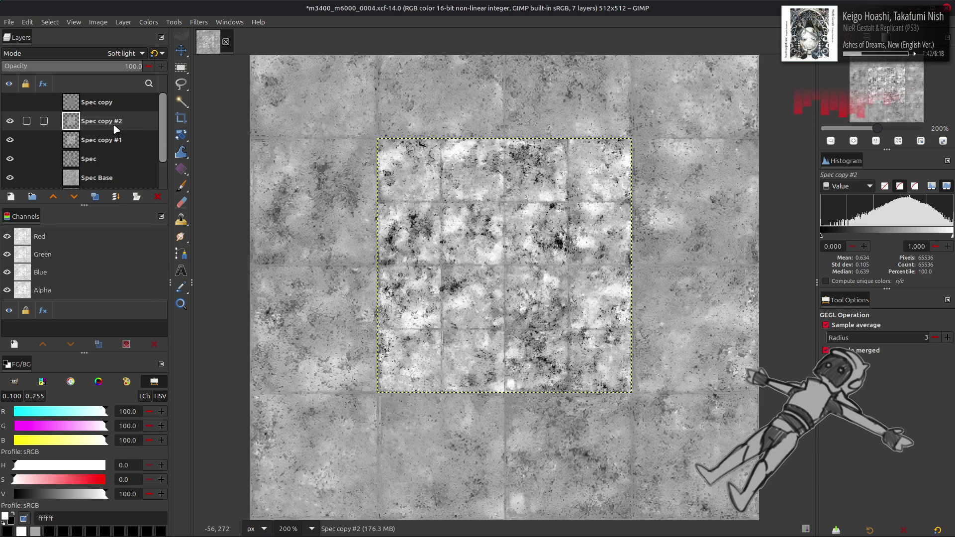
Toggle Spec copy #1's visibility repeatedly to compare the blended result
double_click(13, 121)
double_click(14, 120)
double_click(14, 120)
double_click(14, 121)
click(10, 121)
click(10, 121)
click(13, 120)
click(13, 121)
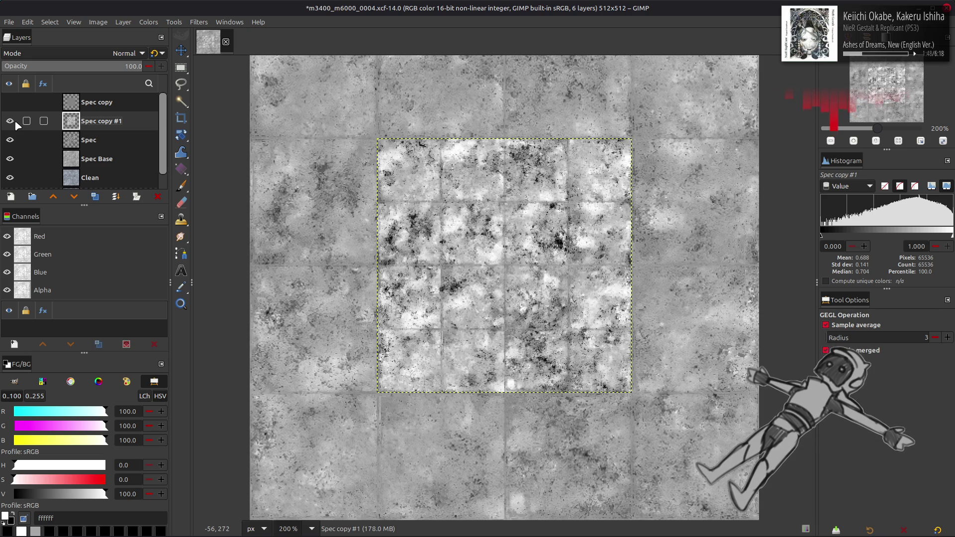
Toggle the Spec copy and Spec copy #1 layers' visibility to compare the two variants
click(15, 103)
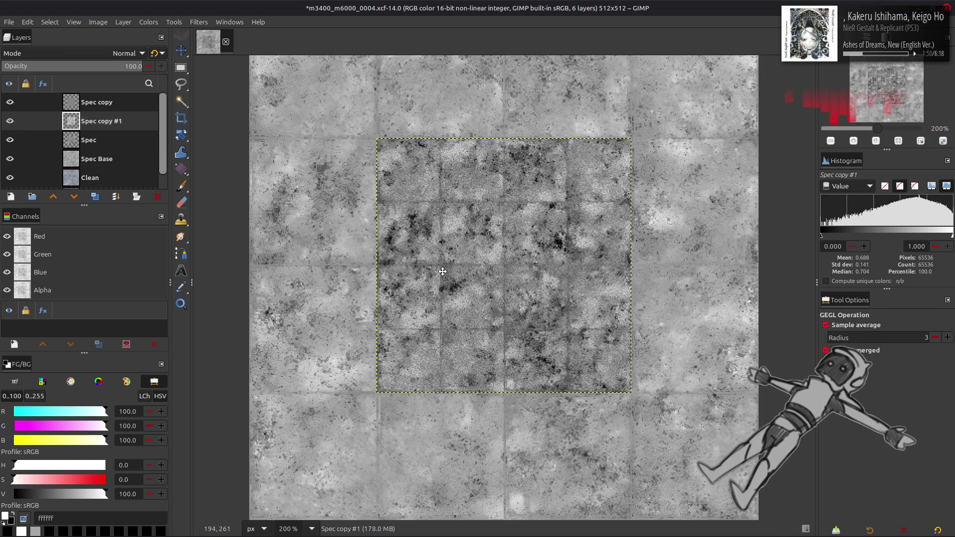
ctrl+scroll(441, 268, up, 3)
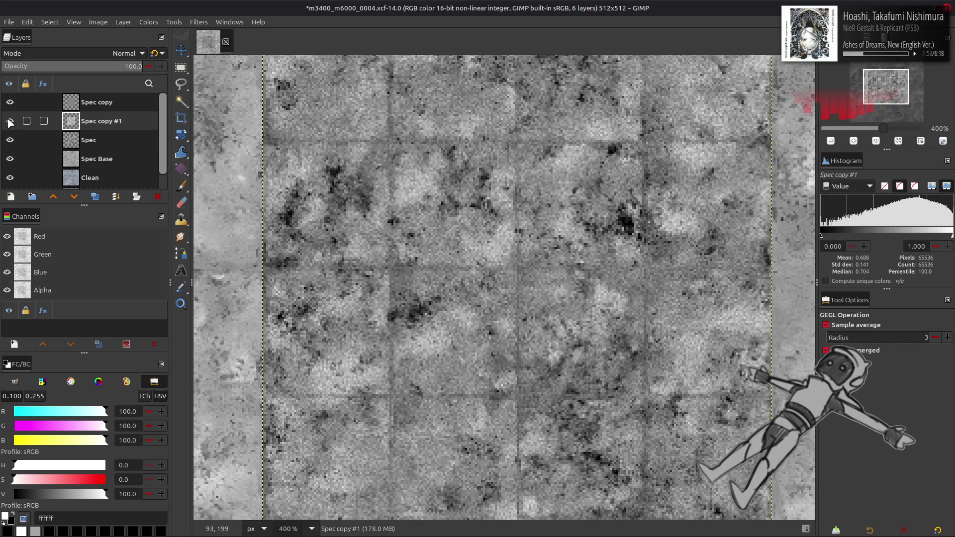
click(10, 121)
click(10, 102)
click(10, 102)
click(10, 102)
click(10, 121)
click(10, 120)
click(9, 102)
click(10, 102)
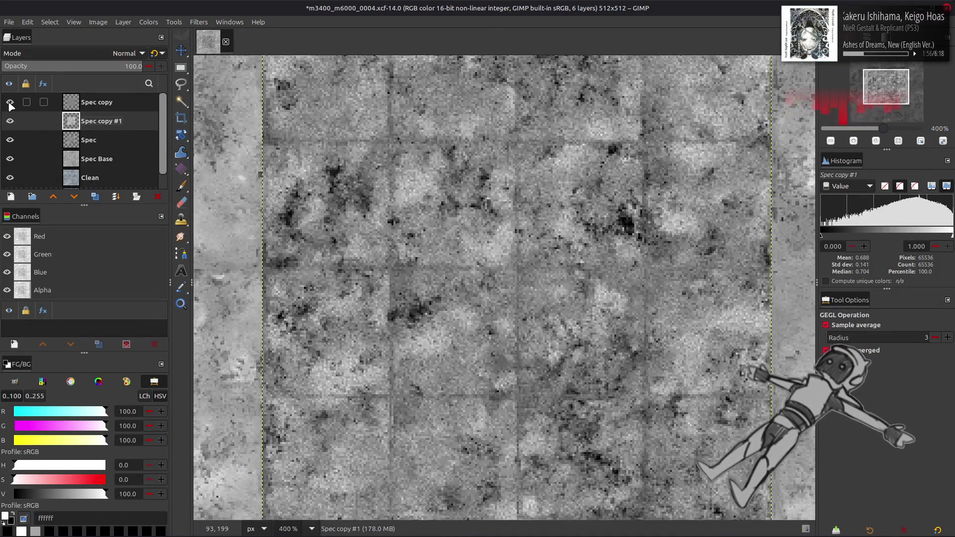
click(10, 102)
click(10, 102)
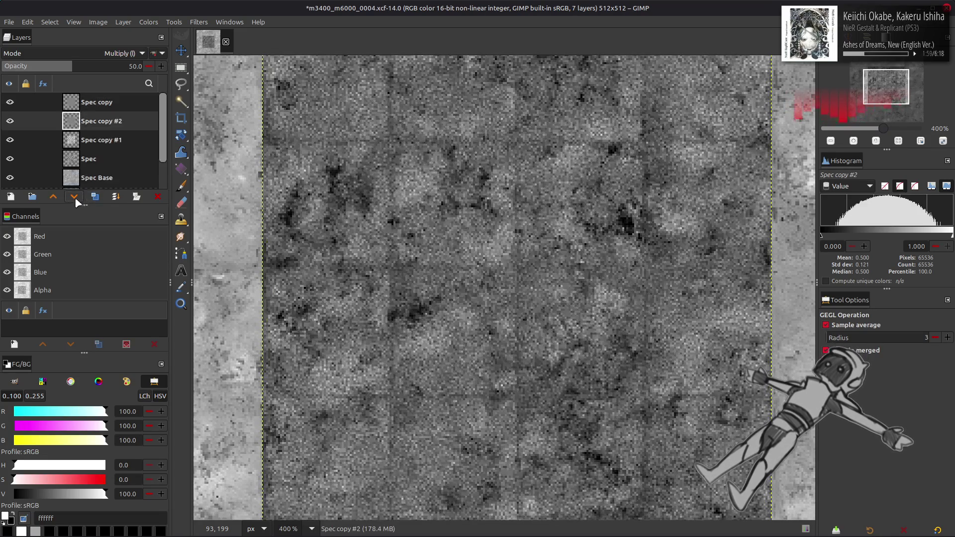
Delete the Spec copy multiply layer and make Spec copy #1 the working layer
click(89, 141)
click(88, 104)
key(Delete)
click(89, 121)
click(91, 106)
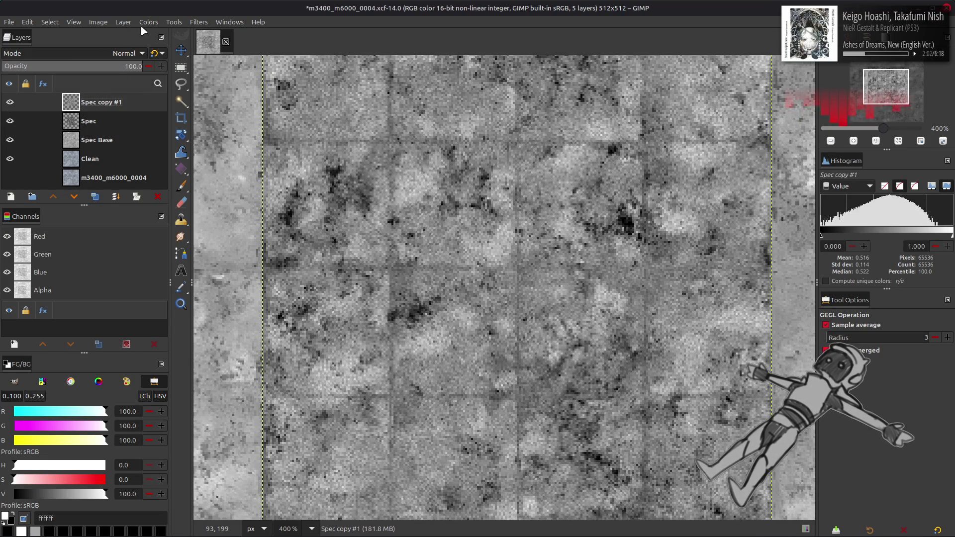
click(148, 22)
Apply Stretch Contrast to Spec copy #1 and zoom out to see the whole texture
mouse_move(159, 198)
click(264, 215)
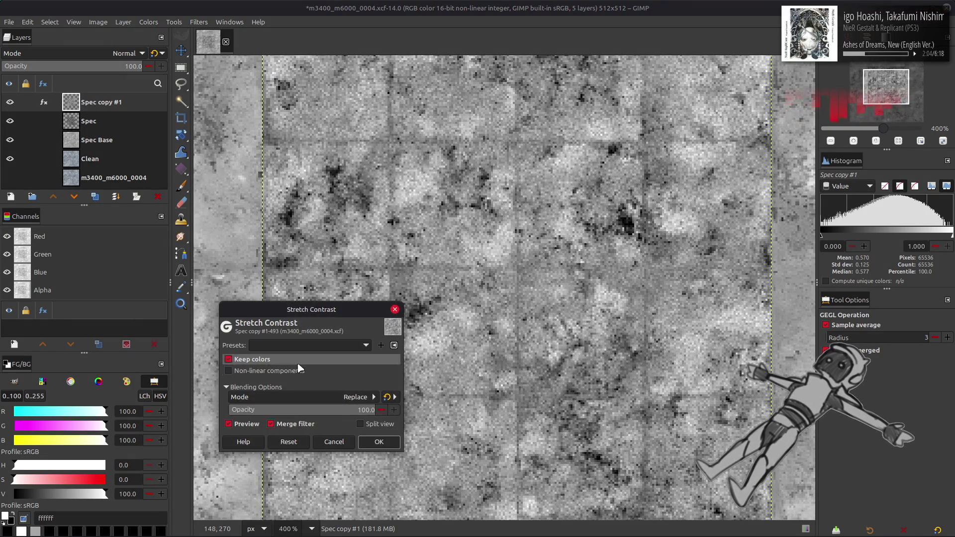
click(381, 442)
click(113, 121)
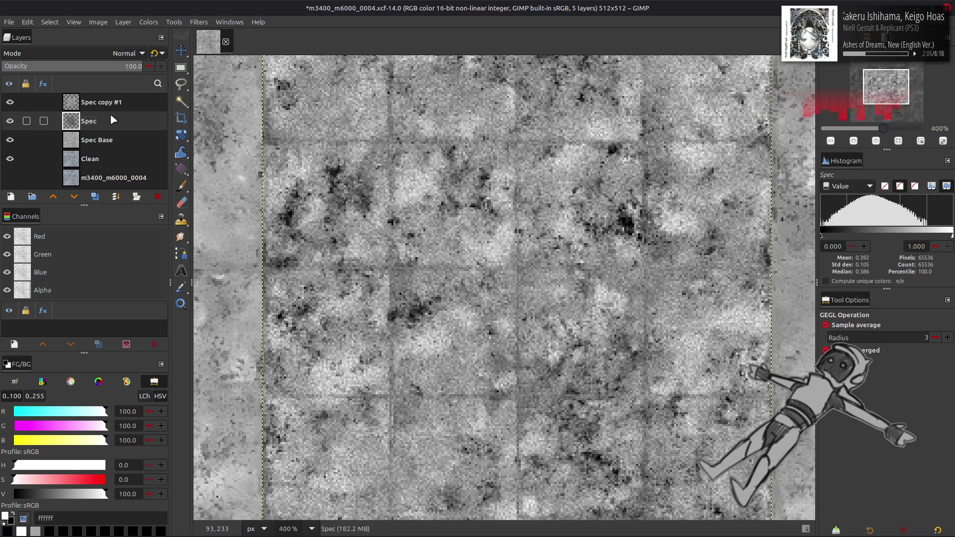
key(m)
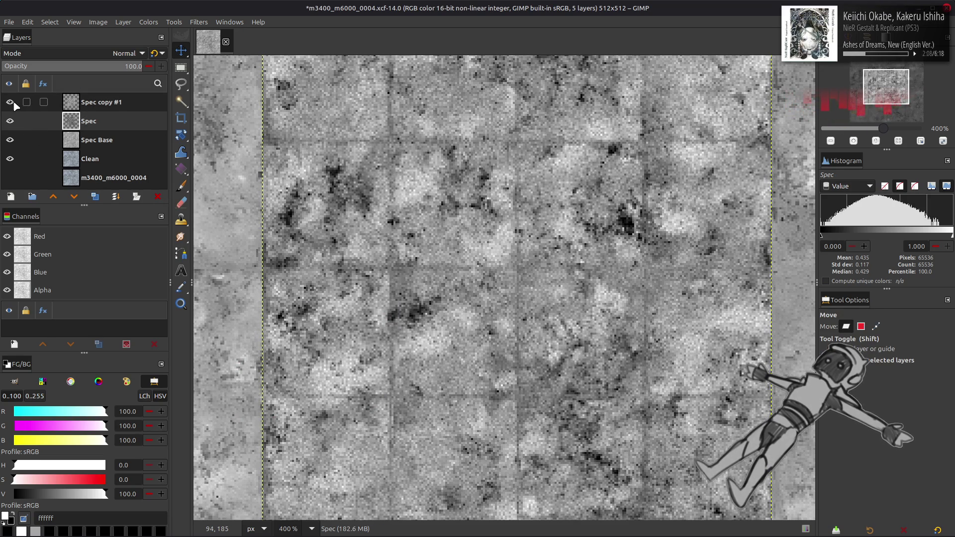
key(2)
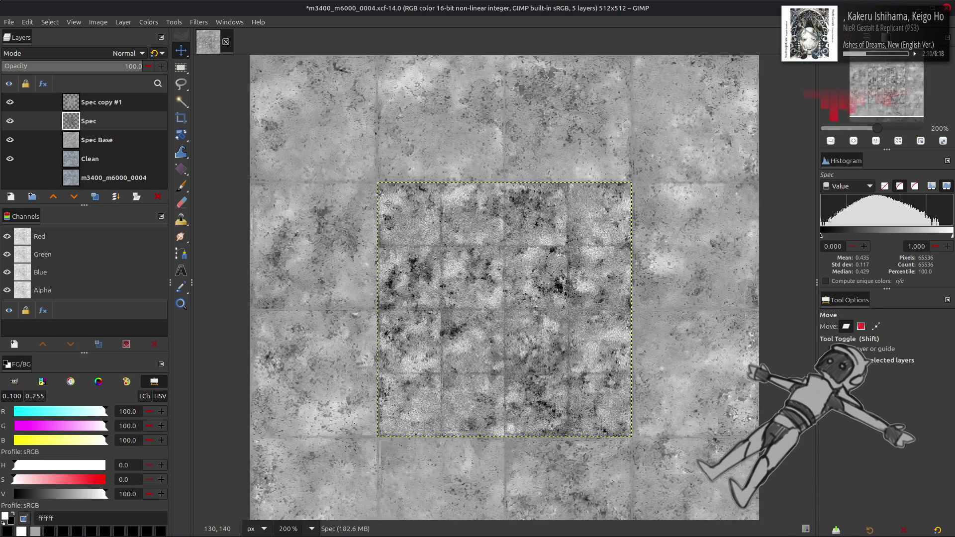
scroll(379, 194, down, 2)
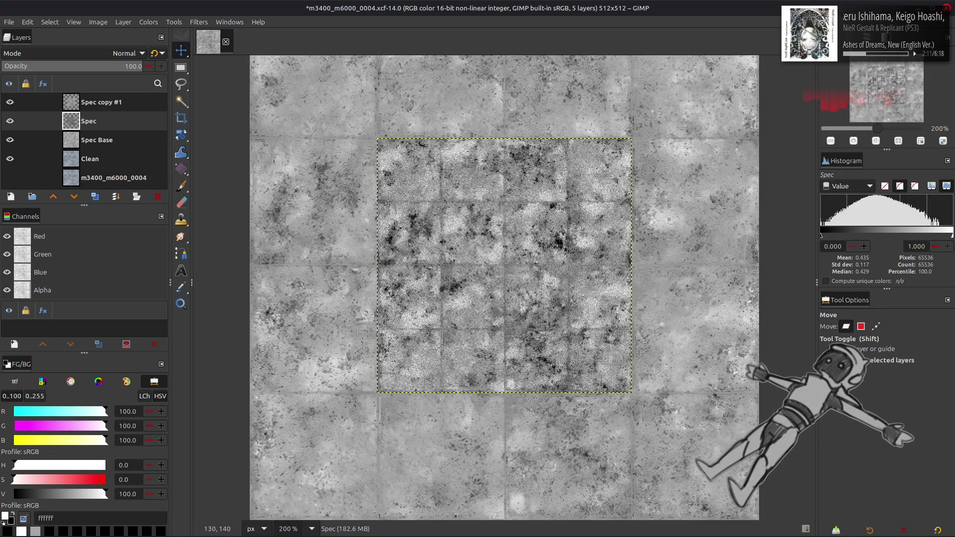
Rename Spec copy #1 to 'Spec Alt'
double_click(102, 102)
text(Spec Al)
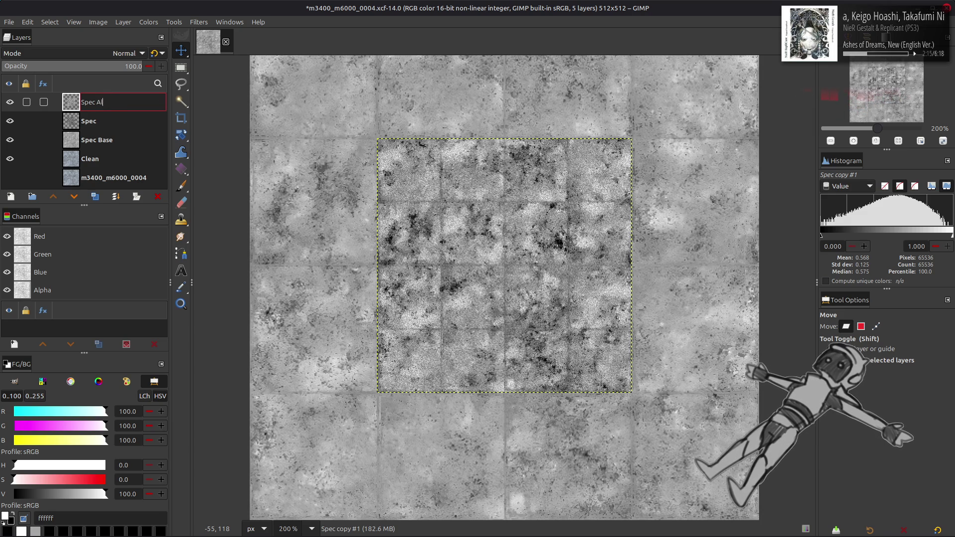
text(t)
key(Return)
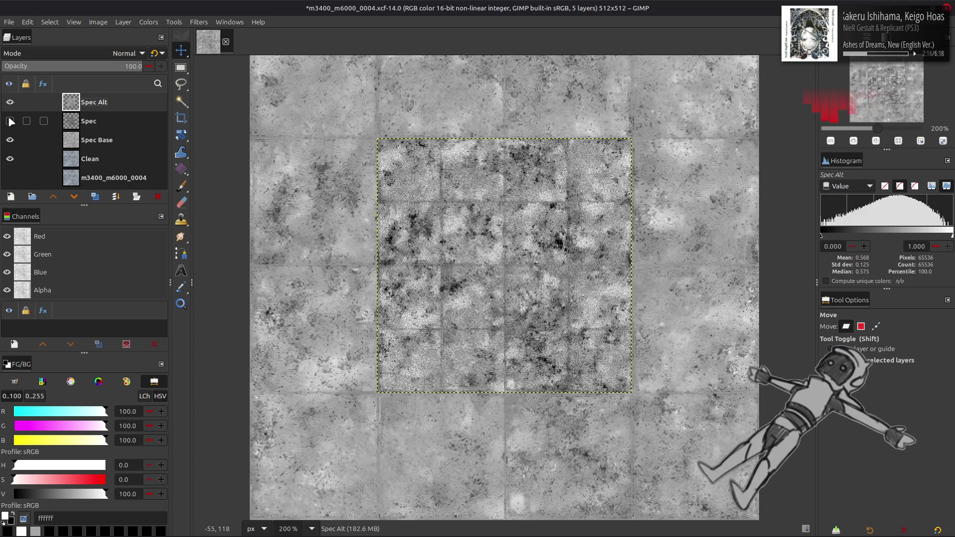
Apply Levels with the last-used preset to tint Spec Alt blue
click(150, 23)
click(164, 124)
click(416, 182)
click(417, 183)
drag(461, 147, 224, 138)
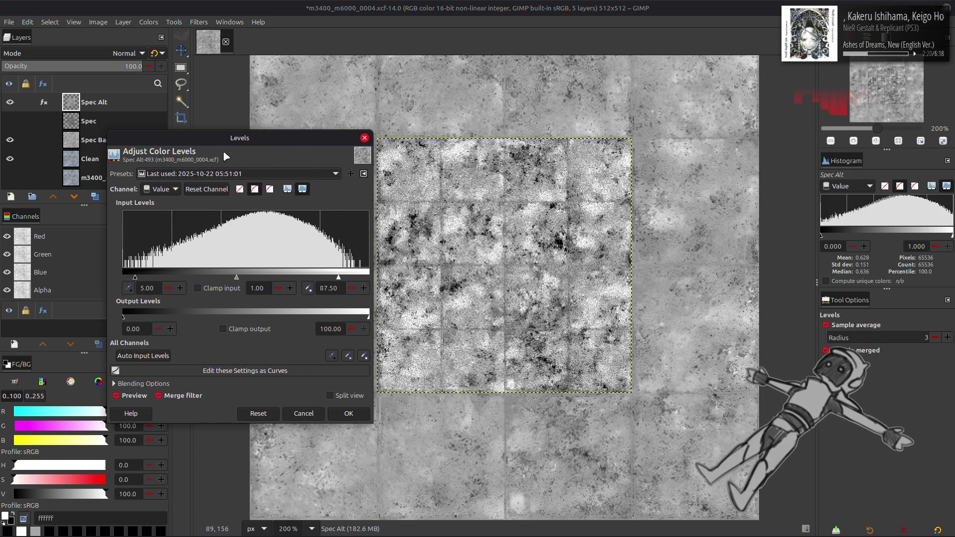
scroll(224, 178, down, 1)
scroll(224, 178, down, 1)
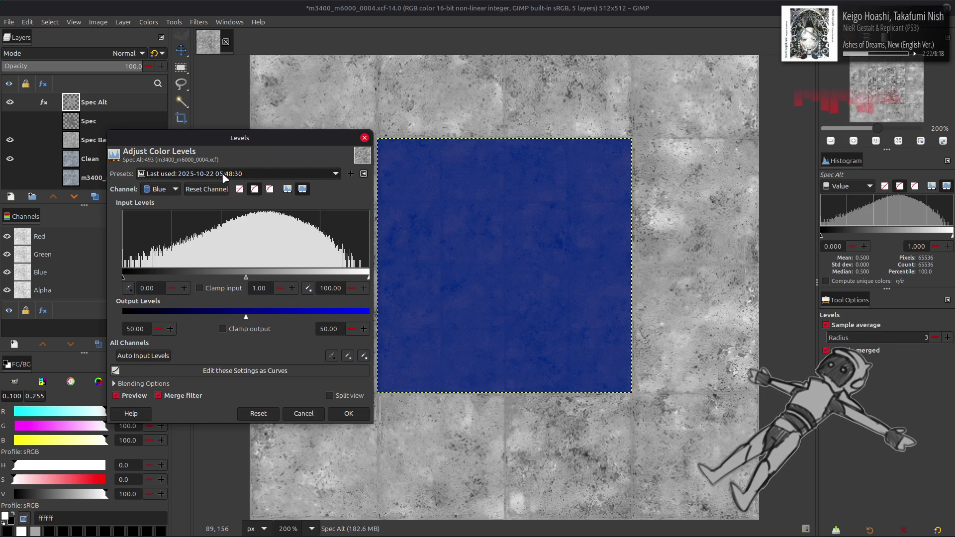
click(348, 413)
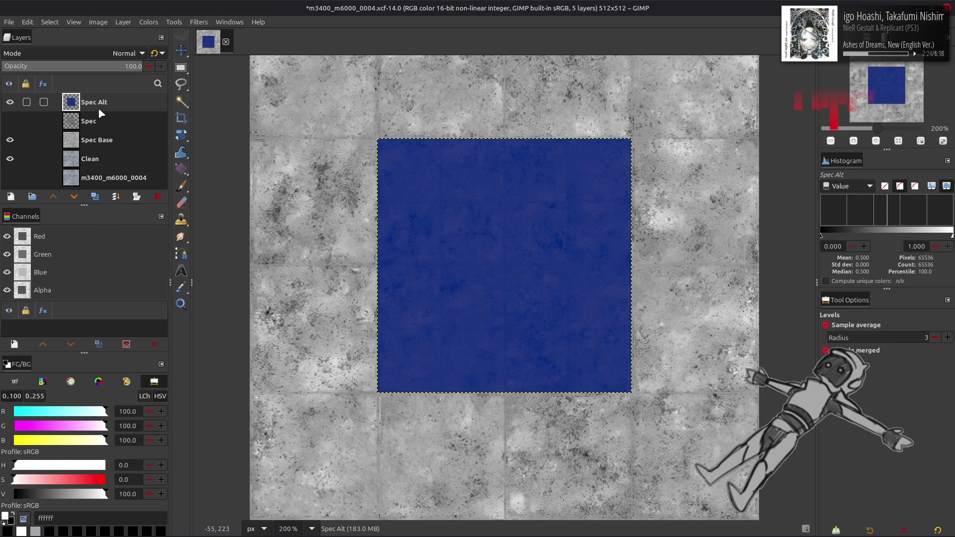
Undo the levels, reapply the blue-tinted Levels to Spec Alt, and save the project
click(152, 22)
click(148, 22)
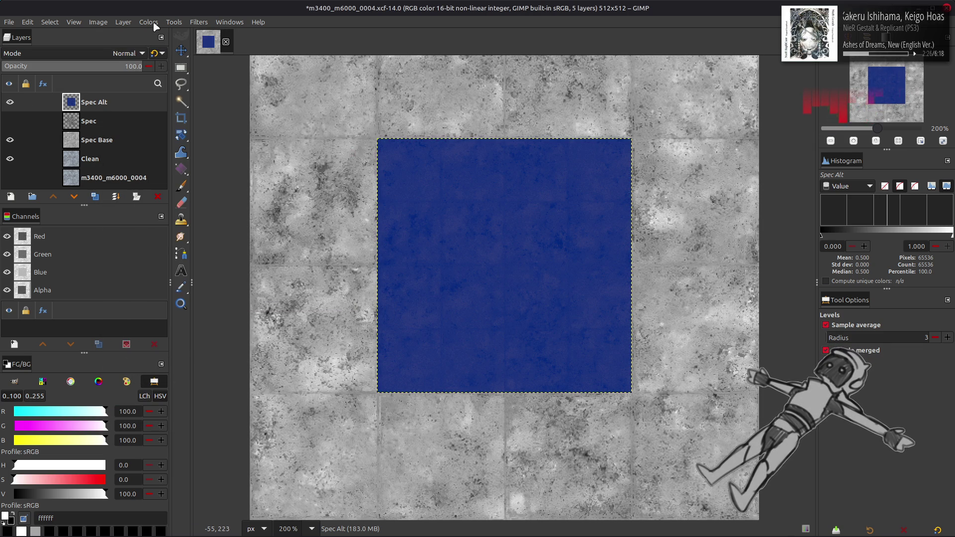
key(ctrl+z)
click(148, 22)
click(164, 131)
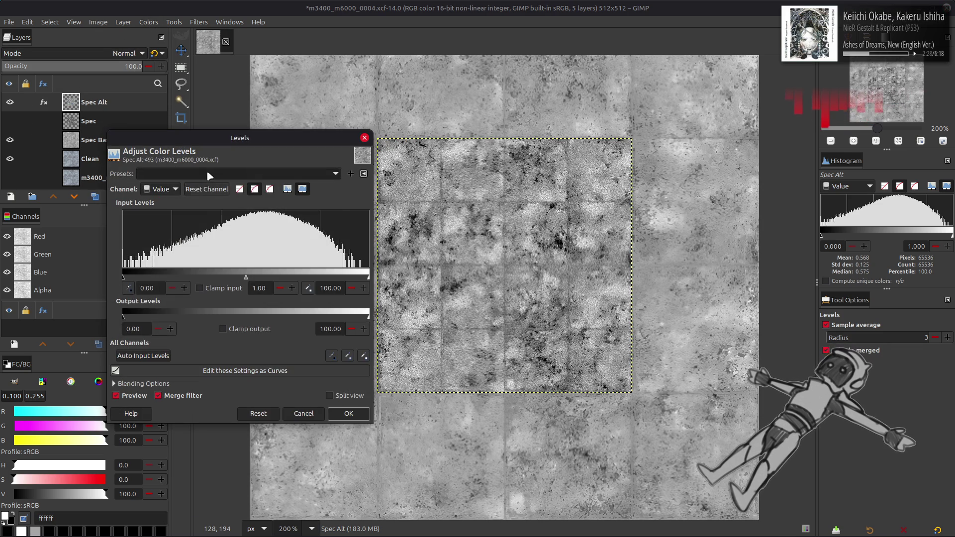
scroll(208, 172, down, 1)
scroll(170, 190, up, 2)
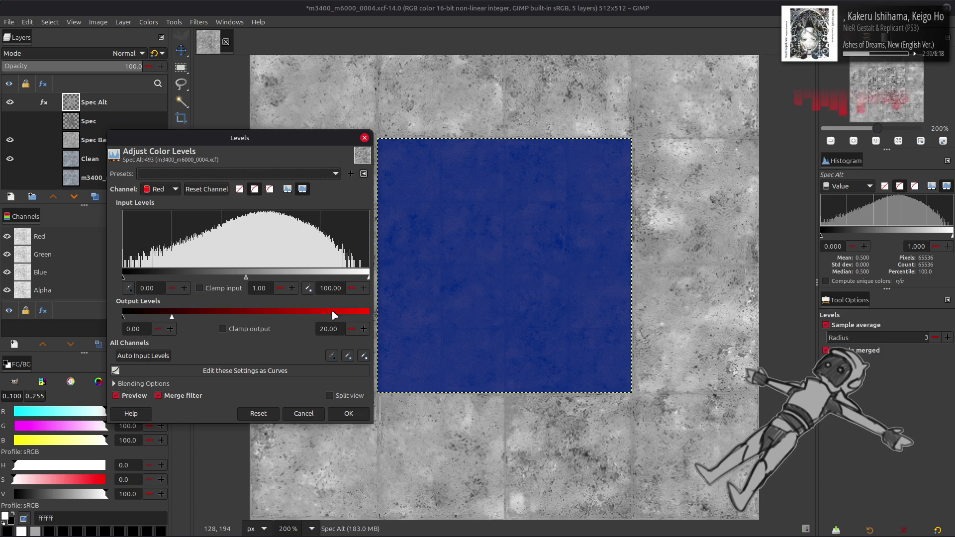
click(349, 413)
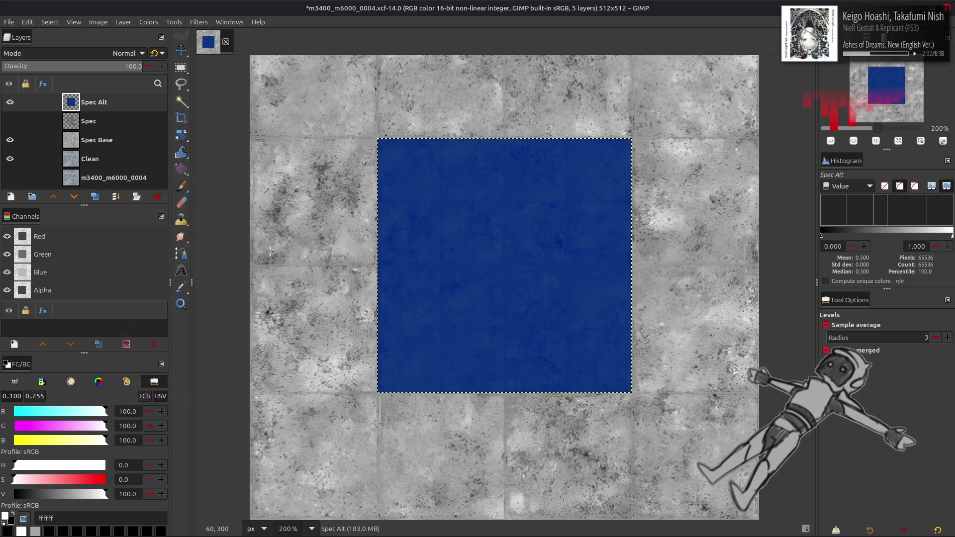
key(ctrl+s)
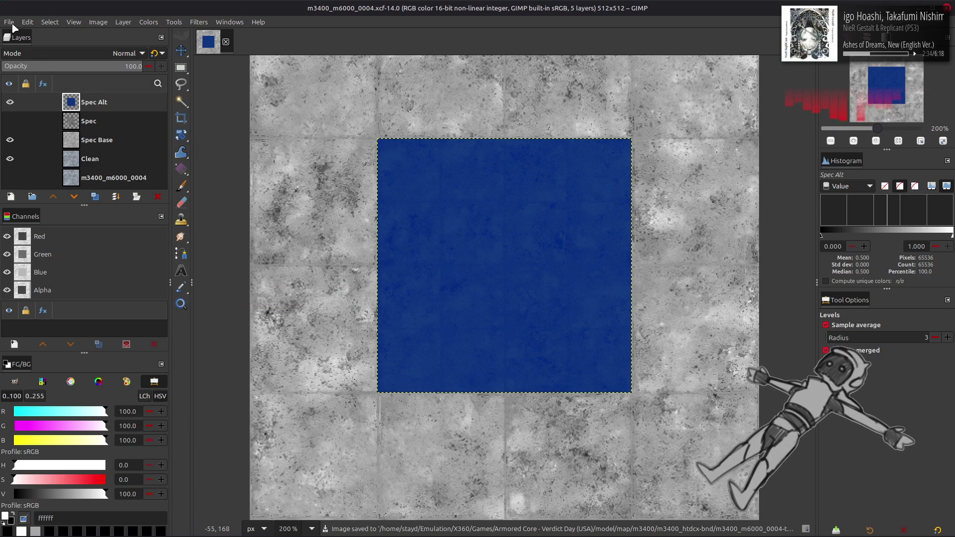
Export over the DDS file and orbit Blender's view to inspect the rooftop floor
click(9, 22)
click(74, 185)
key(alt+Tab)
key(alt+Tab)
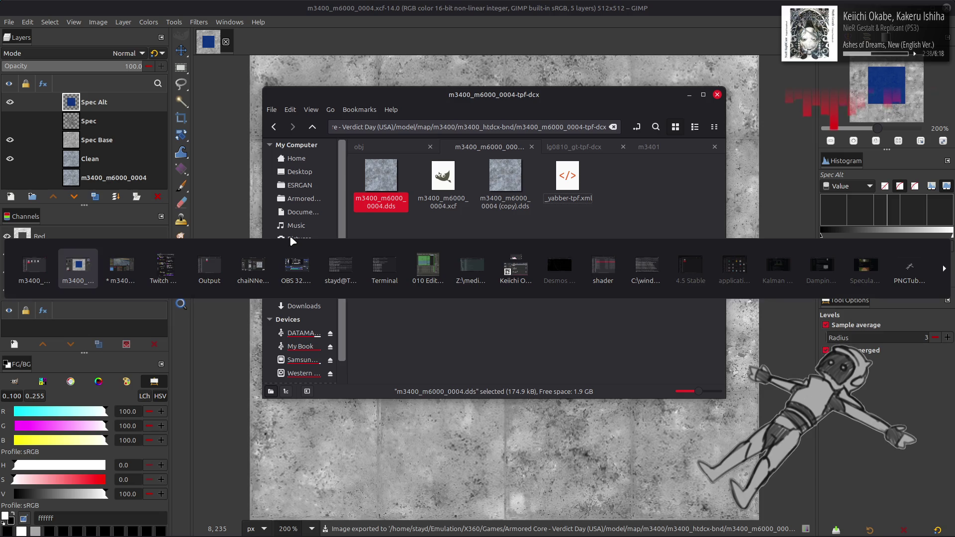
key(alt+Tab)
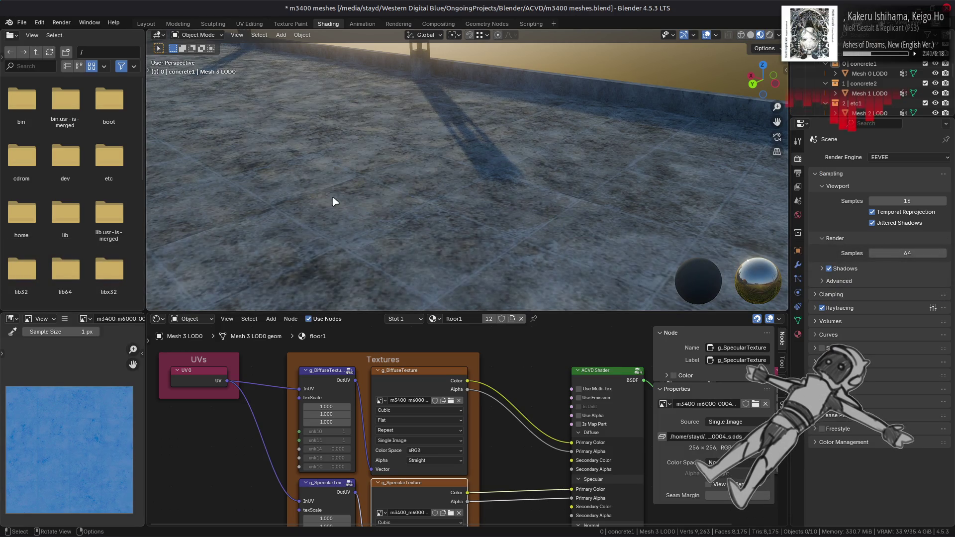
mouse_move(339, 207)
middle_down()
mouse_move(386, 171)
mouse_move(377, 180)
mouse_move(411, 179)
mouse_move(371, 174)
mouse_move(374, 213)
mouse_move(372, 174)
middle_up()
key(alt+Tab)
key(alt+Tab)
key(Tab)
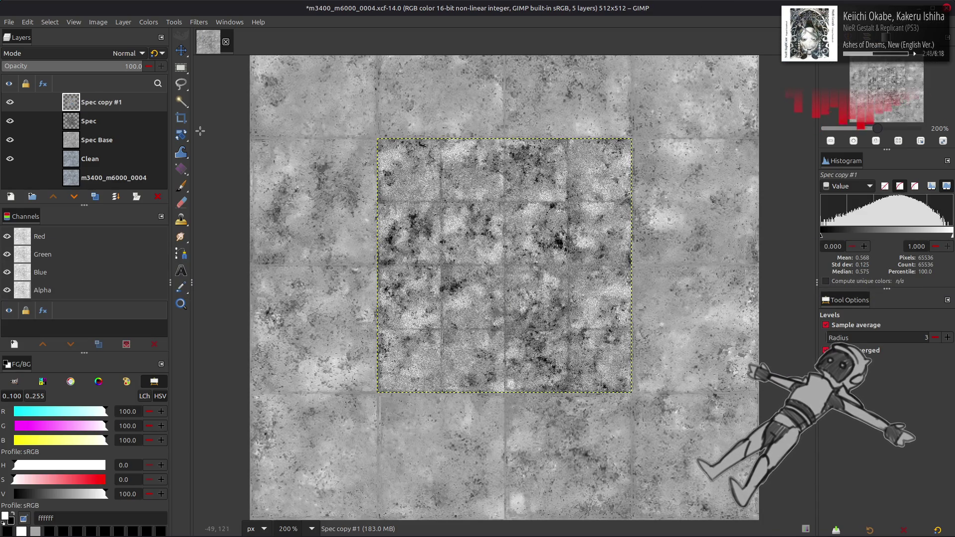
Step back and forth through undo history, restoring the Spec copy layer to compare
key(ctrl+z)
key(ctrl+z)
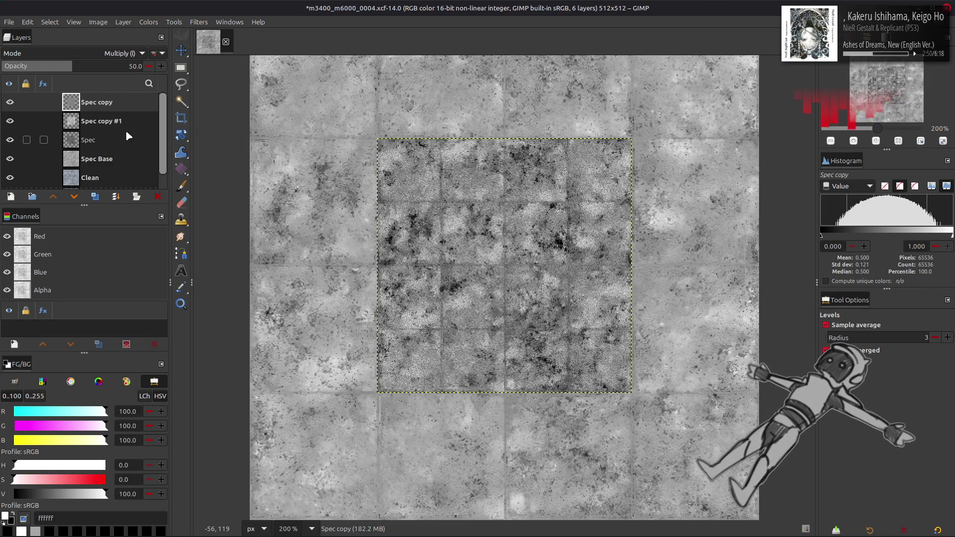
key(ctrl+z)
key(ctrl+y)
key(ctrl+z)
key(ctrl+y)
key(ctrl+z)
Duplicate the layer in Screen mode and set Spec copy #2 to legacy Multiply
key(shift+ctrl+d)
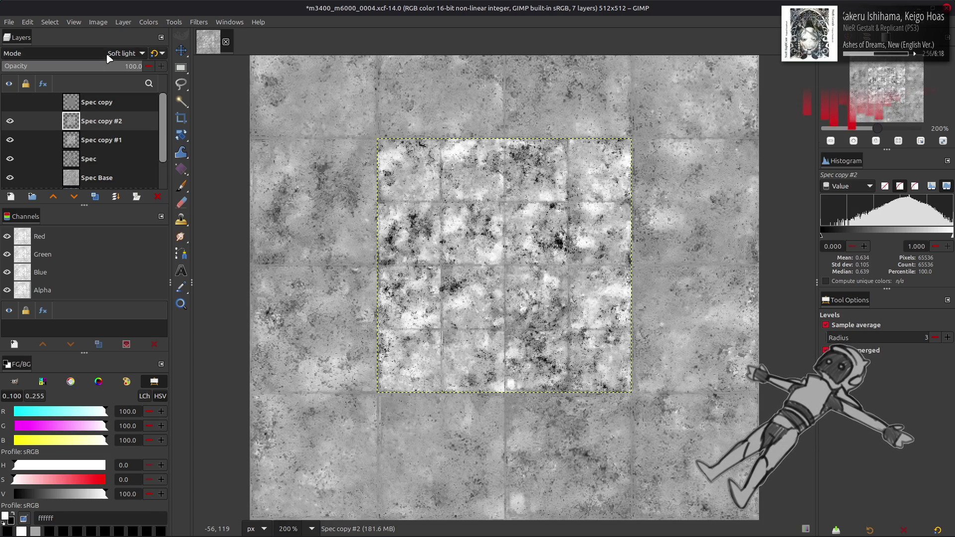
click(107, 53)
scroll(106, 55, up, 3)
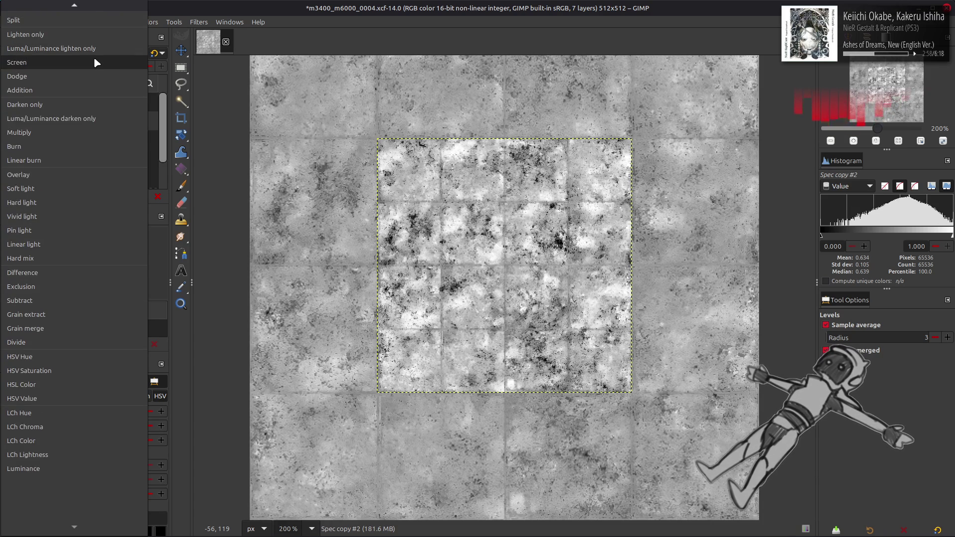
click(94, 58)
click(100, 142)
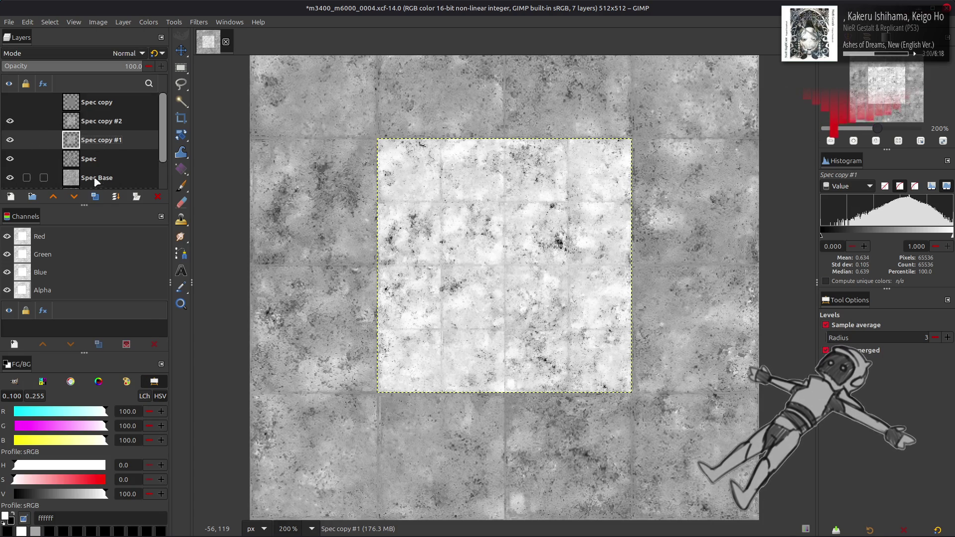
click(95, 122)
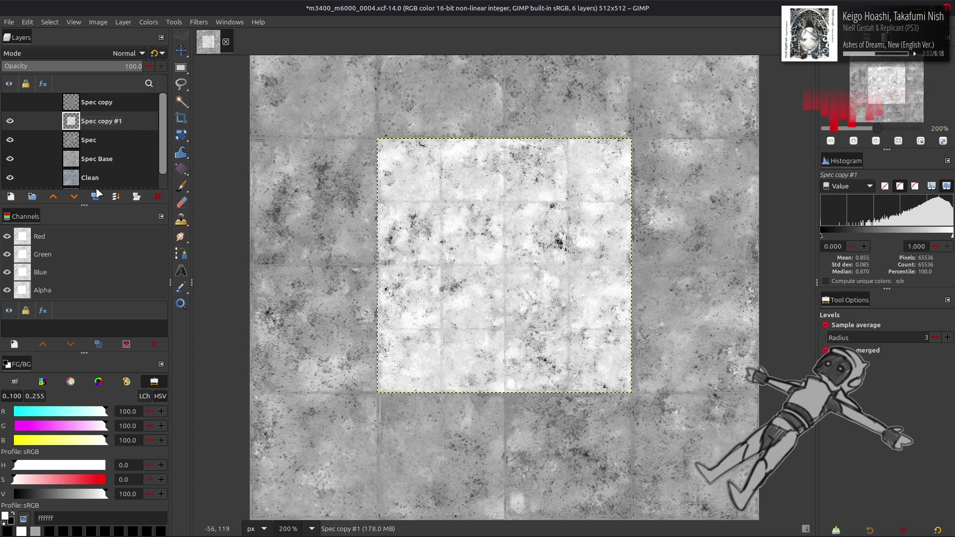
click(105, 54)
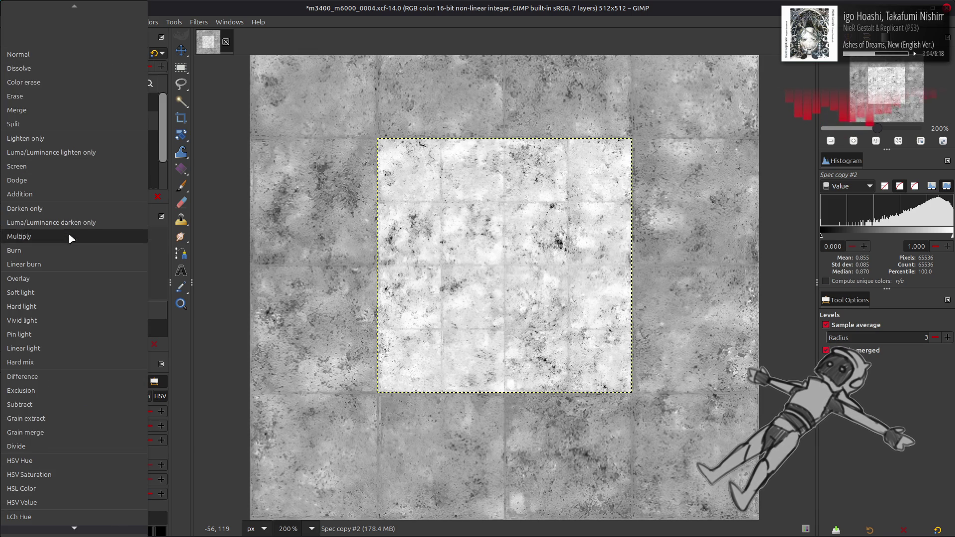
click(72, 229)
click(155, 52)
Delete Spec copy #2, duplicate Spec copy below Spec copy #1, then delete Spec copy
right_click(102, 129)
click(129, 278)
click(10, 121)
click(10, 121)
click(10, 102)
click(58, 104)
right_click(92, 109)
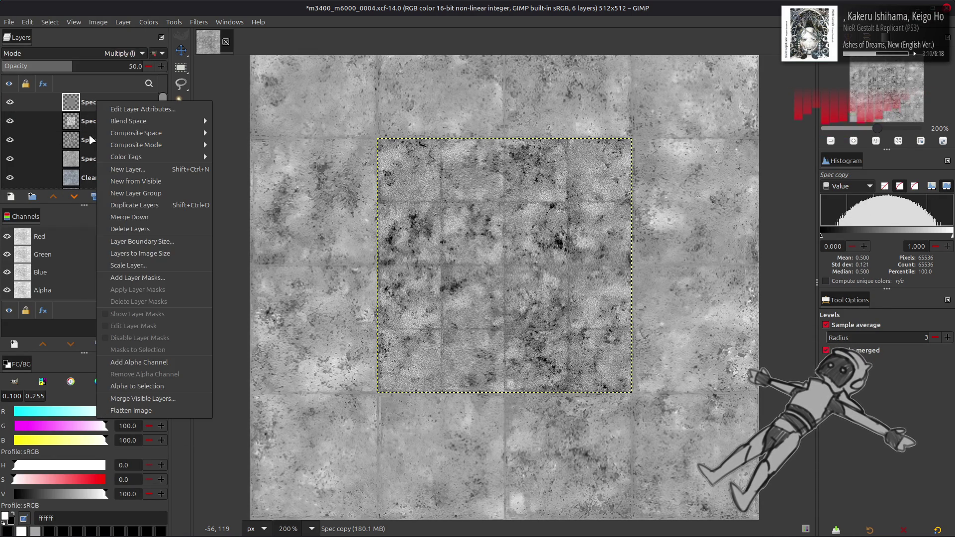
click(134, 205)
drag(75, 102, 32, 144)
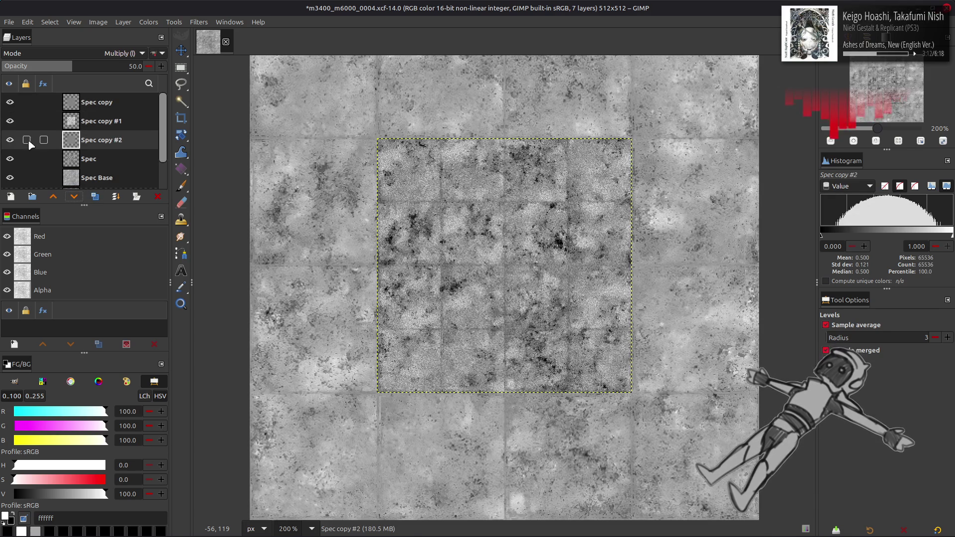
right_click(124, 107)
click(149, 231)
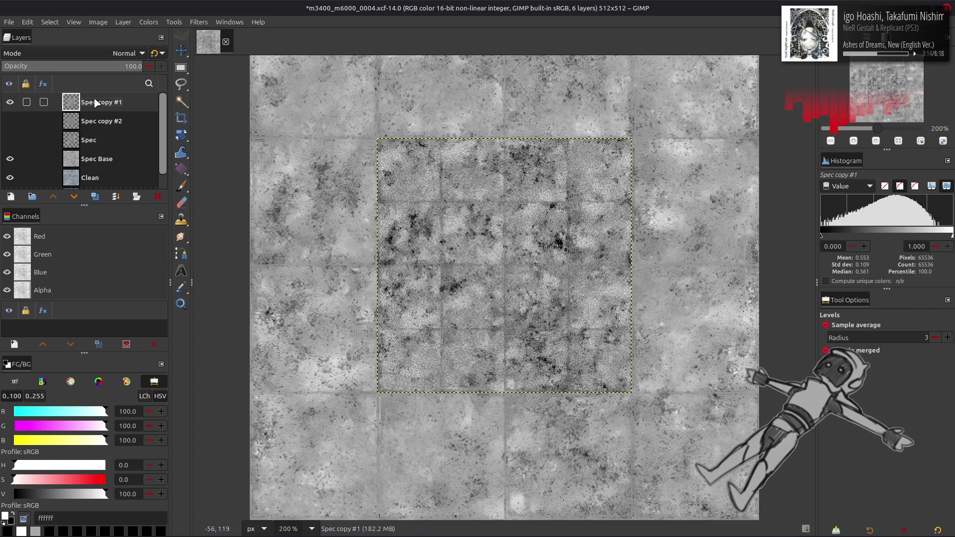
Rename Spec copy #1 to 'Spec Alt'
double_click(105, 101)
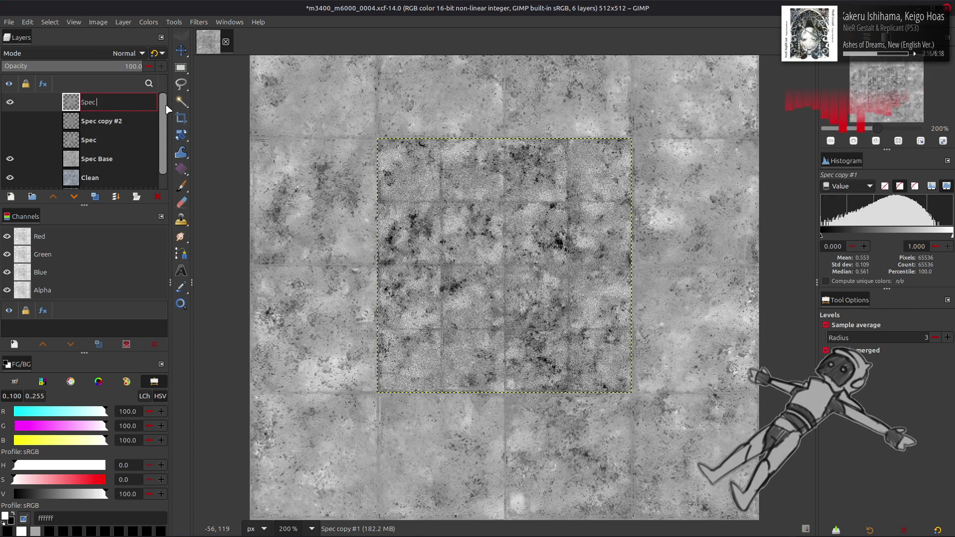
text(At)
key(Return)
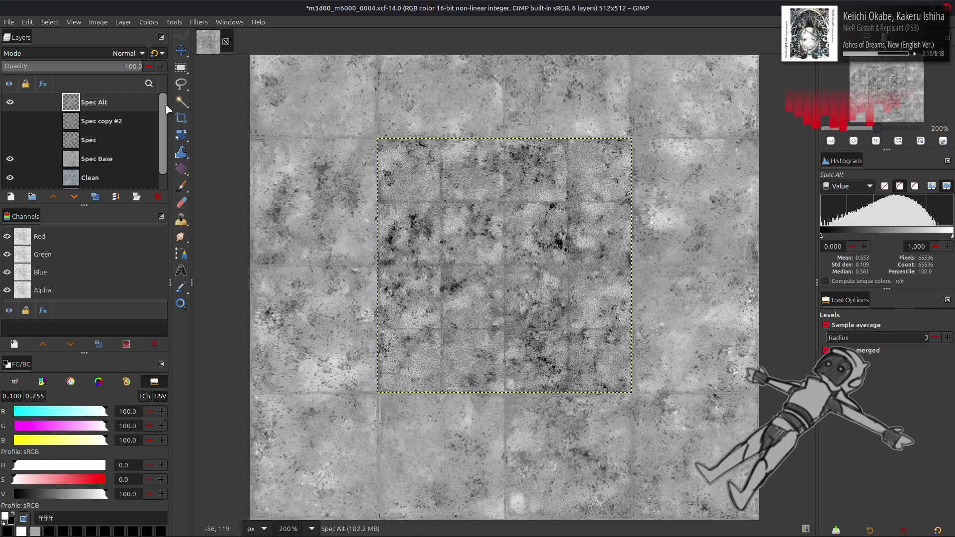
click(148, 22)
Apply Stretch Contrast to the Spec Alt layer
mouse_move(198, 193)
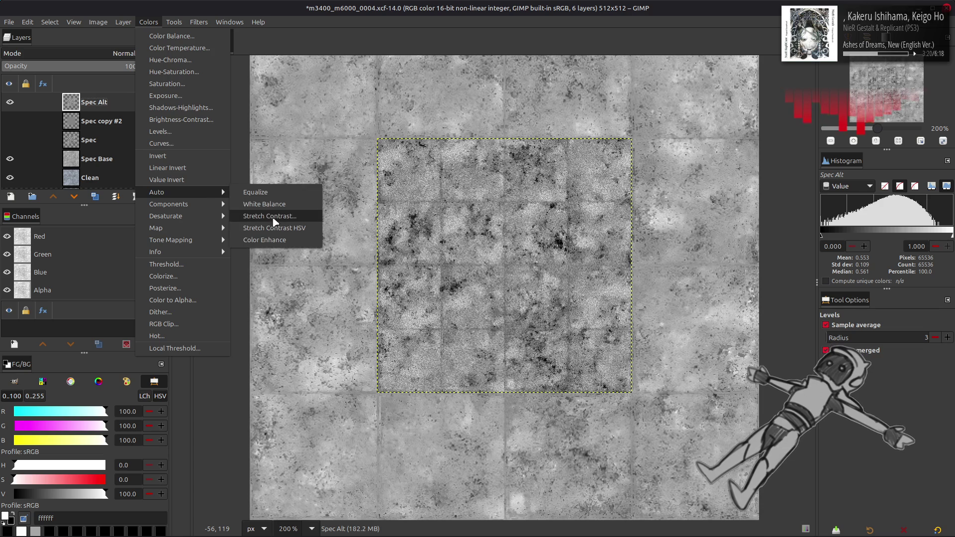
click(275, 215)
click(379, 442)
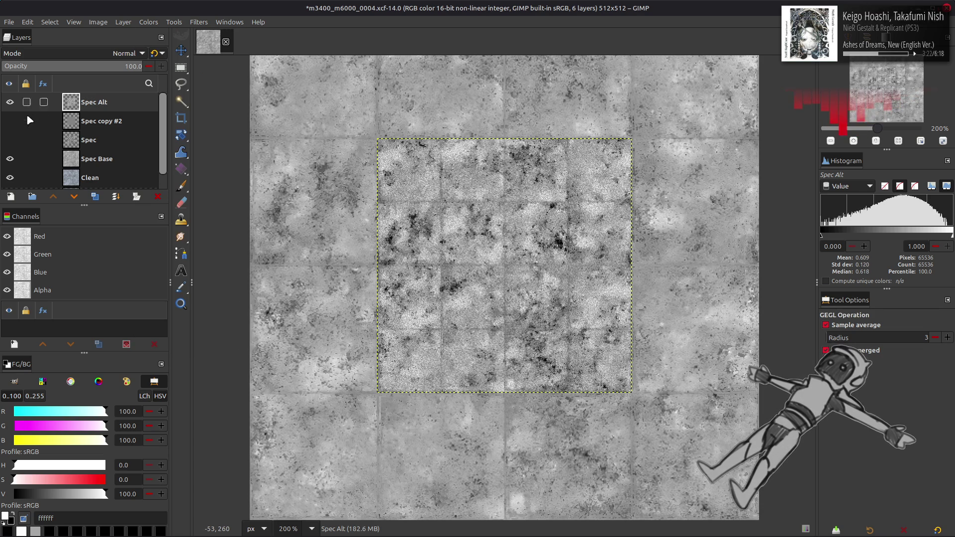
click(9, 101)
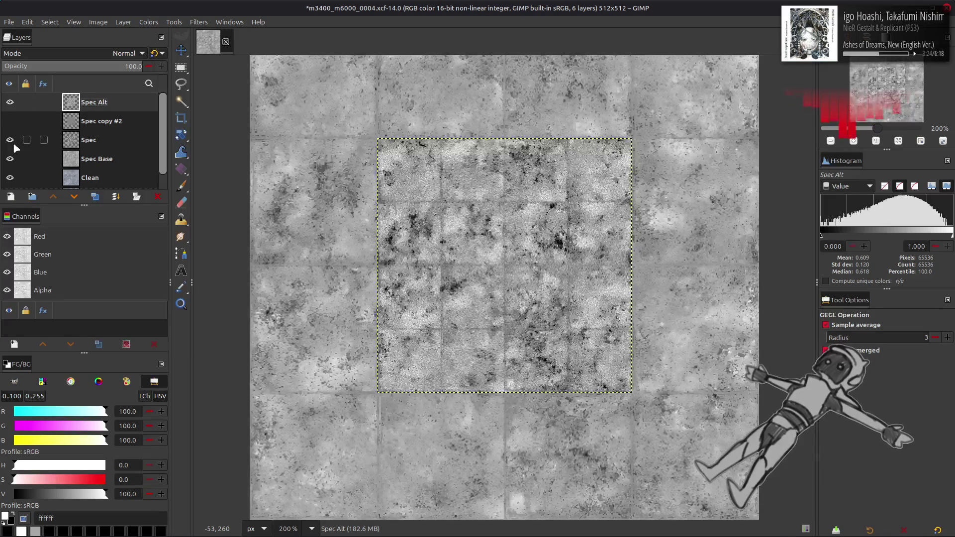
Apply Levels with the last-used preset to tint Spec Alt blue, then save the project
click(148, 21)
click(219, 131)
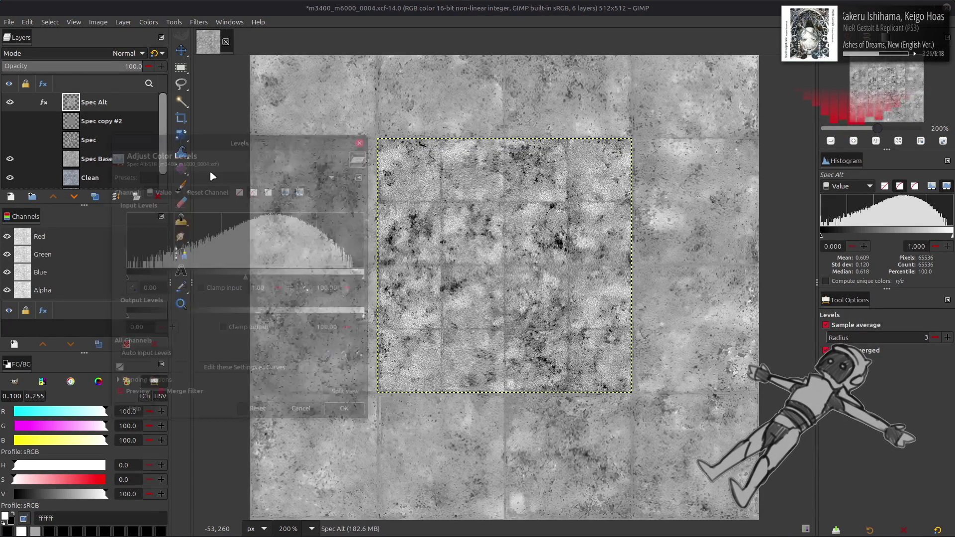
click(225, 173)
click(226, 184)
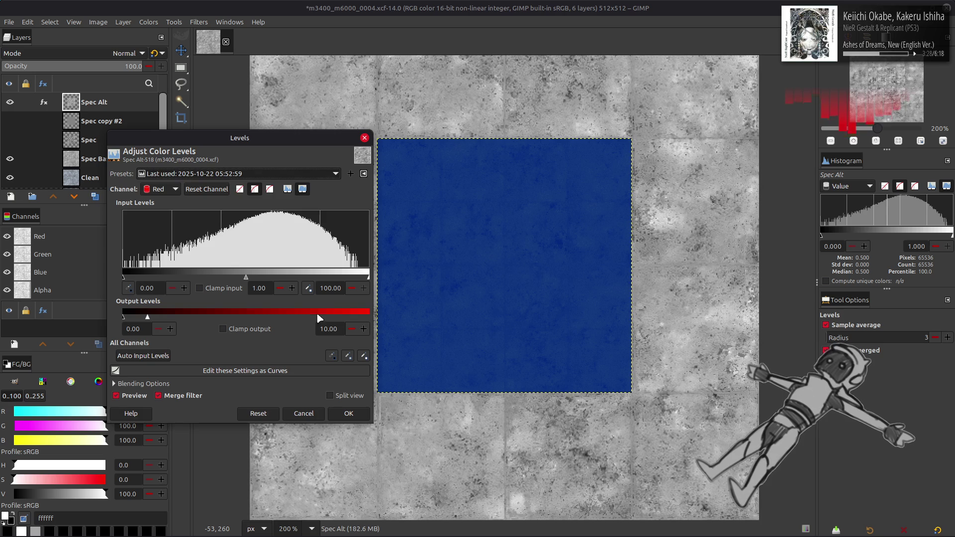
click(349, 414)
scroll(856, 187, down, 5)
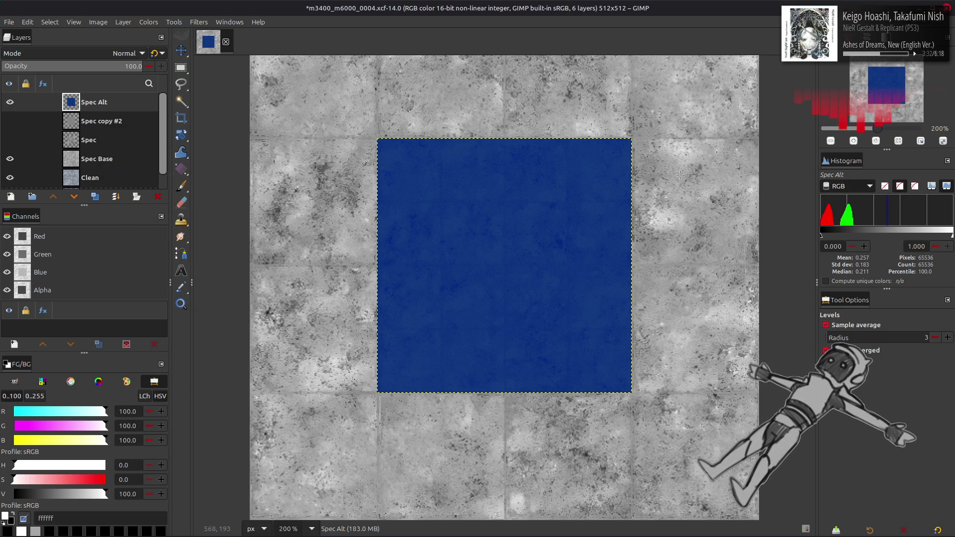
key(ctrl+s)
Re-export as m3400_m6000_0004_s.dds and orbit Blender's view around the concrete floor
click(17, 22)
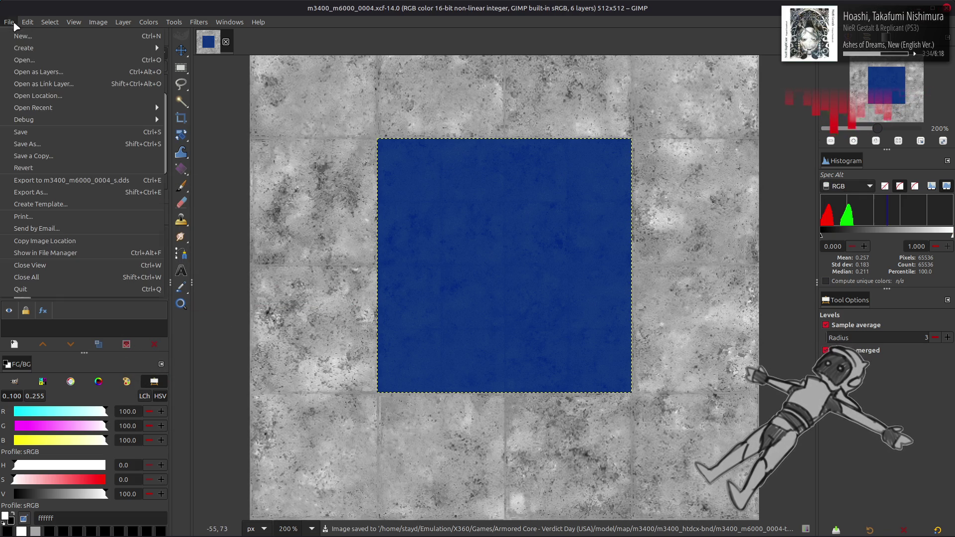
click(74, 180)
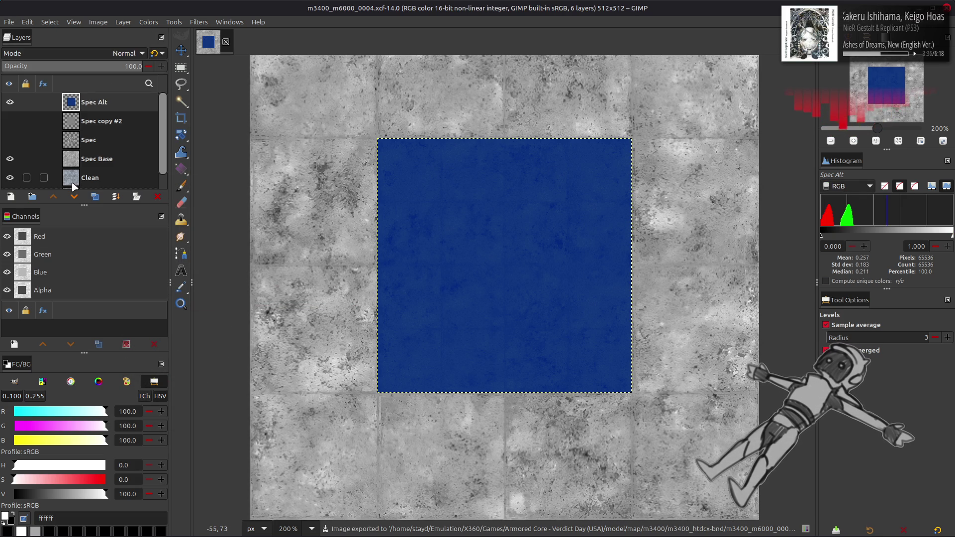
key(alt+Tab)
key(alt+Tab)
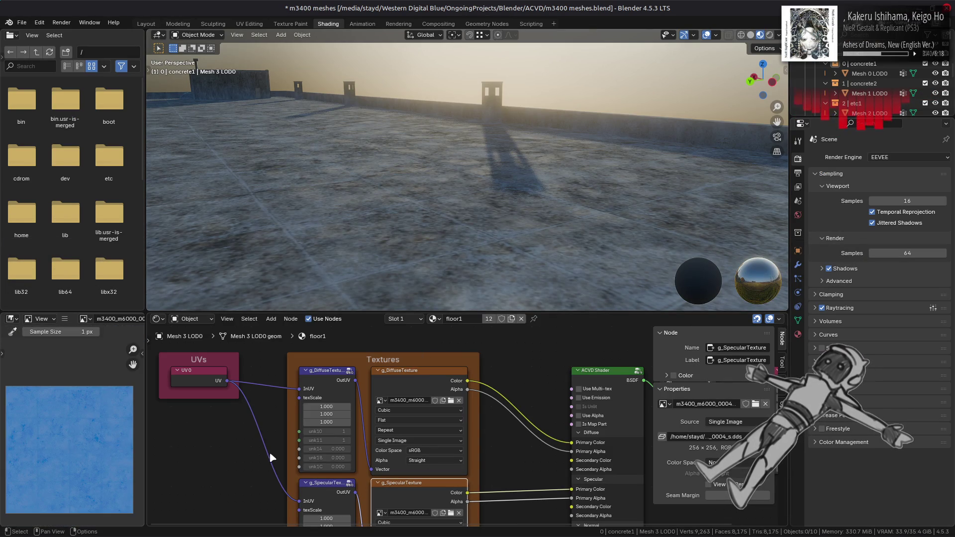
mouse_move(381, 163)
middle_down()
mouse_move(394, 173)
mouse_move(396, 144)
mouse_move(380, 147)
mouse_move(389, 136)
mouse_move(373, 143)
mouse_move(448, 150)
mouse_move(397, 150)
middle_up()
key(alt+Tab)
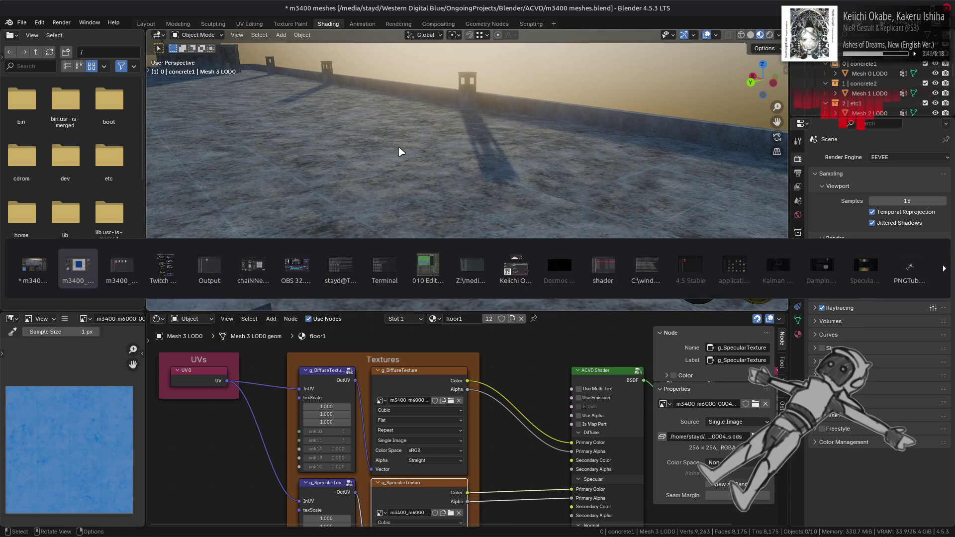
Undo the earlier layer edits back to the setup with Spec copy #2 above Spec copy #1
key(ctrl+z)
key(ctrl+z)
key(ctrl+z)
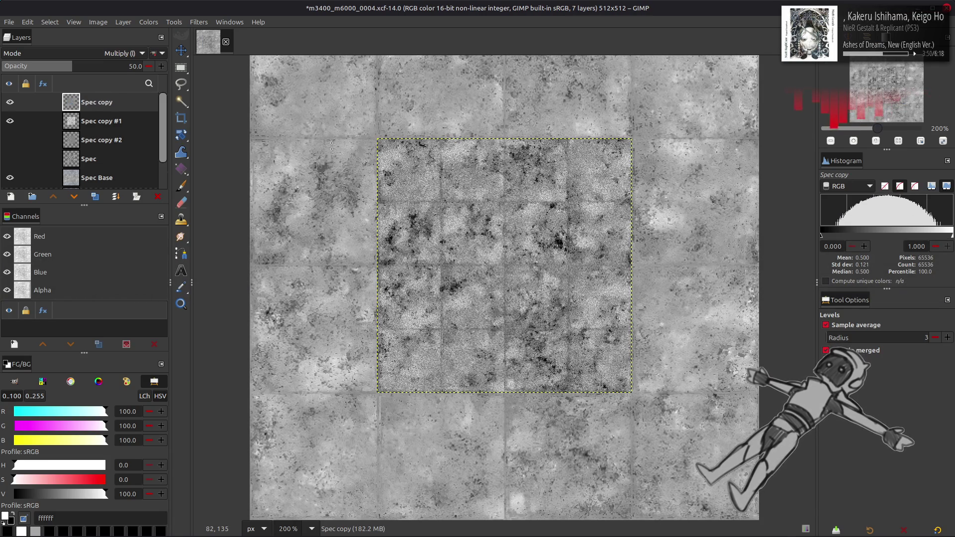
key(ctrl+z)
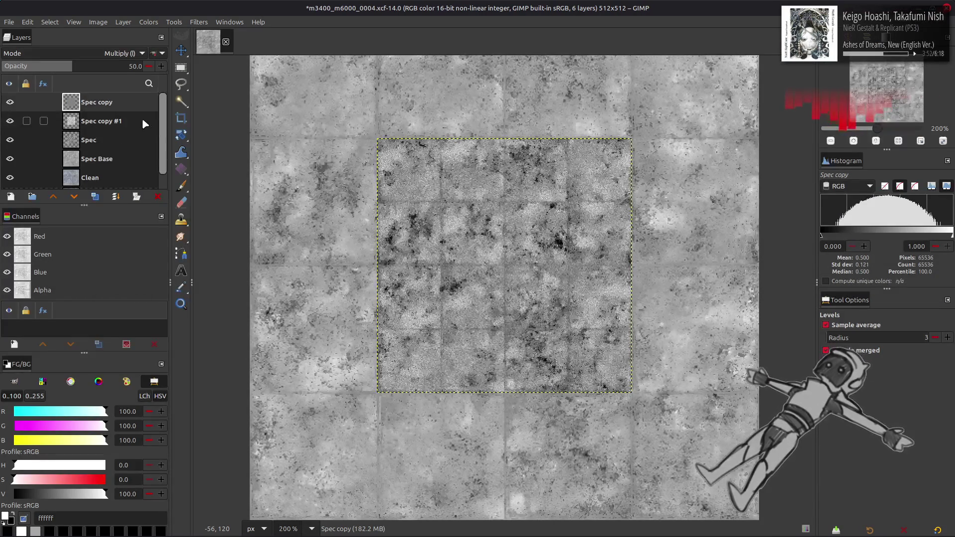
key(ctrl+z)
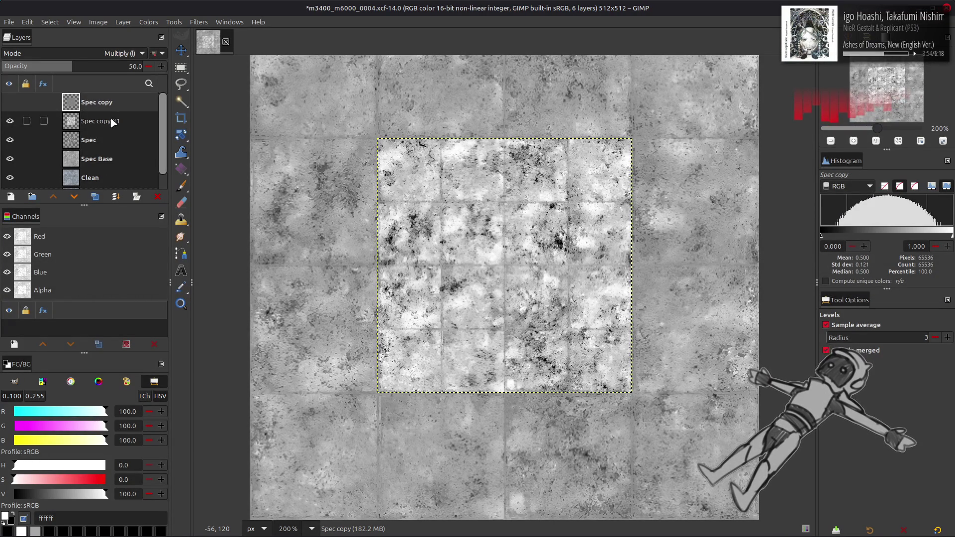
key(ctrl+y)
click(151, 195)
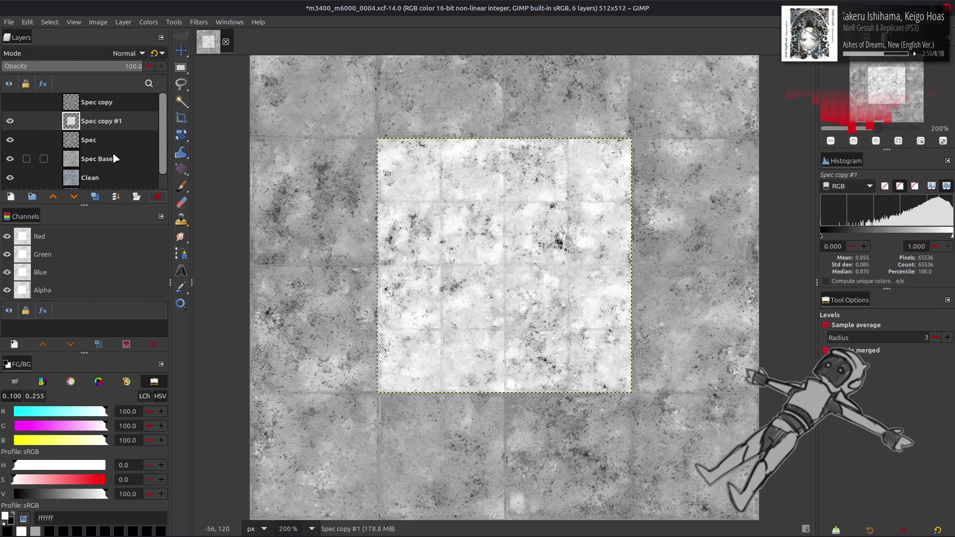
key(ctrl+z)
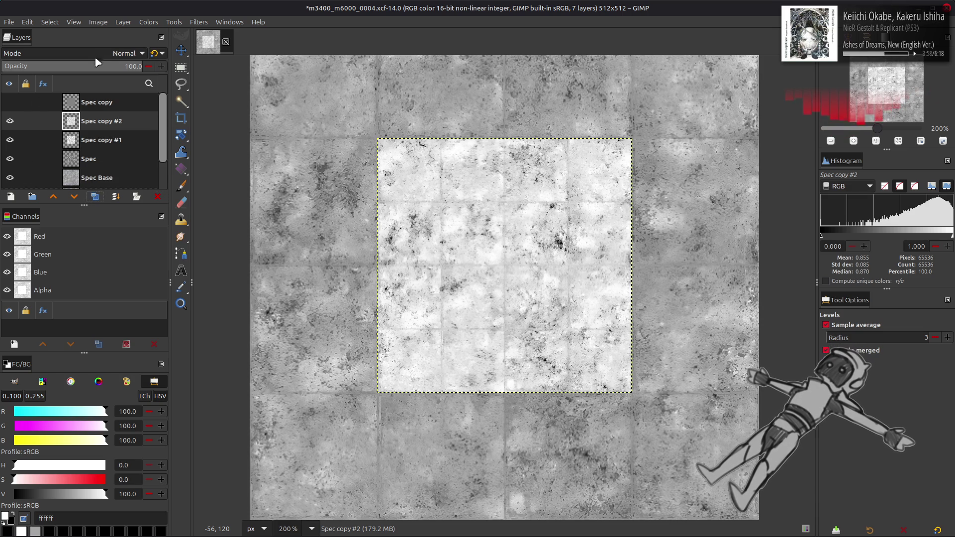
Set Spec copy #2 to Screen mode and merge it down into Spec copy #1
click(125, 53)
click(67, 165)
right_click(89, 119)
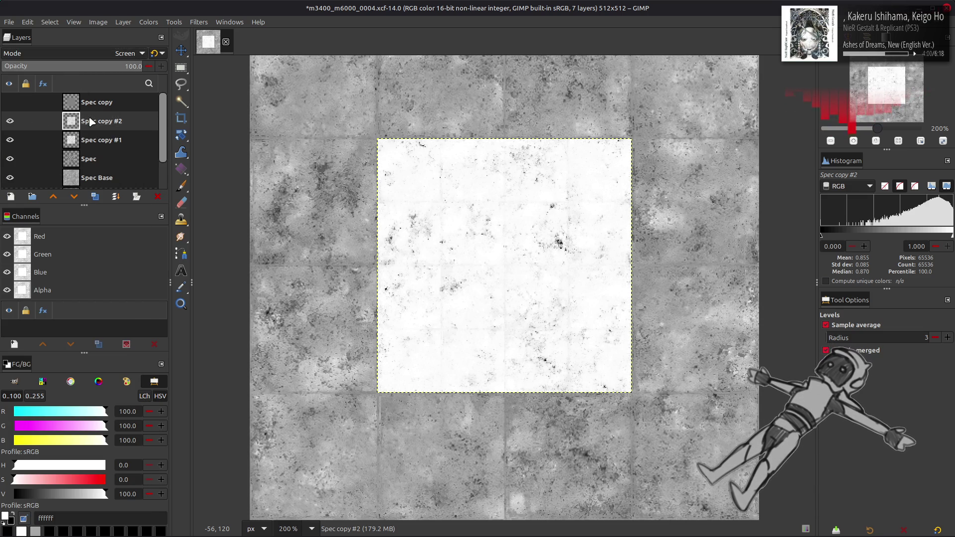
click(142, 259)
Duplicate Spec copy #1 as Spec copy #3 and set its blend mode to Multiply
click(95, 197)
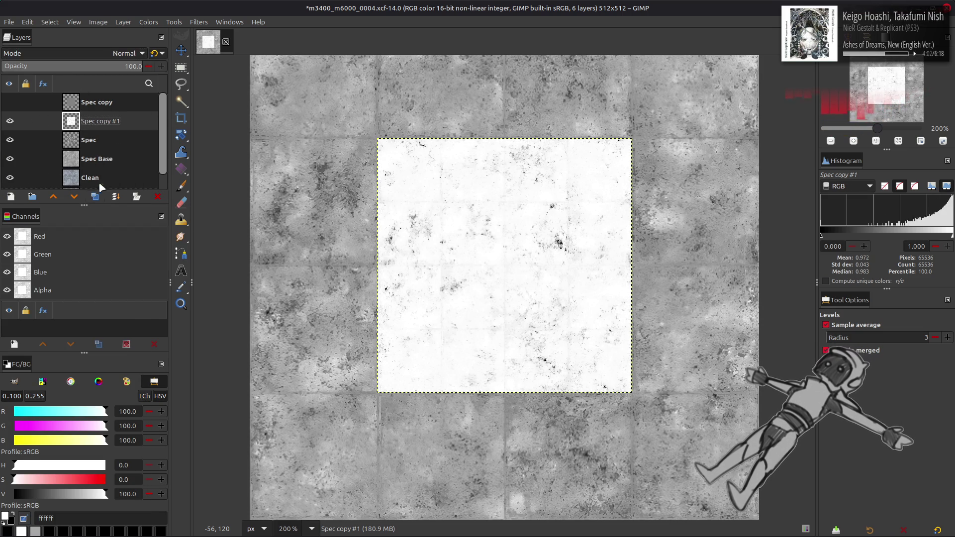
click(102, 142)
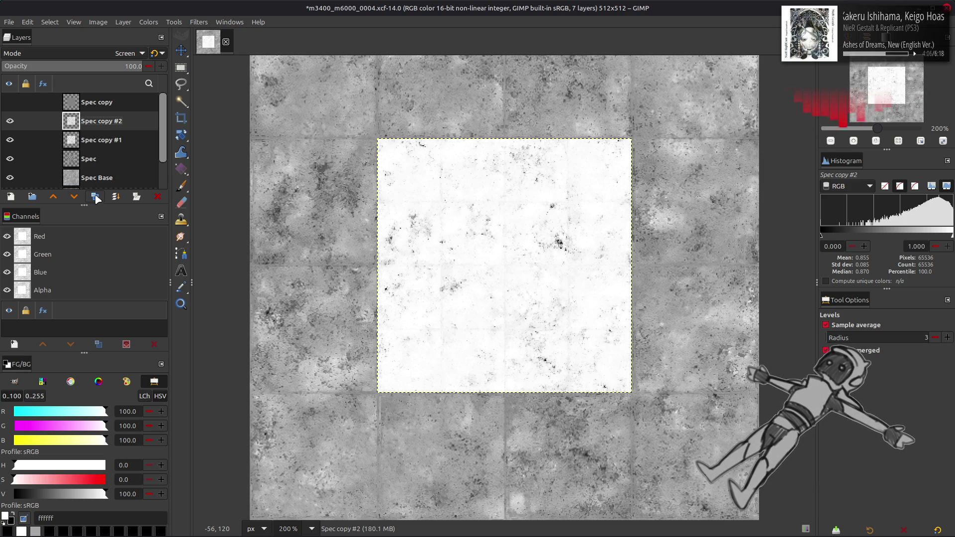
click(96, 198)
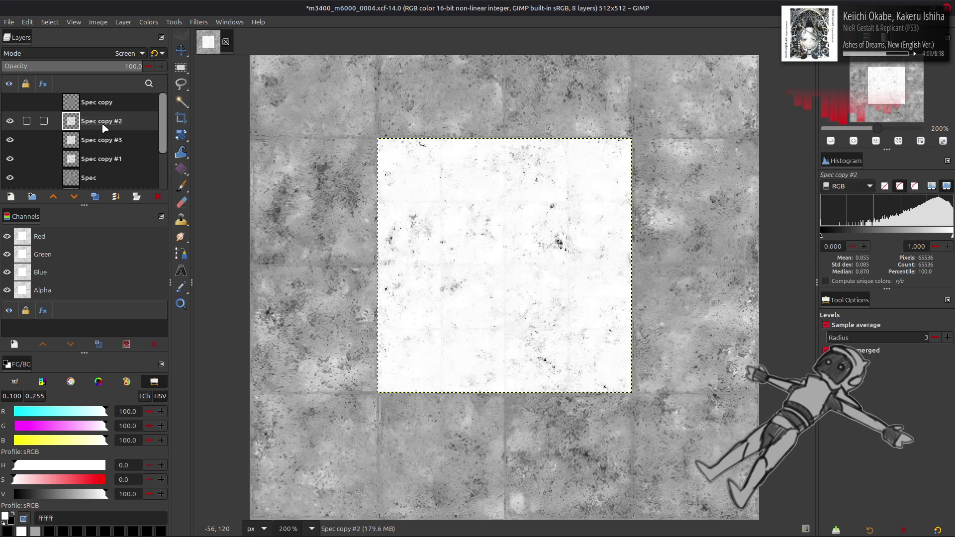
click(127, 53)
click(72, 233)
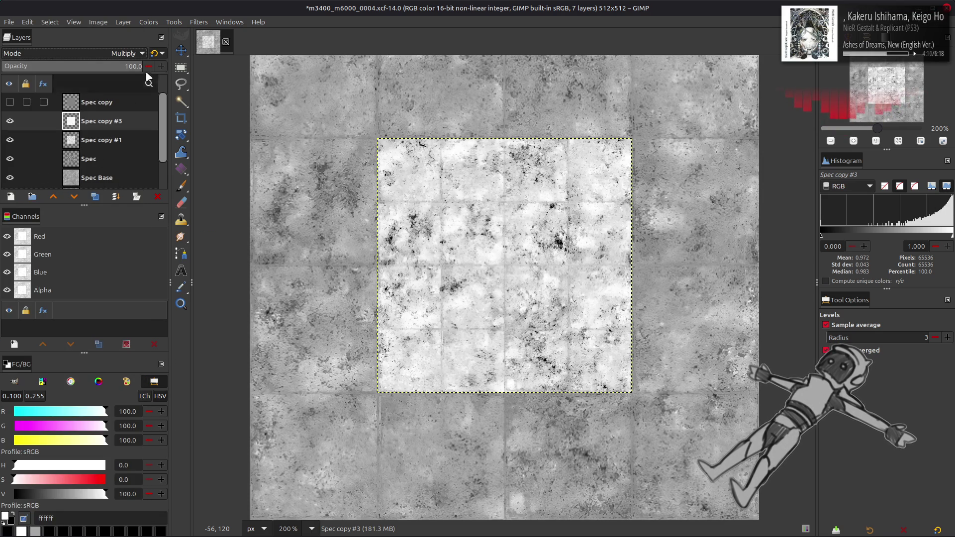
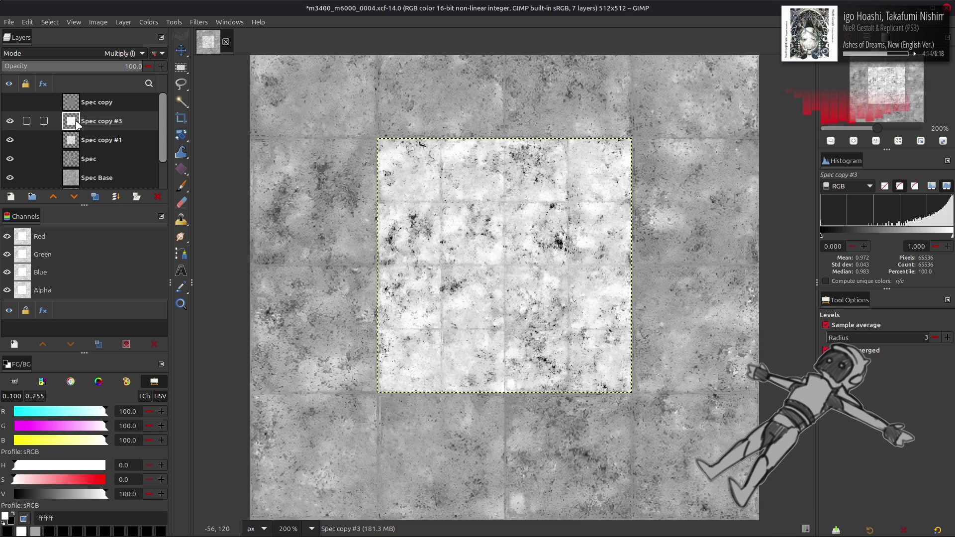
Delete Spec copy #3 and set the Spec copy layer's opacity to 25%
key(ctrl+z)
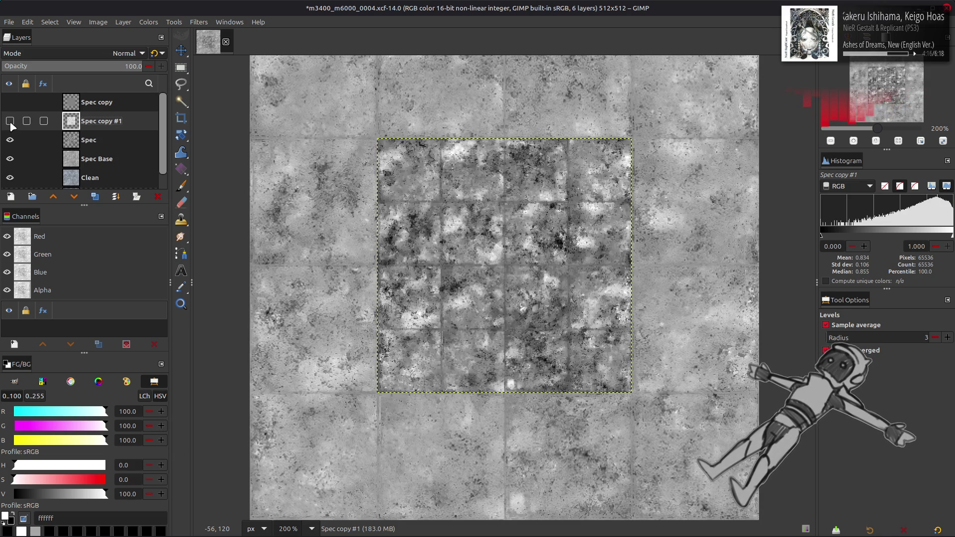
click(10, 103)
click(75, 106)
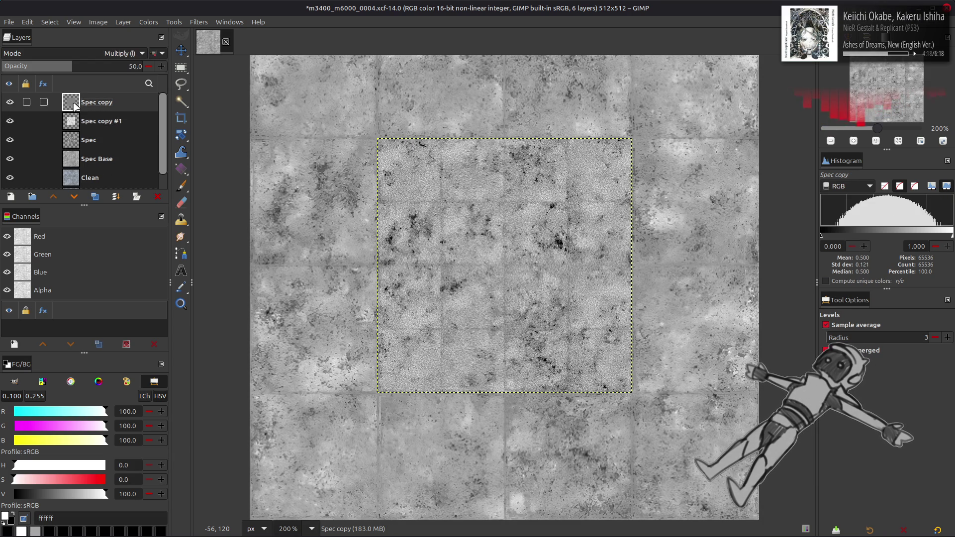
click(14, 106)
click(14, 107)
click(85, 69)
text(25)
key(Return)
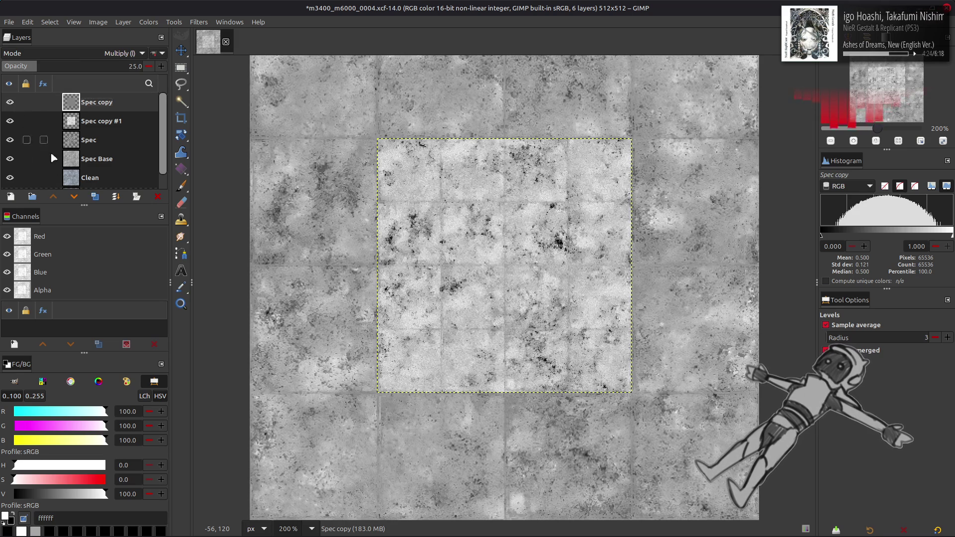
Duplicate the Spec layer, delete the top Spec copy, and compare Spec copy #1 on and off
click(96, 198)
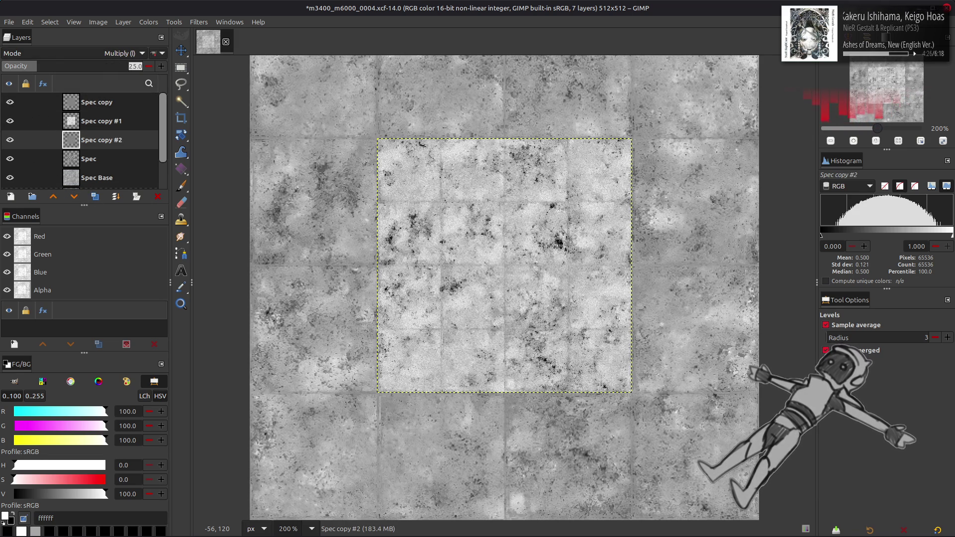
text(50)
click(94, 101)
key(Delete)
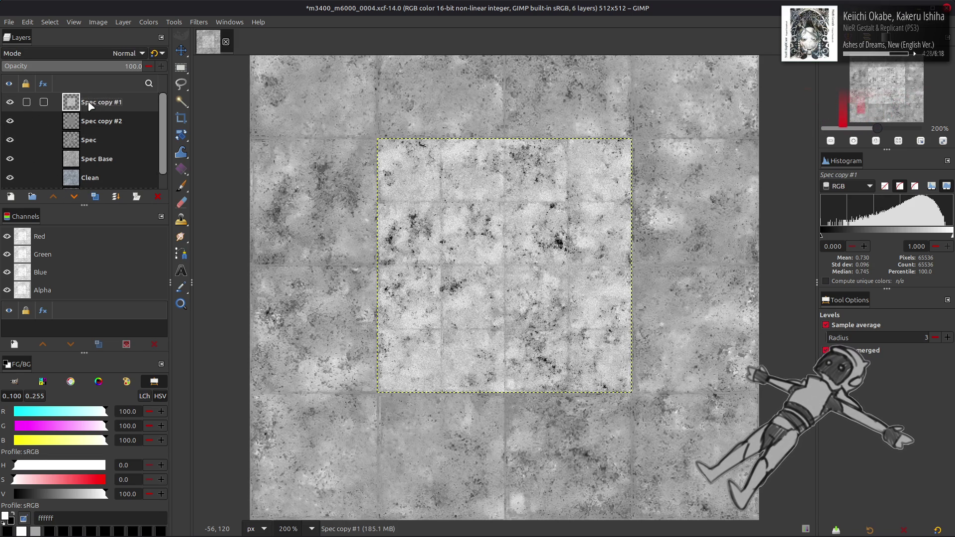
click(12, 105)
click(12, 105)
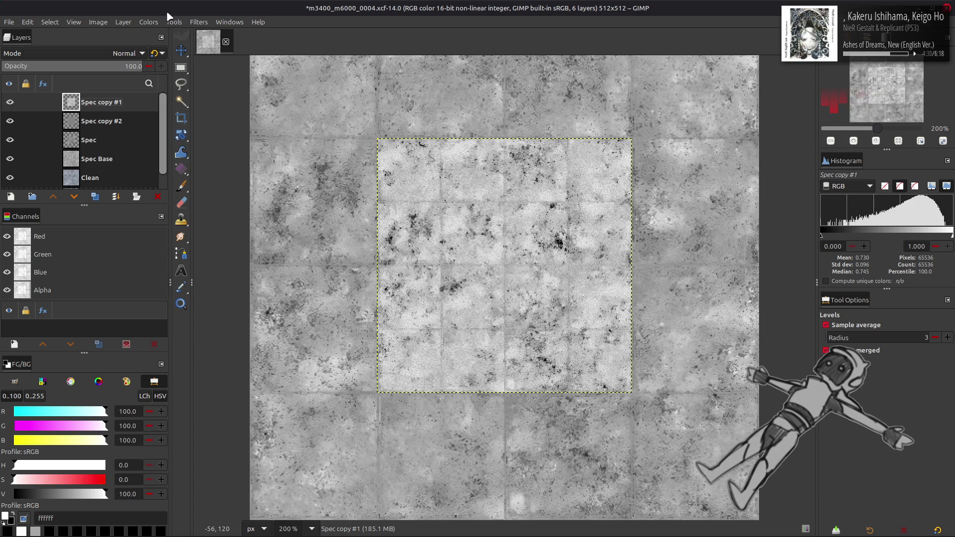
click(148, 22)
Stretch the contrast of the Spec copy #1 layer and rename it Spec Alt
mouse_move(149, 192)
click(259, 216)
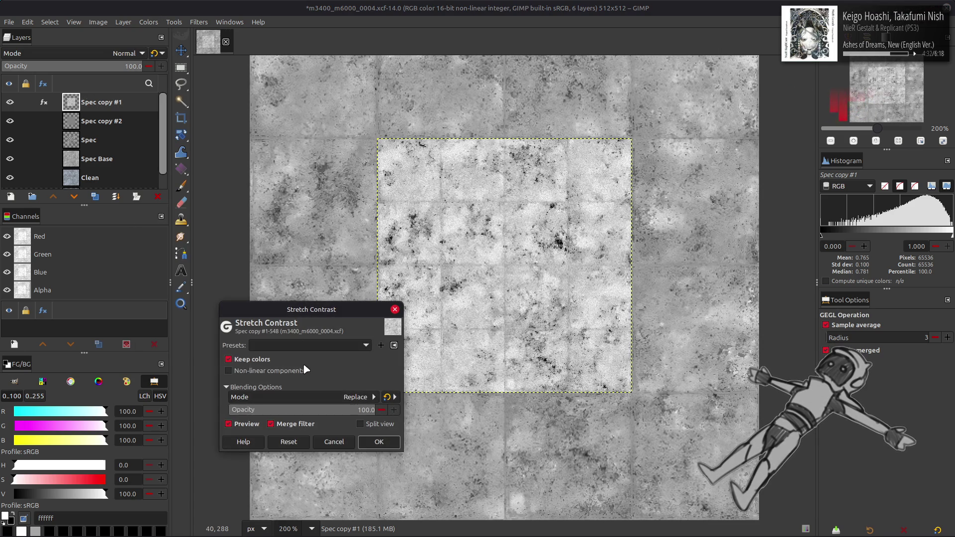
click(378, 441)
double_click(106, 102)
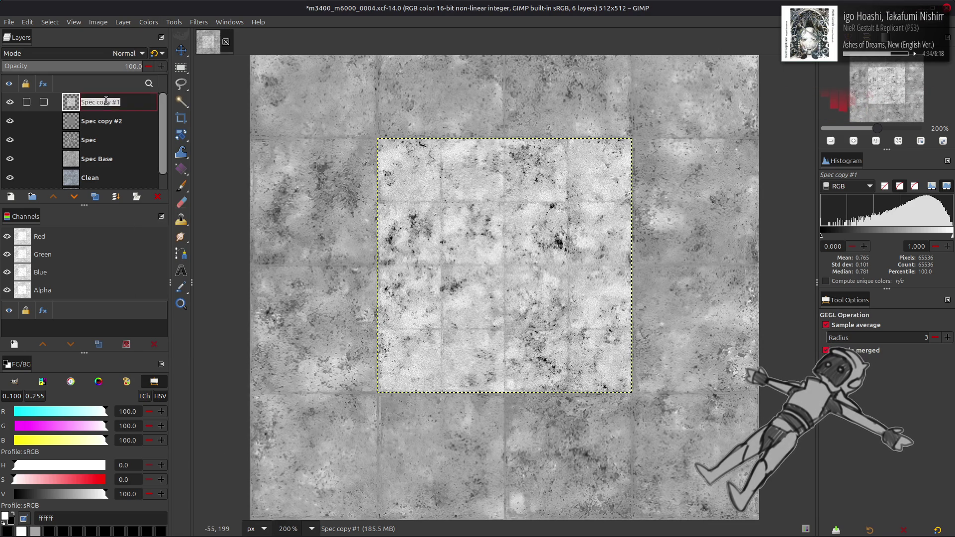
text(Alt)
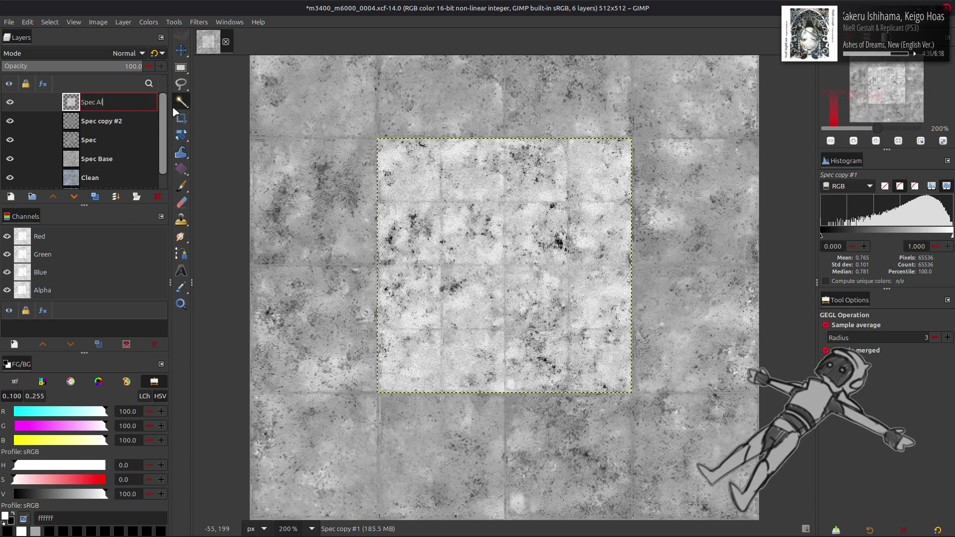
key(Return)
Apply the last-used Levels preset to Spec Alt and save the image
click(145, 23)
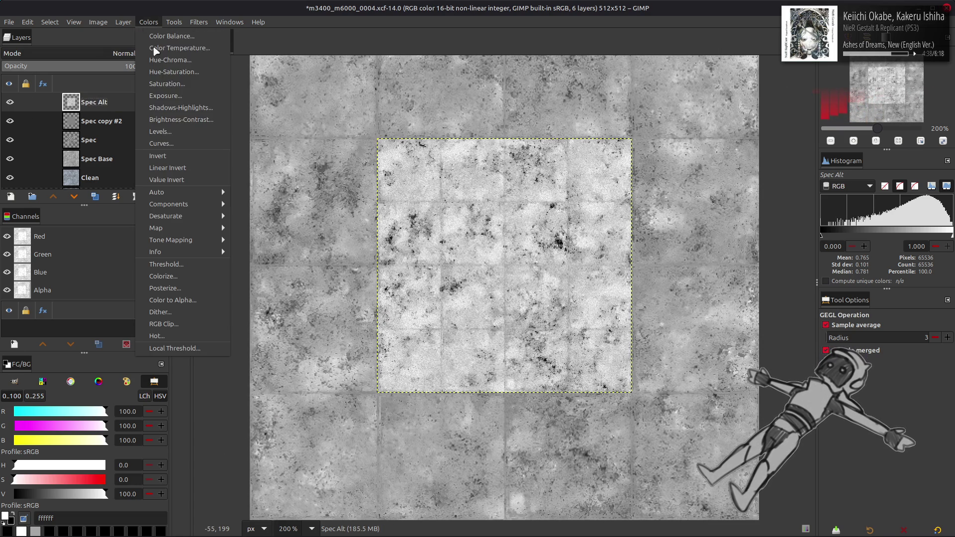
click(173, 132)
click(209, 173)
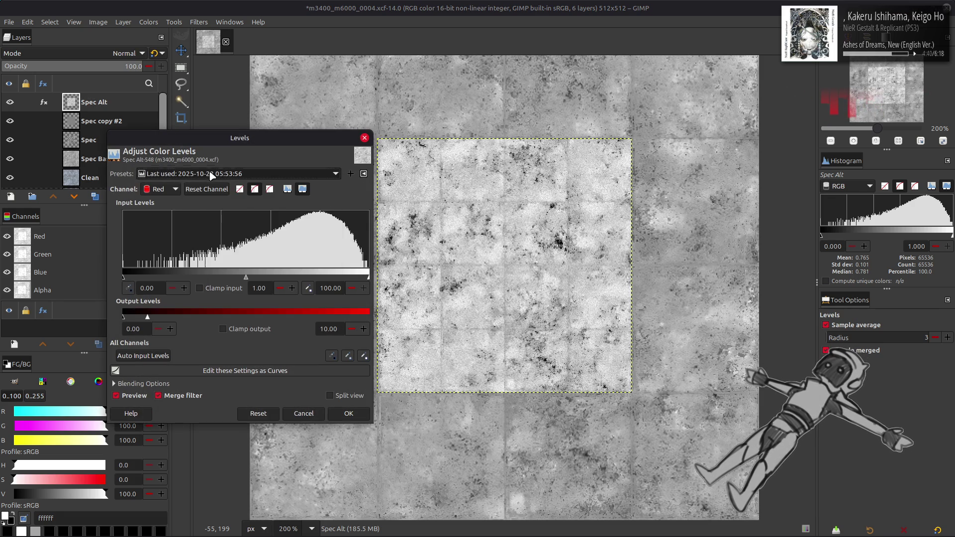
click(209, 187)
click(348, 413)
key(ctrl+s)
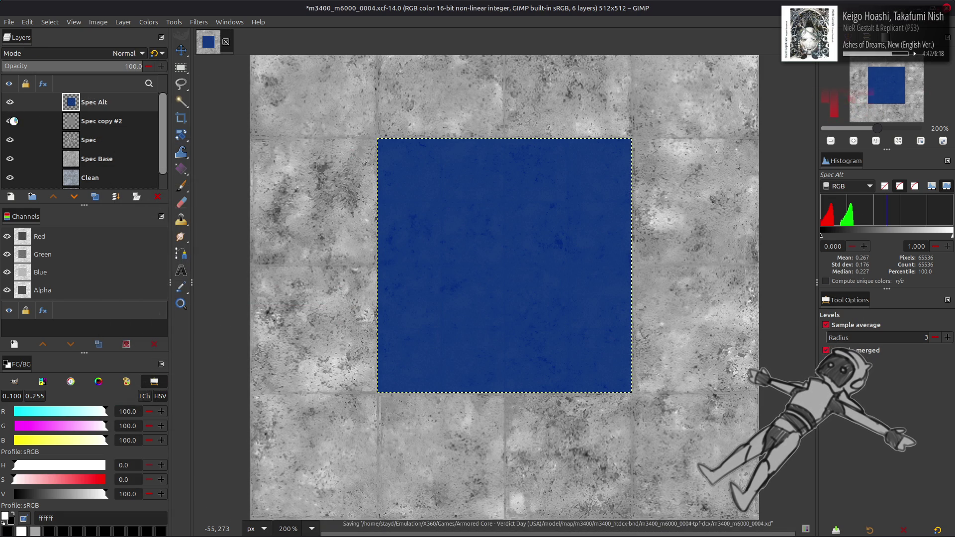
Hide the Spec copy #2, Spec and Spec Base layers, select Clean, and save again
drag(13, 120, 10, 160)
click(111, 185)
scroll(73, 106, down, 1)
scroll(74, 106, up, 1)
key(ctrl+s)
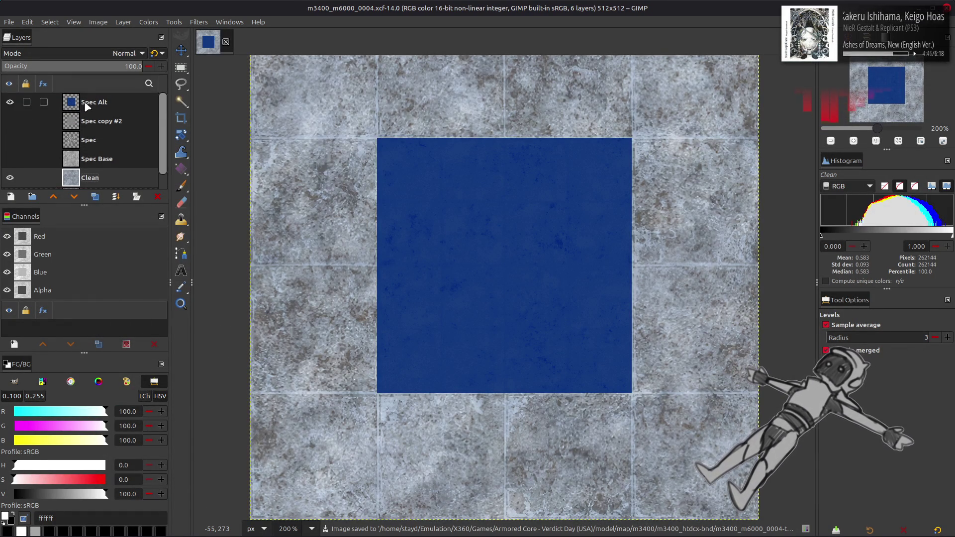
With Spec Alt active, re-export the image to its previous specular file
click(87, 106)
click(9, 22)
click(75, 180)
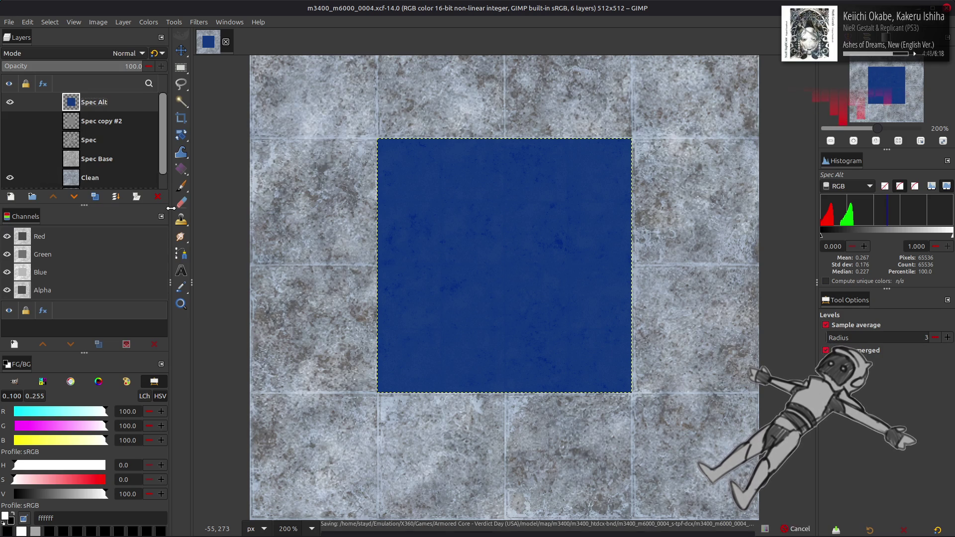
key(alt+Tab)
Inspect the rooftop, save m3400 meshes.blend, and go to the Layout workspace
mouse_move(367, 180)
middle_down()
mouse_move(444, 156)
mouse_move(402, 151)
mouse_move(403, 163)
middle_up()
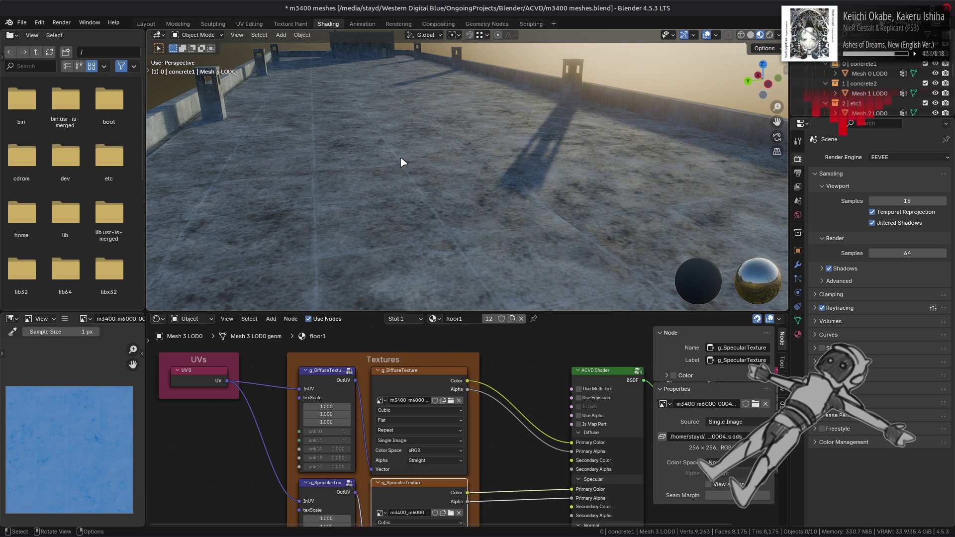
mouse_move(494, 133)
middle_down()
mouse_move(452, 137)
mouse_move(456, 177)
mouse_move(493, 131)
mouse_move(519, 132)
middle_up()
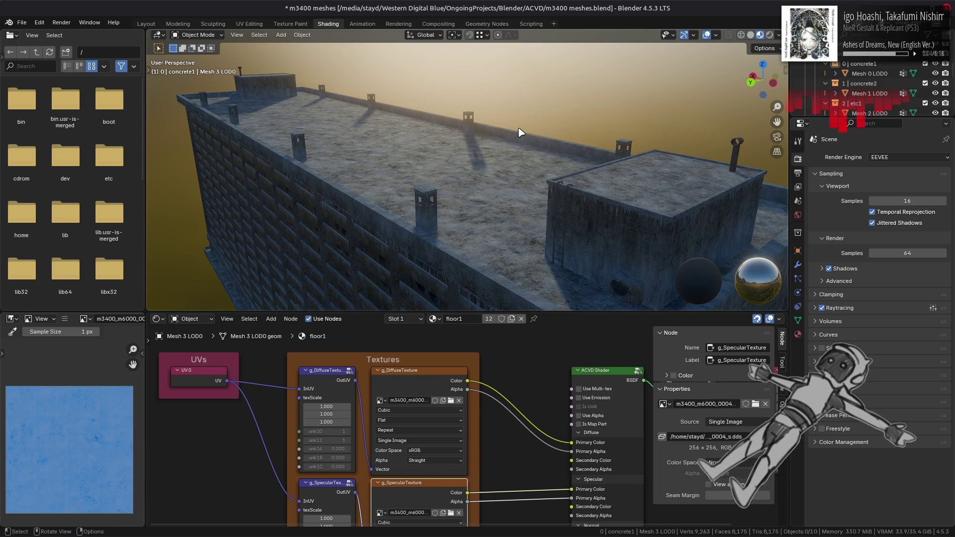
scroll(494, 132, up, 5)
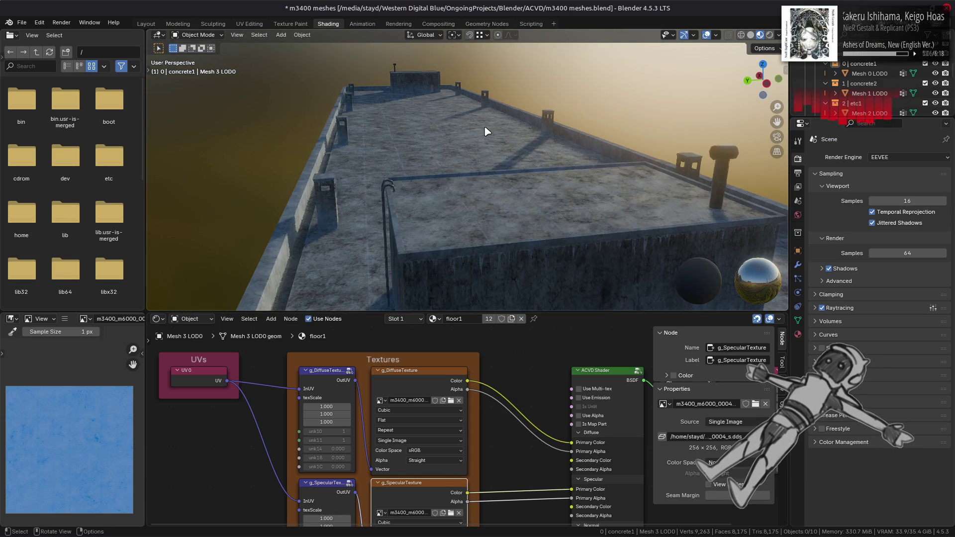
scroll(486, 131, down, 4)
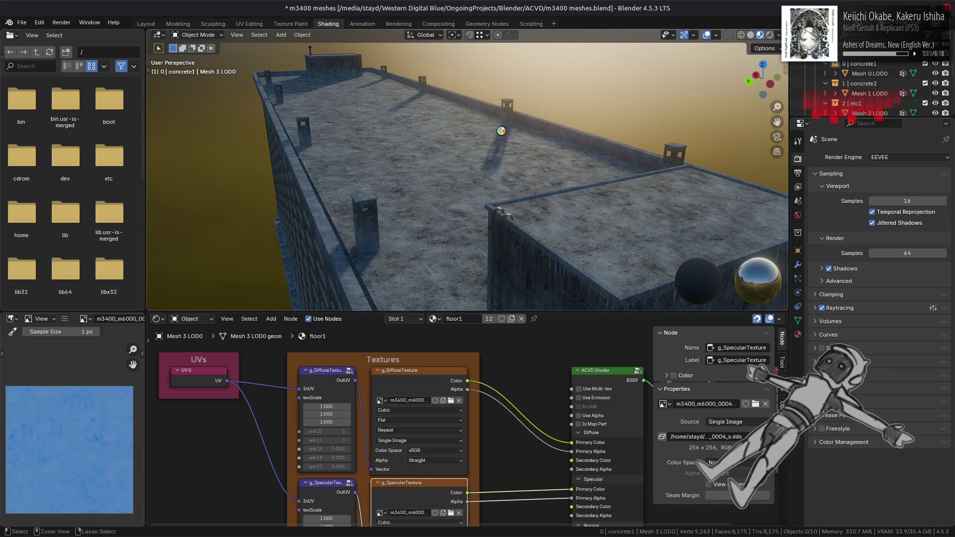
key(ctrl+s)
click(160, 23)
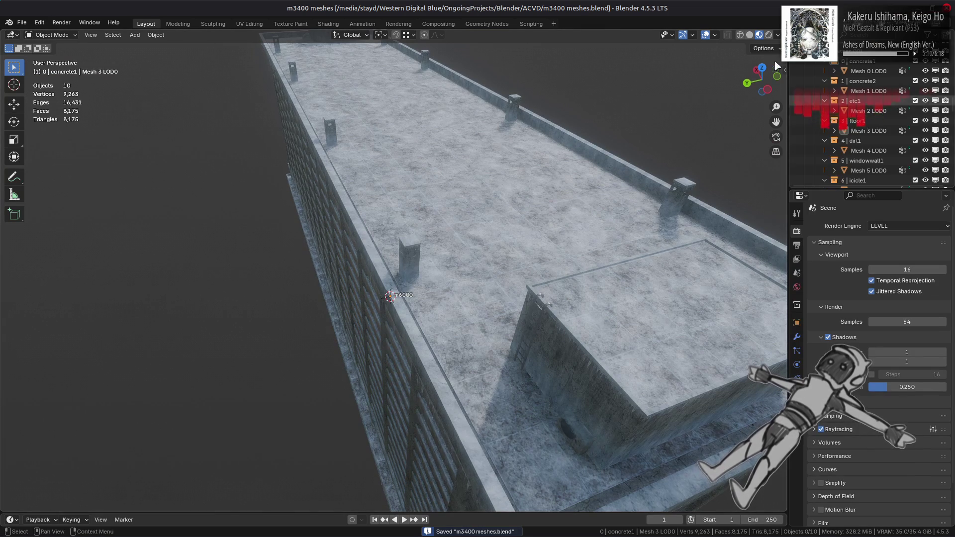
In Solid shading, include the m6000_s collection and select its Mesh 0.001 shadow mesh
click(749, 36)
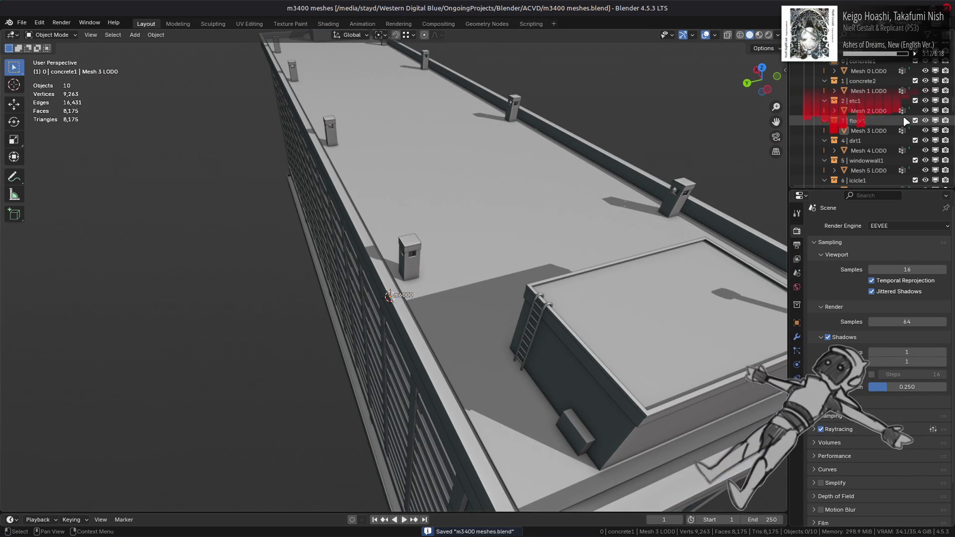
scroll(905, 120, down, 10)
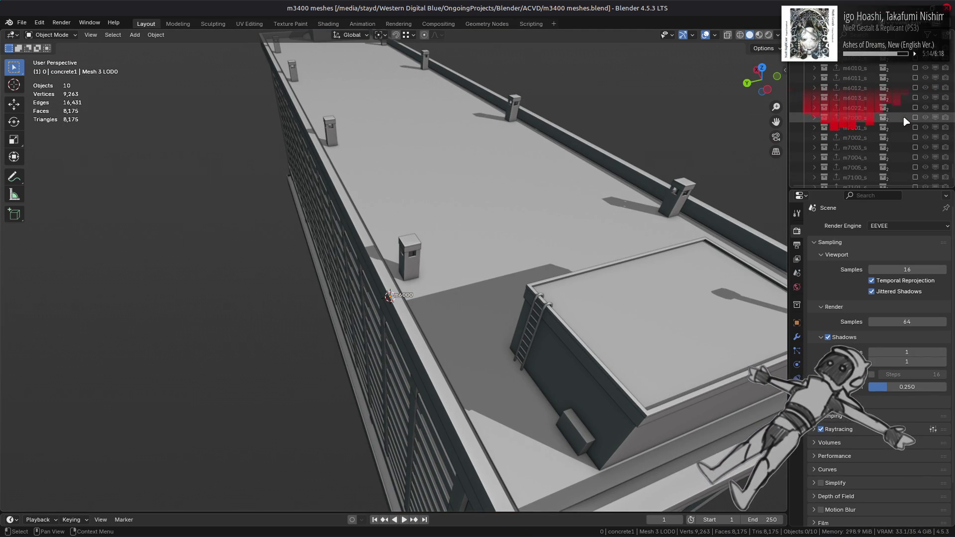
click(915, 147)
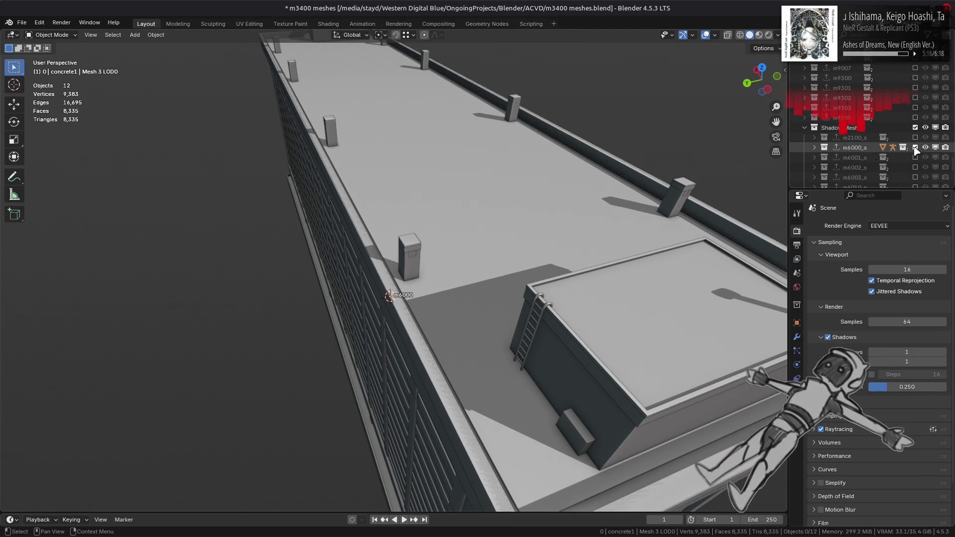
click(814, 148)
click(824, 167)
scroll(853, 149, down, 2)
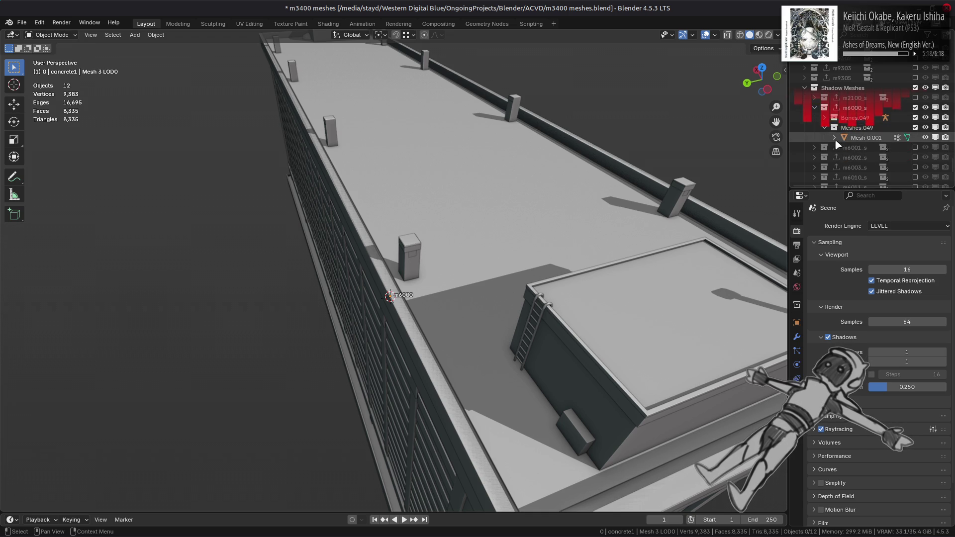
click(853, 138)
Set Mesh 0.001's viewport display colour to red and enter Edit Mode
click(796, 322)
scroll(890, 393, down, 5)
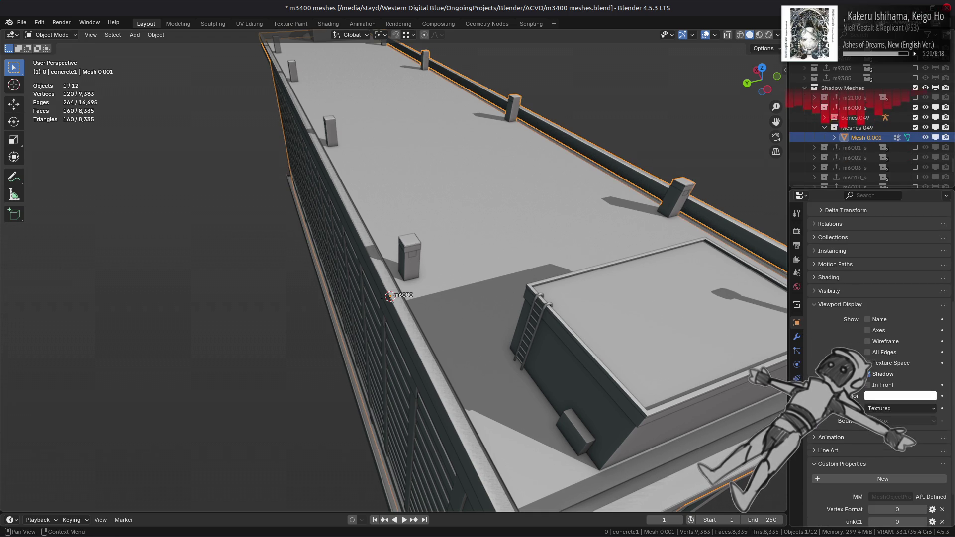
click(890, 395)
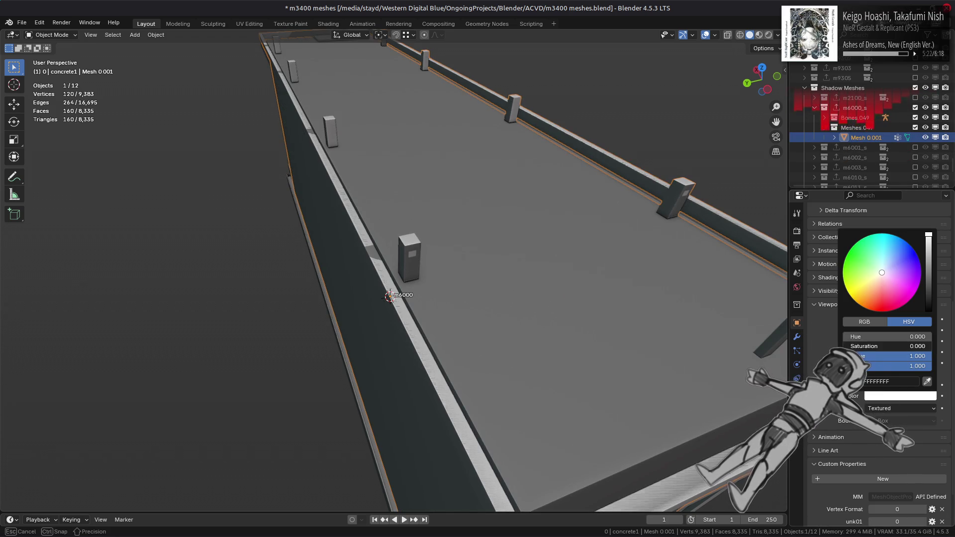
drag(856, 346, 925, 346)
scroll(643, 329, down, 6)
mouse_move(643, 330)
middle_down()
mouse_move(586, 298)
mouse_move(514, 278)
mouse_move(538, 287)
mouse_move(652, 252)
middle_up()
scroll(514, 280, up, 4)
key(Tab)
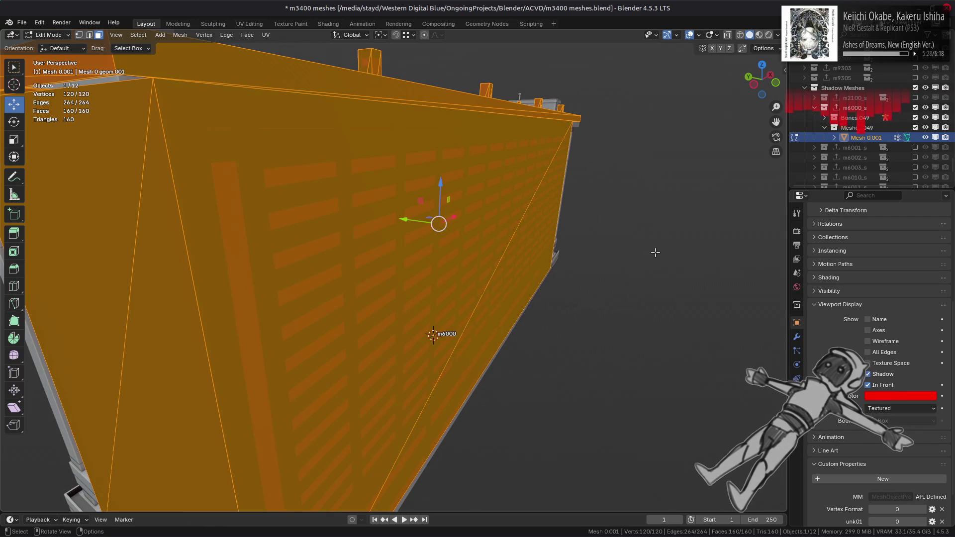
Lower the shadow mesh's display colour transparency and keep it drawn in front
key(Tab)
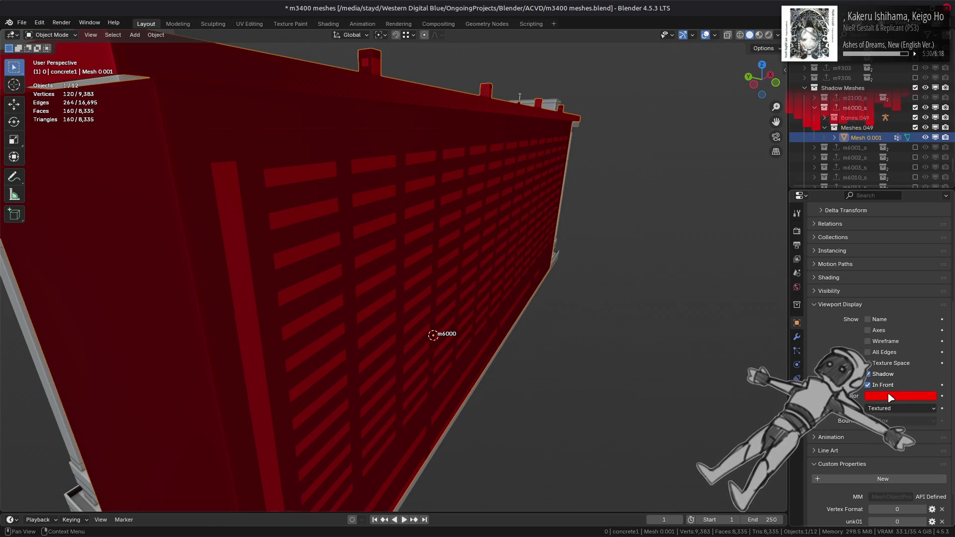
click(898, 395)
drag(895, 366, 875, 366)
click(778, 35)
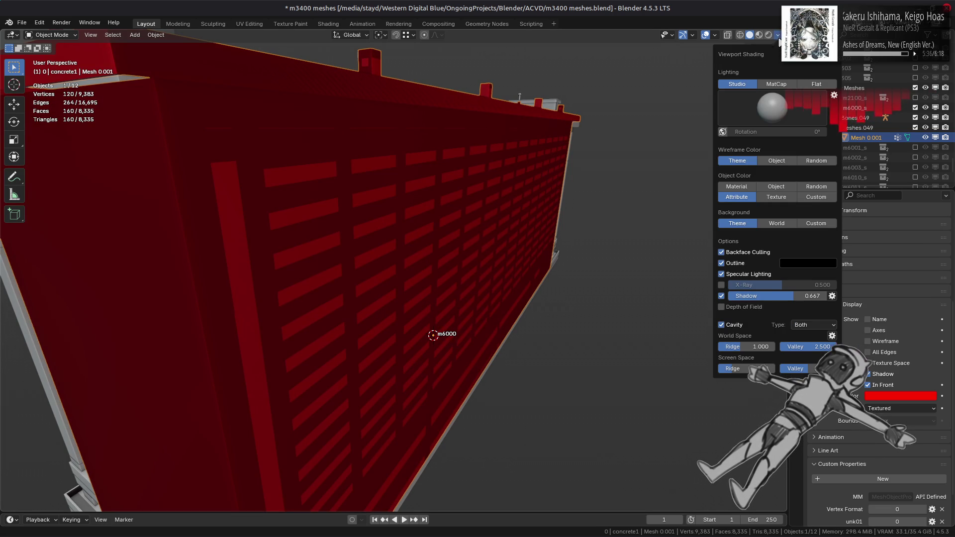
mouse_move(547, 268)
middle_down()
mouse_move(396, 250)
mouse_move(488, 259)
mouse_move(514, 277)
mouse_move(569, 276)
mouse_move(584, 265)
mouse_move(599, 273)
mouse_move(547, 292)
mouse_move(469, 287)
mouse_move(454, 248)
mouse_move(441, 245)
mouse_move(469, 238)
mouse_move(470, 255)
middle_up()
click(884, 387)
click(884, 387)
scroll(469, 286, up, 2)
scroll(442, 246, up, 2)
Convert the shadow mesh's triangles to quads with an 89° max shape angle
key(Tab)
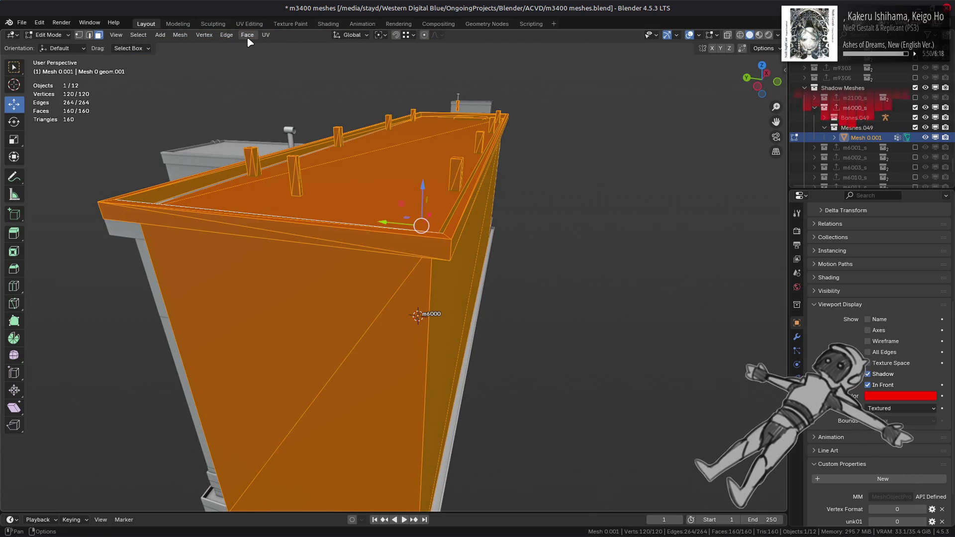
click(248, 39)
click(280, 109)
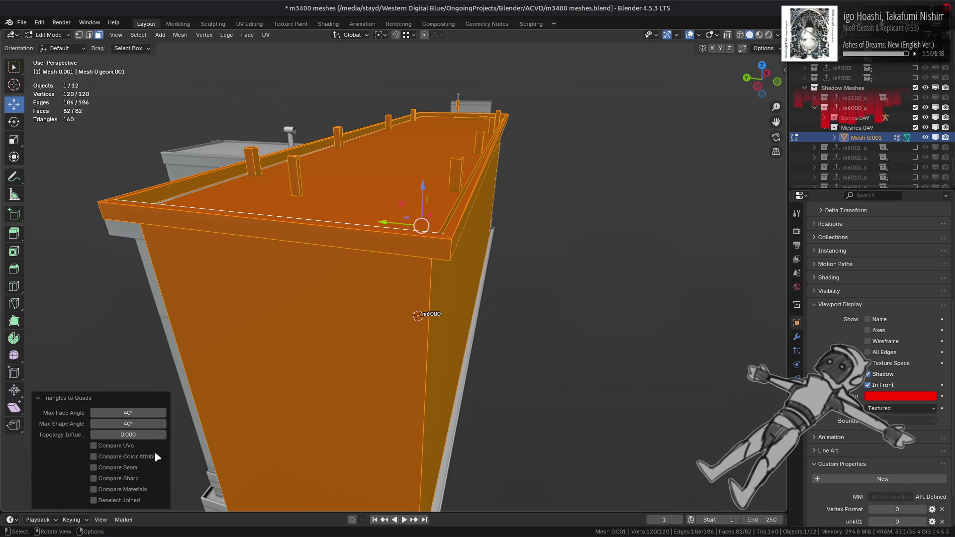
key(Return)
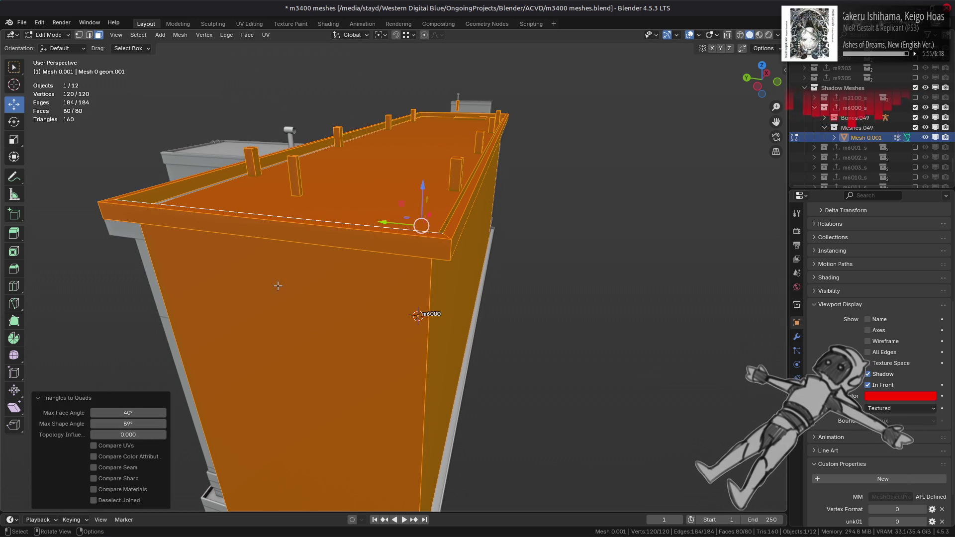
Try a Limited Dissolve, undo it, and deselect all of the mesh
click(180, 35)
mouse_move(236, 260)
click(300, 297)
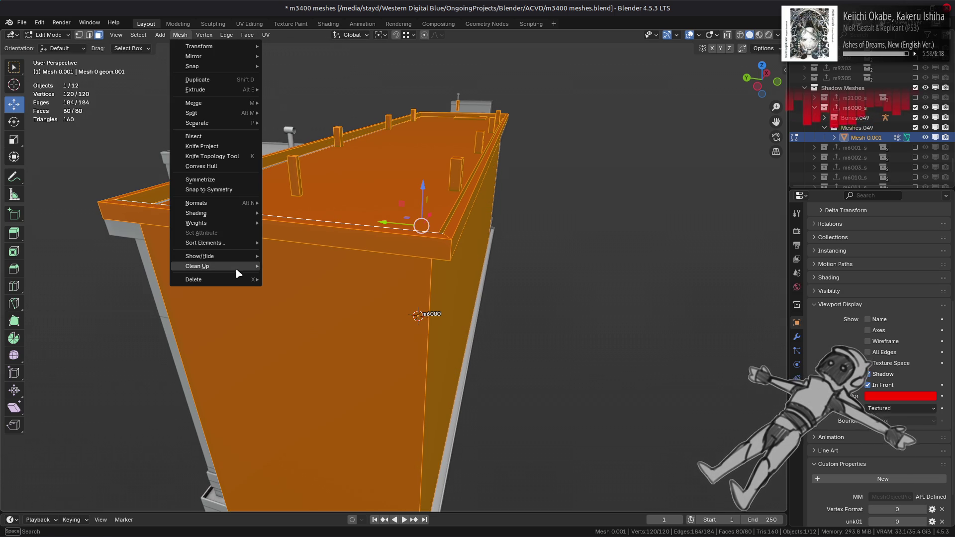
key(ctrl+z)
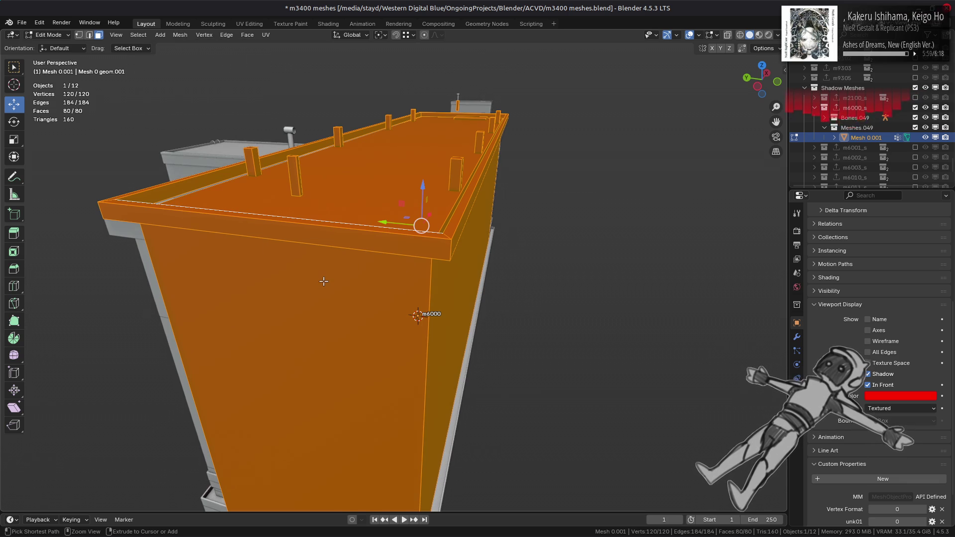
mouse_move(567, 265)
middle_down()
mouse_move(481, 251)
mouse_move(461, 268)
mouse_move(481, 317)
mouse_move(473, 252)
mouse_move(469, 267)
mouse_move(417, 260)
middle_up()
key(alt+a)
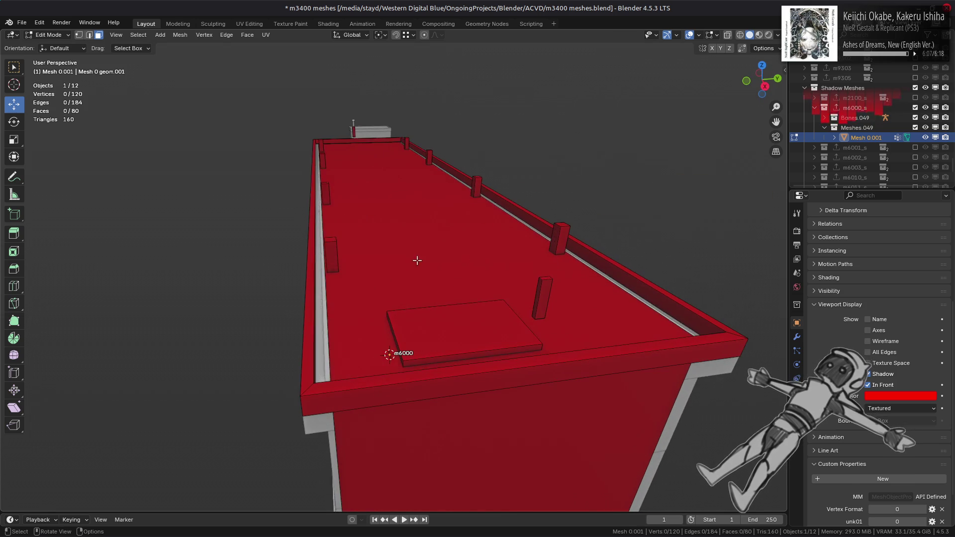
Split the large roof face off the rest of the shadow mesh
click(417, 261)
right_click(420, 259)
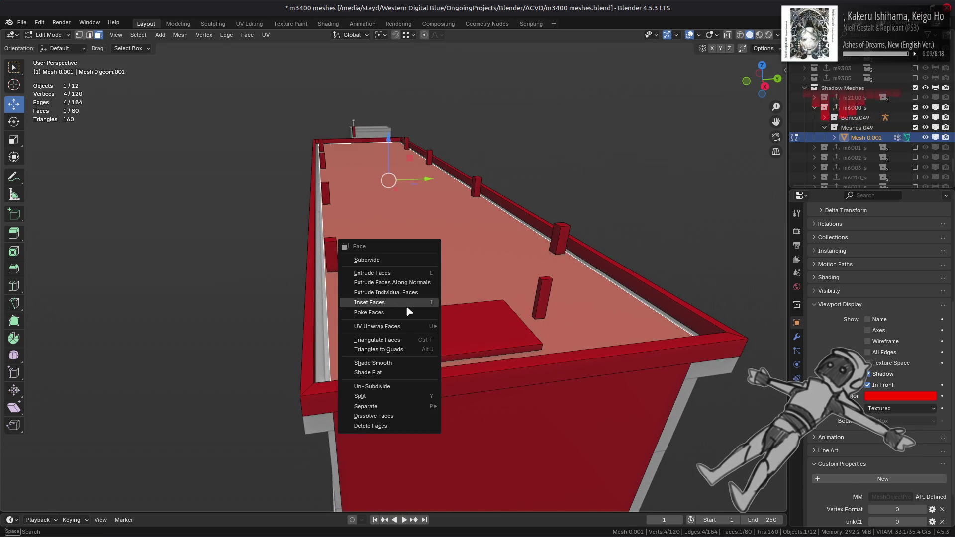
click(415, 396)
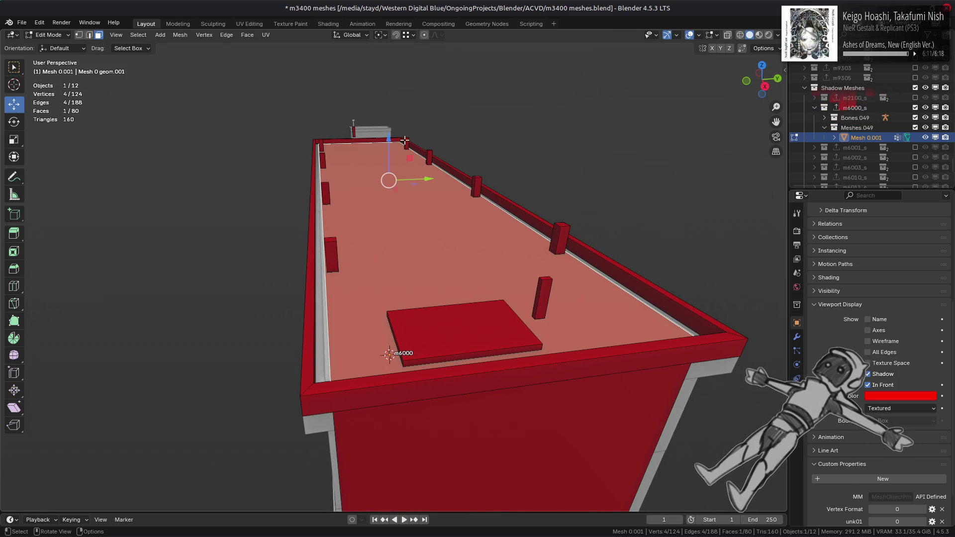
Make the shadow mesh colour translucent and isolate the split roof face
click(884, 397)
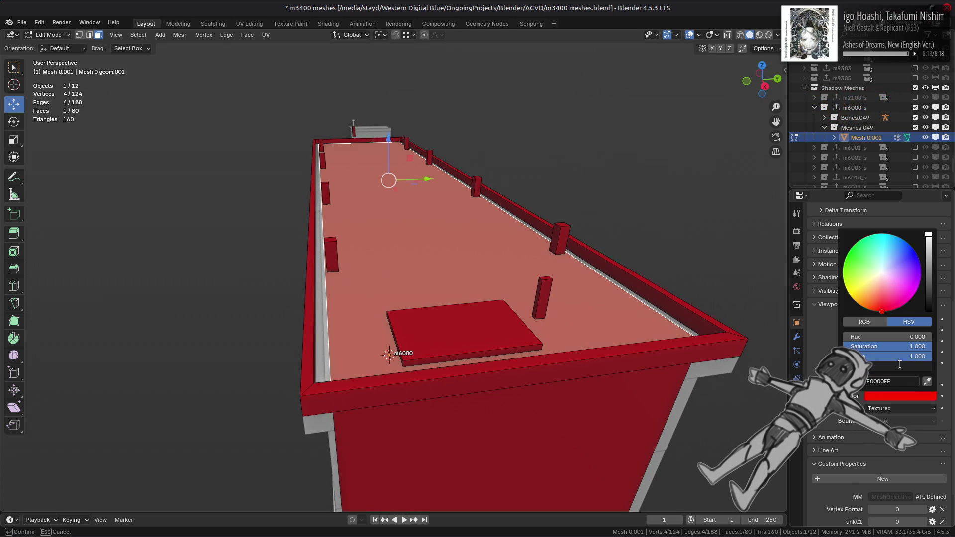
drag(899, 364, 880, 365)
scroll(407, 149, up, 4)
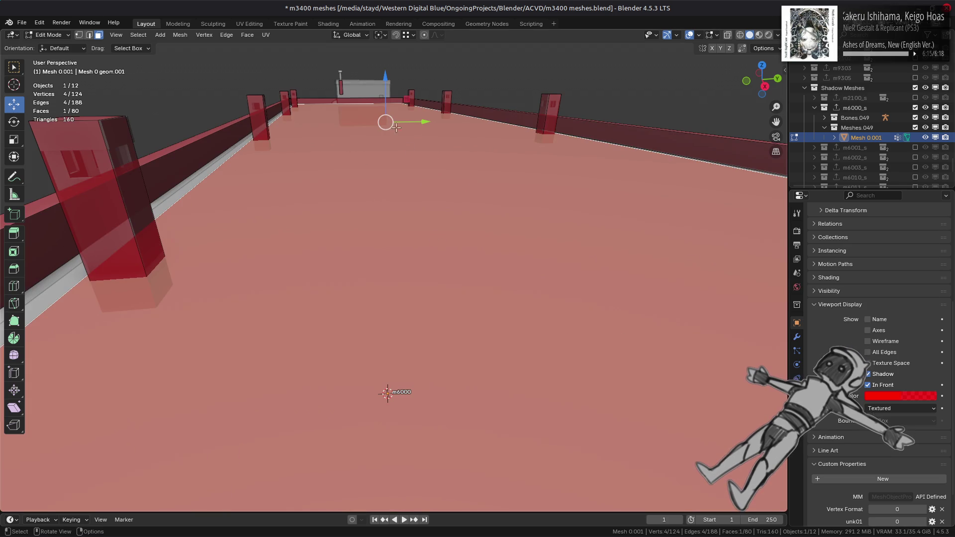
drag(389, 85, 388, 117)
mouse_move(389, 117)
middle_down()
mouse_move(368, 133)
mouse_move(465, 137)
mouse_move(537, 196)
mouse_move(523, 179)
mouse_move(537, 171)
mouse_move(572, 209)
mouse_move(598, 201)
middle_up()
scroll(536, 172, down, 5)
scroll(574, 208, up, 3)
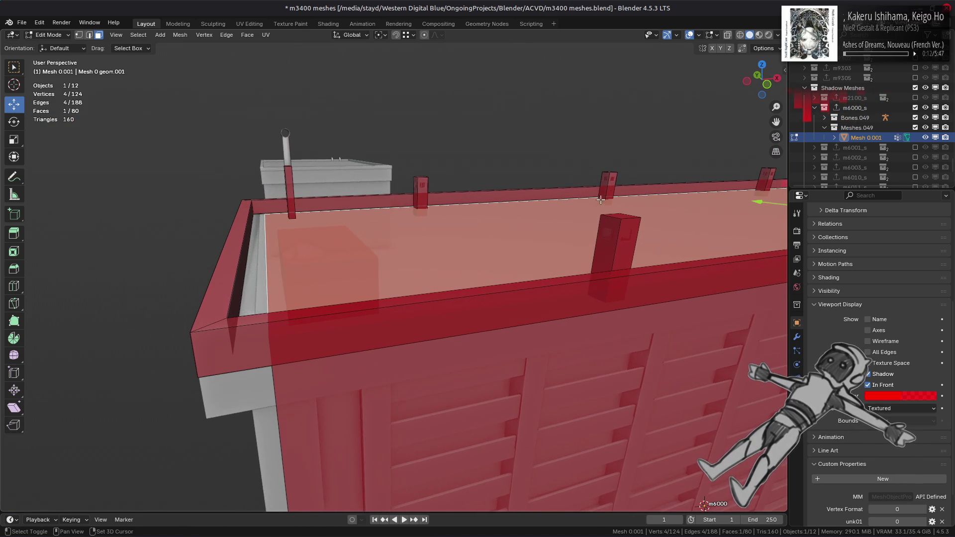
middle_drag(782, 174, 690, 186)
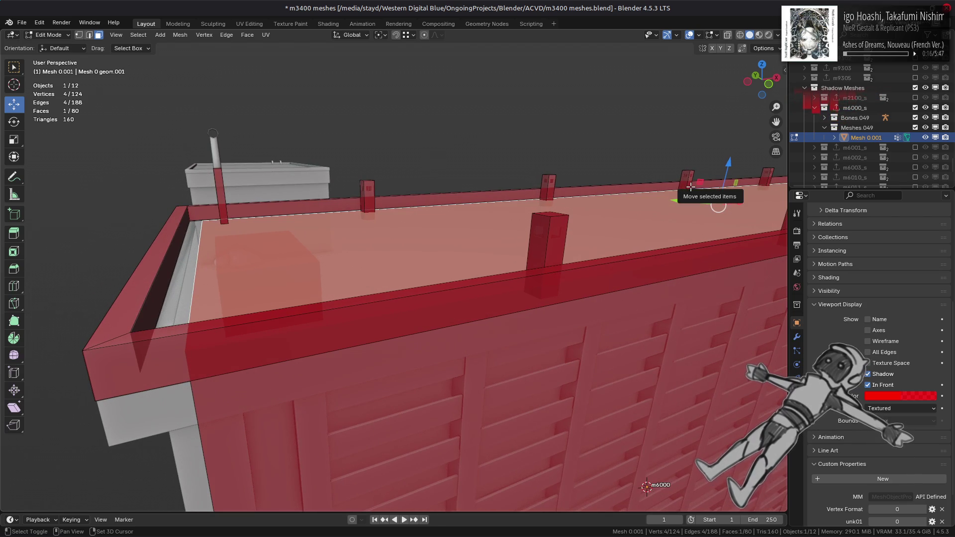
key(shift+h)
middle_drag(758, 173, 740, 205)
Back in Object Mode, hide the roof rail mesh and select the container walls mesh
key(Tab)
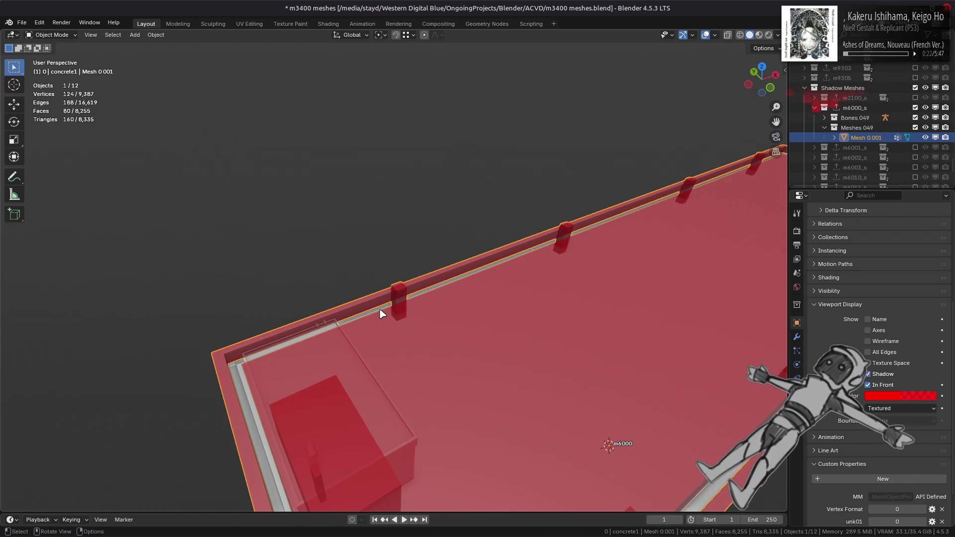
click(382, 313)
key(h)
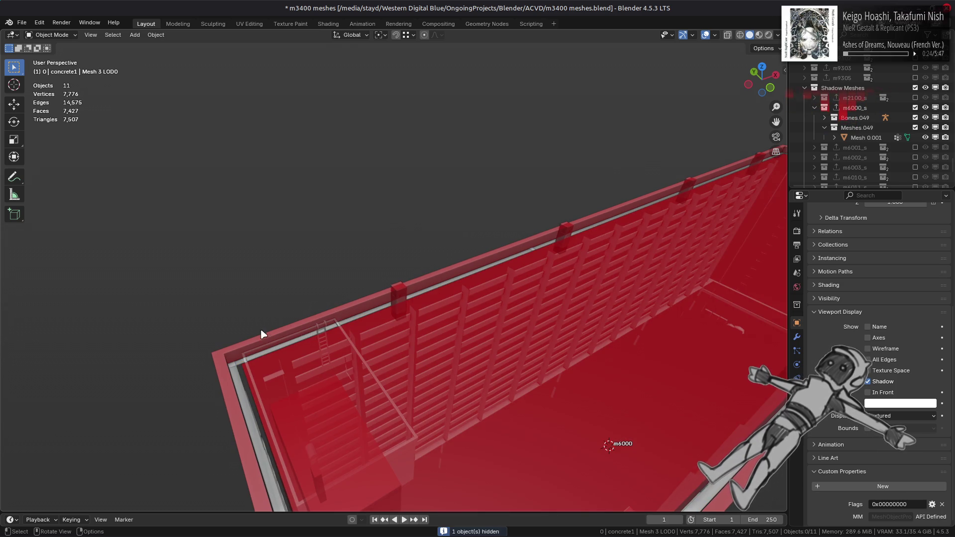
middle_drag(264, 335, 235, 326)
key(alt+h)
click(231, 358)
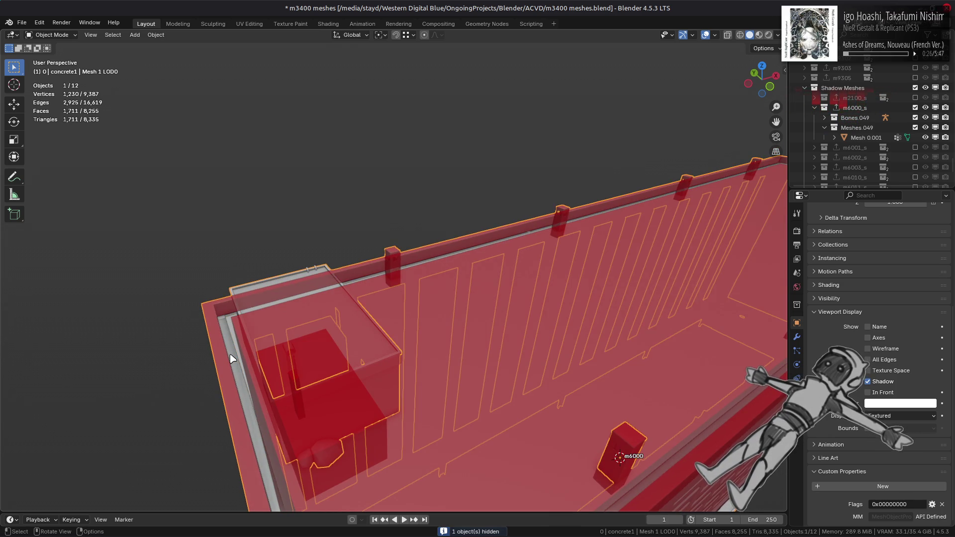
Toggle the container walls' visibility, then select the red shadow mesh in Edit Mode
key(h)
key(alt+h)
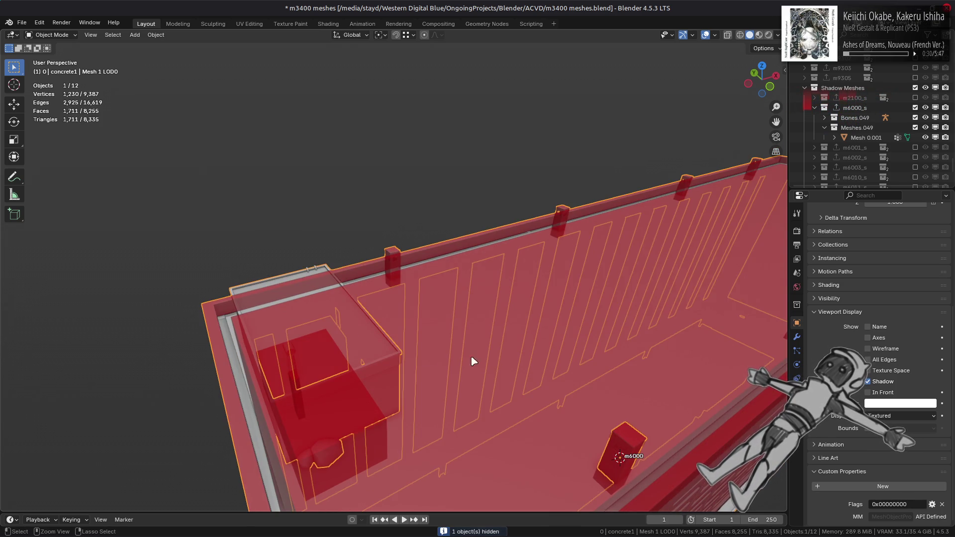
click(496, 361)
key(Tab)
Trial-lower the red roof face along Z, settling on a -0.2 m offset
mouse_move(743, 200)
mouse_down()
mouse_move(646, 448)
mouse_move(447, 199)
mouse_move(230, 327)
mouse_up()
mouse_move(229, 326)
middle_down()
mouse_move(221, 309)
mouse_move(243, 297)
middle_up()
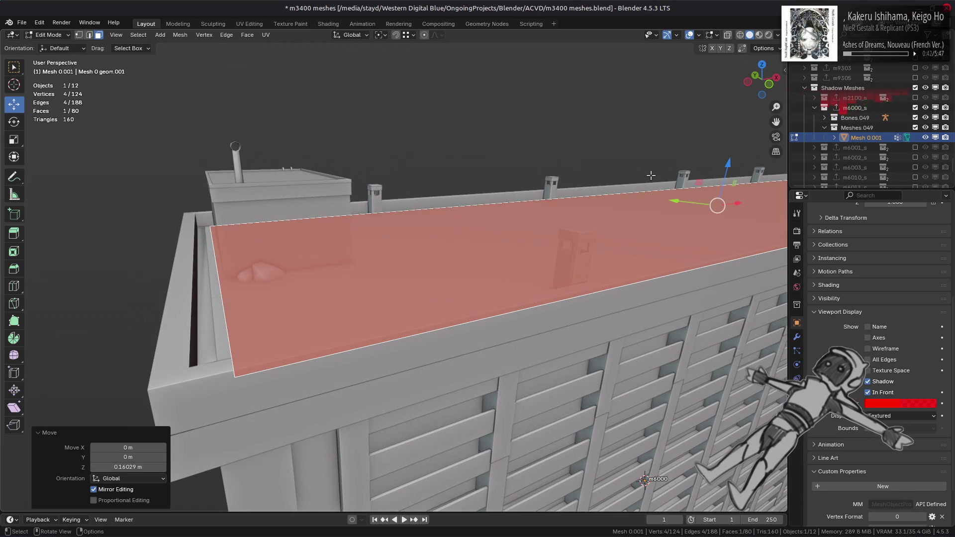
mouse_move(728, 164)
mouse_down()
mouse_move(687, 423)
mouse_move(206, 235)
mouse_up()
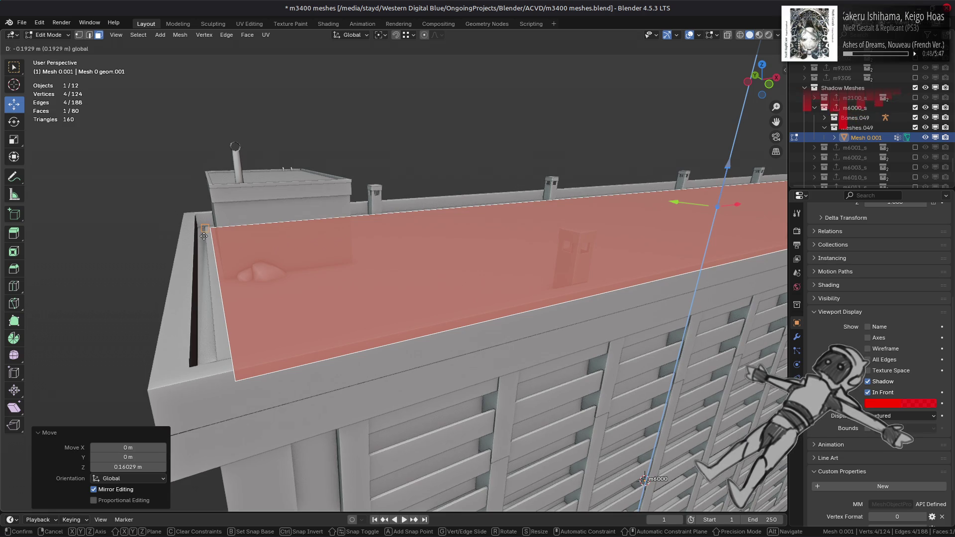
drag(199, 224, 206, 221)
mouse_move(206, 221)
middle_down()
mouse_move(227, 238)
mouse_move(238, 217)
middle_up()
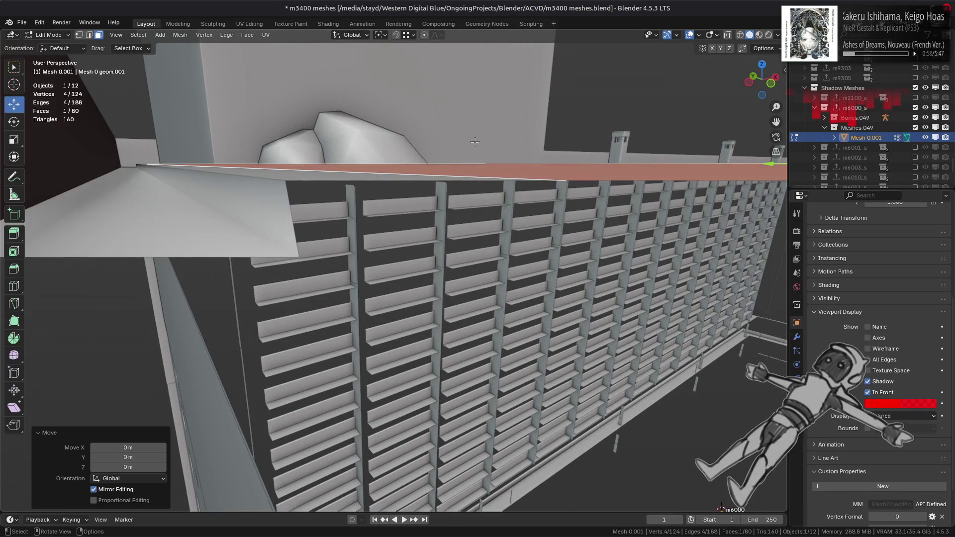
middle_drag(502, 139, 469, 163)
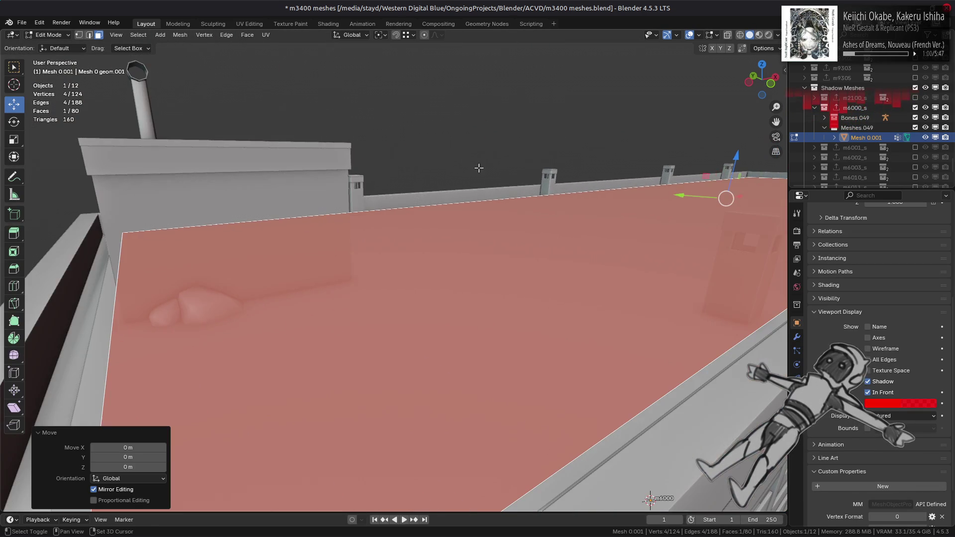
middle_drag(696, 158, 698, 160)
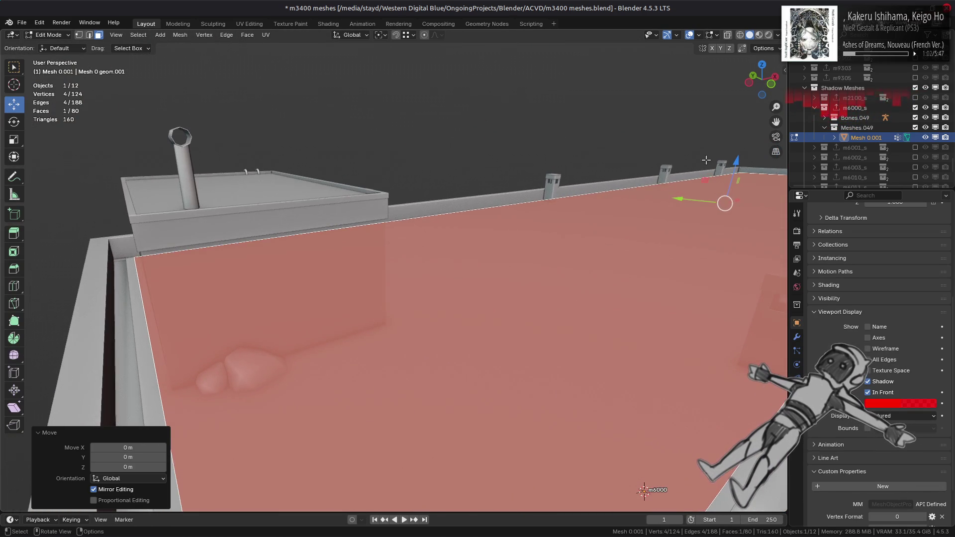
mouse_move(740, 159)
mouse_down()
mouse_move(697, 378)
mouse_move(682, 198)
mouse_move(121, 268)
mouse_move(128, 273)
mouse_up()
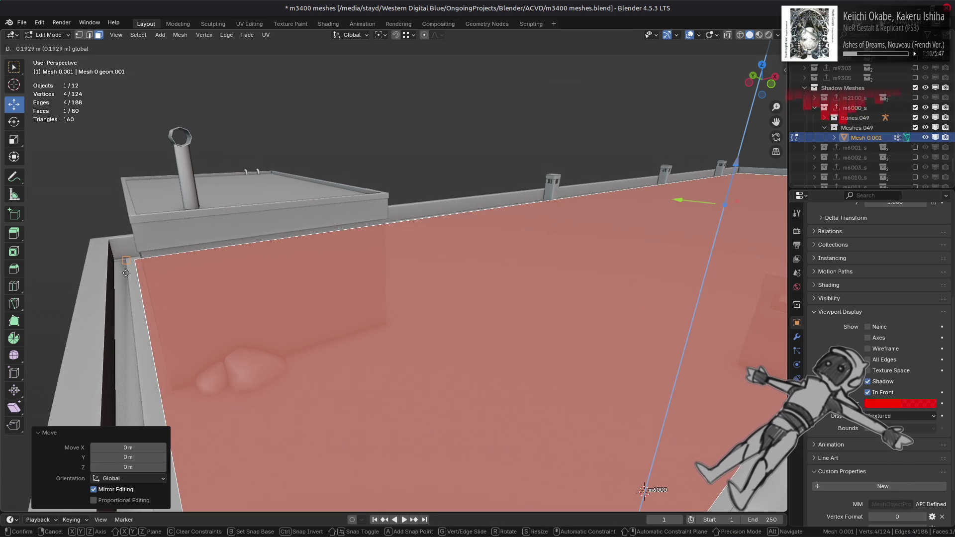
drag(127, 273, 127, 274)
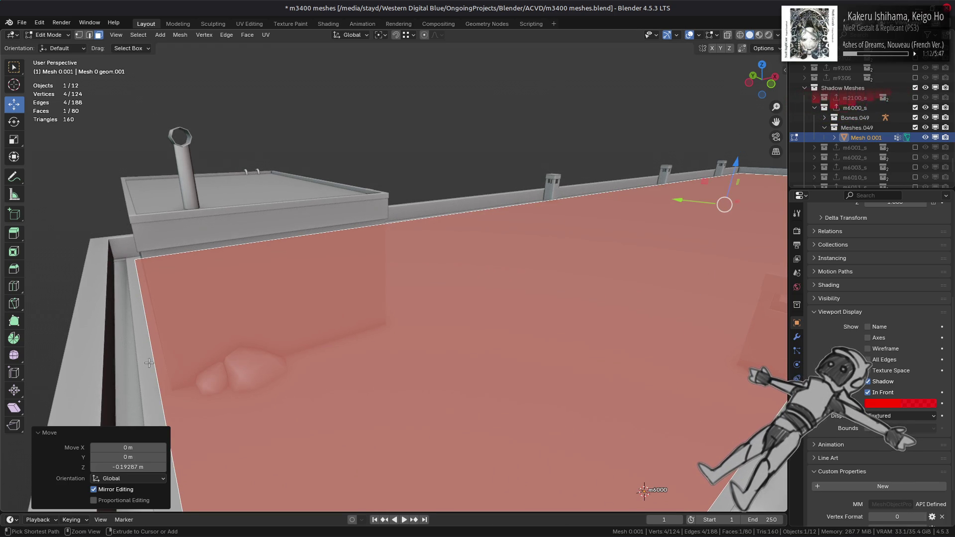
click(135, 468)
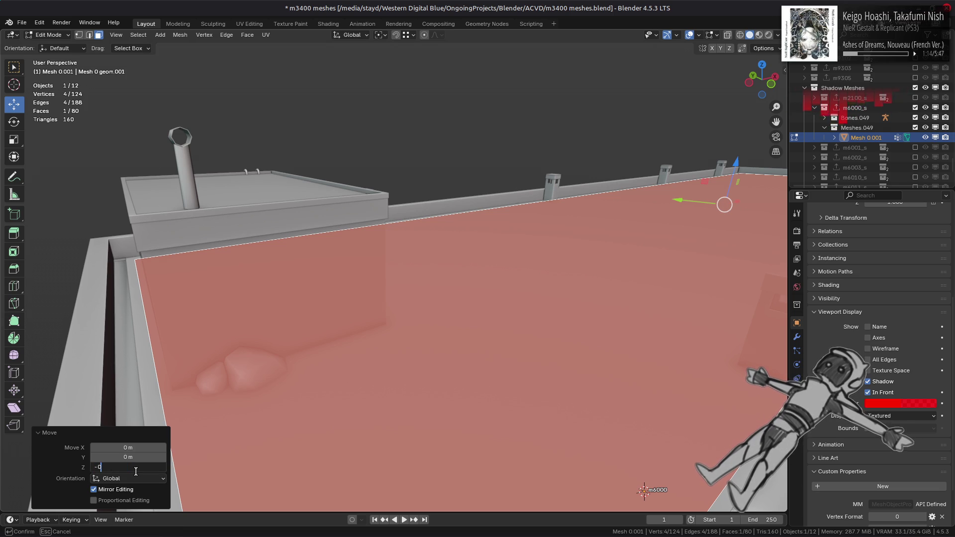
text(.2)
key(Return)
Move the roof face down 0.3 m on Z
middle_drag(398, 308, 475, 328)
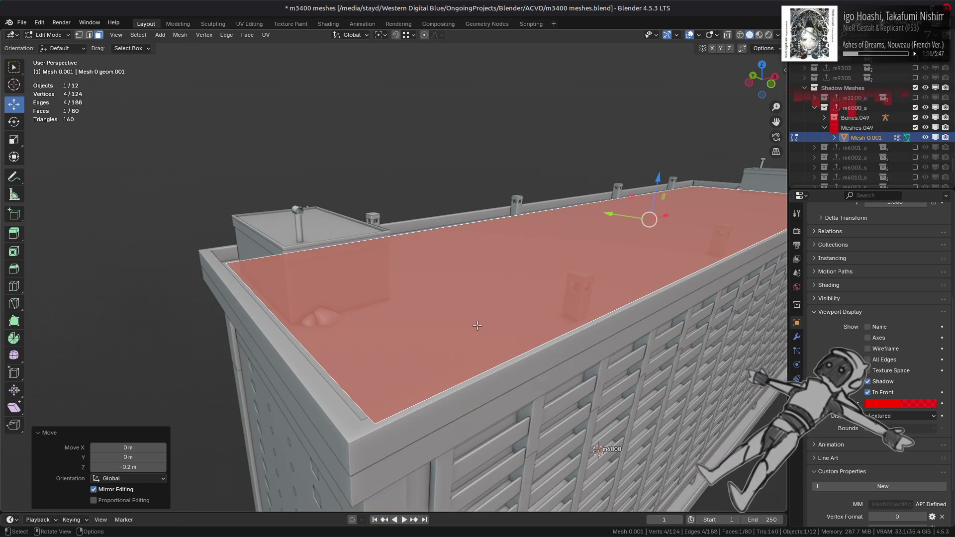
drag(658, 177, 658, 179)
text(3)
text(-0.3)
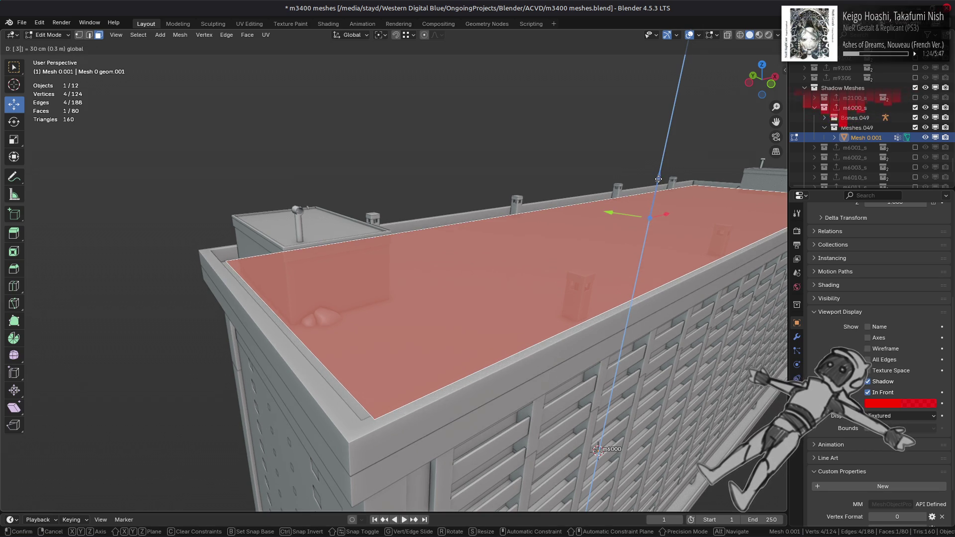
key(Return)
mouse_move(658, 179)
middle_down()
mouse_move(644, 172)
mouse_move(347, 214)
middle_up()
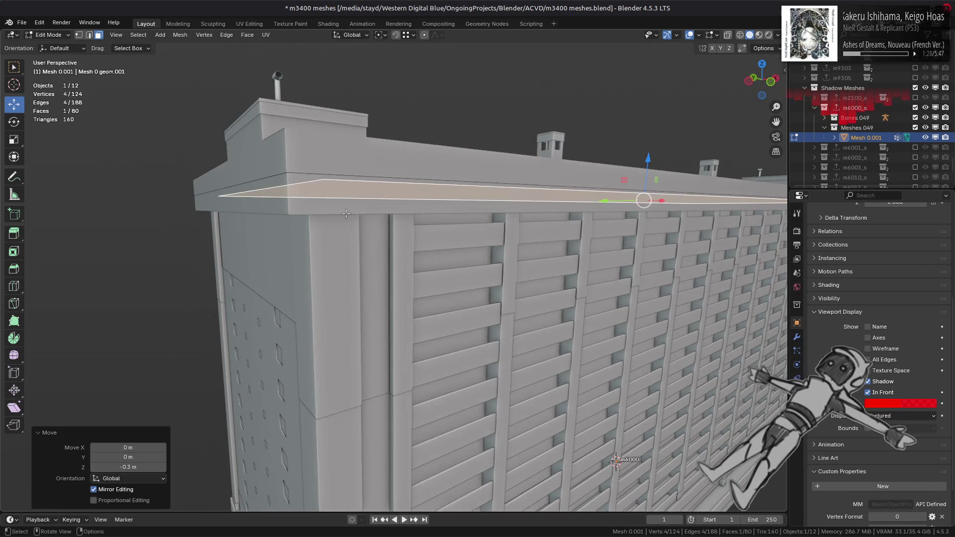
Hide the building's wall mesh and reopen the shadow mesh in Edit Mode
key(Tab)
click(290, 203)
key(h)
mouse_move(314, 204)
middle_down()
mouse_move(380, 284)
mouse_move(380, 238)
mouse_move(374, 260)
middle_up()
click(379, 283)
key(Tab)
Raise the shadow roof face to 0.1 m on Z
mouse_move(649, 166)
mouse_down()
mouse_move(448, 100)
mouse_move(193, 204)
mouse_up()
middle_drag(193, 204, 247, 219)
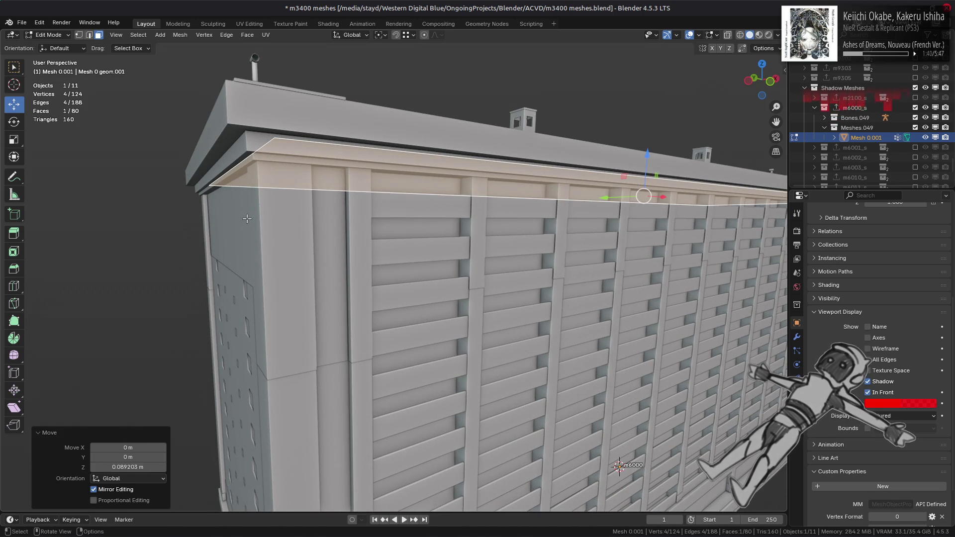
click(448, 164)
drag(645, 158, 224, 129)
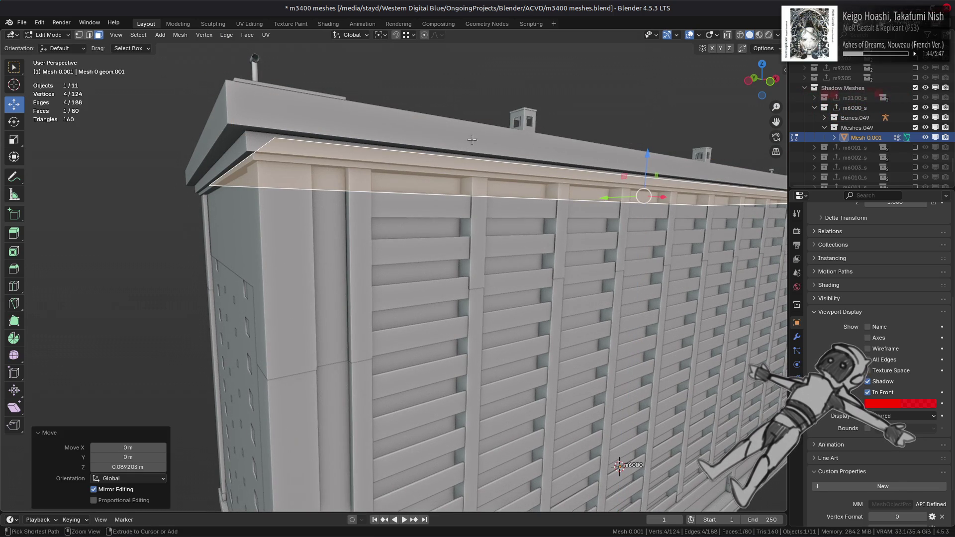
mouse_move(647, 156)
mouse_down()
mouse_move(291, 147)
mouse_move(229, 125)
mouse_up()
In edge select, move the roof face's left edge out to the building's edge
key(2)
click(243, 159)
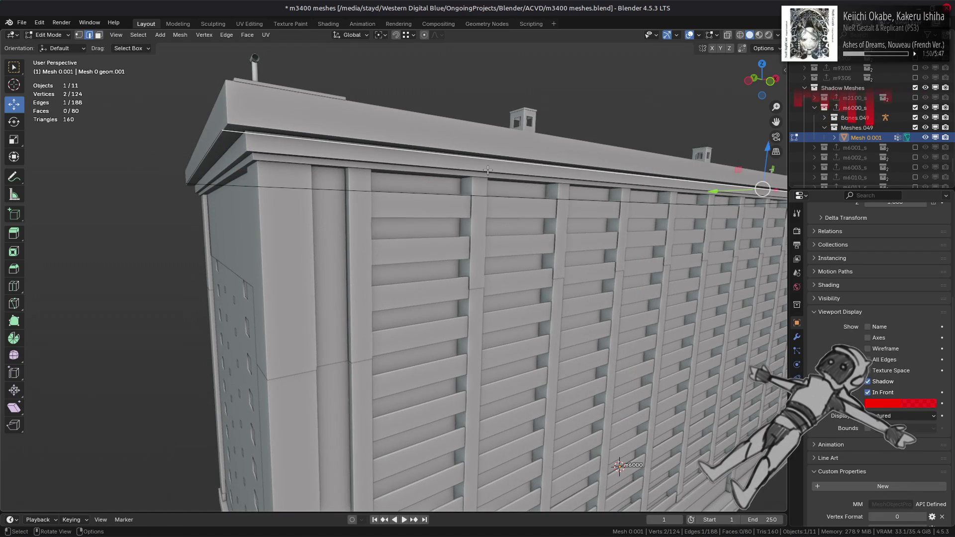
middle_drag(440, 159, 398, 161)
scroll(380, 163, up, 4)
scroll(380, 163, down, 5)
middle_drag(304, 153, 288, 149)
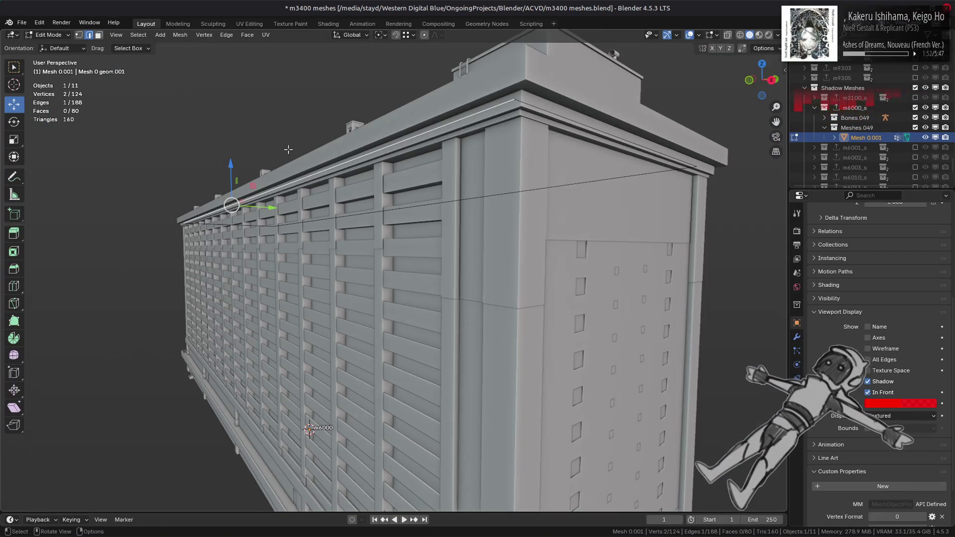
drag(265, 205, 264, 159)
Stretch the other roof edges about 2.4 m along X and along Y to the roof corners
click(572, 131)
drag(666, 131, 528, 79)
click(367, 213)
mouse_move(367, 214)
middle_down()
mouse_move(463, 154)
mouse_move(360, 213)
middle_up()
mouse_move(360, 214)
mouse_down()
mouse_move(259, 149)
mouse_move(216, 108)
mouse_up()
key(3)
click(149, 102)
middle_drag(149, 101, 325, 249)
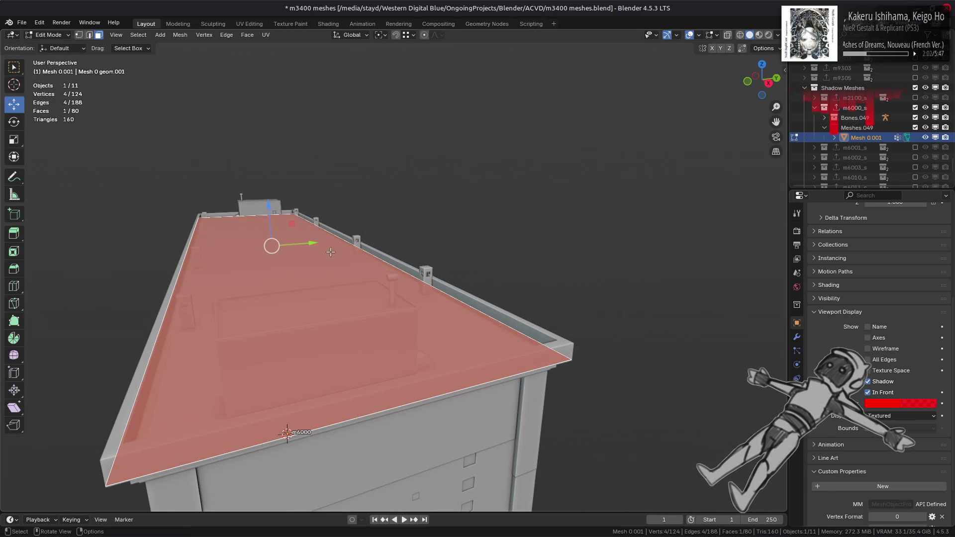
Flip the normals of the shadow mesh's roof face
right_click(330, 252)
key(alt+n)
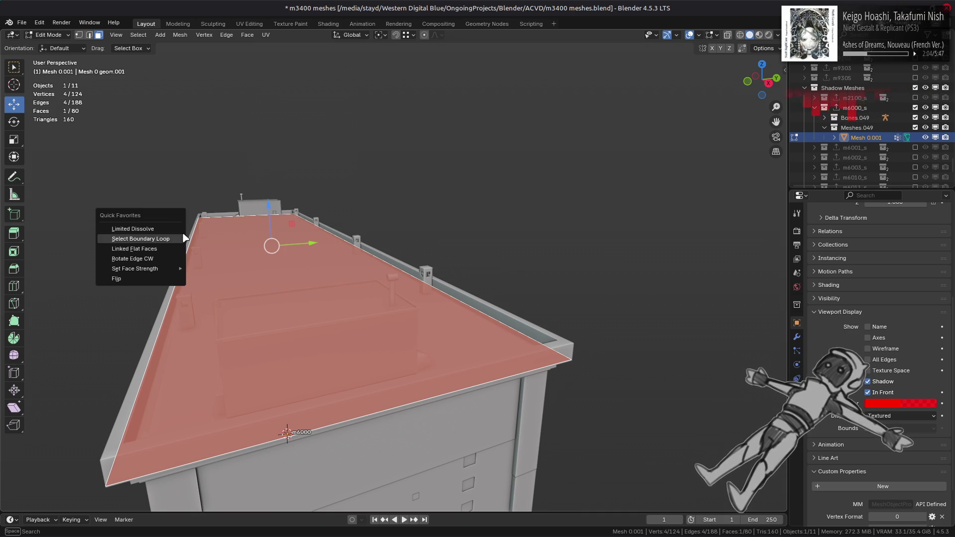
click(164, 278)
mouse_move(314, 266)
middle_down()
mouse_move(298, 279)
mouse_move(365, 241)
mouse_move(360, 236)
middle_up()
Select the whole shadow mesh, flip its normals, and clear the selection
key(a)
key(alt+n)
key(alt+a)
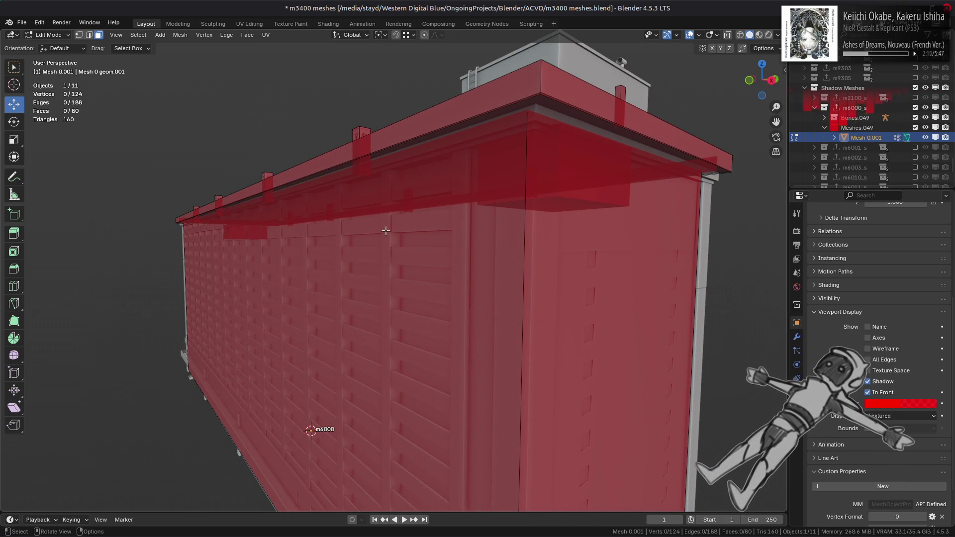
key(a)
key(alt+n)
key(alt+a)
Inspect the large roof face and the red box's top face from a higher view
mouse_move(590, 159)
middle_down()
mouse_move(580, 188)
mouse_move(547, 164)
mouse_move(625, 121)
mouse_move(624, 143)
middle_up()
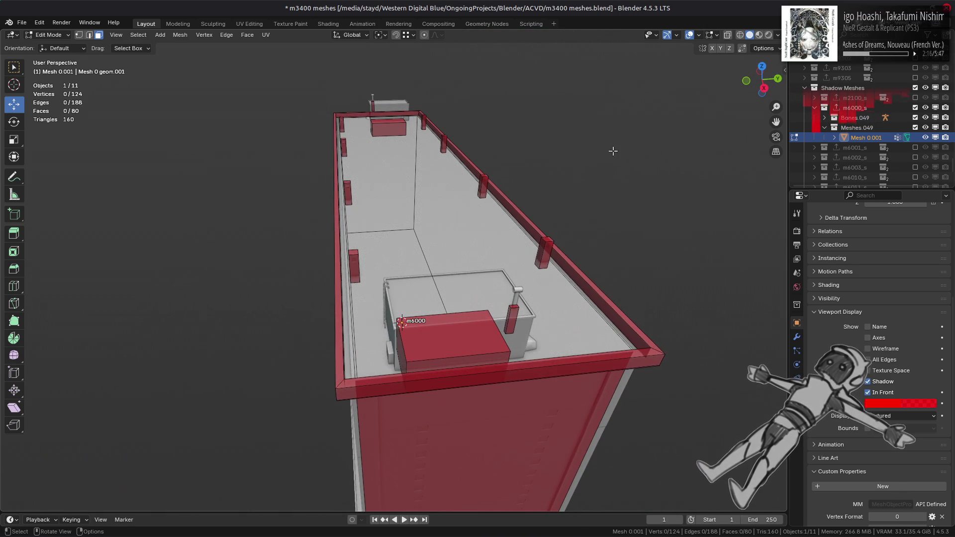
click(446, 283)
shift+click(447, 336)
mouse_move(448, 336)
middle_down()
mouse_move(443, 278)
mouse_move(461, 242)
mouse_move(391, 240)
mouse_move(507, 226)
middle_up()
key(alt+a)
scroll(397, 246, up, 5)
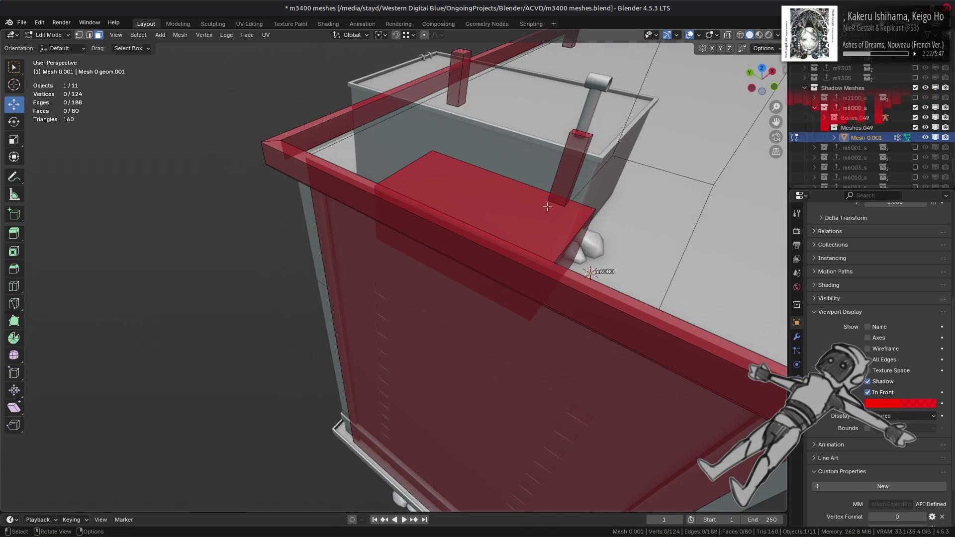
Orbit around the roof, checking the post's side face and the thin pillar's face
click(572, 180)
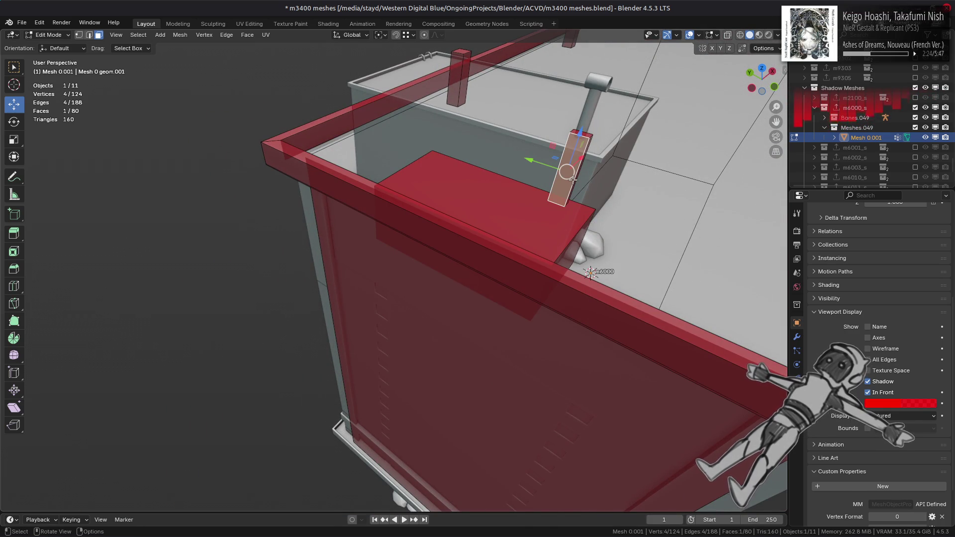
scroll(572, 180, down, 5)
middle_drag(572, 181, 383, 280)
scroll(383, 279, up, 10)
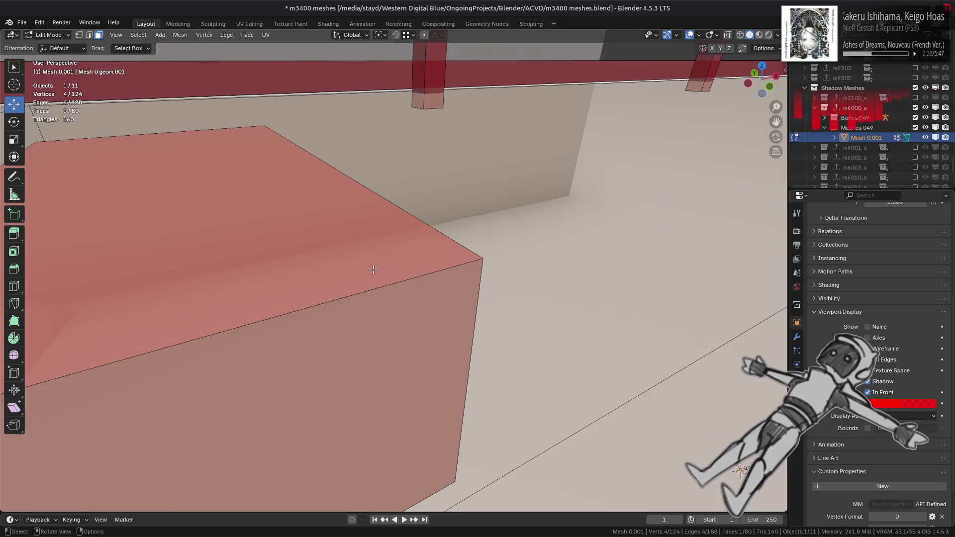
scroll(374, 258, down, 10)
scroll(277, 111, up, 2)
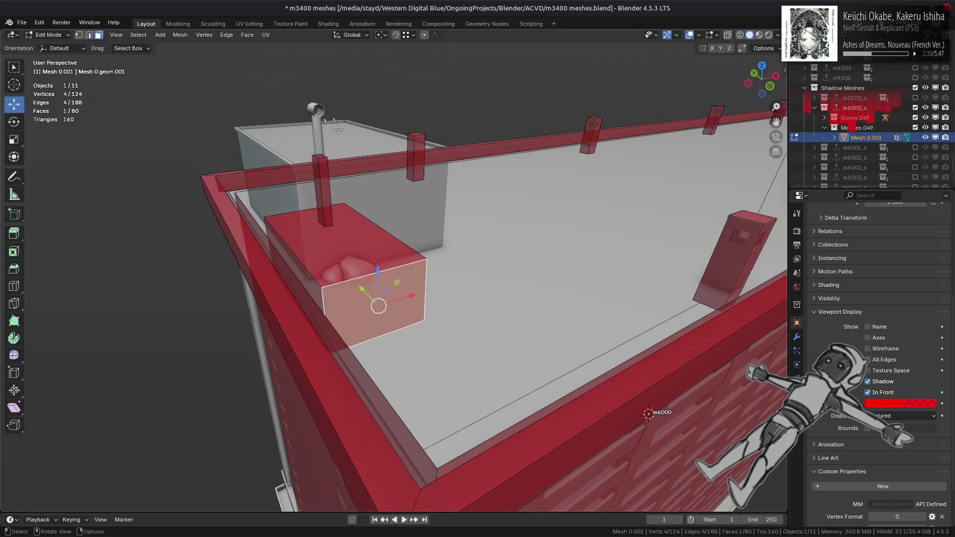
mouse_move(367, 227)
middle_down()
mouse_move(306, 234)
mouse_move(368, 228)
mouse_move(377, 214)
middle_up()
click(375, 207)
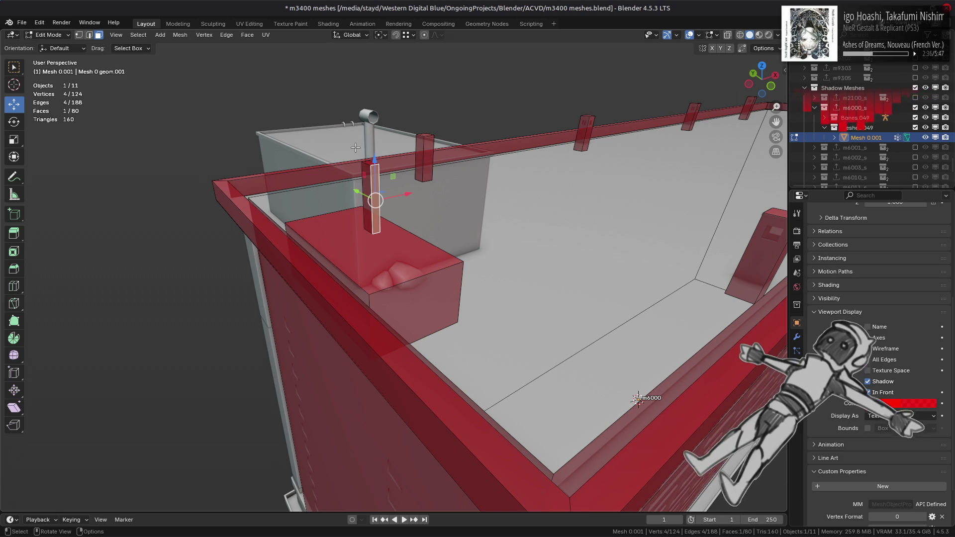
middle_drag(370, 145, 428, 157)
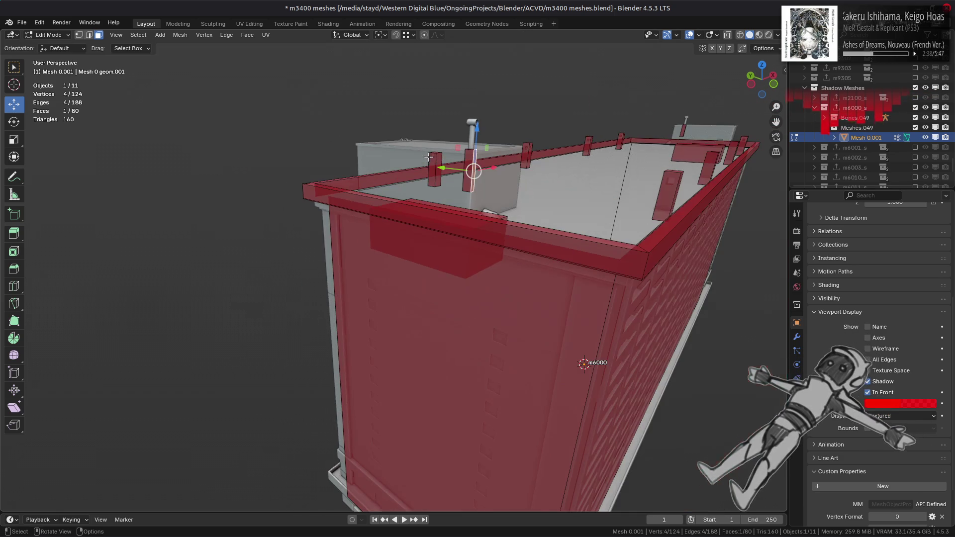
mouse_move(522, 225)
middle_down()
mouse_move(458, 207)
mouse_move(517, 172)
mouse_move(521, 192)
middle_up()
Inspect the rooftop box's front face and the small face near the pipe top
key(alt+a)
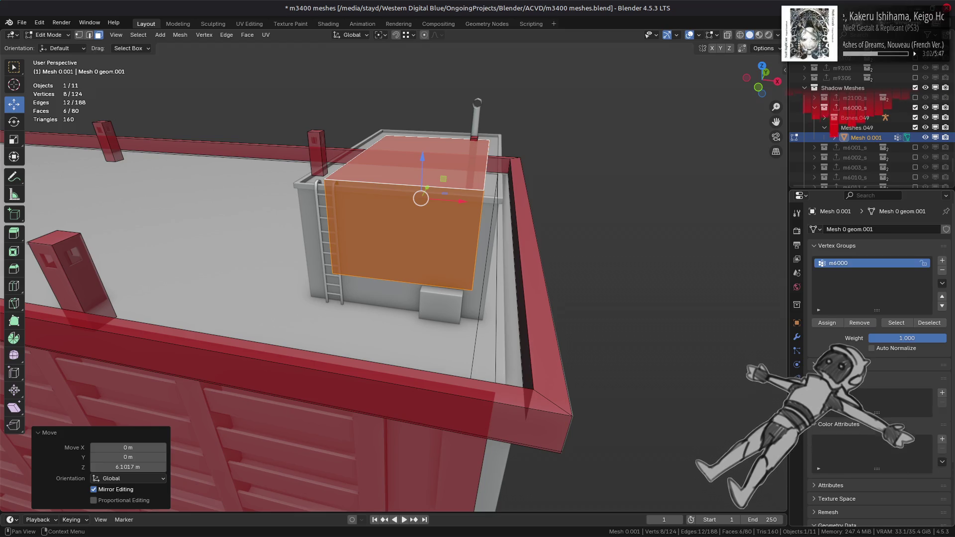
click(375, 216)
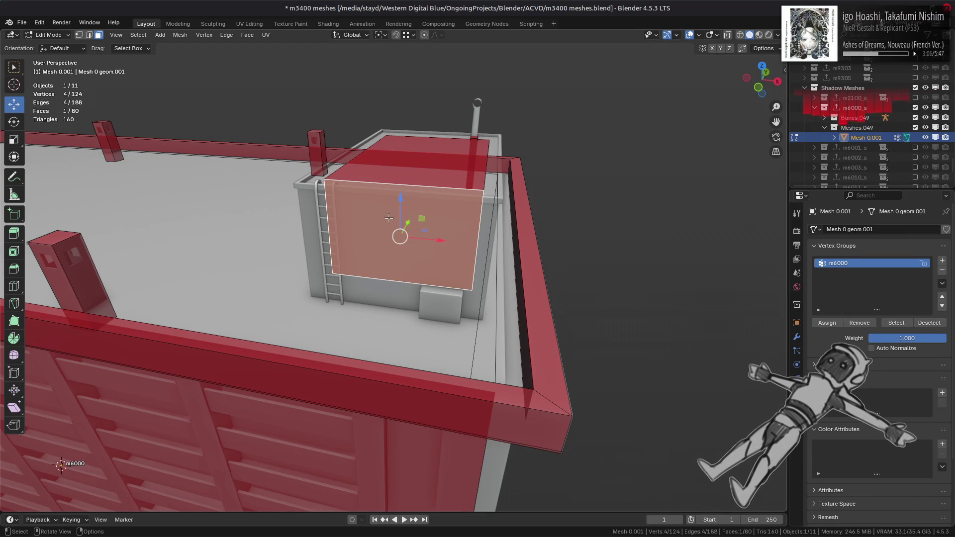
middle_drag(389, 218, 402, 227)
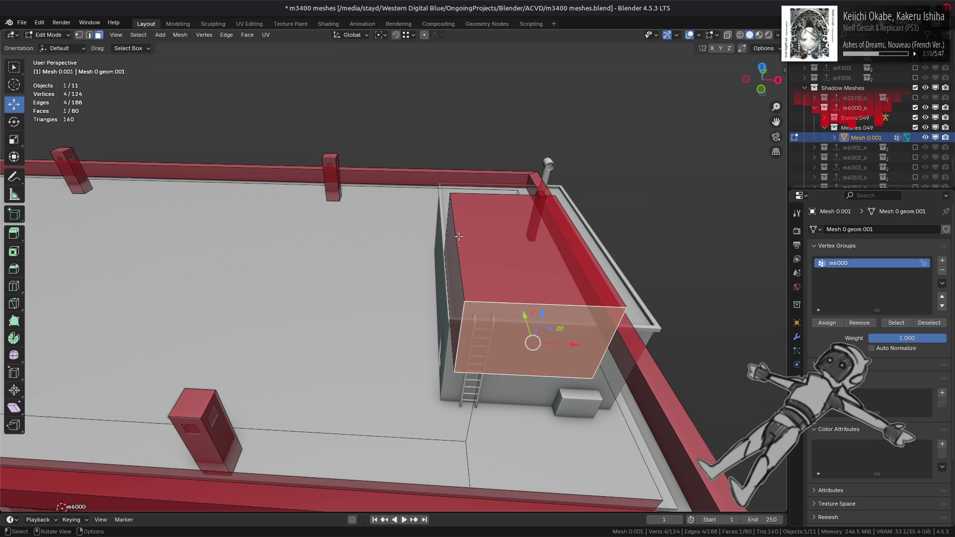
click(545, 194)
click(548, 180)
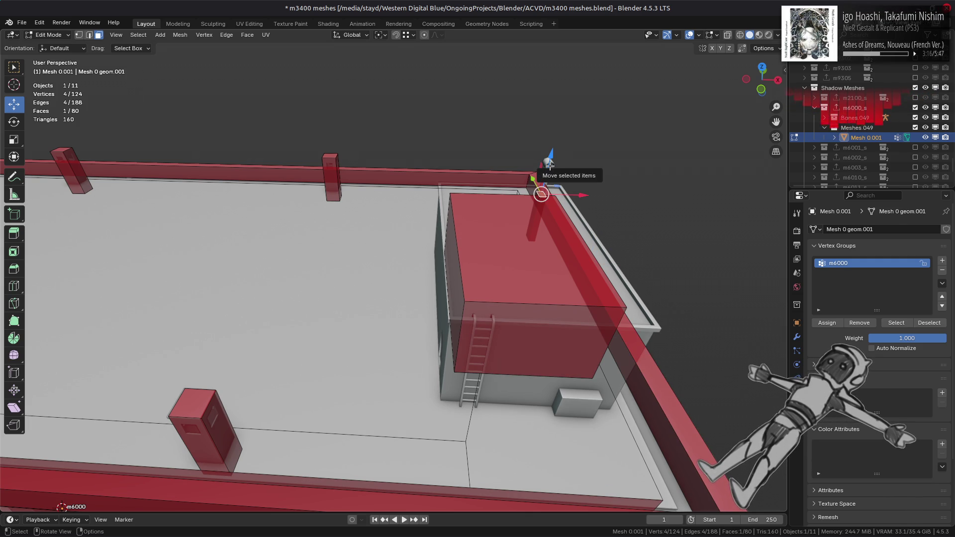
Select the rooftop box's large wall face and bring up its Face context menu
scroll(440, 250, up, 8)
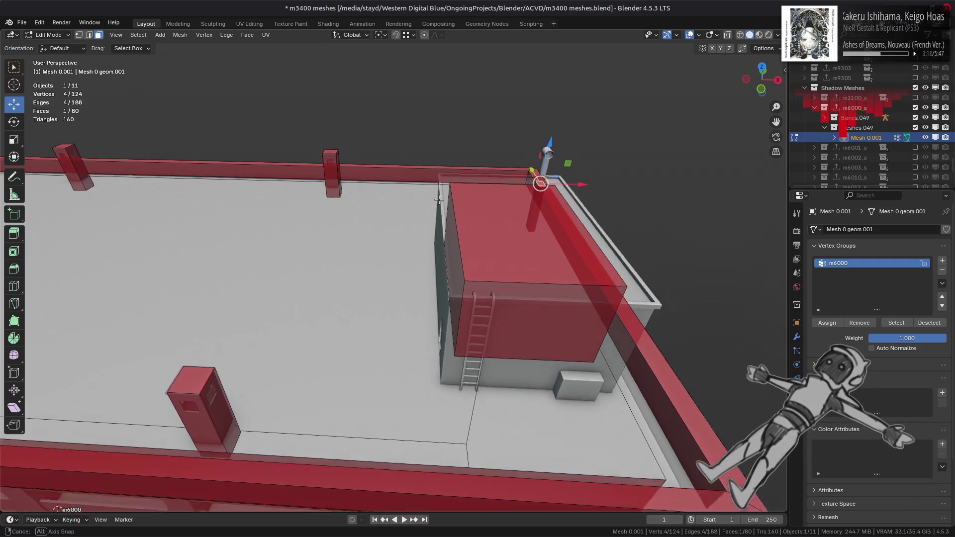
ctrl+scroll(439, 250, up, 5)
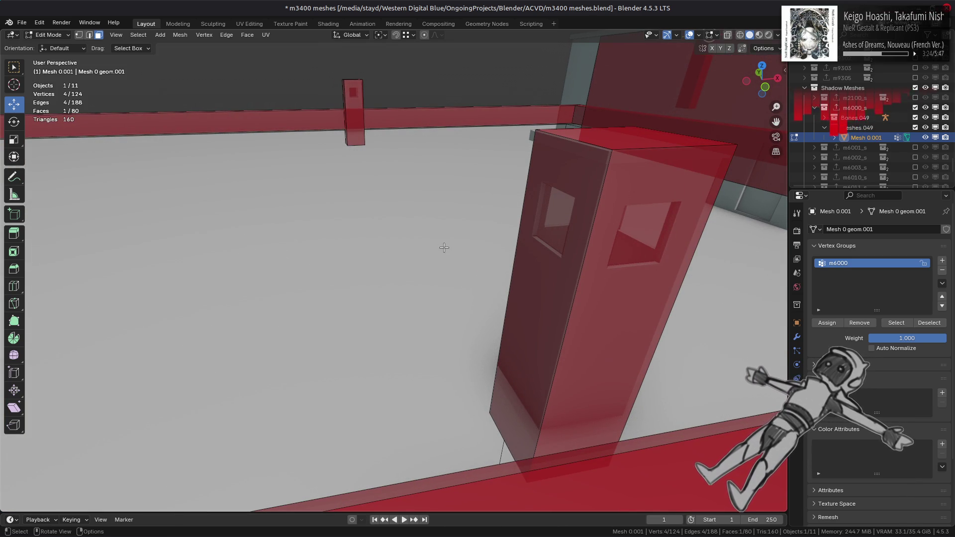
mouse_move(443, 247)
middle_down()
mouse_move(439, 266)
mouse_move(475, 236)
middle_up()
scroll(439, 265, down, 5)
click(475, 236)
right_click(474, 151)
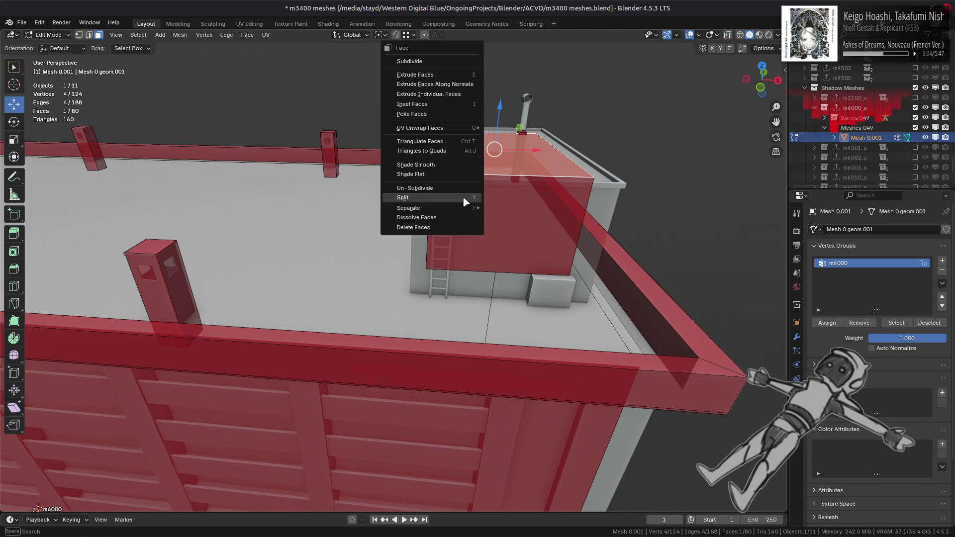
Split the rooftop box's faces off the shadow mesh and flip their normals
click(428, 197)
scroll(428, 197, down, 5)
mouse_move(497, 249)
middle_down()
mouse_move(595, 308)
mouse_move(485, 264)
middle_up()
scroll(485, 264, up, 4)
right_click(485, 261)
click(485, 260)
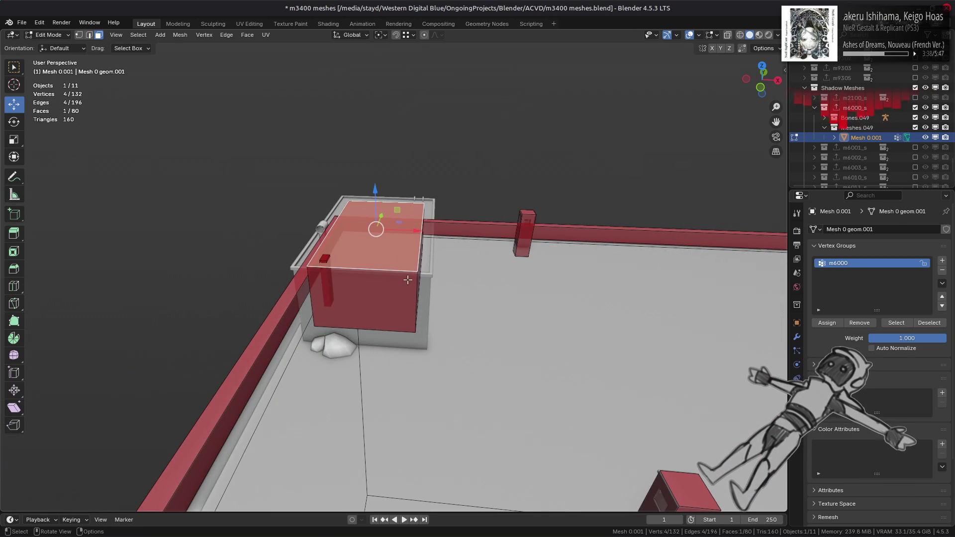
right_click(410, 276)
key(Escape)
key(alt+n)
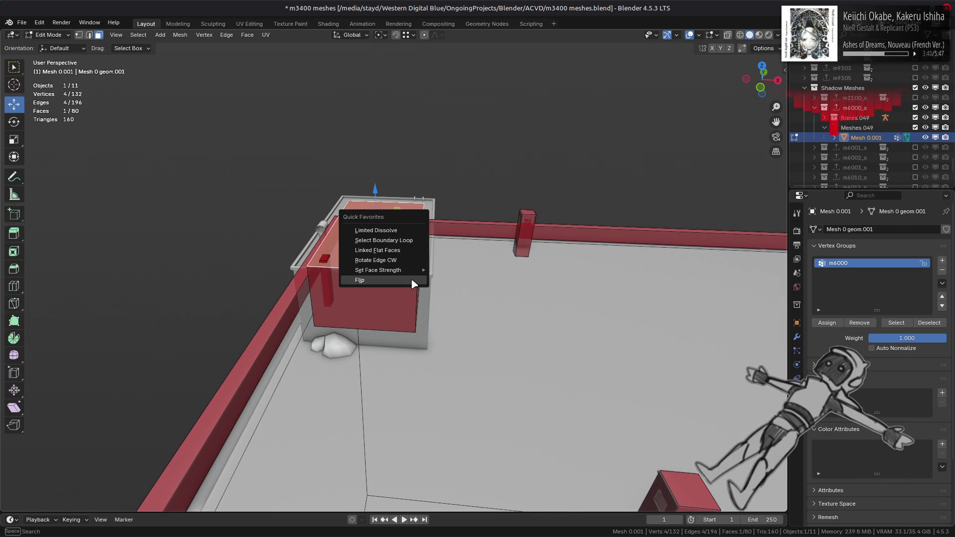
click(404, 272)
Try moving the box's top face toward the hut roof corner, then cancel the move
scroll(404, 272, up, 5)
mouse_move(357, 137)
mouse_down()
mouse_move(306, 140)
mouse_move(354, 145)
mouse_move(82, 271)
mouse_up()
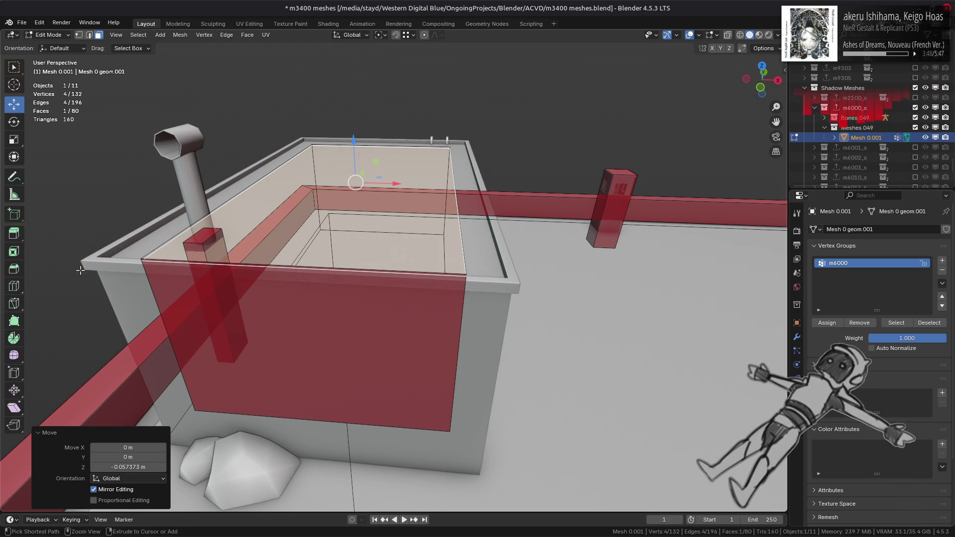
mouse_move(82, 271)
middle_down()
mouse_move(278, 239)
mouse_move(471, 259)
mouse_move(443, 251)
middle_up()
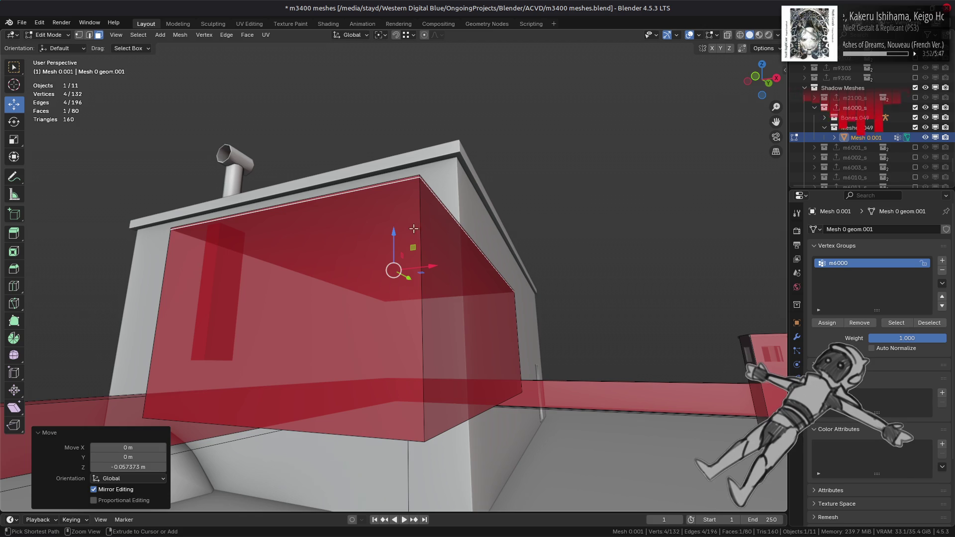
drag(393, 232, 393, 234)
text(1)
text(-)
mouse_move(422, 273)
mouse_down()
mouse_move(467, 129)
mouse_move(458, 167)
mouse_up()
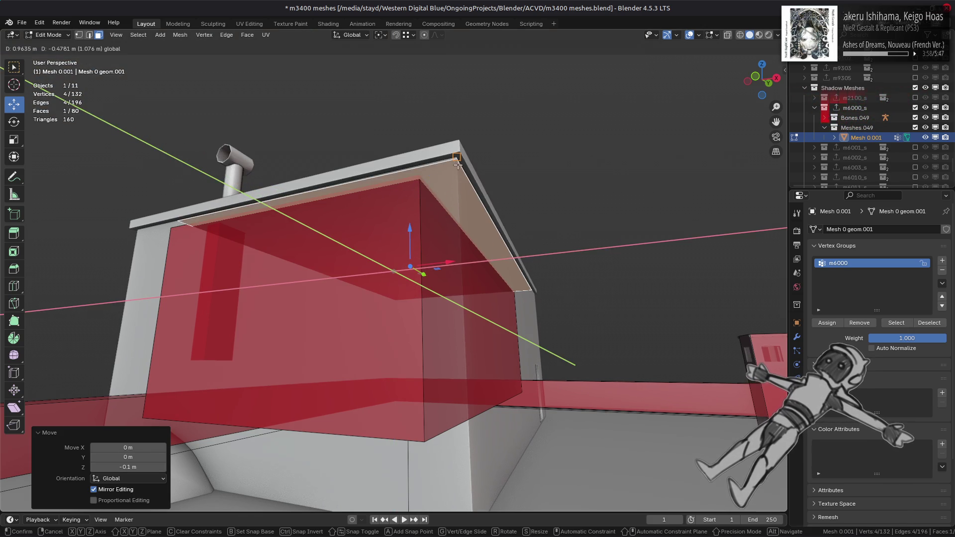
right_click(458, 166)
Move the box's top edges along X and Y out to the hut's roof rim
mouse_move(458, 166)
middle_down()
mouse_move(448, 184)
mouse_move(430, 168)
middle_up()
key(2)
click(431, 168)
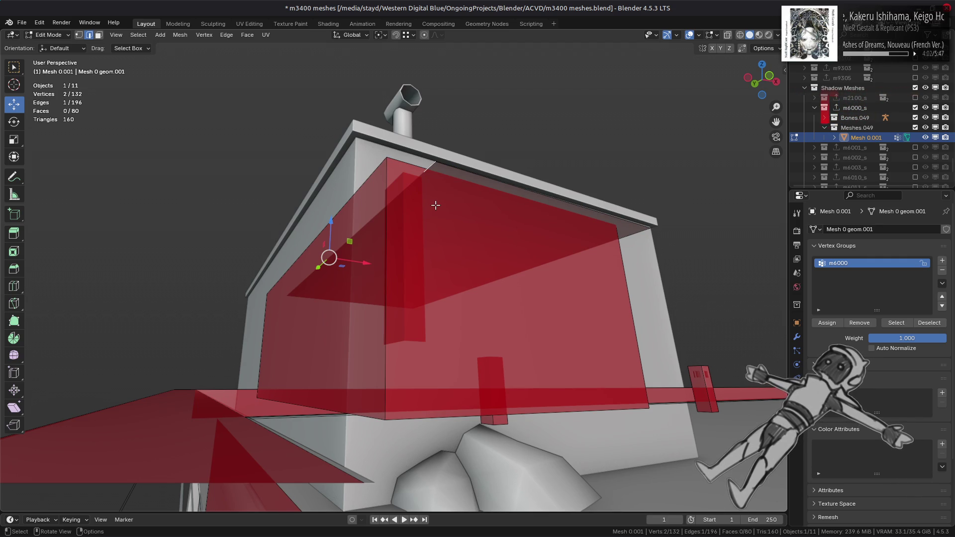
drag(369, 267, 313, 264)
mouse_move(313, 263)
middle_down()
mouse_move(209, 230)
mouse_move(315, 232)
mouse_move(318, 264)
mouse_move(378, 249)
mouse_move(357, 213)
middle_up()
click(483, 164)
drag(309, 192, 343, 194)
mouse_move(343, 194)
middle_down()
mouse_move(354, 217)
mouse_move(376, 199)
middle_up()
click(376, 199)
drag(262, 266, 268, 266)
mouse_move(268, 266)
middle_down()
mouse_move(328, 222)
mouse_move(384, 260)
mouse_move(588, 257)
middle_up()
scroll(308, 234, up, 4)
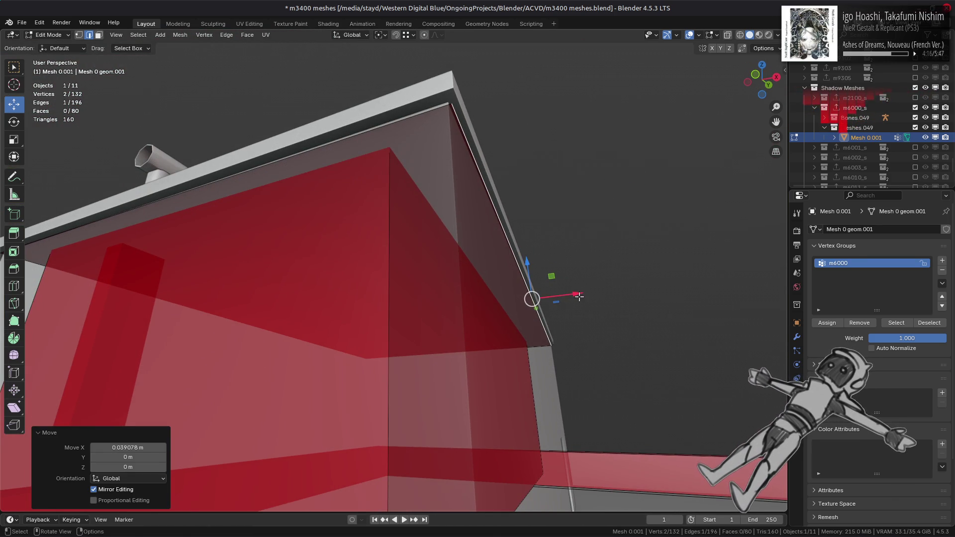
Snap the four top corner vertices onto the hut roof corners
key(1)
click(471, 142)
drag(481, 115, 470, 111)
middle_drag(470, 110, 358, 184)
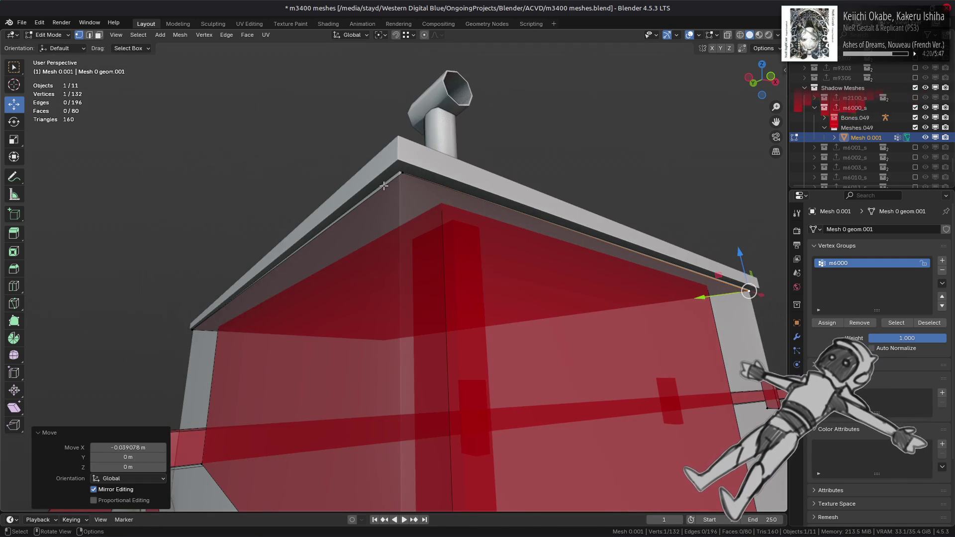
click(397, 185)
drag(410, 188, 401, 175)
mouse_move(400, 174)
middle_down()
mouse_move(234, 213)
mouse_move(298, 199)
mouse_move(443, 113)
middle_up()
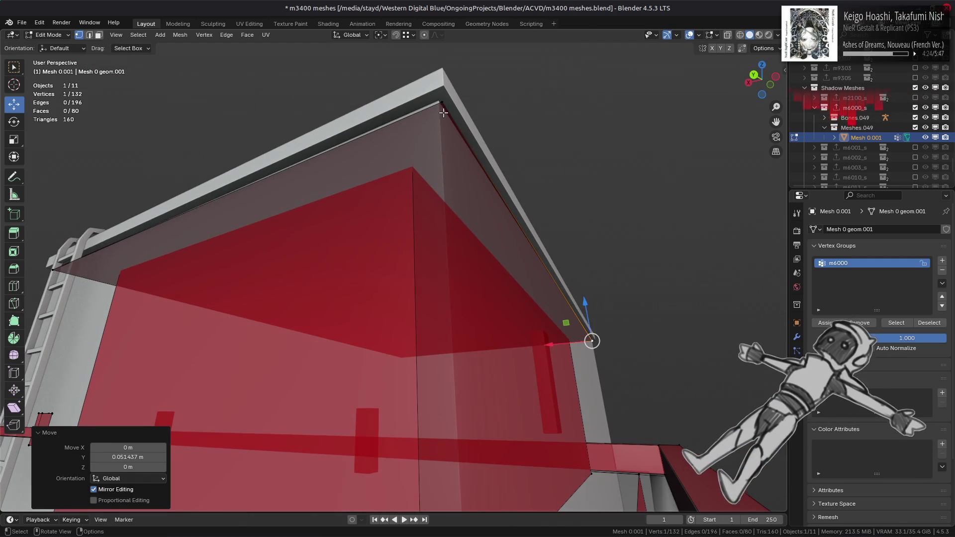
click(443, 113)
drag(419, 103, 414, 106)
middle_drag(219, 139, 355, 142)
click(408, 133)
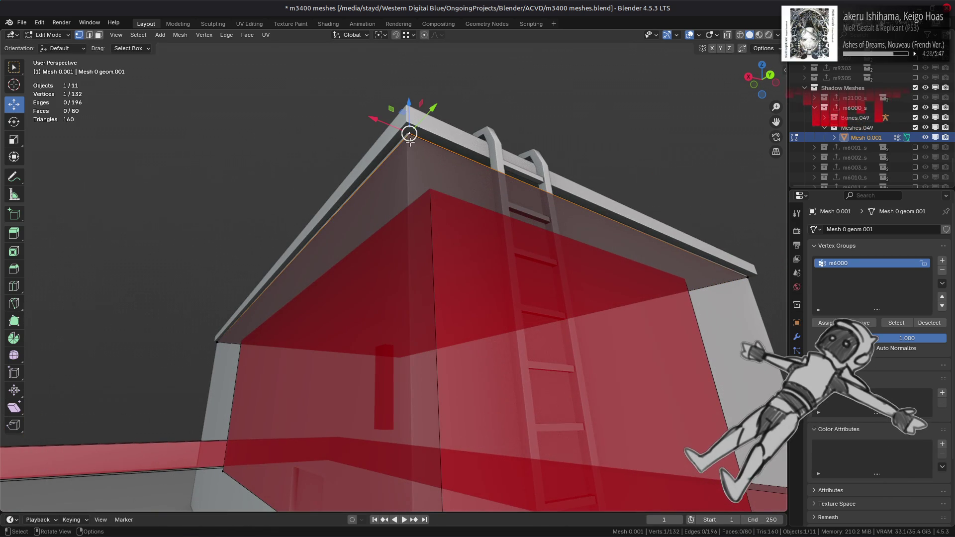
drag(414, 122, 418, 119)
click(308, 181)
Select the whole small box by the vent pipe and raise it 2.7815 m on Z
mouse_move(418, 119)
middle_down()
mouse_move(308, 181)
mouse_move(454, 199)
mouse_move(454, 273)
mouse_move(374, 237)
mouse_move(345, 270)
mouse_move(430, 203)
mouse_move(421, 339)
mouse_move(408, 362)
mouse_move(399, 360)
middle_up()
key(3)
click(345, 270)
key(ctrl+l)
mouse_move(365, 412)
mouse_down()
mouse_move(352, 89)
mouse_move(356, 156)
mouse_move(356, 105)
mouse_up()
click(393, 159)
mouse_move(356, 105)
middle_down()
mouse_move(418, 190)
mouse_move(393, 199)
mouse_move(270, 145)
mouse_move(290, 308)
mouse_move(406, 325)
middle_up()
click(291, 321)
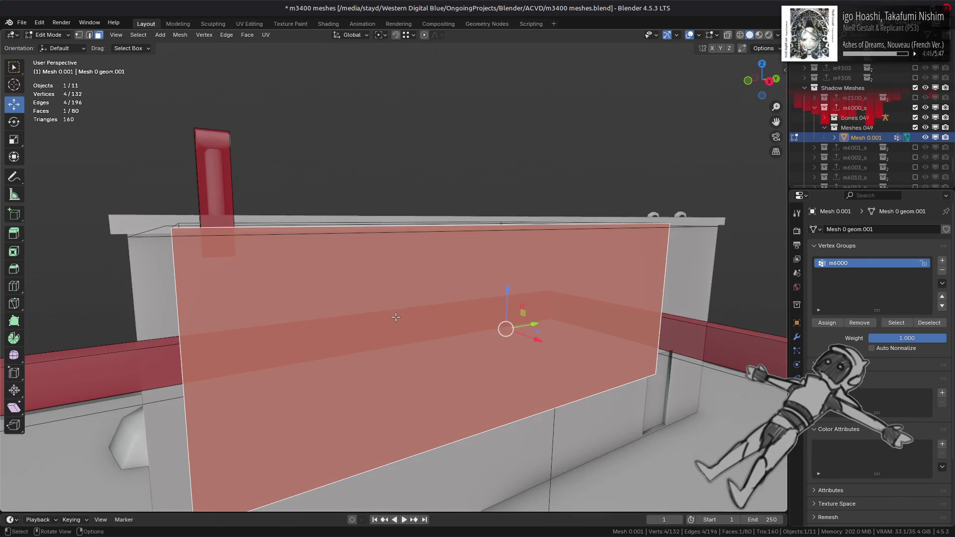
Dissolve all faces connected to the wall into one merged wall face
key(ctrl+l)
right_click(406, 325)
click(420, 331)
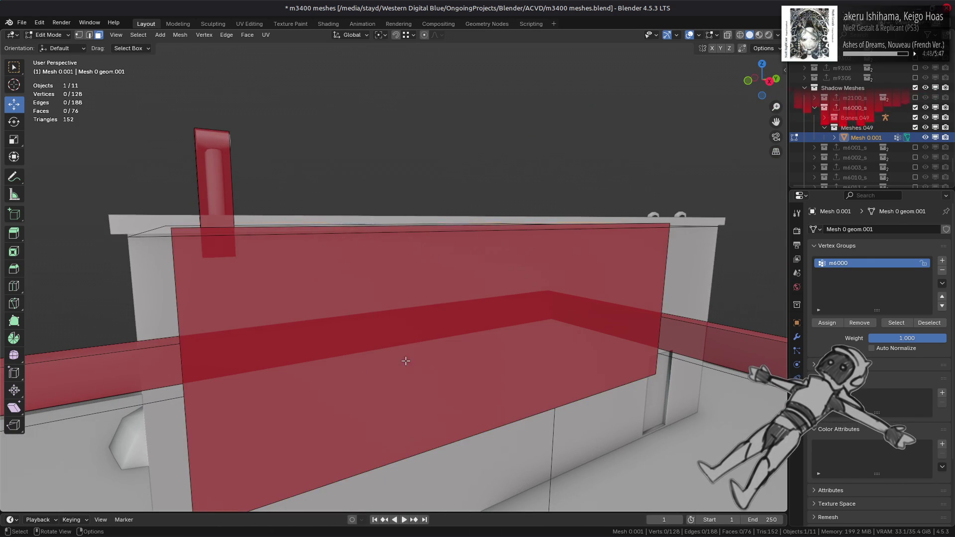
middle_drag(421, 330, 385, 209)
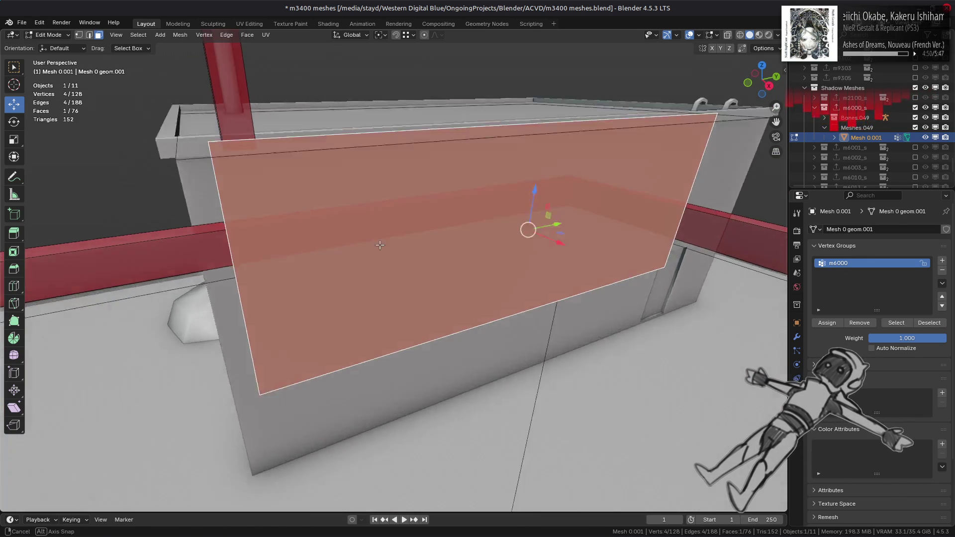
Adjust the merged wall's top and bottom edges, raising an edge 0.5 m
key(2)
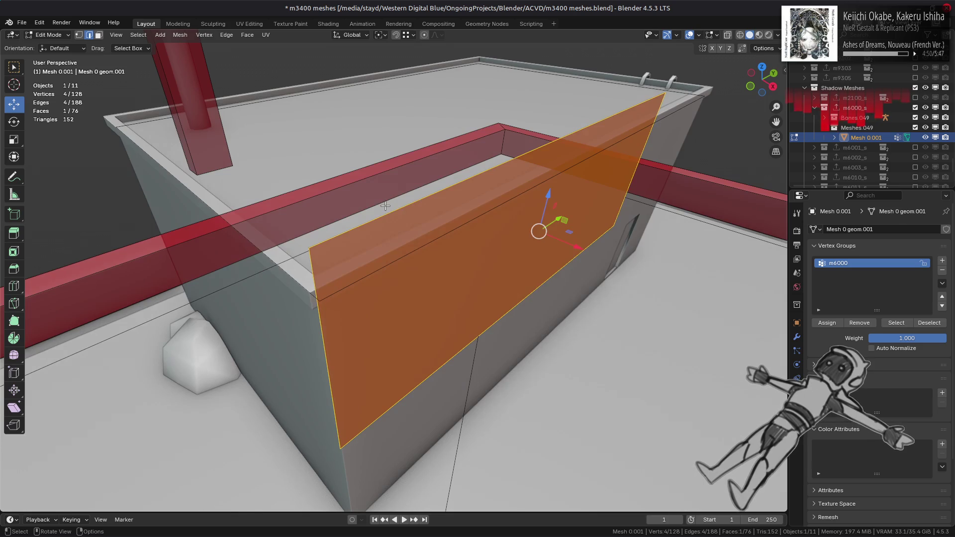
click(464, 172)
mouse_move(565, 92)
mouse_down()
mouse_move(480, 59)
mouse_move(502, 218)
mouse_up()
mouse_move(503, 218)
middle_down()
mouse_move(495, 297)
mouse_move(503, 255)
middle_up()
mouse_move(501, 254)
mouse_down()
mouse_move(513, 405)
mouse_move(347, 346)
mouse_move(348, 462)
mouse_up()
drag(500, 356, 501, 271)
middle_drag(501, 271, 419, 303)
drag(502, 266, 503, 273)
key(5)
middle_drag(418, 314, 436, 354)
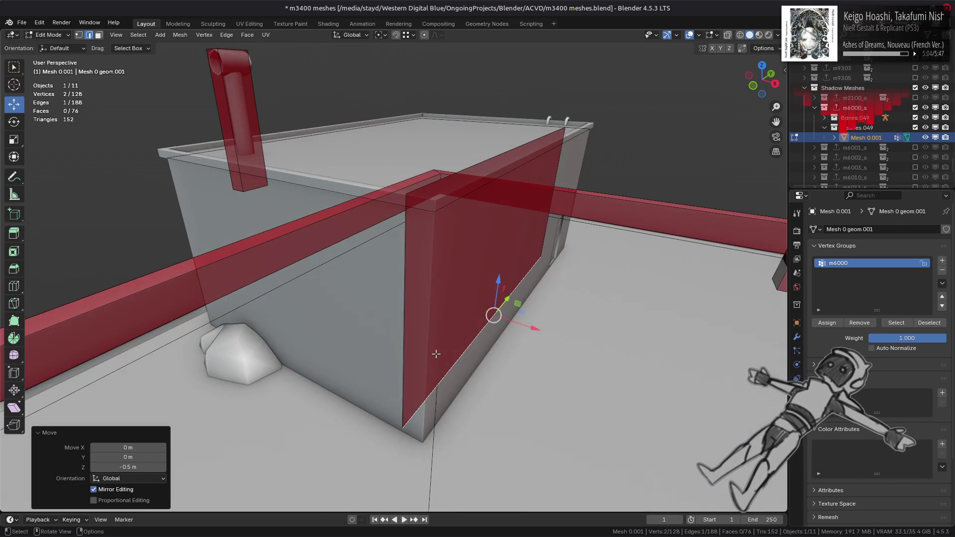
Move the wall's vertical edge along the ground plane out to the building's corner
click(395, 364)
key(g)
key(shift+z)
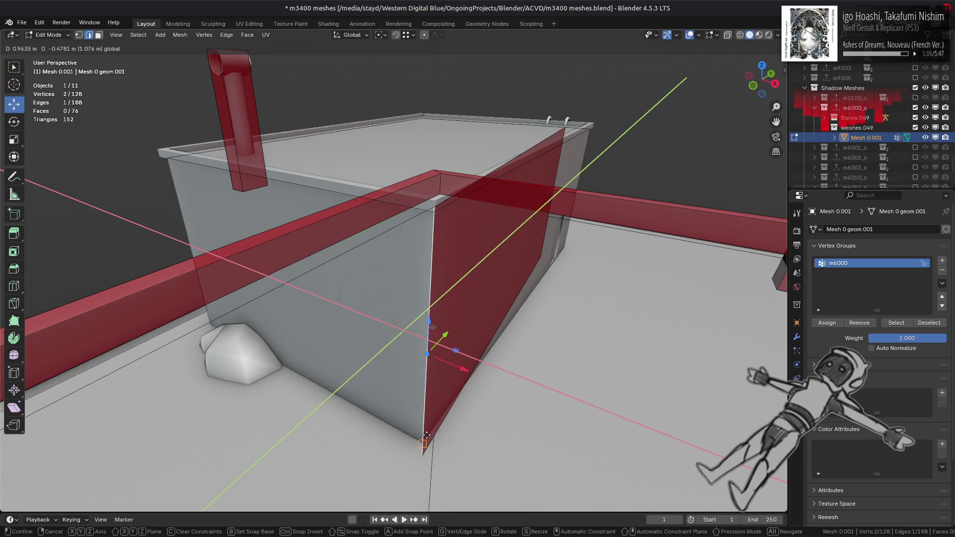
click(432, 308)
mouse_move(432, 308)
middle_down()
mouse_move(431, 379)
mouse_move(391, 323)
middle_up()
key(g)
key(shift+z)
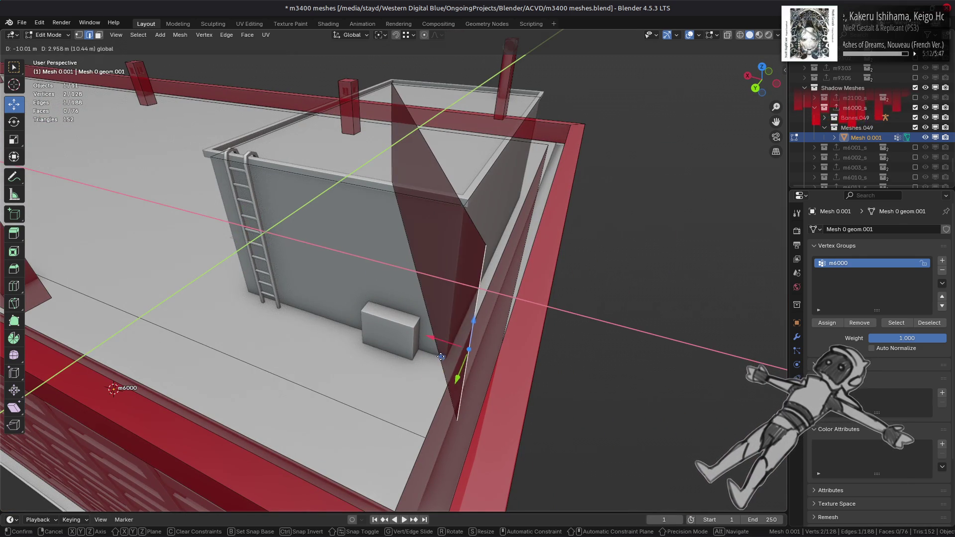
ctrl+click(415, 280)
Duplicate the stretched wall face in place and mirror it across X with S X -1
key(3)
click(435, 278)
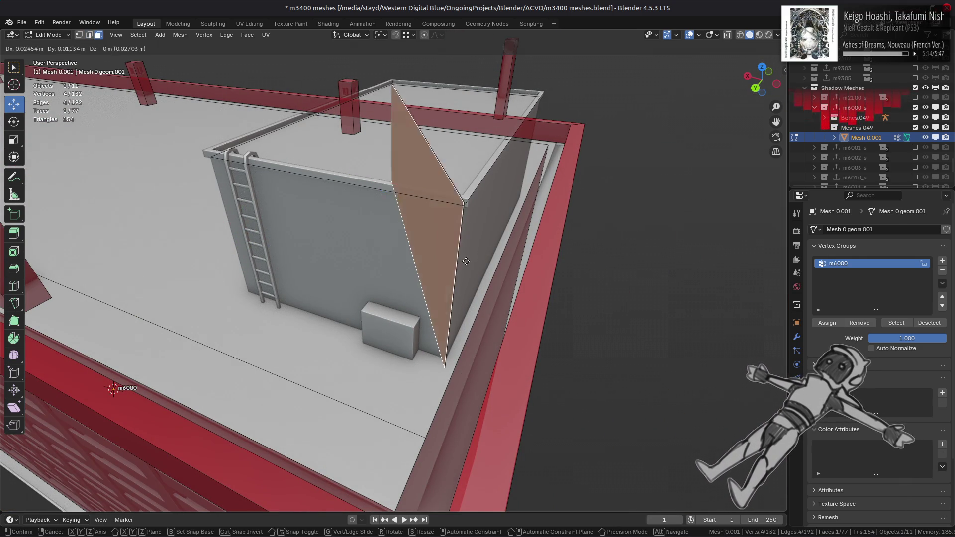
key(shift+d)
right_click(474, 271)
key(q)
mouse_move(439, 261)
middle_down()
mouse_move(432, 268)
mouse_move(441, 266)
middle_up()
text(sx)
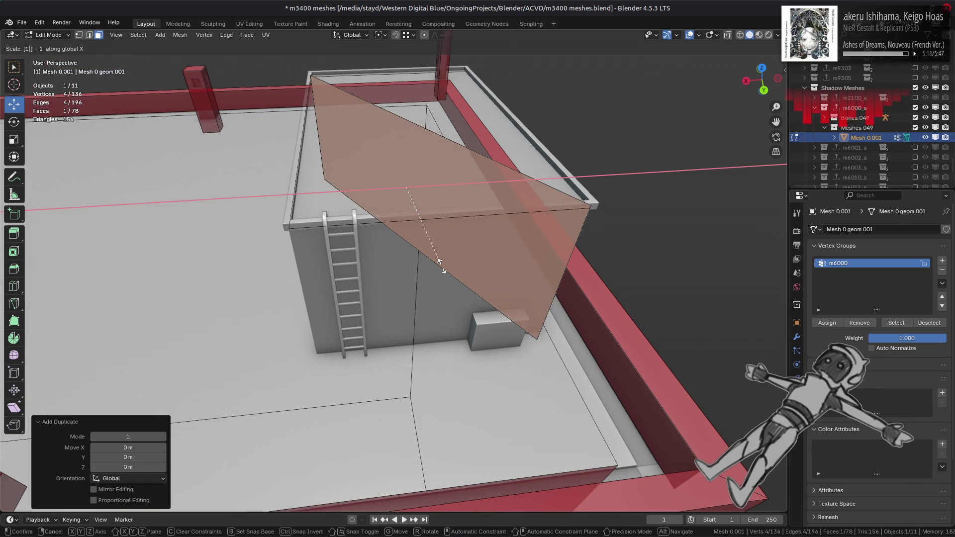
text(-1)
key(Return)
Slide the mirrored face's vertical edges along the ground plane to the wall corner
key(2)
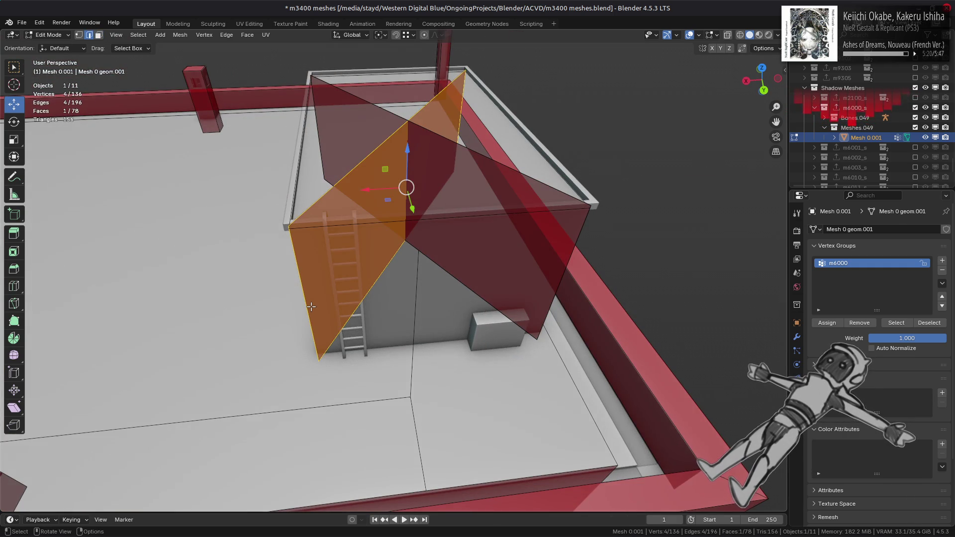
click(310, 307)
mouse_move(311, 306)
middle_down()
mouse_move(438, 378)
mouse_move(387, 276)
mouse_move(350, 336)
mouse_move(466, 363)
middle_up()
key(g)
key(shift+z)
click(453, 406)
click(505, 352)
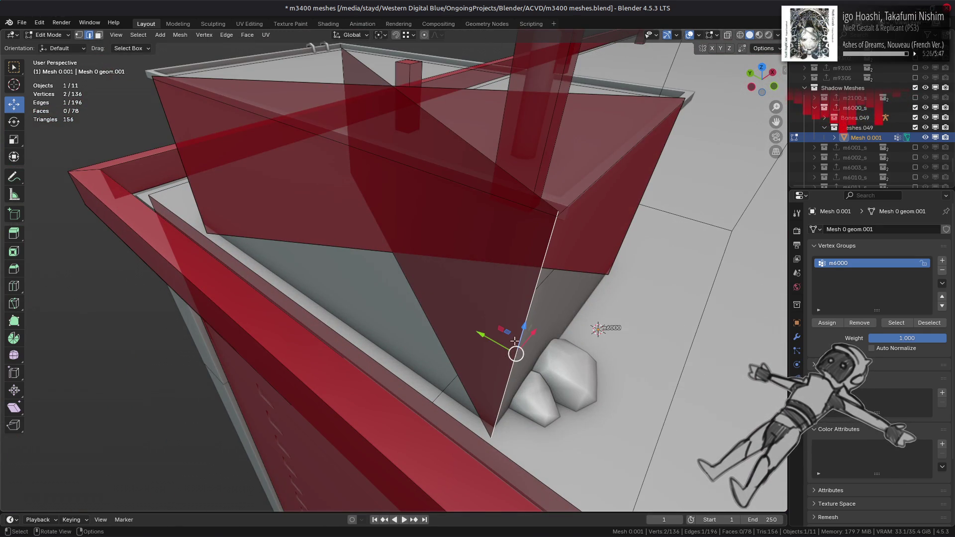
drag(511, 334, 496, 414)
key(ctrl+z)
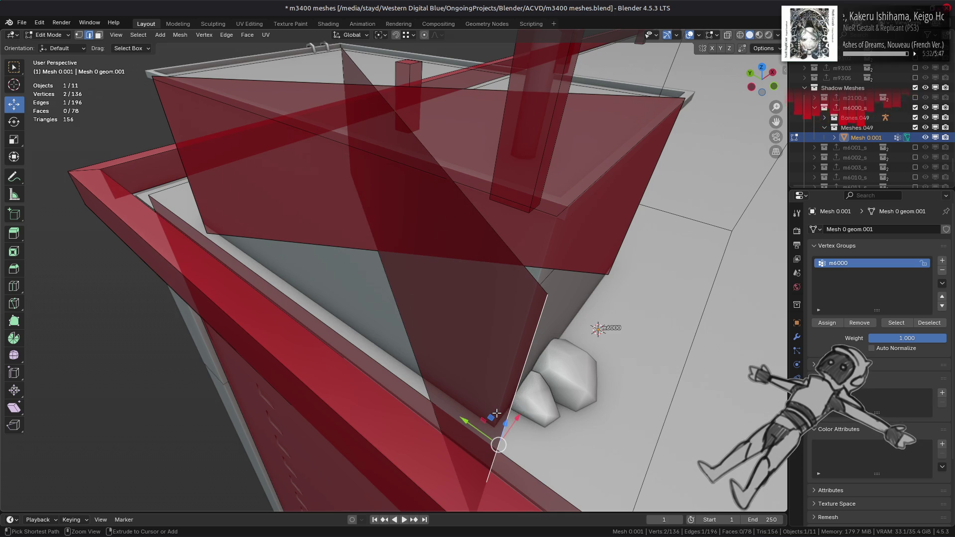
key(ctrl+z)
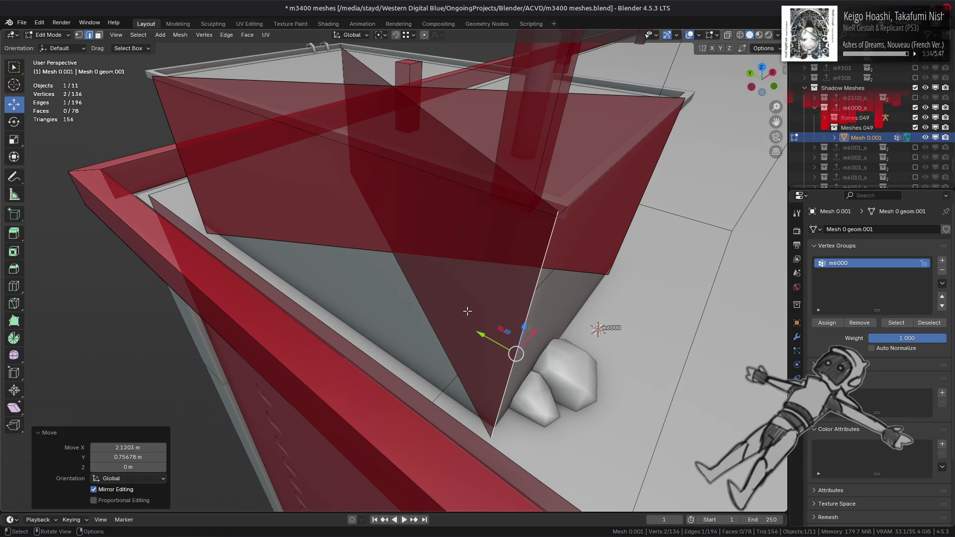
Duplicate the face near the building corner in place, then reveal hidden geometry with Alt+H
key(3)
click(464, 312)
key(shift+d)
right_click(450, 300)
key(q)
click(453, 302)
key(h)
middle_drag(453, 304, 442, 274)
key(alt+h)
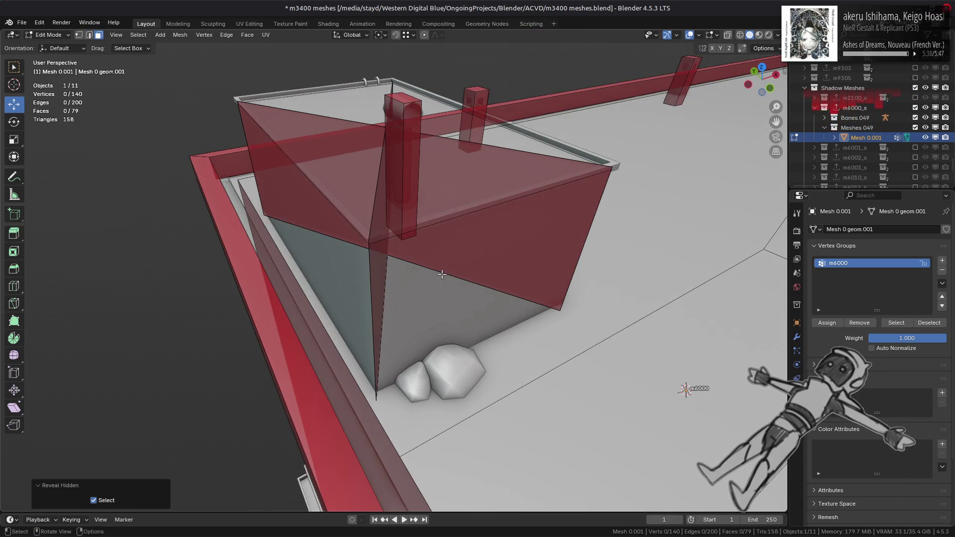
scroll(441, 274, down, 3)
scroll(408, 229, up, 4)
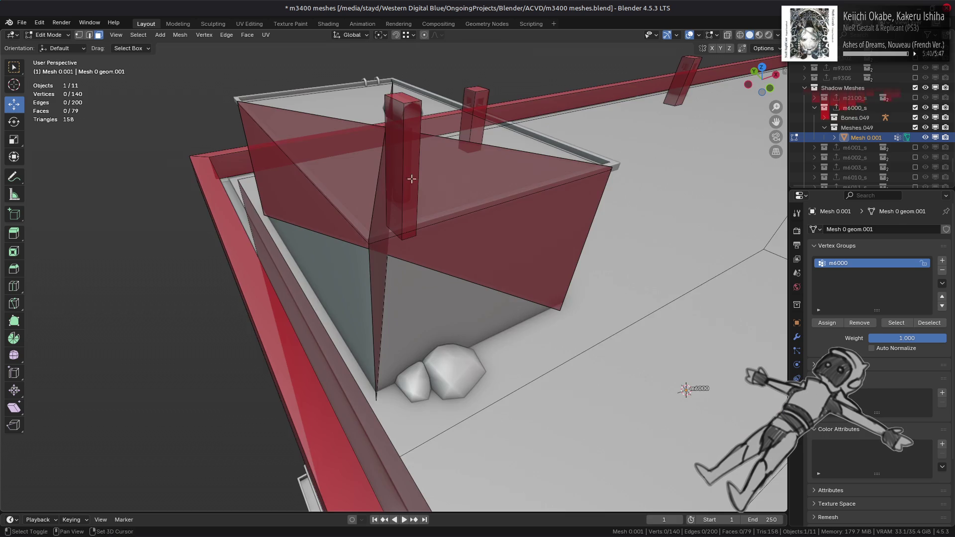
Delete the square rooftop pillar's faces from the shadow mesh
click(439, 228)
key(ctrl+l)
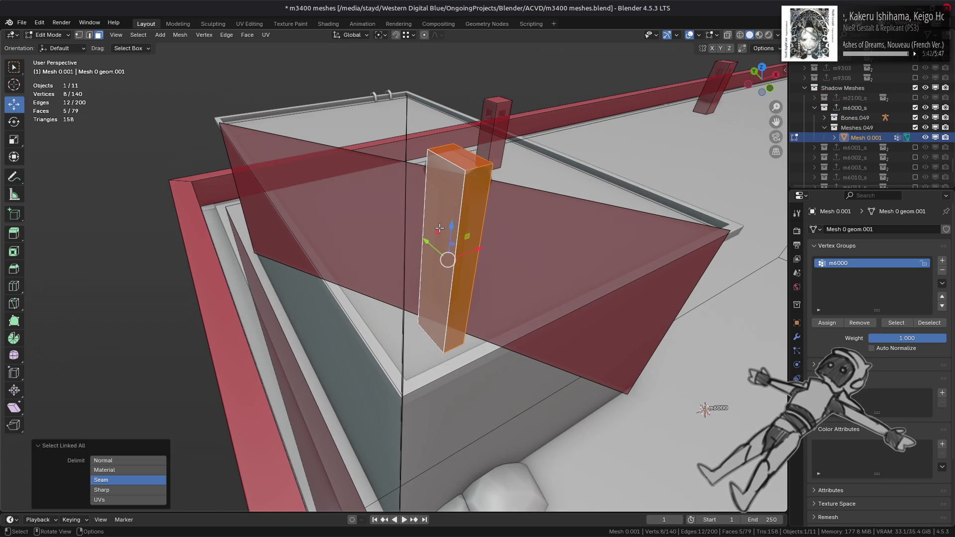
key(shift+s)
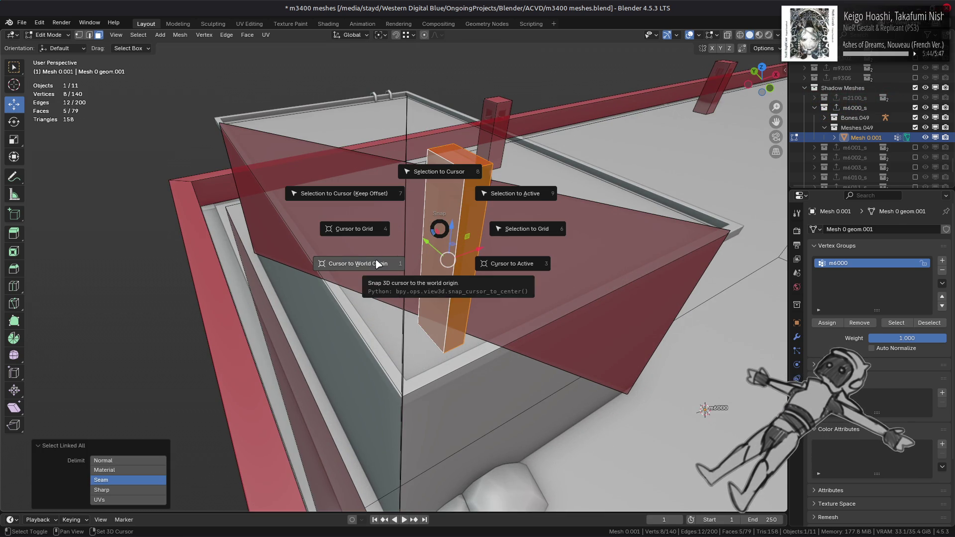
click(376, 263)
key(ctrl+f)
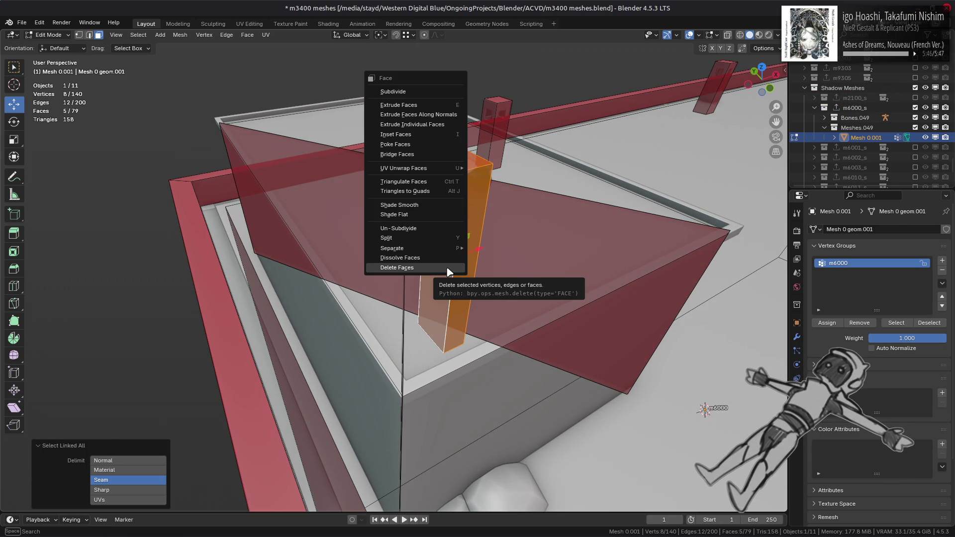
click(449, 271)
Place the 3D cursor at the centre of the rooftop vent pipe's mesh
key(a)
key(Tab)
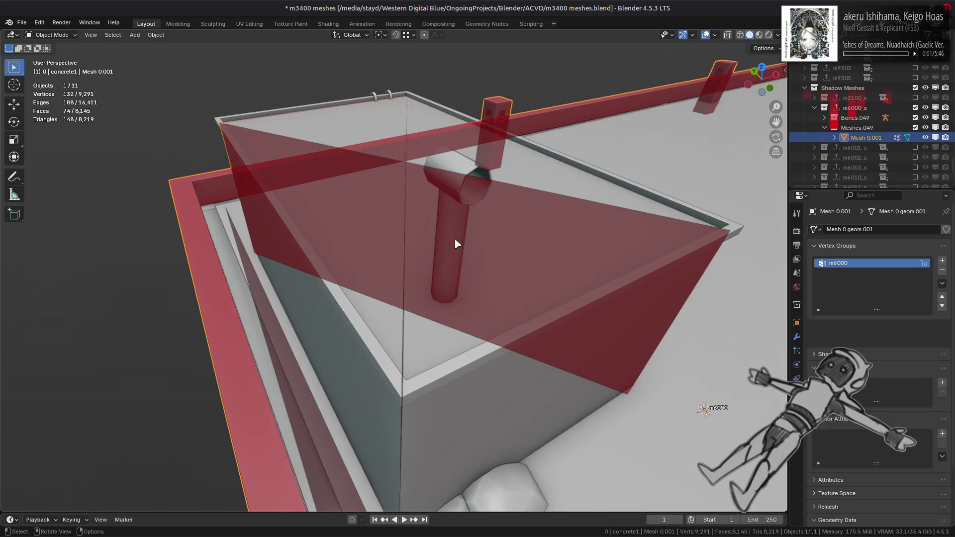
click(455, 243)
key(Tab)
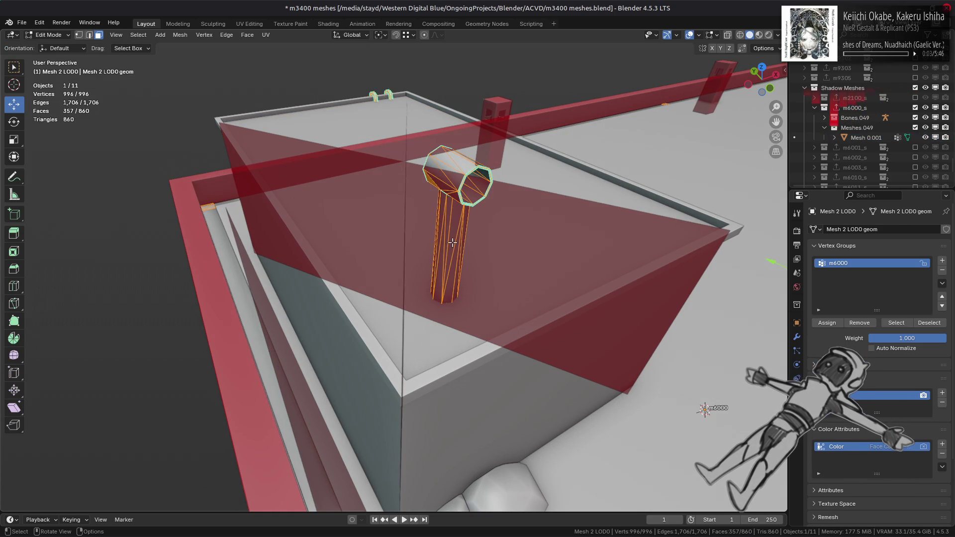
click(453, 243)
key(ctrl+l)
key(shift+s)
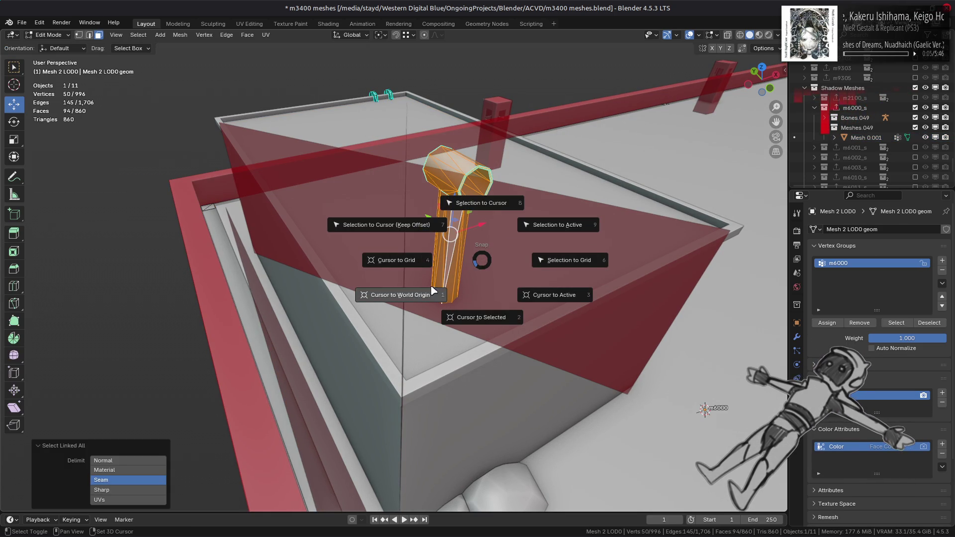
key(shift+s)
click(420, 355)
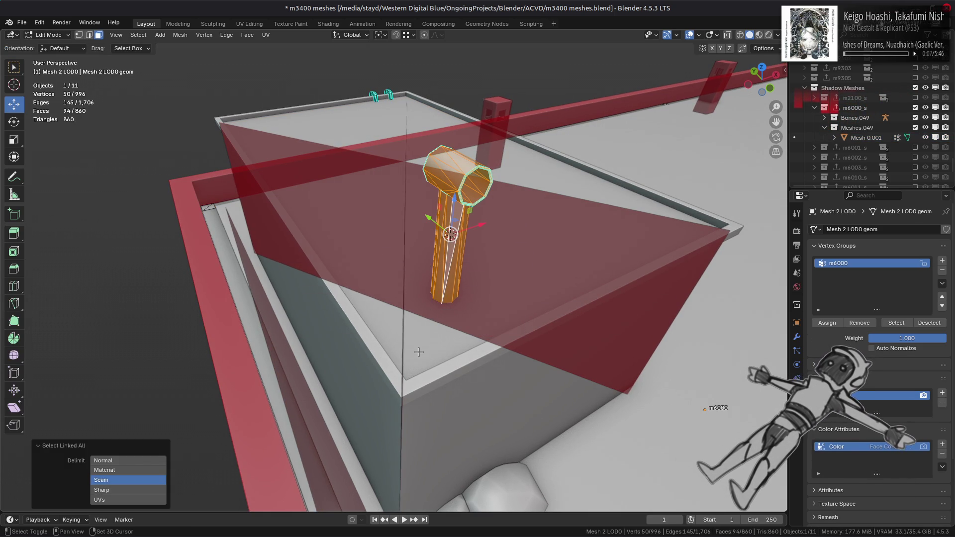
Return to editing the shadow mesh 'Mesh 0.001' with everything deselected
key(Tab)
click(446, 350)
click(234, 323)
key(Tab)
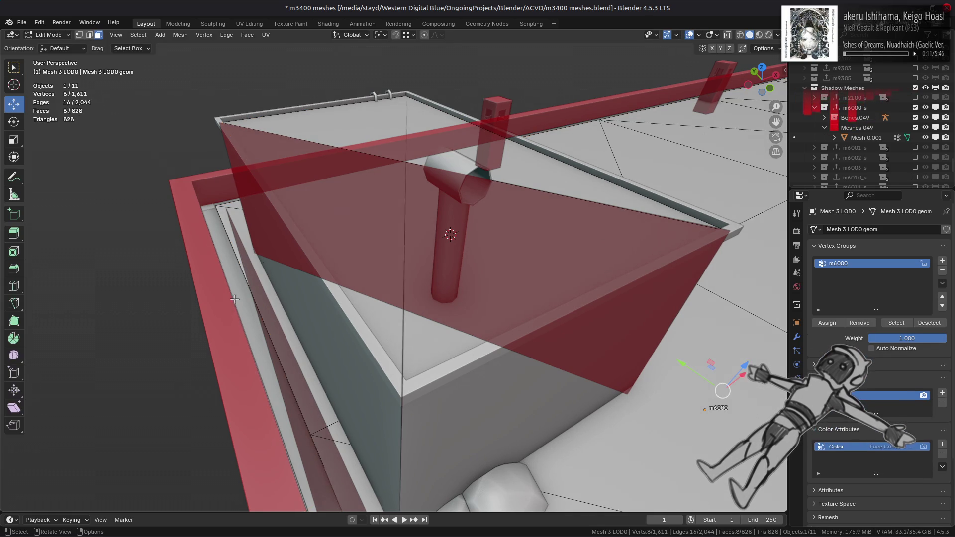
click(331, 164)
key(alt+a)
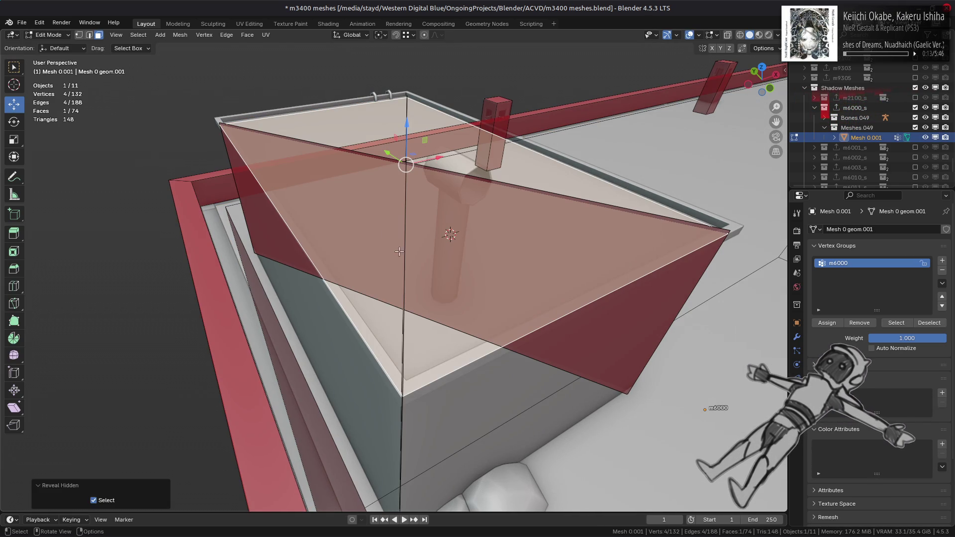
key(shift+s)
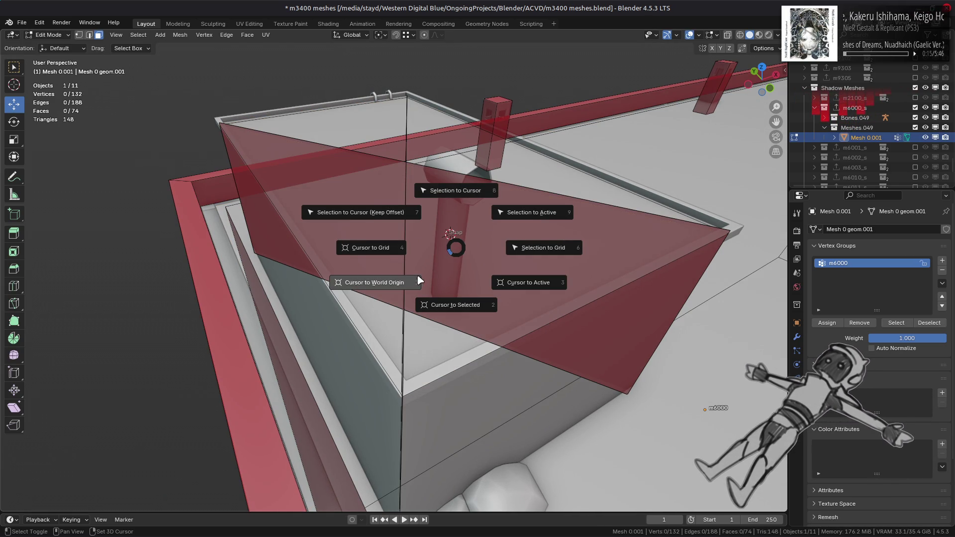
click(454, 248)
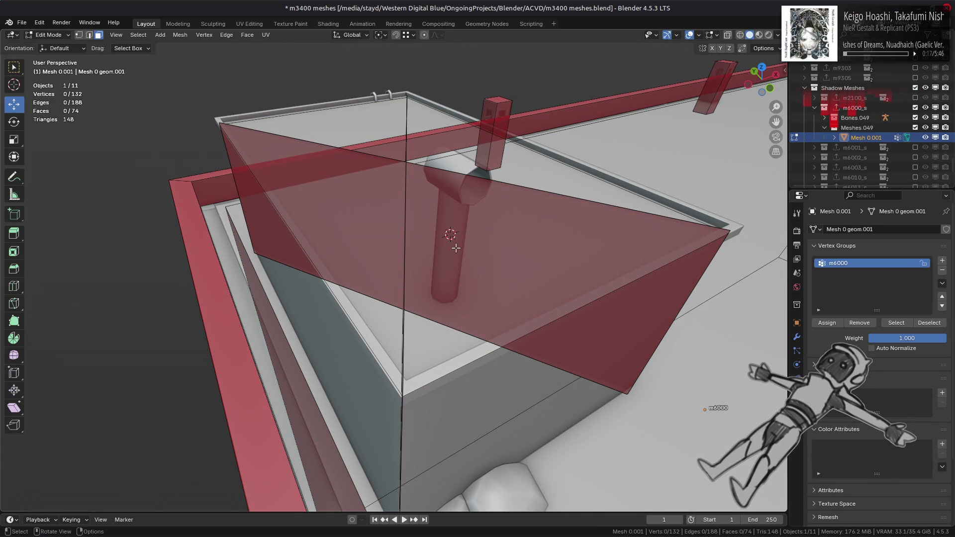
key(shift+a)
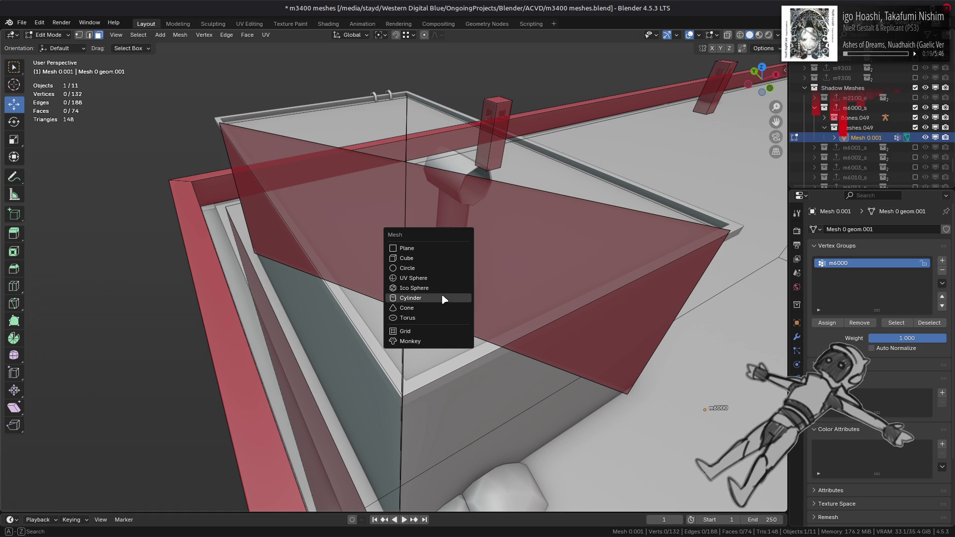
Add a cylinder at the pipe's position and set its Vertices to 8
click(444, 299)
text(6)
key(Return)
middle_drag(388, 269, 369, 276)
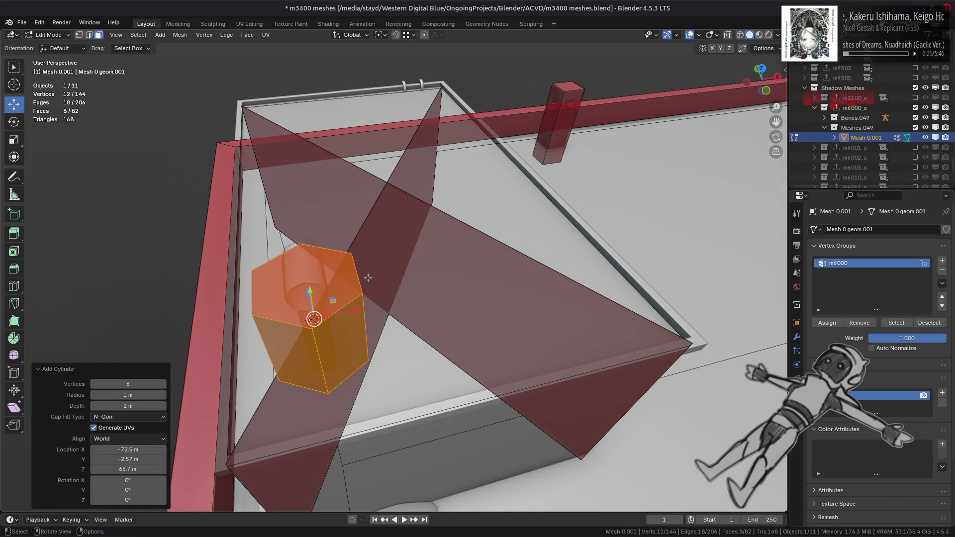
click(164, 384)
click(164, 384)
drag(164, 384, 131, 383)
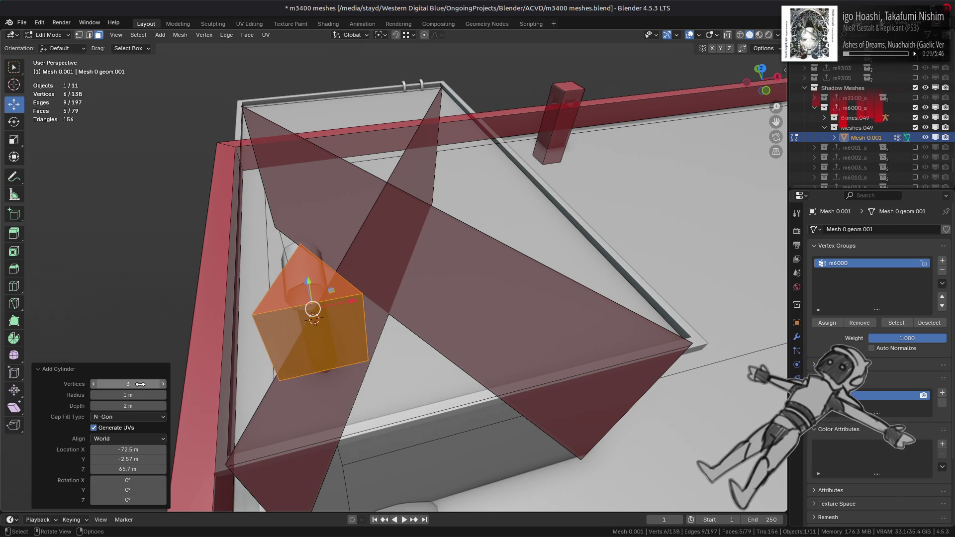
click(163, 384)
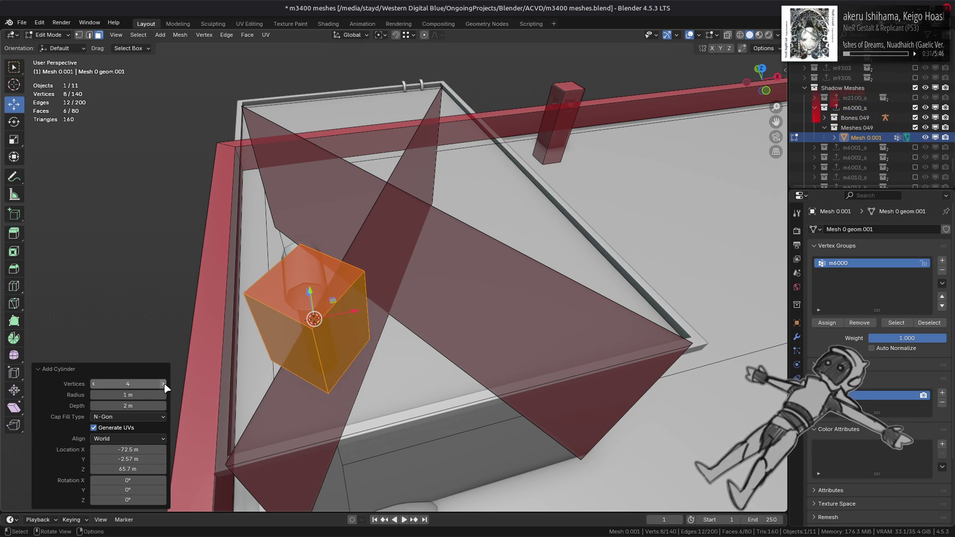
click(163, 384)
click(163, 384)
click(164, 384)
click(163, 384)
Frame and orbit the view to inspect the octagonal cylinder around the vent pipe
middle_drag(454, 284, 479, 275)
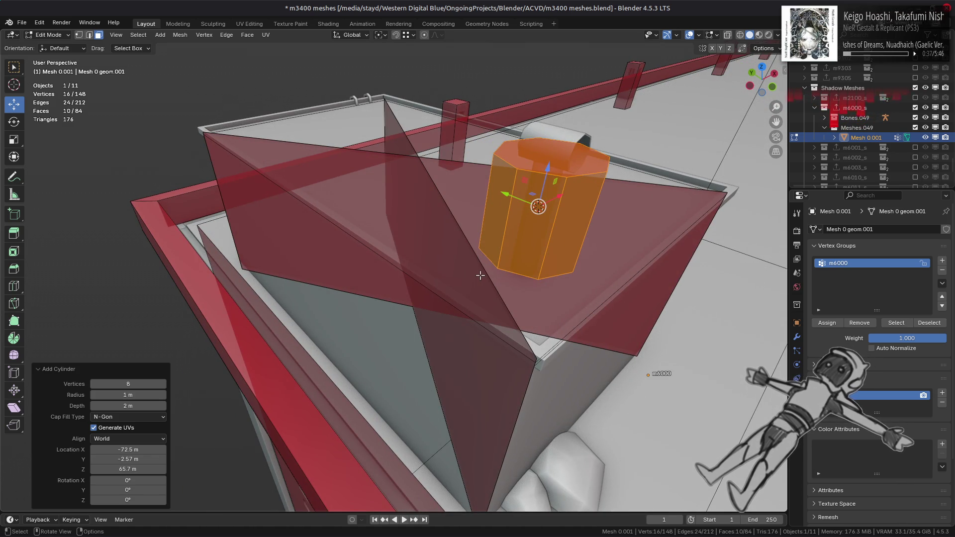
key(KP_Decimal)
scroll(477, 275, down, 2)
scroll(477, 275, down, 2)
mouse_move(477, 276)
middle_down()
mouse_move(506, 276)
mouse_move(399, 289)
middle_up()
scroll(399, 290, up, 3)
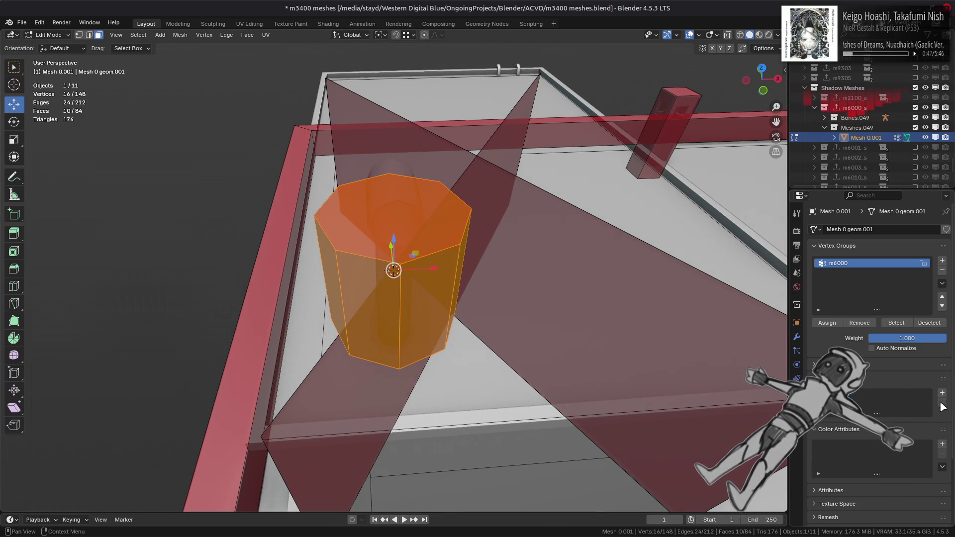
scroll(878, 368, down, 4)
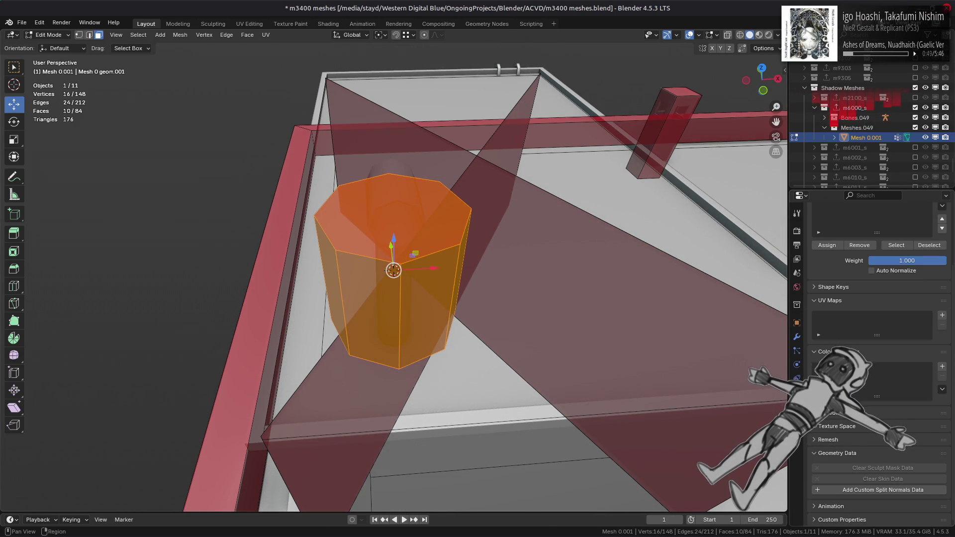
scroll(851, 428, up, 4)
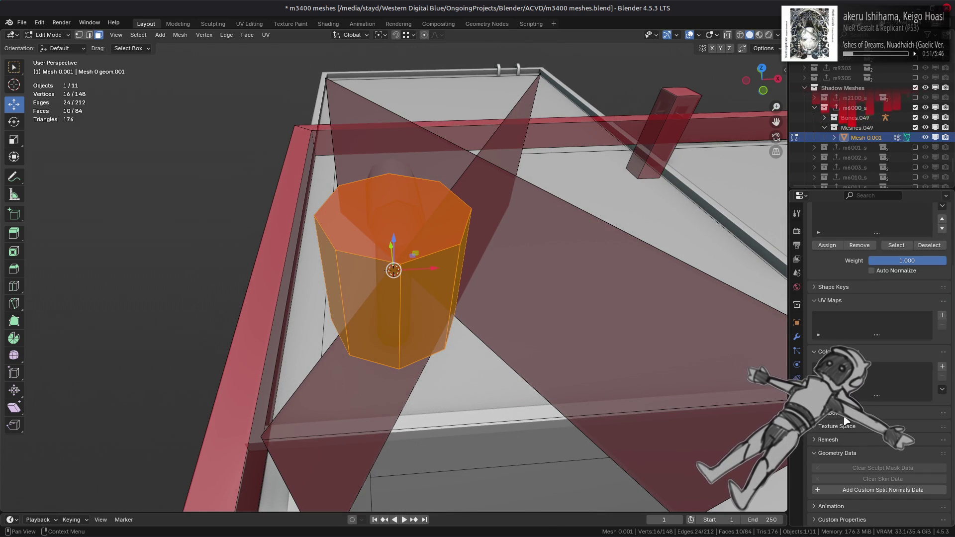
mouse_move(387, 226)
middle_down()
mouse_move(389, 214)
mouse_move(399, 324)
mouse_move(413, 299)
mouse_move(454, 298)
mouse_move(269, 264)
mouse_move(378, 333)
middle_up()
Delete the cylinder's top cap and select the whole open tube
click(390, 214)
right_click(399, 326)
click(393, 336)
click(399, 302)
key(ctrl+l)
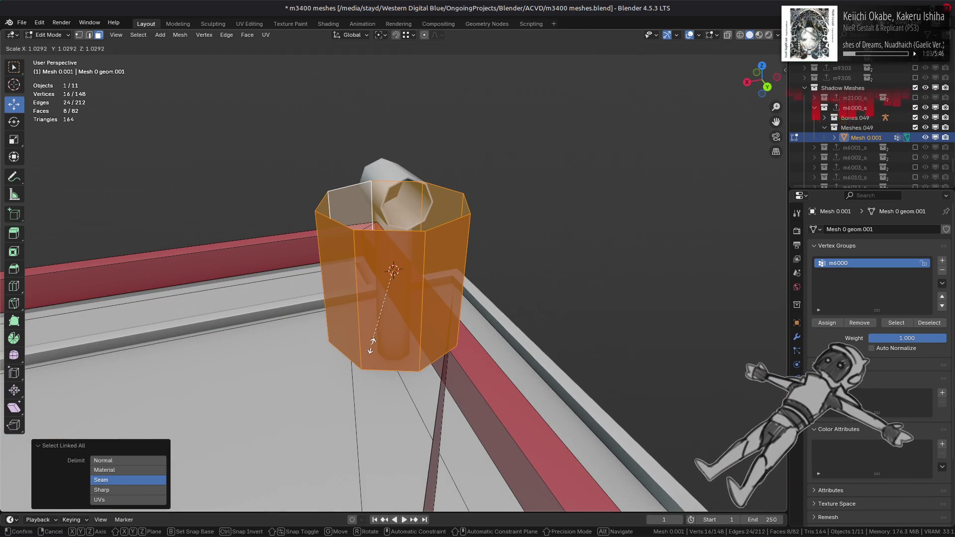
Shrink the tube into a thin tall column, scaling X and Y to 0.275
click(408, 36)
key(s)
key(x)
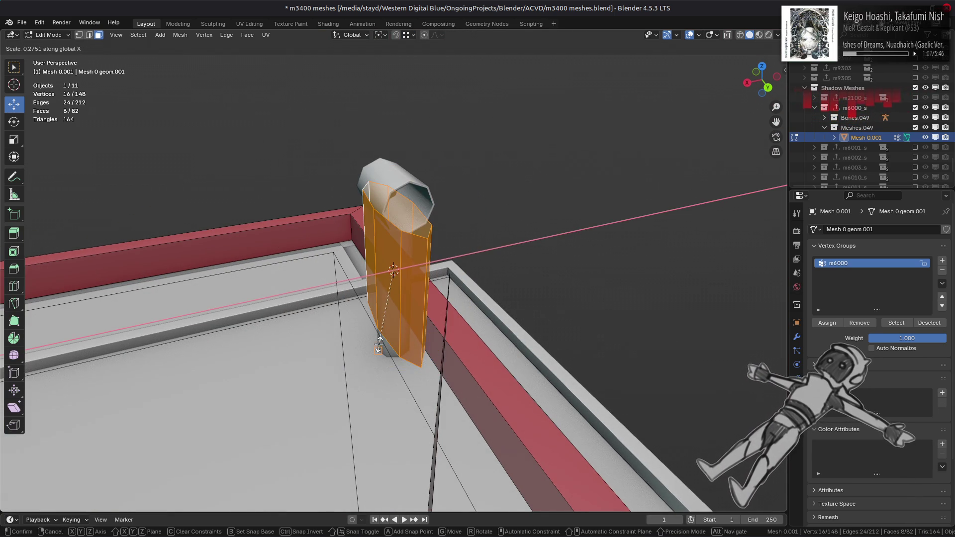
click(379, 345)
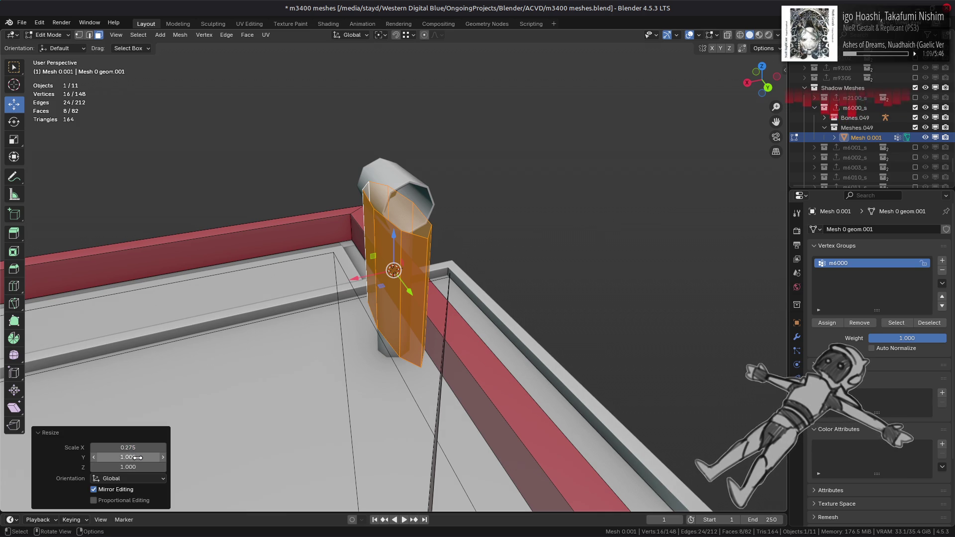
text(0.275)
key(Return)
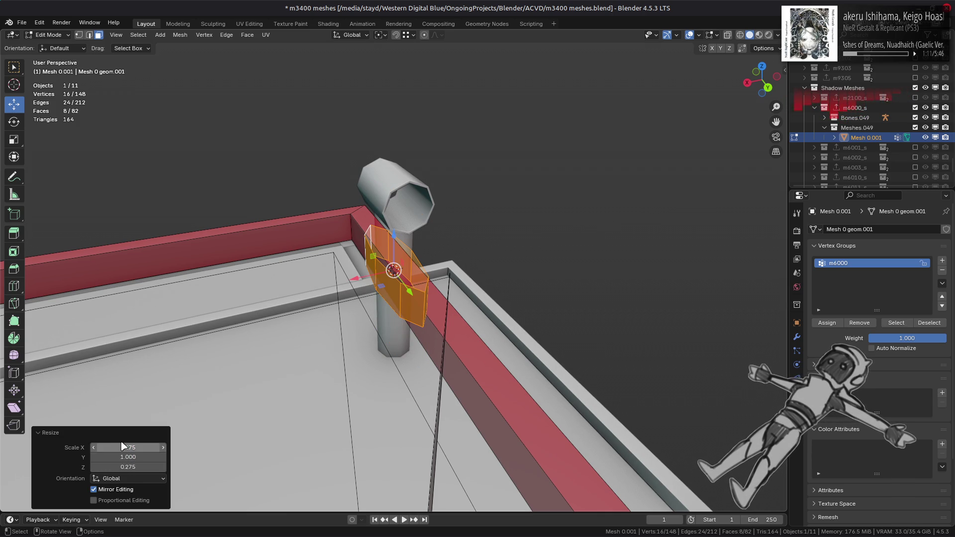
text(0.275)
key(Return)
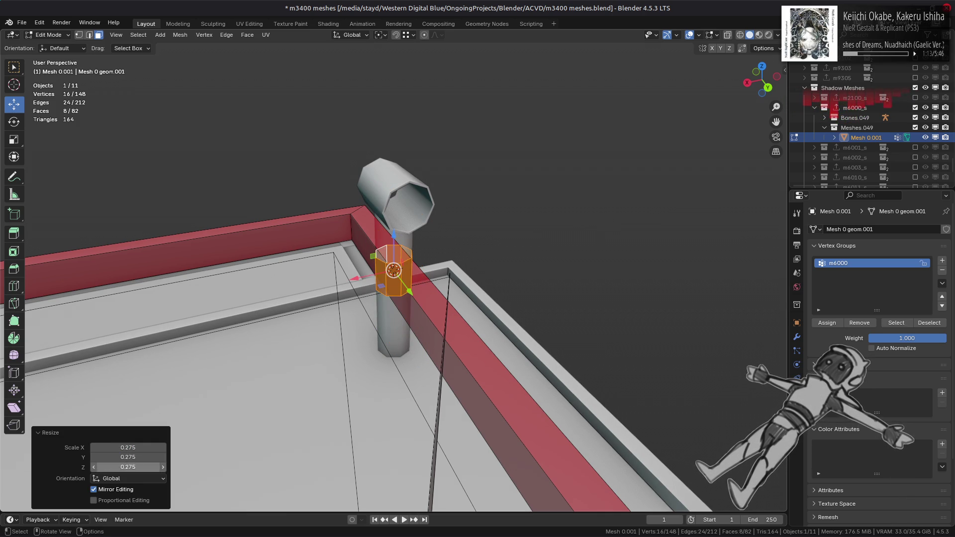
drag(128, 467, 130, 467)
middle_drag(316, 292, 430, 282)
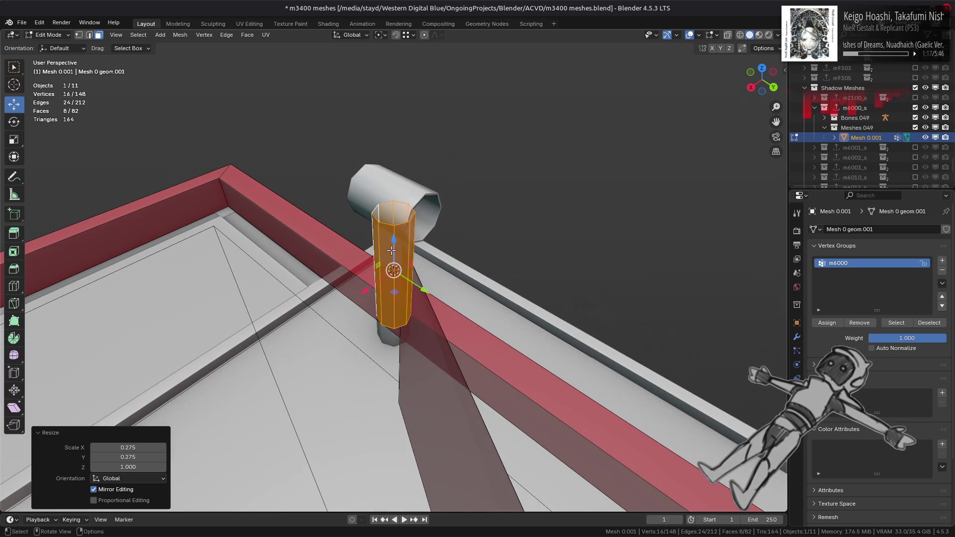
Lower the column and drop its bottom edge loop by 0.5 m
key(g)
key(z)
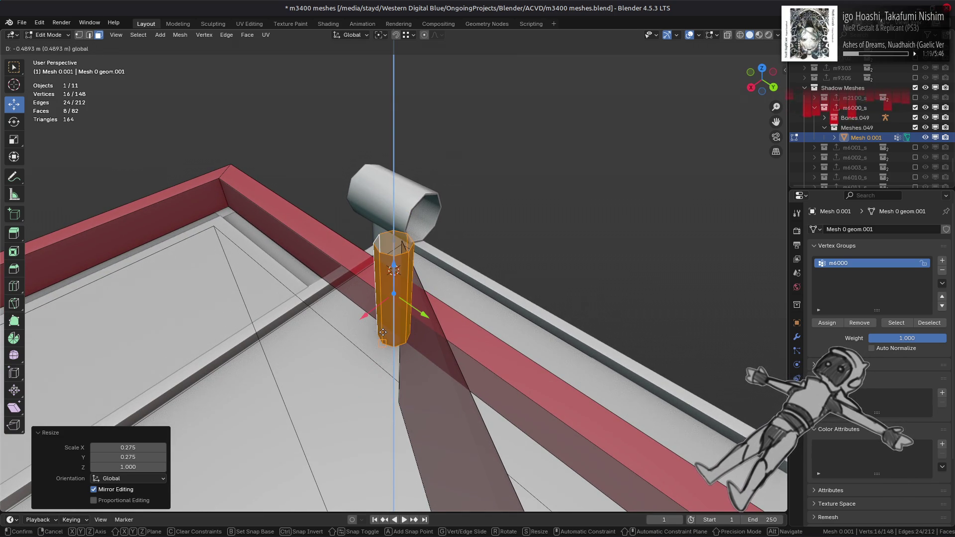
click(383, 332)
key(2)
alt+click(385, 343)
mouse_move(386, 343)
middle_down()
mouse_move(411, 295)
mouse_move(391, 347)
middle_up()
text(gz)
text(-0.5)
key(Return)
Raise the column's top edge loop up toward the pipe's elbow
middle_drag(394, 258, 391, 299)
alt+click(393, 174)
middle_drag(393, 174, 324, 240)
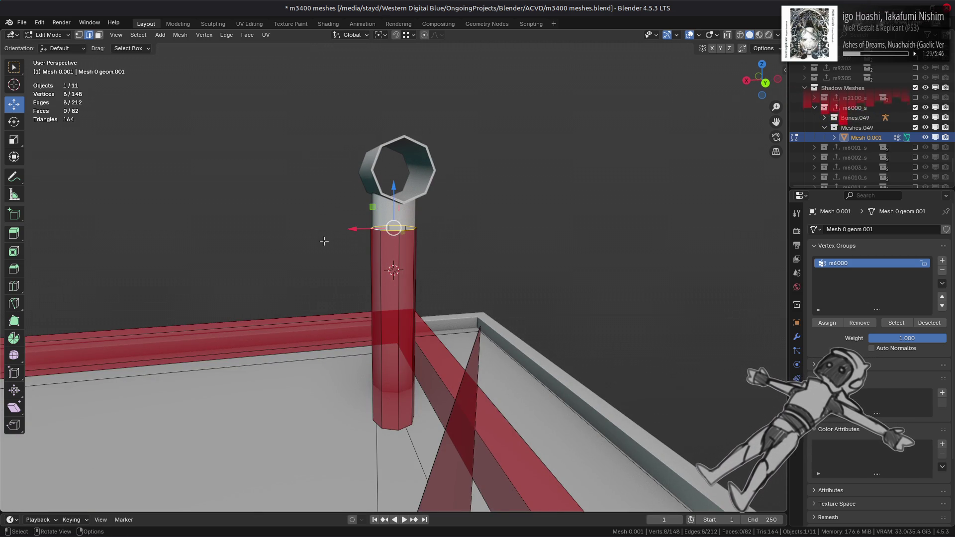
middle_drag(353, 225, 320, 219)
scroll(411, 248, up, 4)
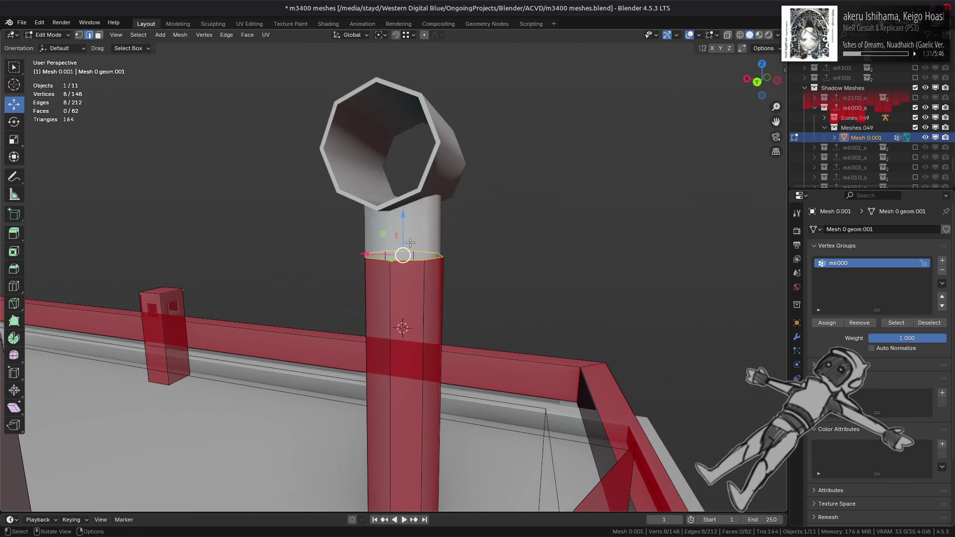
mouse_move(404, 217)
mouse_down()
mouse_move(377, 215)
mouse_move(401, 208)
mouse_up()
mouse_move(401, 209)
middle_down()
mouse_move(403, 227)
mouse_move(307, 201)
middle_up()
With face snapping on, raise individual top vertices to meet the pipe's bend
key(1)
click(413, 217)
mouse_move(383, 175)
mouse_down()
mouse_move(376, 198)
mouse_move(346, 190)
mouse_up()
click(410, 35)
click(392, 116)
middle_drag(391, 144, 381, 159)
drag(381, 158, 377, 194)
click(344, 204)
mouse_move(337, 207)
middle_down()
mouse_move(331, 213)
mouse_move(424, 207)
mouse_move(400, 189)
middle_up()
drag(389, 175, 394, 163)
mouse_move(394, 162)
middle_down()
mouse_move(397, 194)
mouse_move(381, 182)
mouse_move(383, 214)
mouse_move(405, 227)
mouse_move(388, 227)
middle_up()
Reselect the whole column in face select mode
click(381, 181)
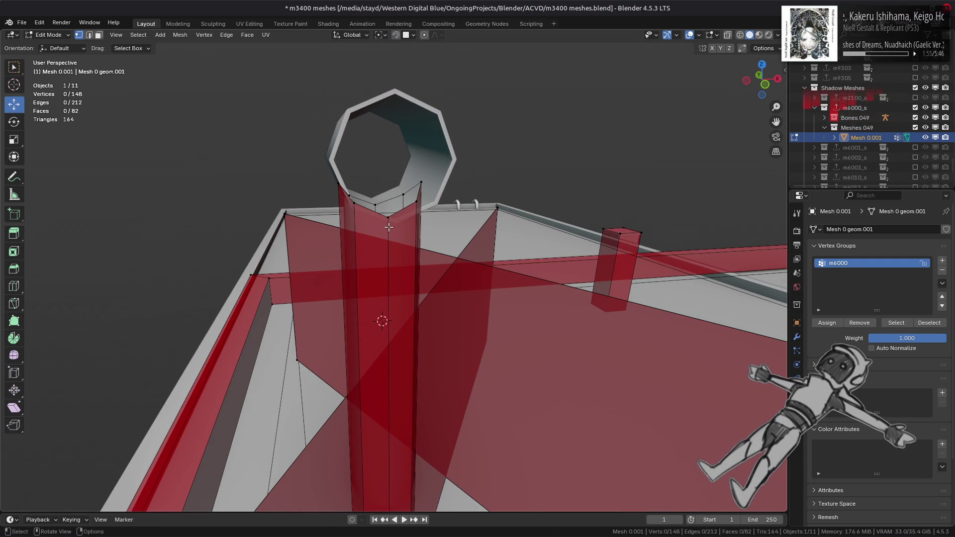
key(3)
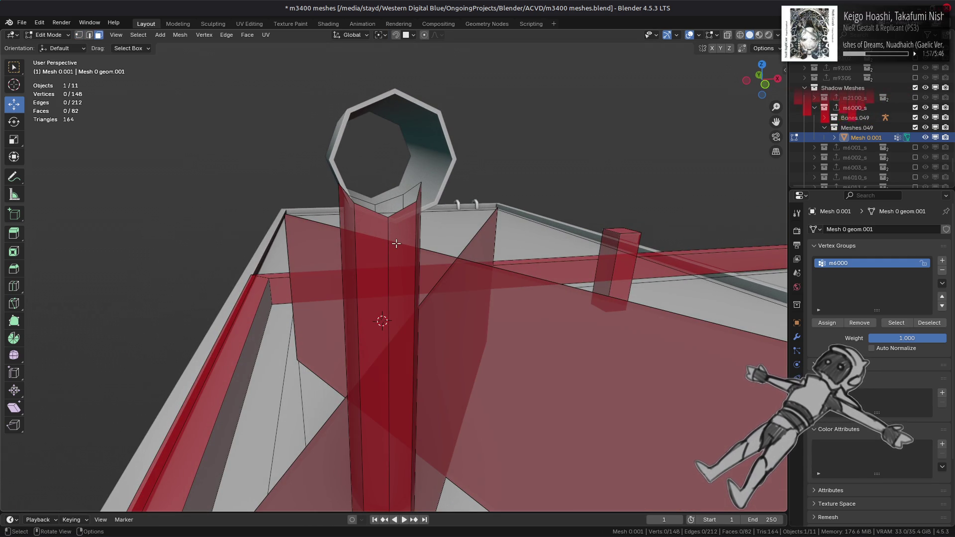
click(396, 243)
key(ctrl+l)
middle_drag(396, 243, 406, 288)
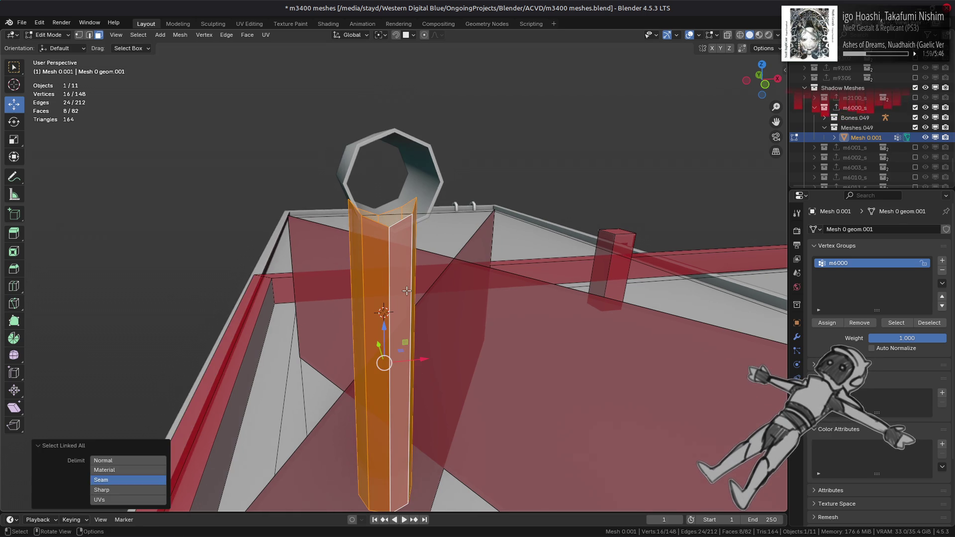
Duplicate the column upward and shorten the copy by scaling its top loop on Z
key(shift+d)
key(z)
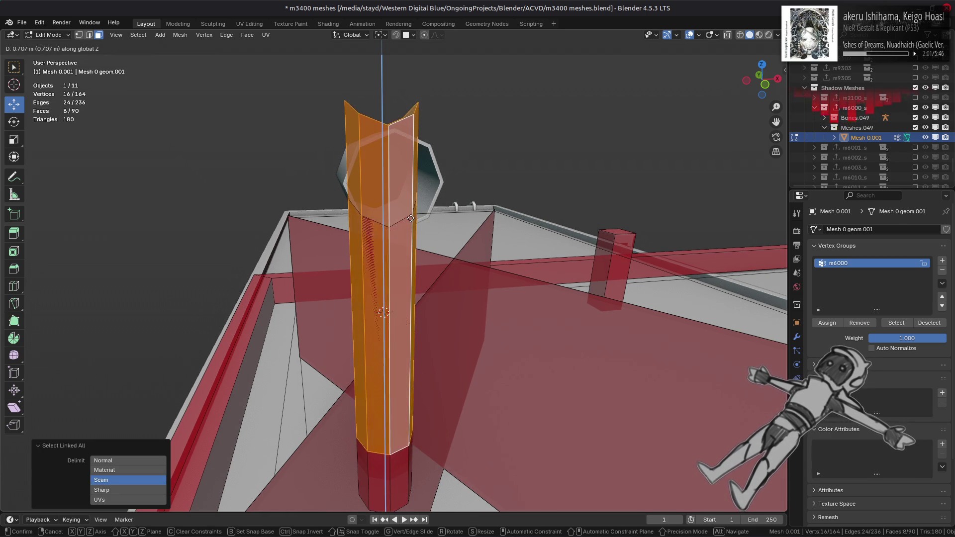
click(385, 116)
key(2)
alt+click(384, 102)
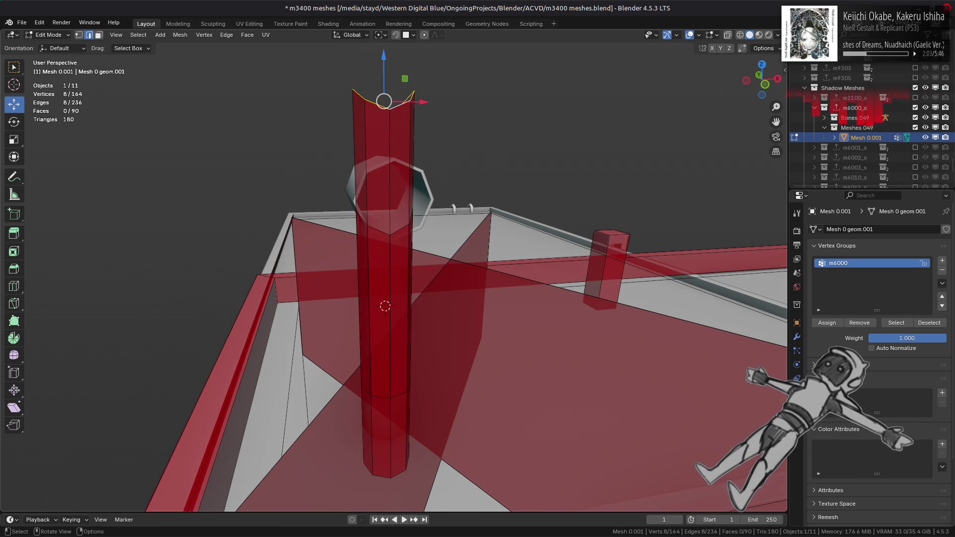
key(s)
key(z)
key(Return)
key(3)
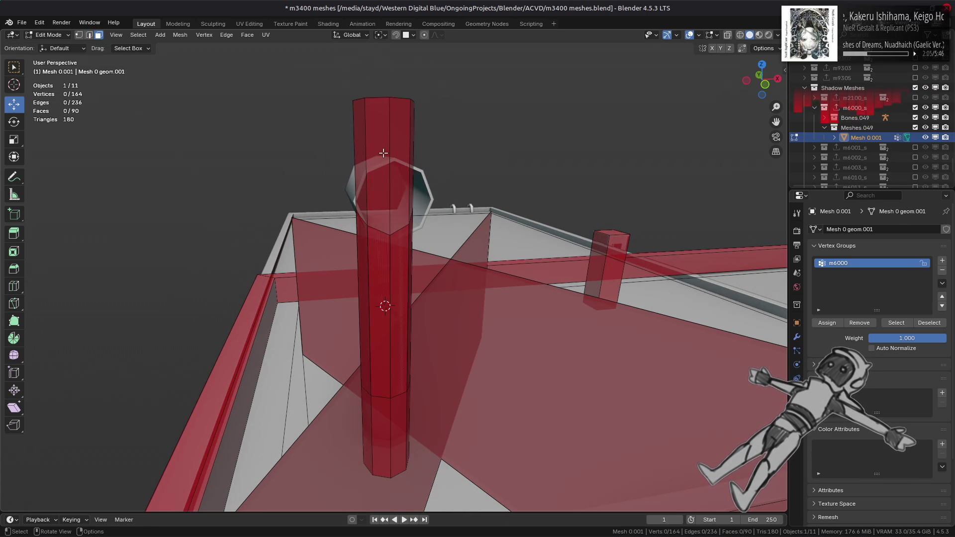
key(ctrl+l)
Rotate the duplicate 90° on X and rest it on top of the column
mouse_move(492, 152)
middle_down()
mouse_move(431, 169)
mouse_move(398, 219)
middle_up()
text(r)
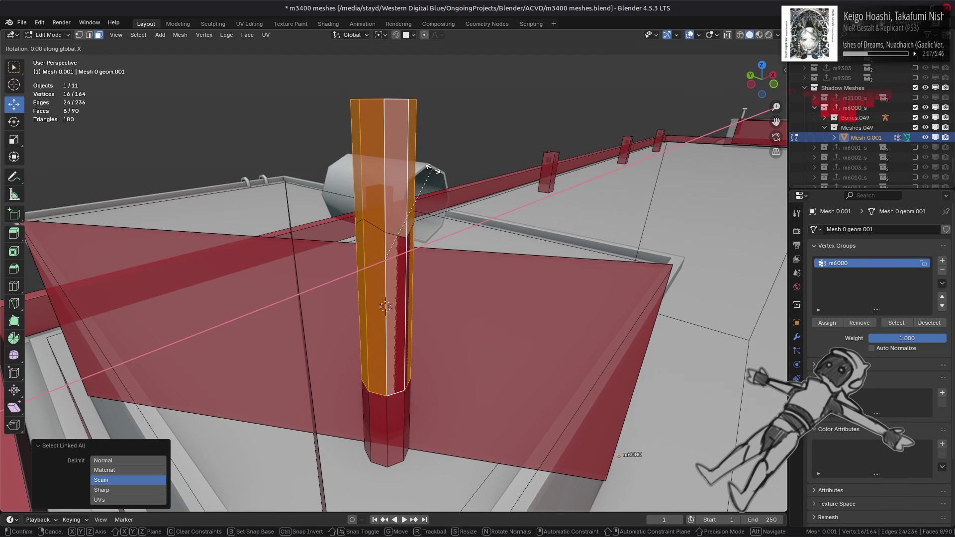
text(x90)
key(Return)
key(g)
key(z)
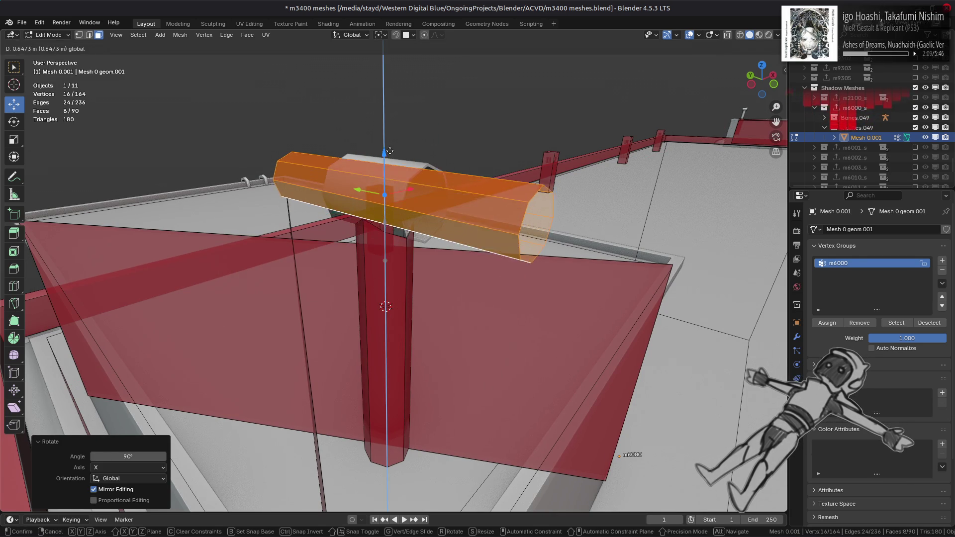
click(396, 175)
mouse_move(395, 175)
middle_down()
mouse_move(365, 171)
mouse_move(395, 201)
middle_up()
scroll(396, 203, up, 6)
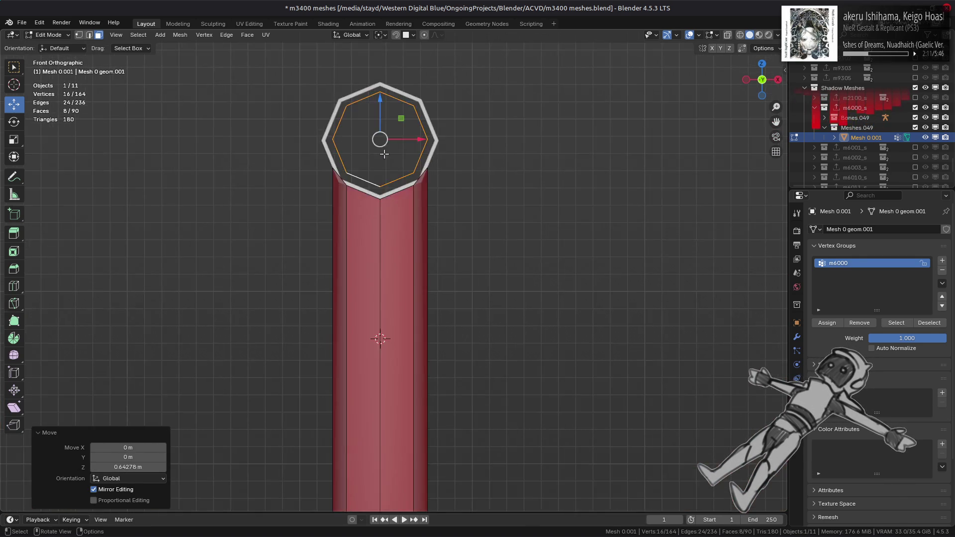
drag(396, 203, 398, 167)
Using vertex snapping, align the tube's end loop with the pipe outlet at -0.041031 m
click(413, 35)
click(379, 106)
key(g)
key(z)
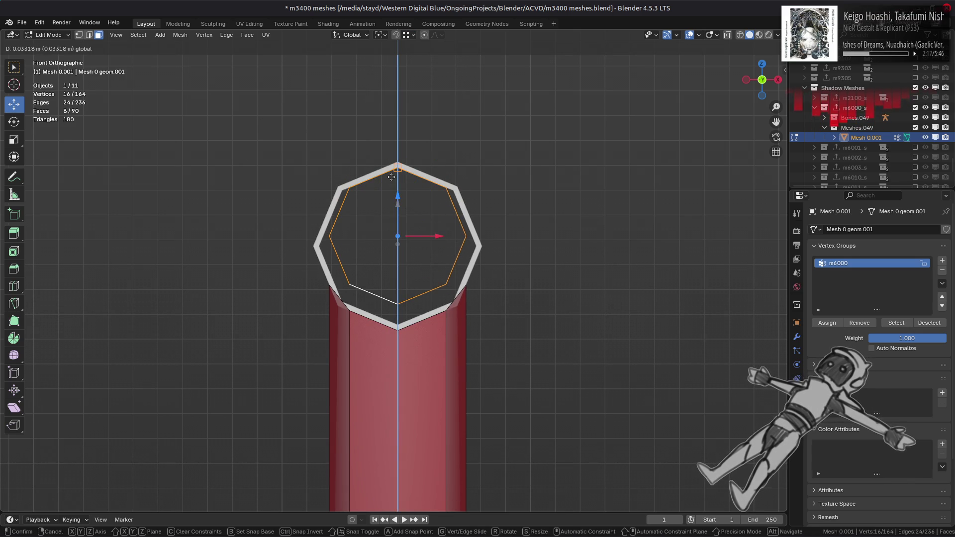
click(391, 177)
key(g)
key(z)
click(361, 347)
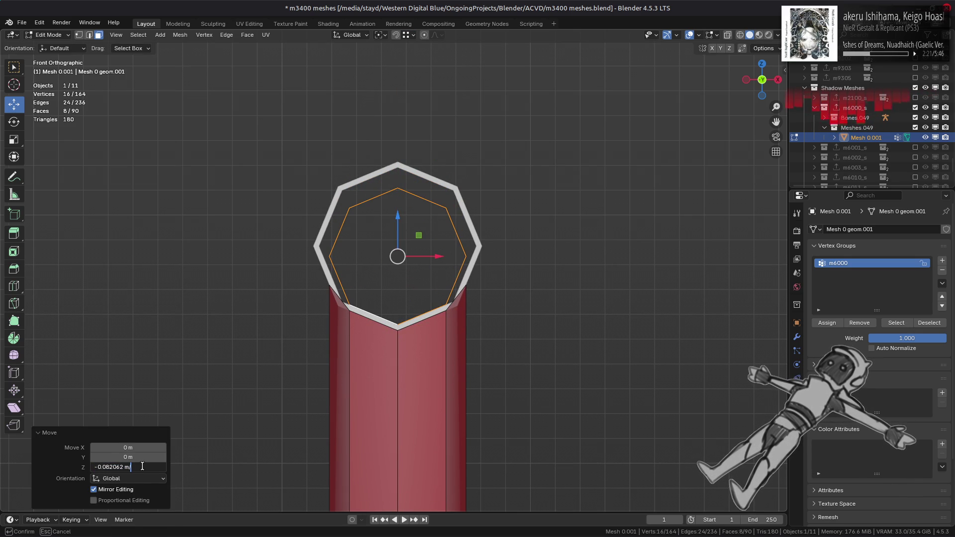
text(2)
key(Return)
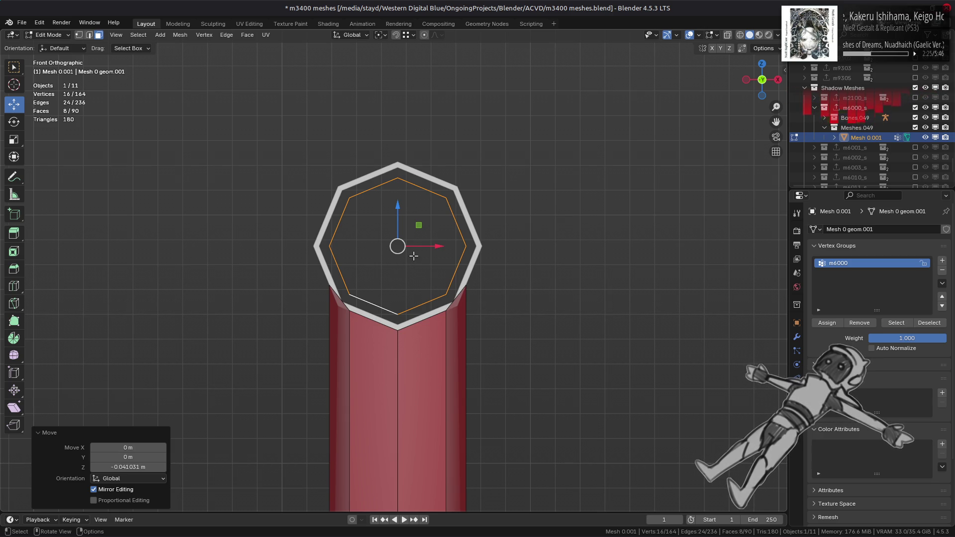
Widen the end loop to 1.236 on both X and Z
key(s)
key(x)
click(495, 249)
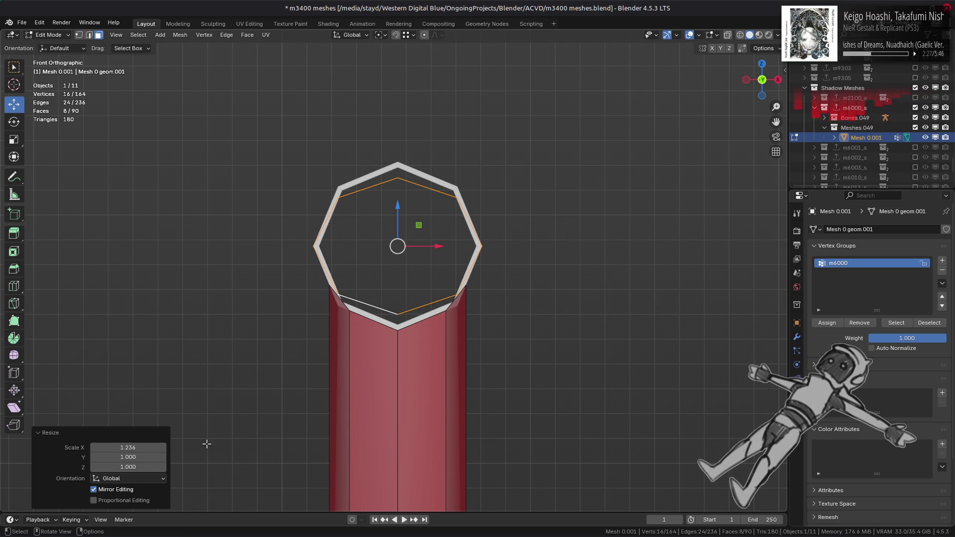
text(1.236)
key(Return)
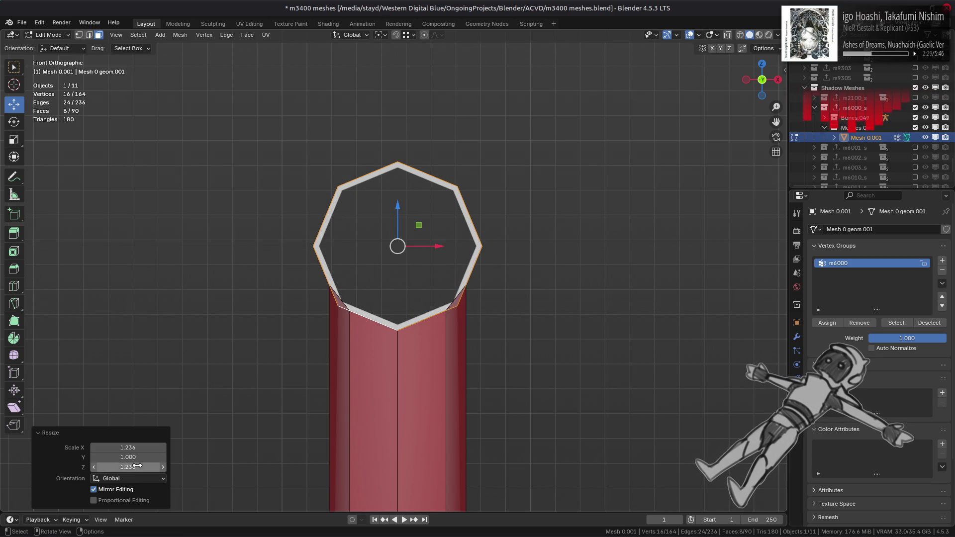
mouse_move(357, 249)
middle_down()
mouse_move(428, 244)
mouse_move(408, 259)
mouse_move(383, 246)
mouse_move(407, 260)
middle_up()
scroll(428, 244, down, 3)
scroll(423, 267, up, 1)
Shorten the horizontal tube to 0.339 on Y and return to Object Mode
key(s)
key(y)
click(366, 233)
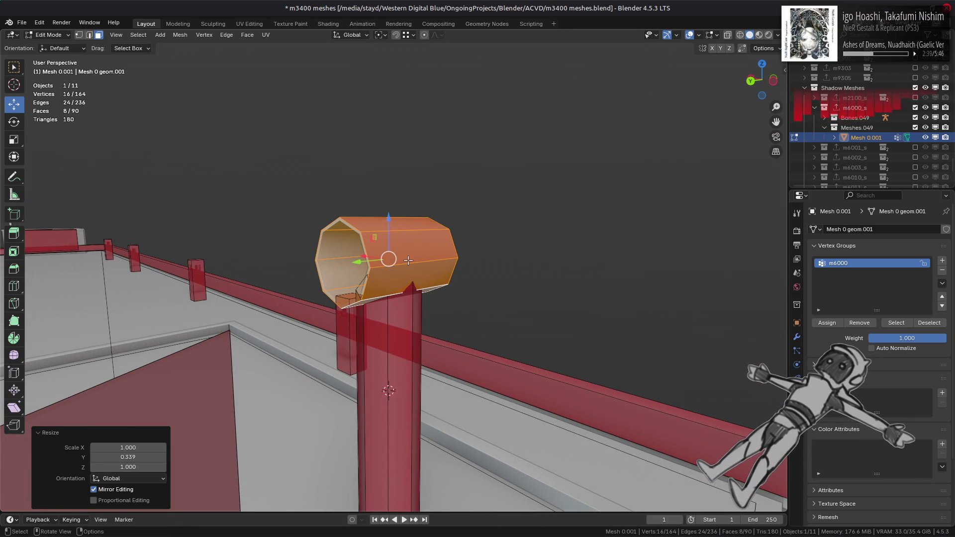
key(Tab)
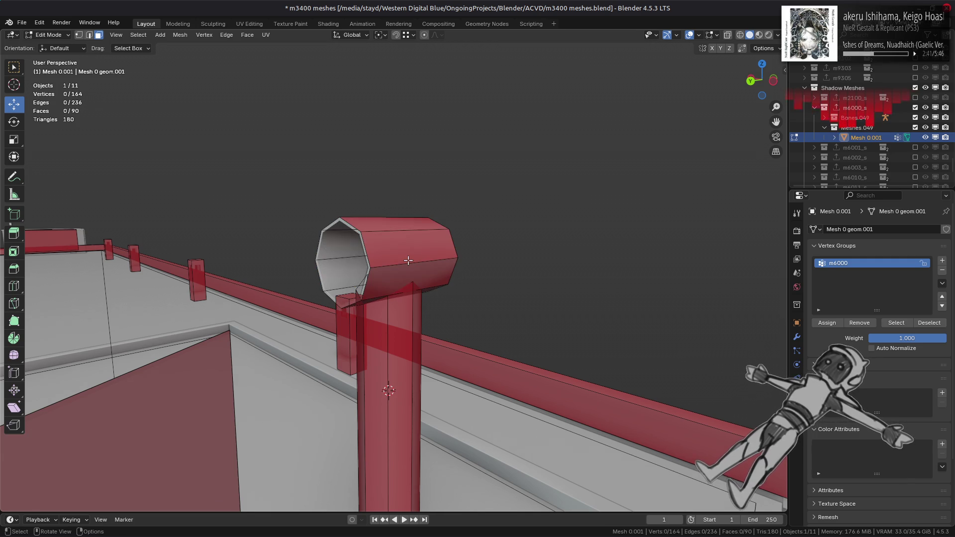
Orbit around the octagonal rooftop pipe to inspect the shadow pillar's fit, reselecting the shadow mesh in Edit Mode
middle_drag(411, 265, 487, 264)
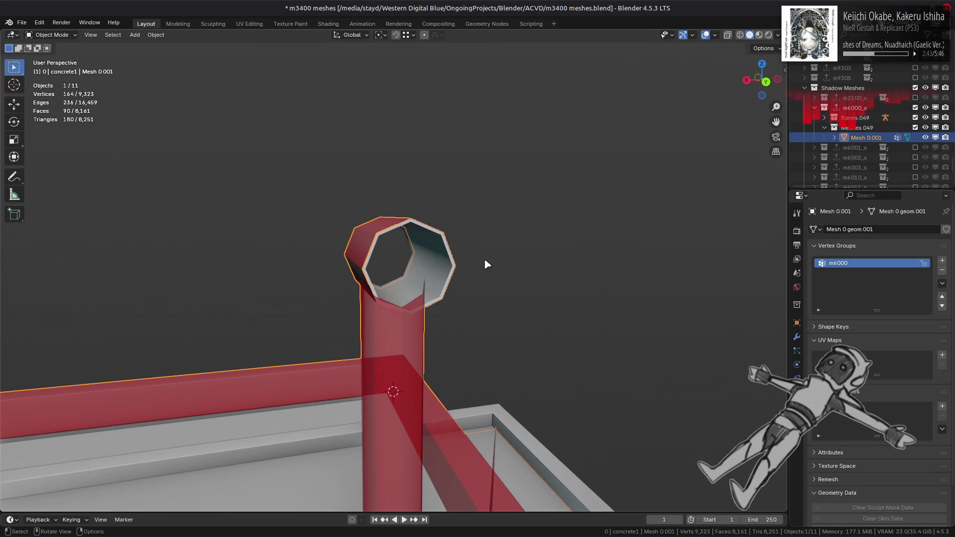
scroll(487, 264, up, 3)
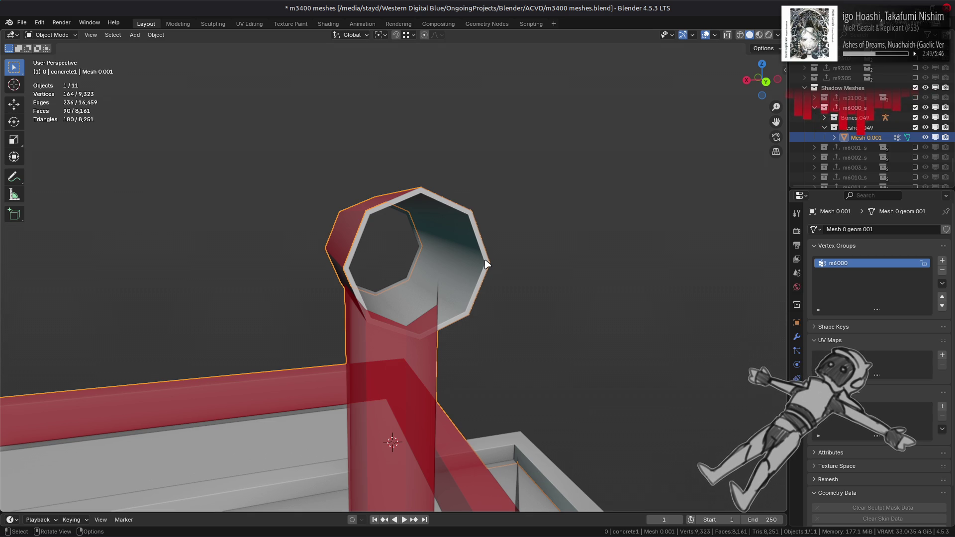
click(363, 254)
mouse_move(363, 255)
middle_down()
mouse_move(412, 261)
mouse_move(298, 259)
mouse_move(314, 259)
middle_up()
click(423, 260)
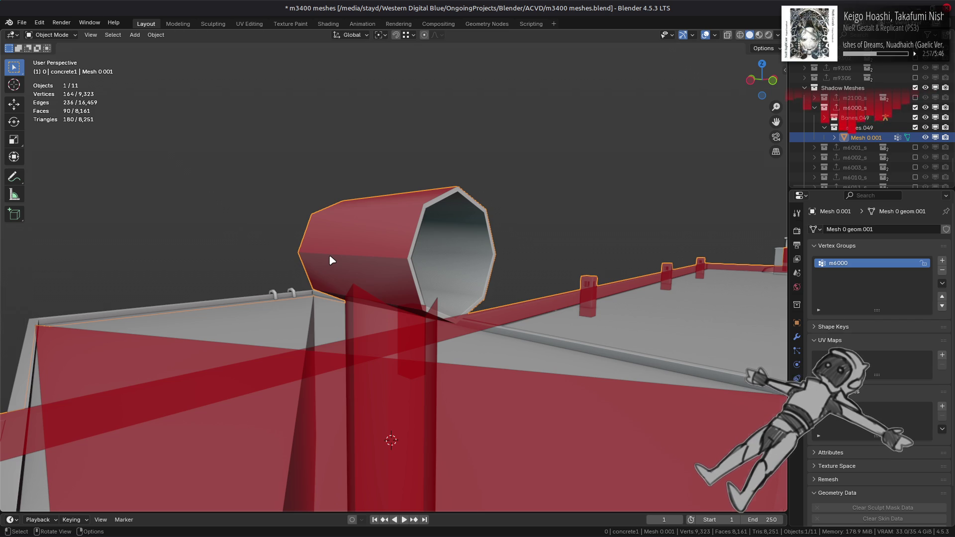
key(Tab)
key(Tab)
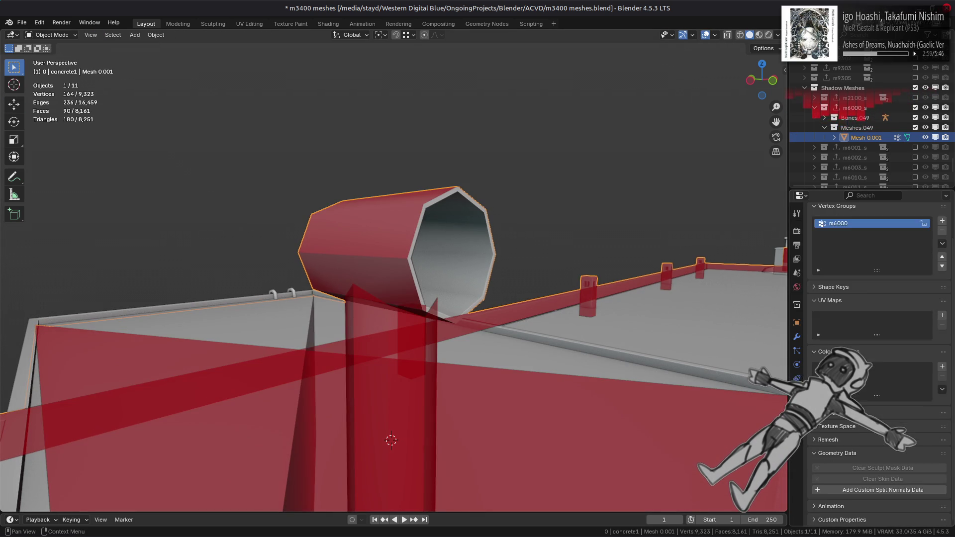
click(495, 301)
scroll(495, 301, down, 5)
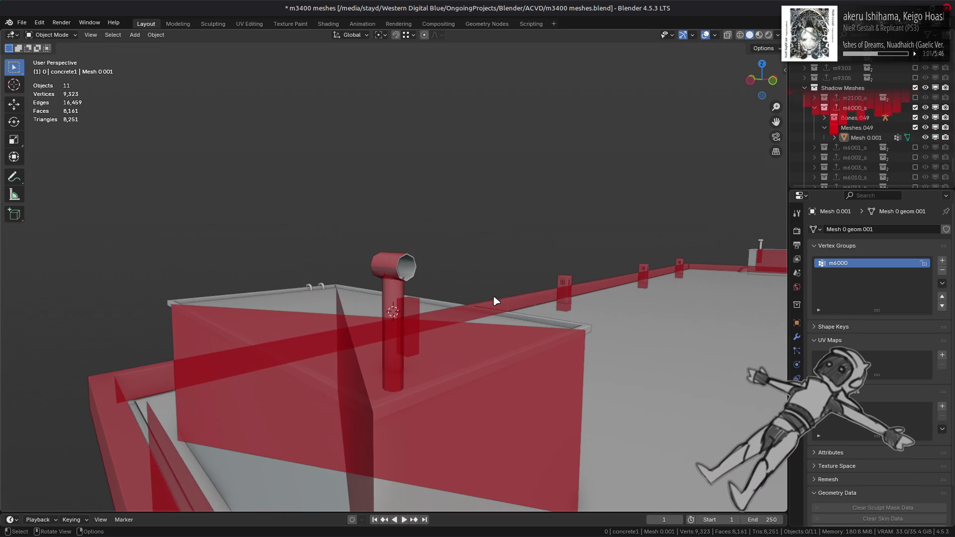
mouse_move(435, 285)
middle_down()
mouse_move(422, 304)
mouse_move(418, 281)
mouse_move(405, 292)
middle_up()
click(416, 310)
key(Tab)
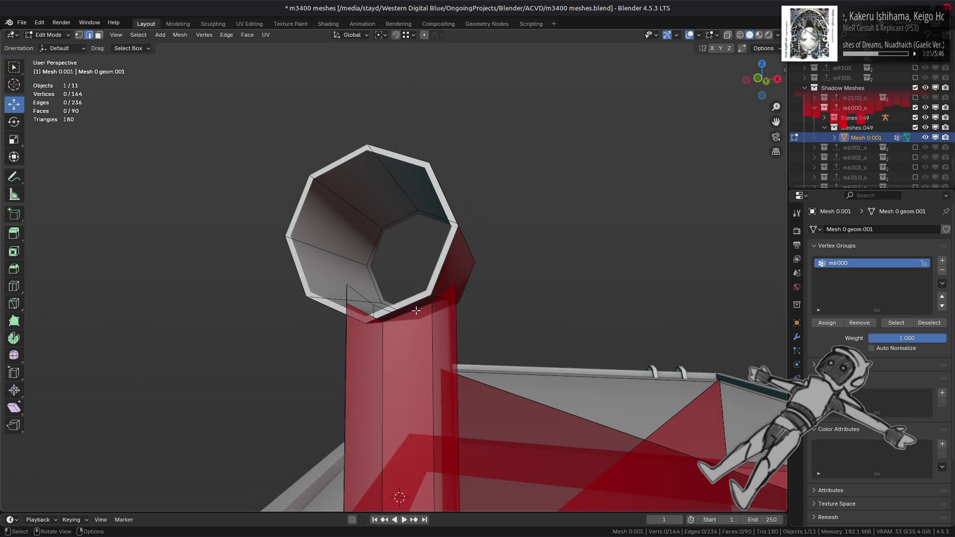
Try nudging the pillar top upward, then undo the vertical move and leave Edit Mode
drag(401, 268, 400, 264)
middle_drag(401, 263, 407, 278)
key(ctrl+z)
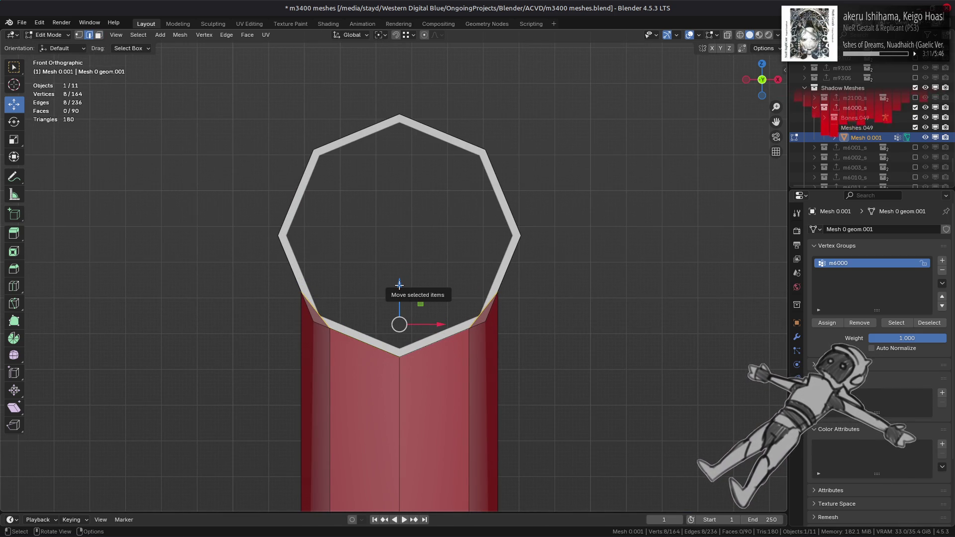
drag(399, 284, 399, 279)
key(ctrl+z)
key(Tab)
Pick the shadow pillar over the rooftop and add its side face to the Edit Mode selection
scroll(393, 277, down, 4)
mouse_move(393, 278)
middle_down()
mouse_move(394, 293)
mouse_move(424, 305)
mouse_move(393, 308)
middle_up()
scroll(424, 306, down, 3)
scroll(394, 308, down, 3)
scroll(402, 309, up, 2)
scroll(403, 310, up, 3)
click(397, 311)
key(Tab)
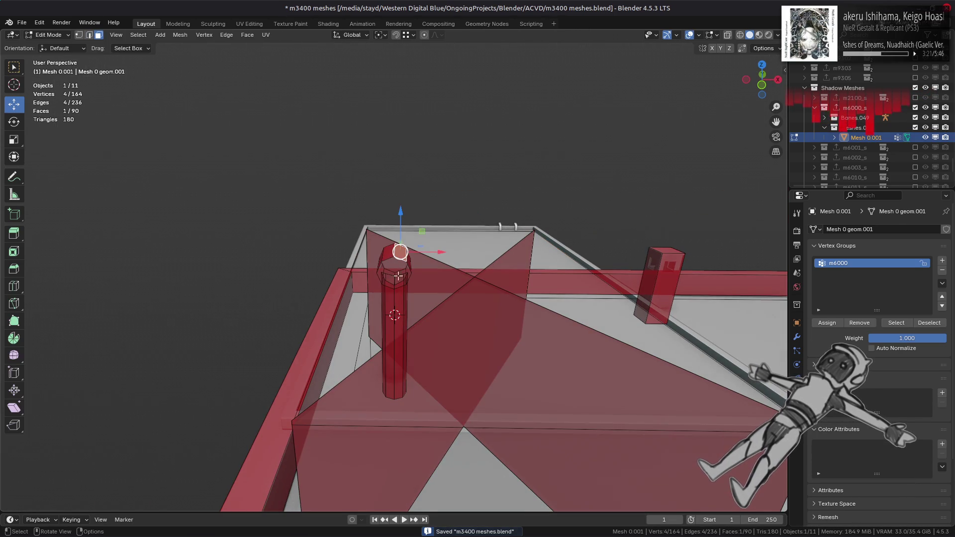
shift+click(401, 301)
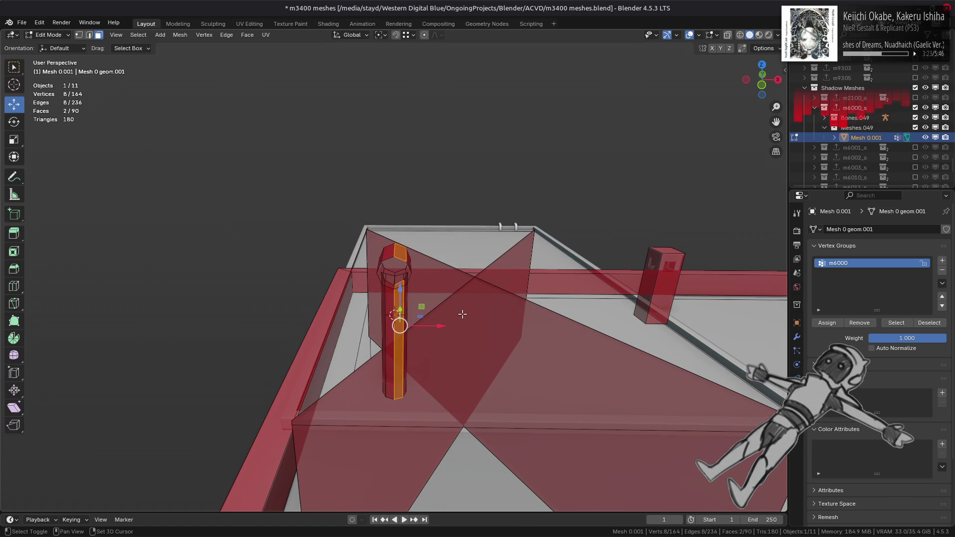
From top view, select the whole crossed-plane shadow over the rooftop box in face mode
scroll(462, 313, down, 2)
key(KP_7)
scroll(409, 317, down, 4)
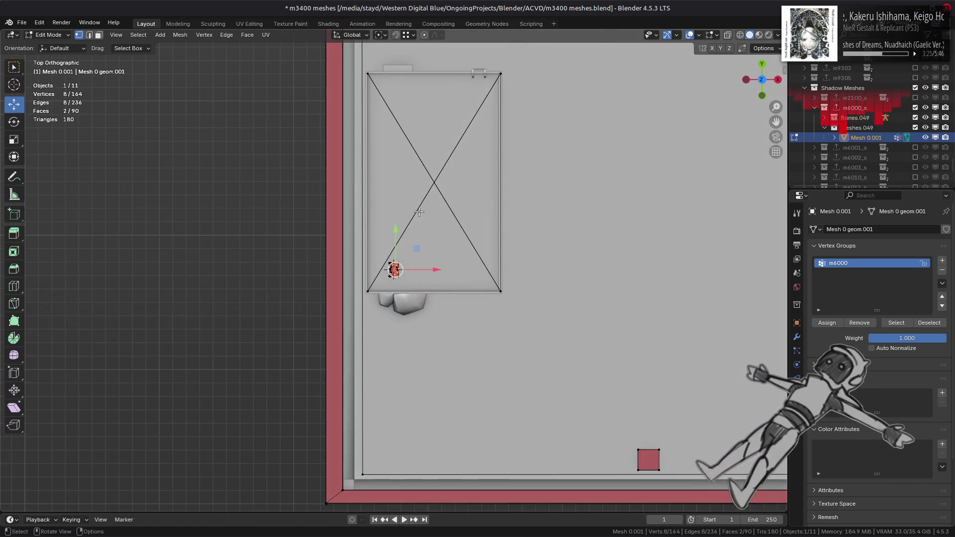
shift+middle_drag(533, 313, 533, 419)
drag(357, 165, 358, 166)
key(alt+z)
key(3)
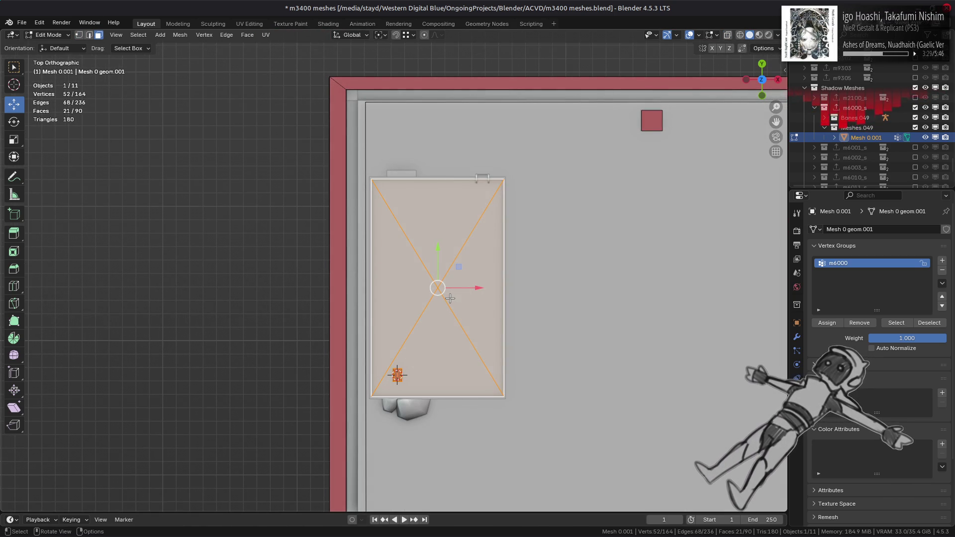
key(ctrl+l)
middle_drag(449, 298, 359, 244)
Duplicate the crossed-plane shadow, move the copy along X, rotate it 180° about Z
key(shift+d)
key(x)
click(698, 232)
mouse_move(697, 232)
shift+middle_down()
mouse_move(358, 253)
mouse_move(290, 232)
mouse_move(154, 227)
shift+middle_up()
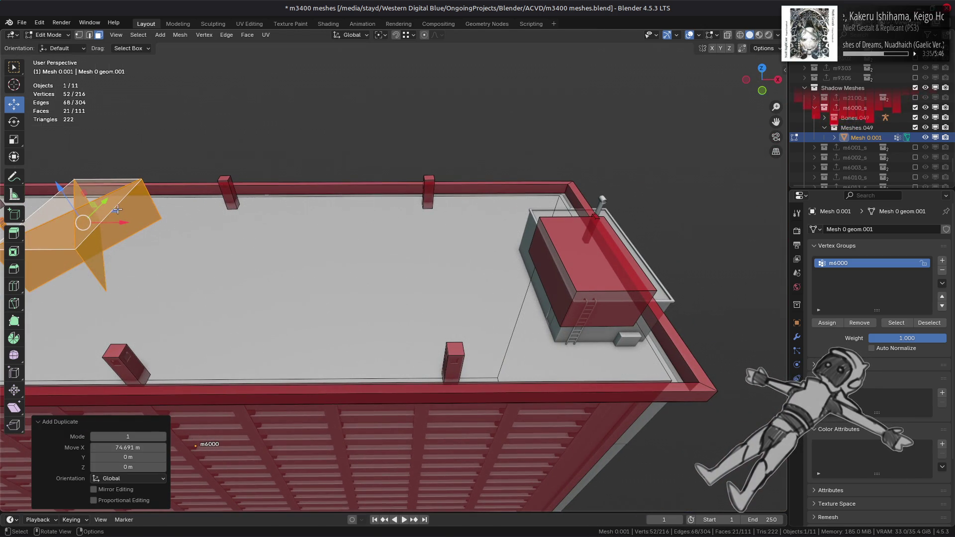
key(g)
click(552, 276)
scroll(374, 236, up, 5)
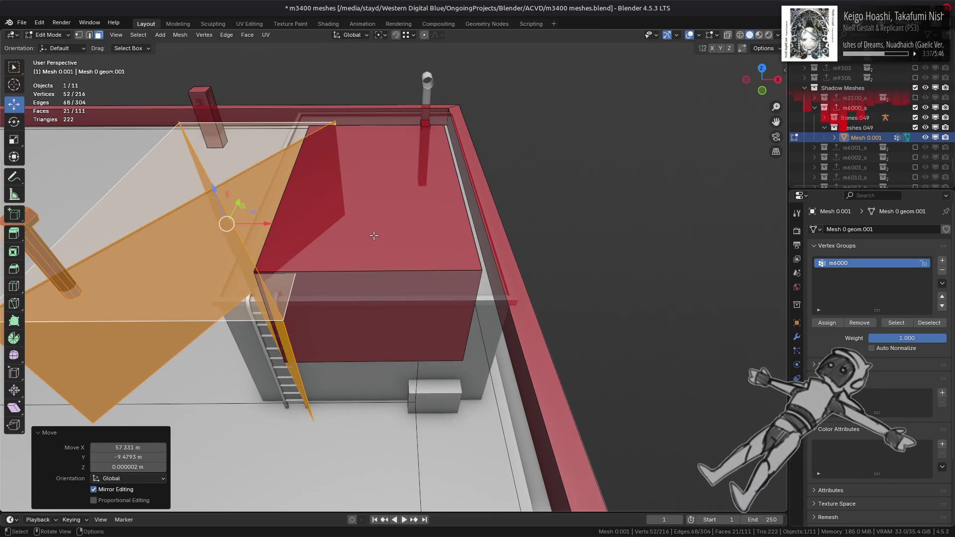
text(rz180)
key(Return)
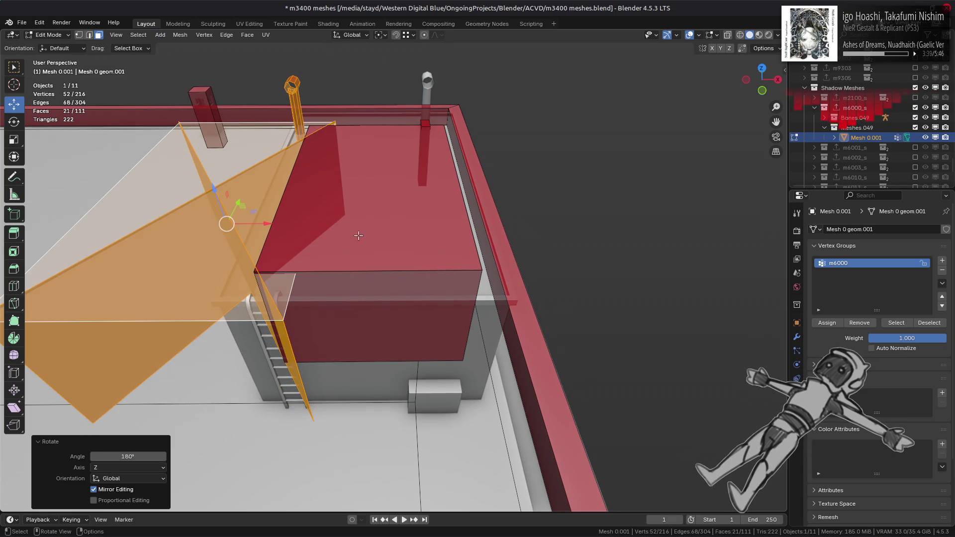
shift+middle_drag(302, 241, 329, 262)
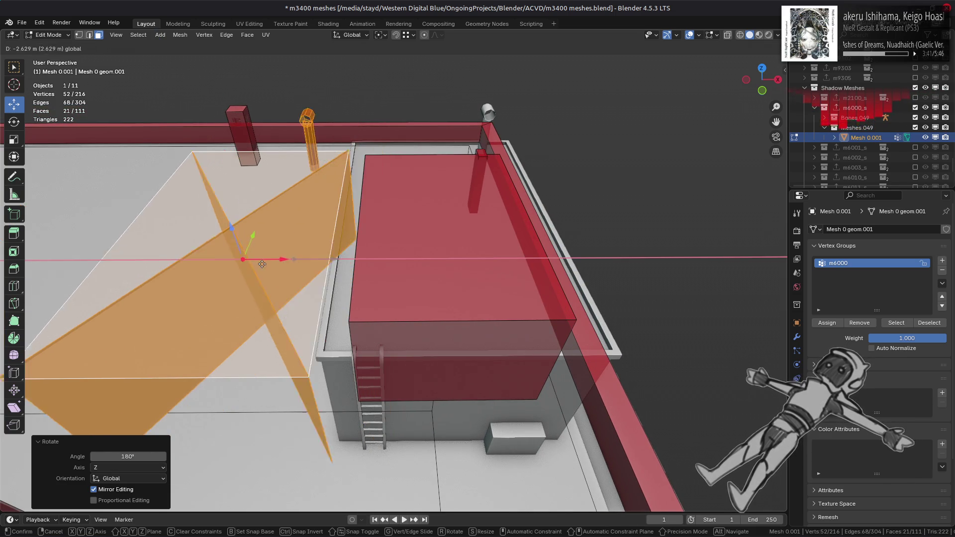
key(g)
key(x)
click(238, 263)
Select the red box shadow over the rooftop structure and delete its faces
click(472, 185)
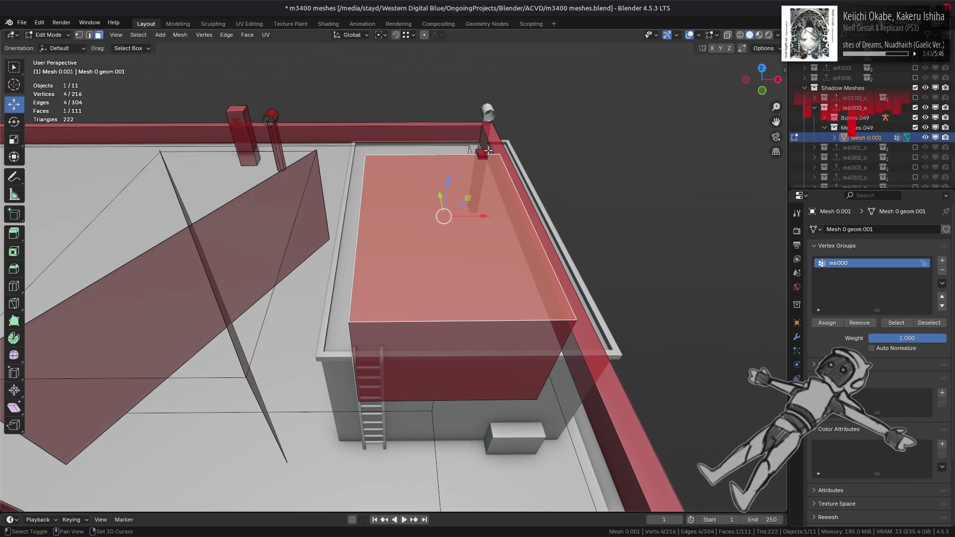
key(ctrl+l)
middle_drag(477, 209, 463, 269)
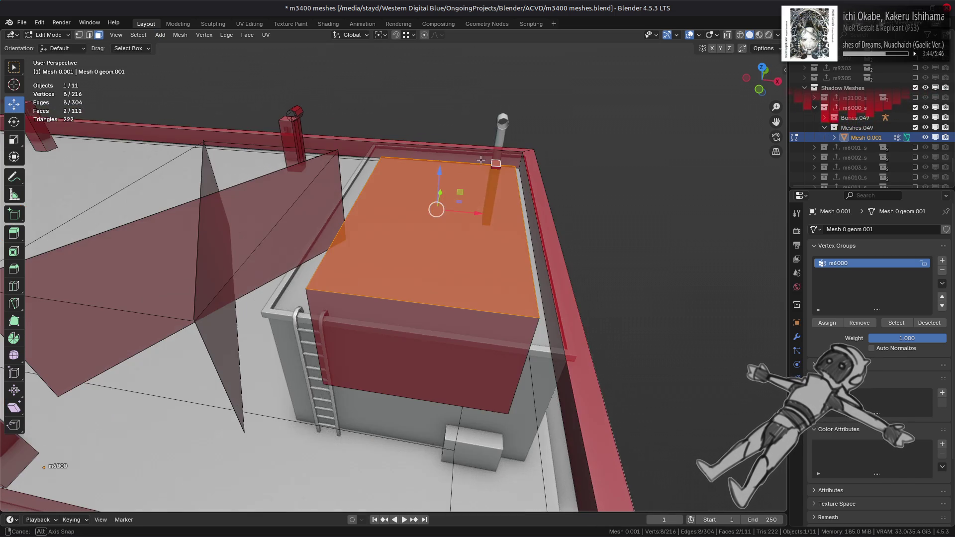
shift+click(443, 327)
key(x)
click(458, 336)
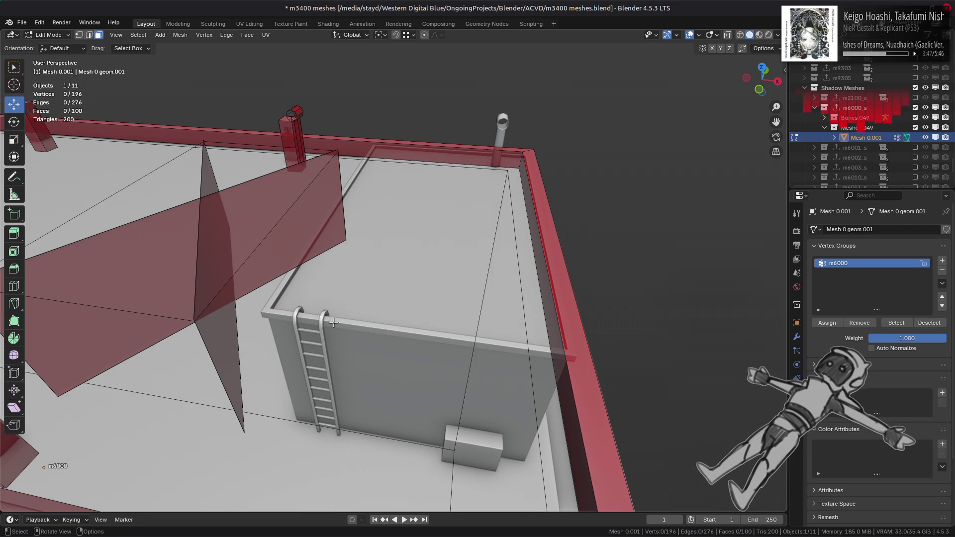
key(KP_7)
Box-select the copied crossed-plane shadow in X-ray and extend to all its linked geometry
key(1)
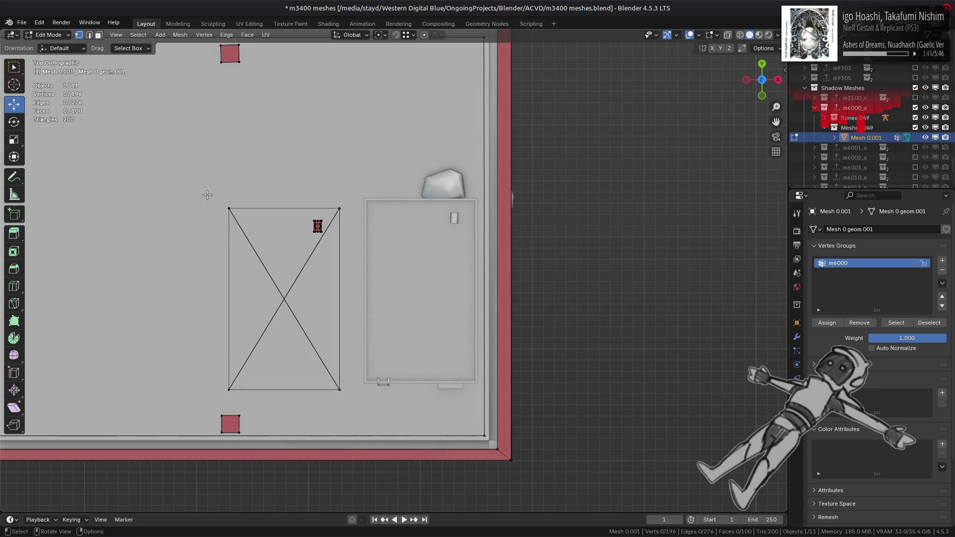
key(alt+z)
drag(199, 183, 331, 365)
drag(378, 410, 378, 410)
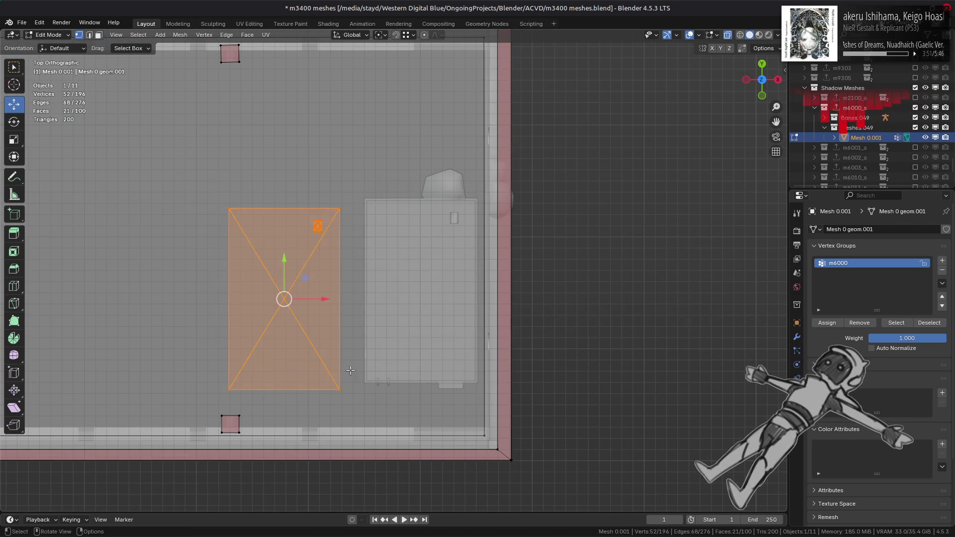
key(alt+z)
middle_drag(368, 338, 306, 280)
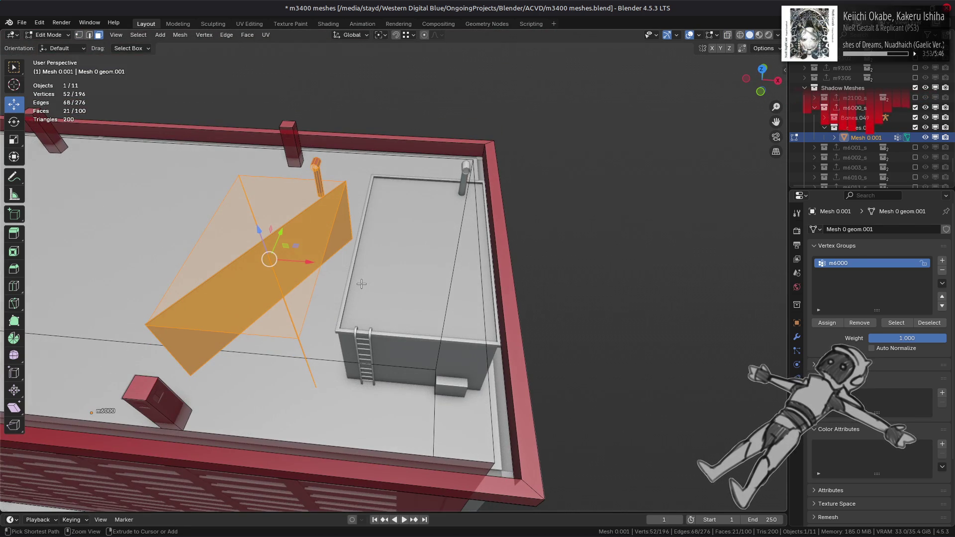
key(ctrl+l)
Slide the copy 12.305 m along X over the second rooftop box
mouse_move(245, 258)
mouse_down()
mouse_move(433, 244)
mouse_move(478, 271)
mouse_up()
middle_drag(477, 271, 501, 276)
scroll(508, 280, up, 2)
mouse_move(493, 203)
middle_down()
mouse_move(472, 157)
mouse_move(452, 214)
mouse_move(417, 249)
mouse_move(294, 229)
mouse_move(324, 300)
mouse_move(379, 309)
middle_up()
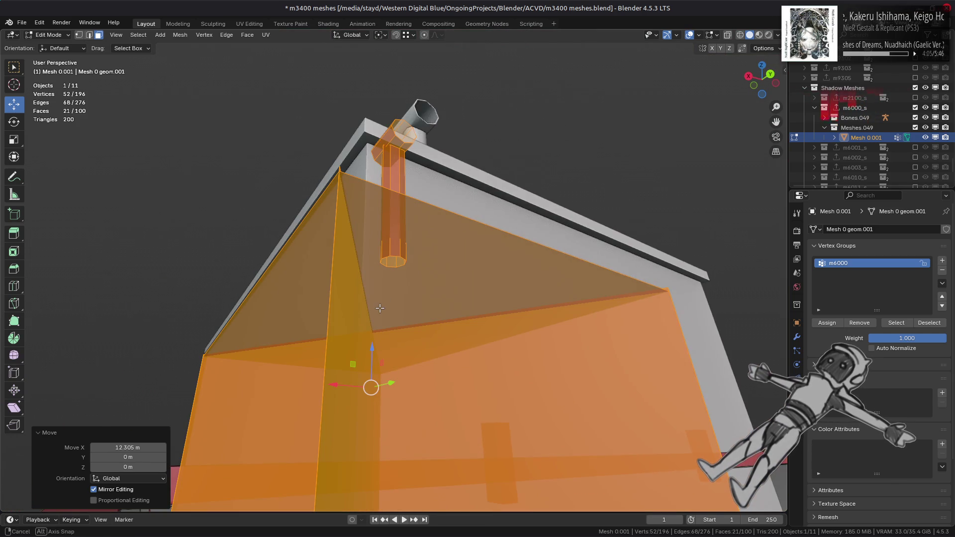
middle_drag(366, 370, 370, 389)
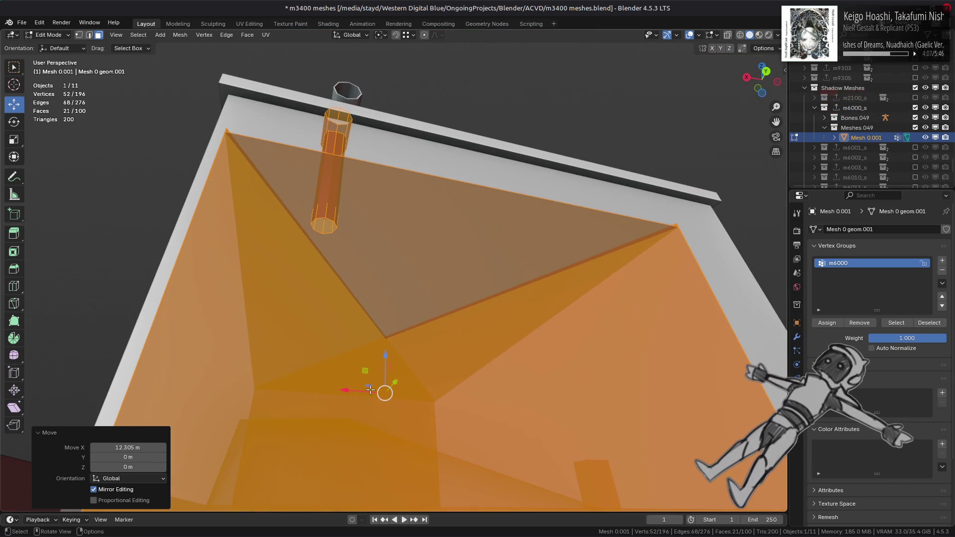
Snap the copy's corner onto the structure's corner in the horizontal plane, then exit Edit Mode
key(g)
key(shift+z)
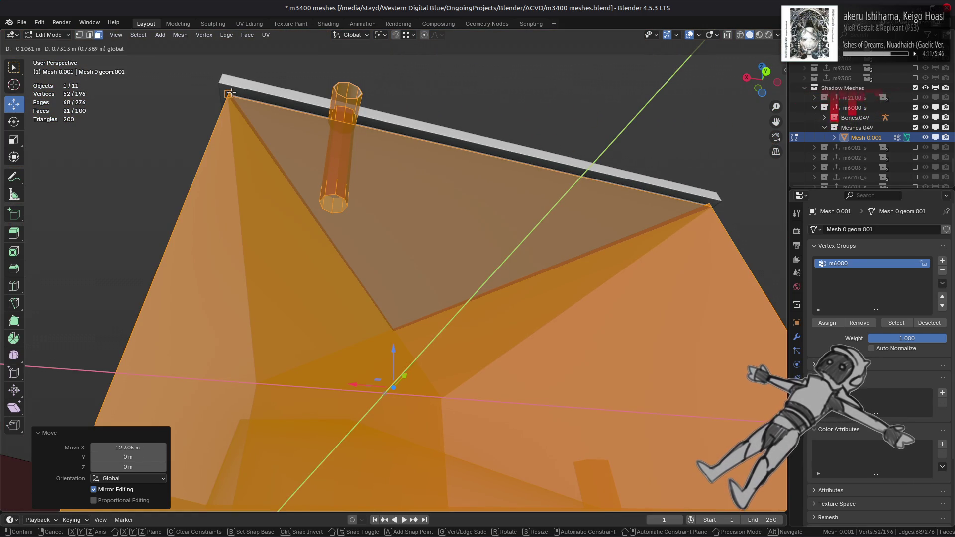
click(232, 93)
mouse_move(393, 238)
middle_down()
mouse_move(500, 251)
mouse_move(538, 318)
mouse_move(416, 320)
mouse_move(562, 282)
mouse_move(437, 323)
mouse_move(378, 292)
mouse_move(317, 302)
mouse_move(576, 164)
mouse_move(379, 274)
mouse_move(518, 260)
mouse_move(480, 291)
mouse_move(505, 322)
mouse_move(490, 324)
middle_up()
key(alt+a)
key(Tab)
key(Tab)
Delete the four connected faces of the lower wall section
click(480, 291)
key(ctrl+l)
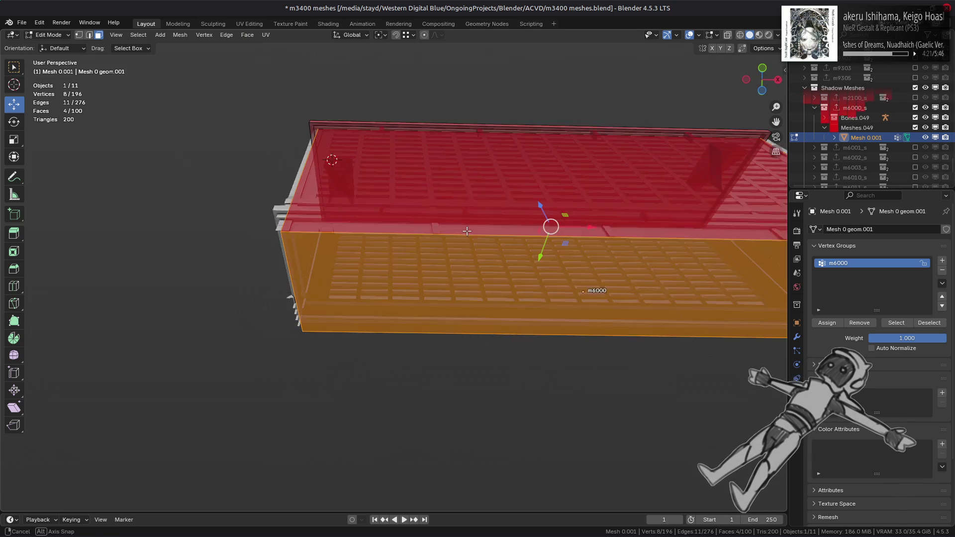
right_click(490, 324)
click(491, 324)
Lower the side wall's bottom edge by 0.345 m along Z
mouse_move(374, 281)
middle_down()
mouse_move(452, 403)
mouse_move(547, 413)
middle_up()
click(452, 403)
scroll(451, 403, up, 3)
click(452, 404)
key(g)
key(z)
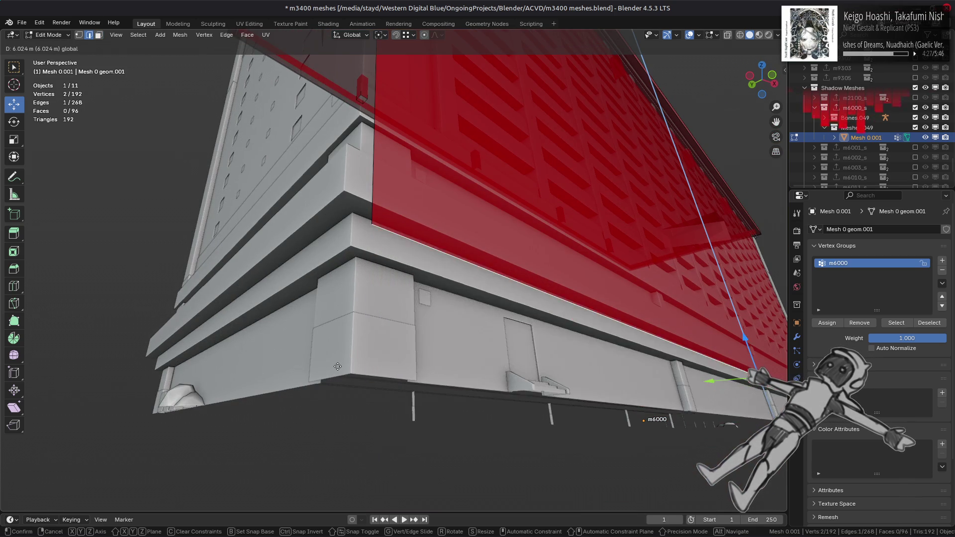
click(390, 234)
Move the roof shadow edge vertically and snap it back to the roof rim height
mouse_move(390, 234)
middle_down()
mouse_move(393, 281)
mouse_move(396, 110)
mouse_move(370, 149)
mouse_move(363, 222)
mouse_move(367, 189)
mouse_move(505, 228)
mouse_move(591, 196)
middle_up()
key(alt+z)
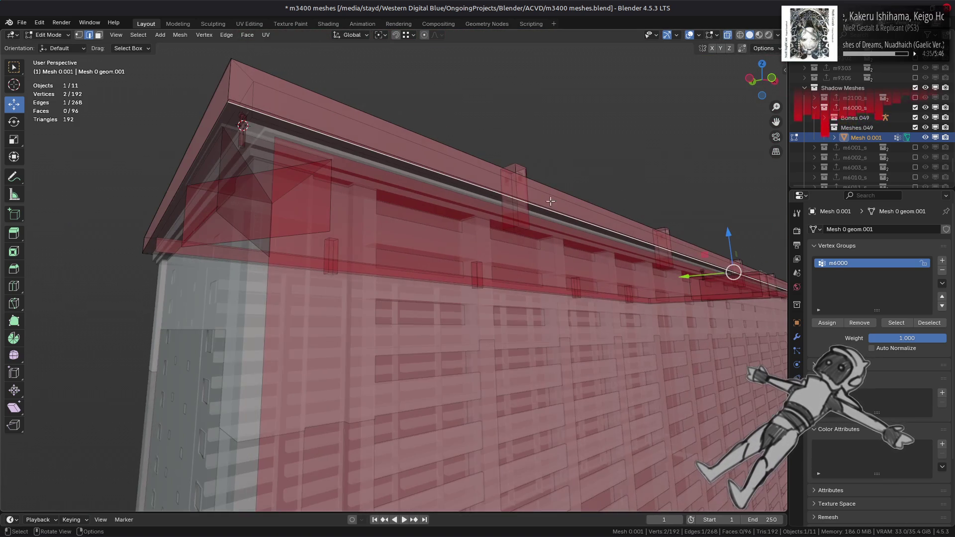
key(alt+z)
mouse_move(404, 179)
middle_down()
mouse_move(425, 238)
mouse_move(450, 238)
middle_up()
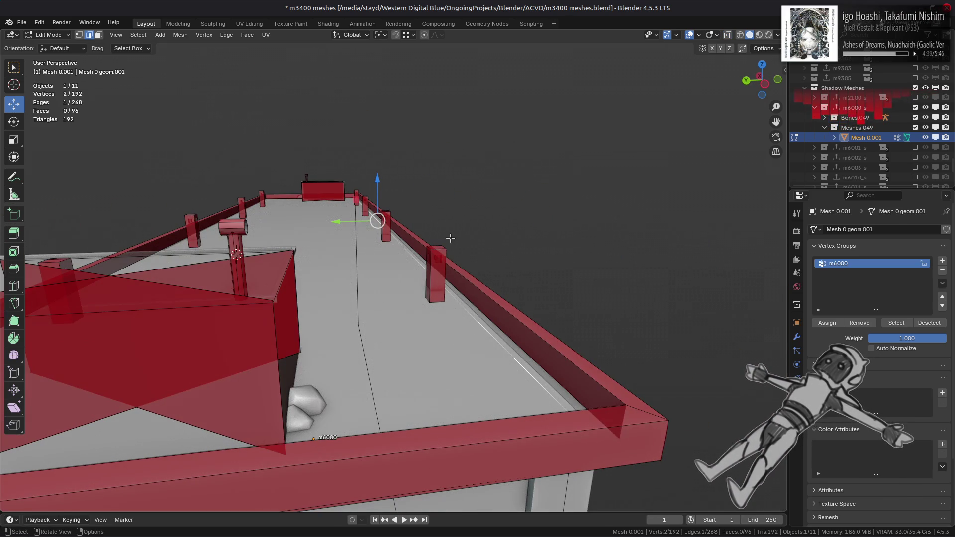
ctrl+click(544, 359)
middle_drag(544, 359, 568, 398)
key(alt+a)
mouse_move(487, 314)
middle_down()
mouse_move(566, 315)
mouse_move(336, 273)
middle_up()
scroll(242, 227, down, 2)
middle_drag(186, 162, 161, 167)
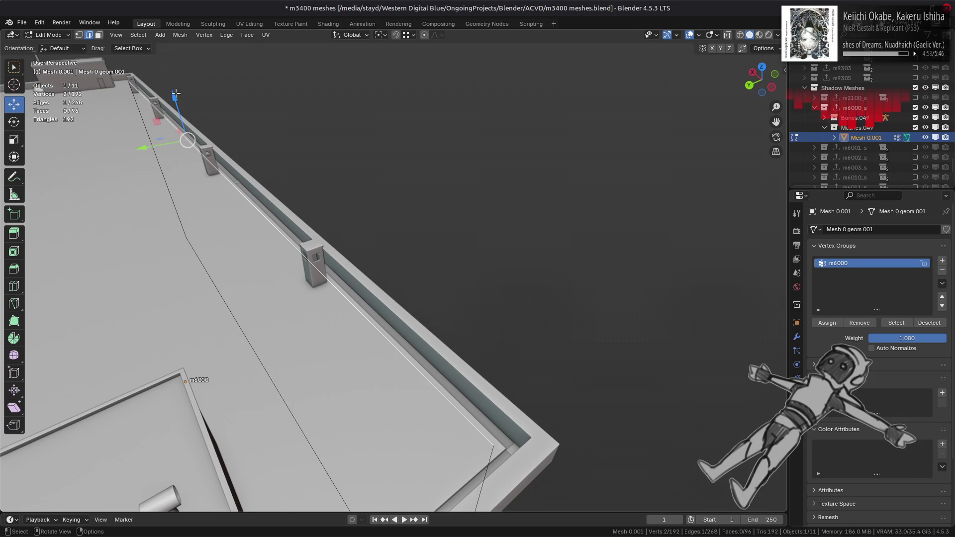
drag(175, 91, 427, 441)
ctrl+drag(493, 453, 503, 458)
Move the corner vertex 35.846 m on Y and −1.0649 m on X to the building's lower corner
middle_drag(504, 448, 522, 291)
mouse_move(529, 354)
middle_down()
mouse_move(511, 179)
mouse_move(531, 310)
middle_up()
mouse_move(530, 292)
mouse_down()
mouse_move(450, 378)
mouse_move(446, 398)
mouse_up()
mouse_move(472, 289)
middle_down()
mouse_move(487, 256)
mouse_move(565, 265)
mouse_move(390, 205)
mouse_move(348, 309)
middle_up()
click(582, 269)
scroll(420, 316, up, 5)
Lower the shadow wall's bottom vertices by 0.5 m and then another 1 m to the base
scroll(420, 315, down, 5)
mouse_move(420, 315)
middle_down()
mouse_move(493, 340)
mouse_move(474, 145)
middle_up()
drag(470, 136, 467, 331)
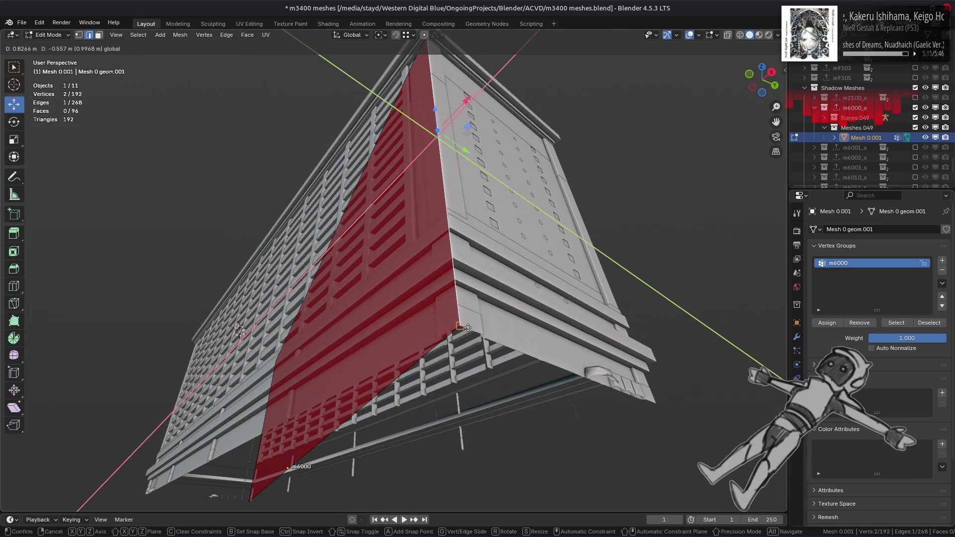
click(468, 328)
middle_drag(467, 327, 384, 283)
scroll(447, 313, up, 5)
scroll(384, 282, down, 2)
text(gz1)
key(BackSpace)
key(Return)
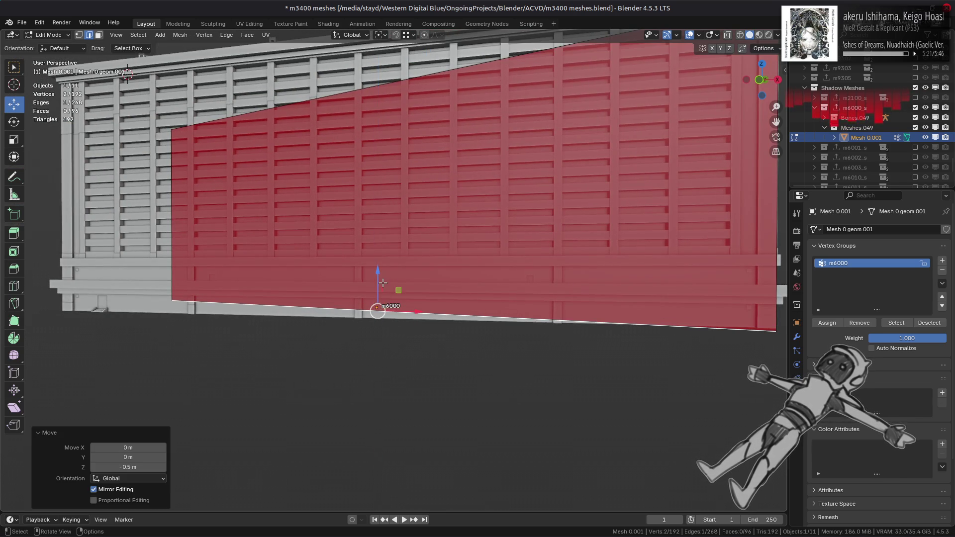
middle_drag(384, 283, 382, 276)
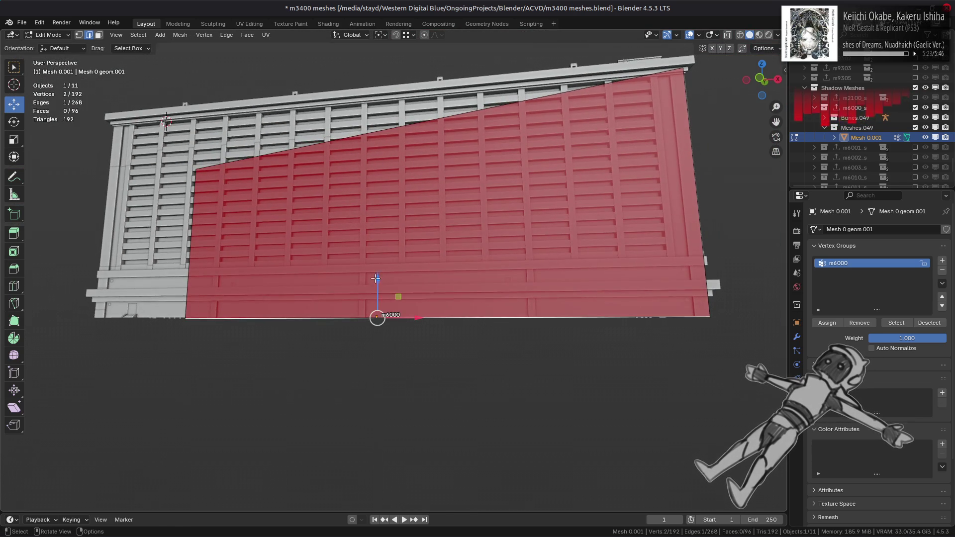
text(gz1)
key(minus)
key(Return)
Duplicate the red wall face with a flipped normal, then add a copy mirrored with S Y -1
mouse_move(380, 243)
middle_down()
mouse_move(384, 223)
mouse_move(440, 244)
mouse_move(390, 226)
mouse_move(386, 237)
middle_up()
key(3)
click(386, 233)
key(shift+d)
right_click(471, 266)
key(alt+n)
click(471, 264)
mouse_move(471, 264)
middle_down()
mouse_move(447, 252)
mouse_move(433, 256)
mouse_move(479, 185)
mouse_move(419, 298)
mouse_move(403, 76)
mouse_move(387, 91)
middle_up()
key(shift+d)
right_click(429, 261)
text(sy-1)
key(Return)
Move the vertical corner edge horizontally onto the building's corner and exit Edit Mode
key(2)
click(443, 194)
key(g)
key(shift+z)
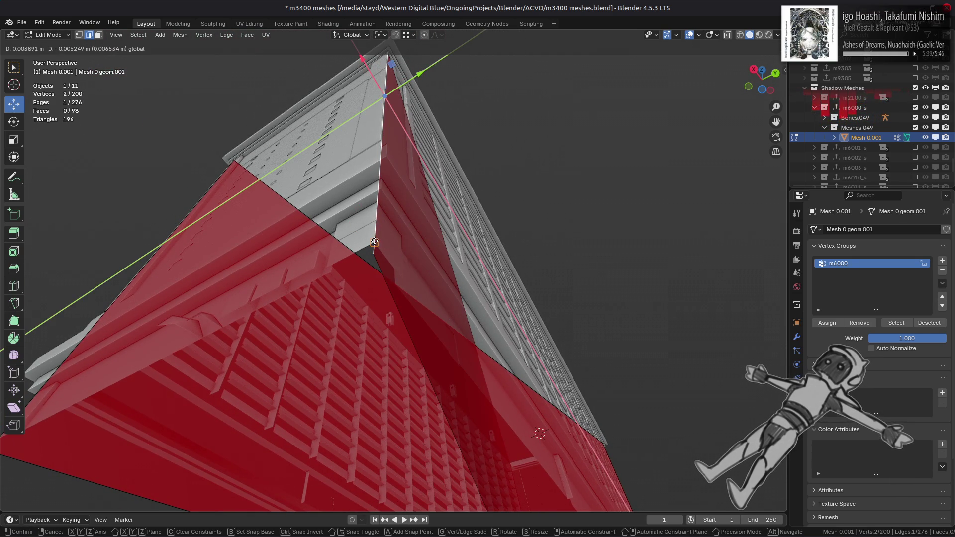
click(374, 242)
mouse_move(374, 242)
middle_down()
mouse_move(390, 149)
mouse_move(381, 87)
middle_up()
key(g)
key(shift+z)
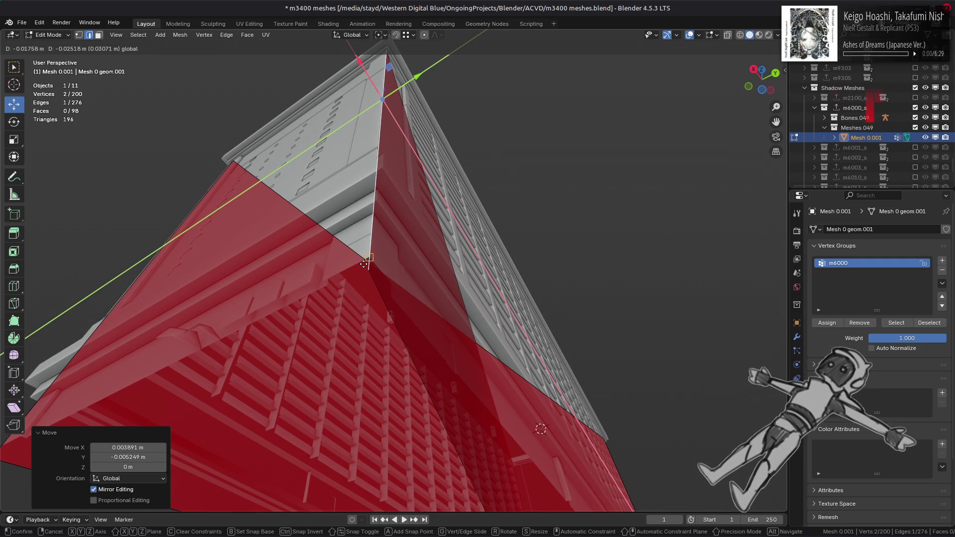
key(Escape)
key(Tab)
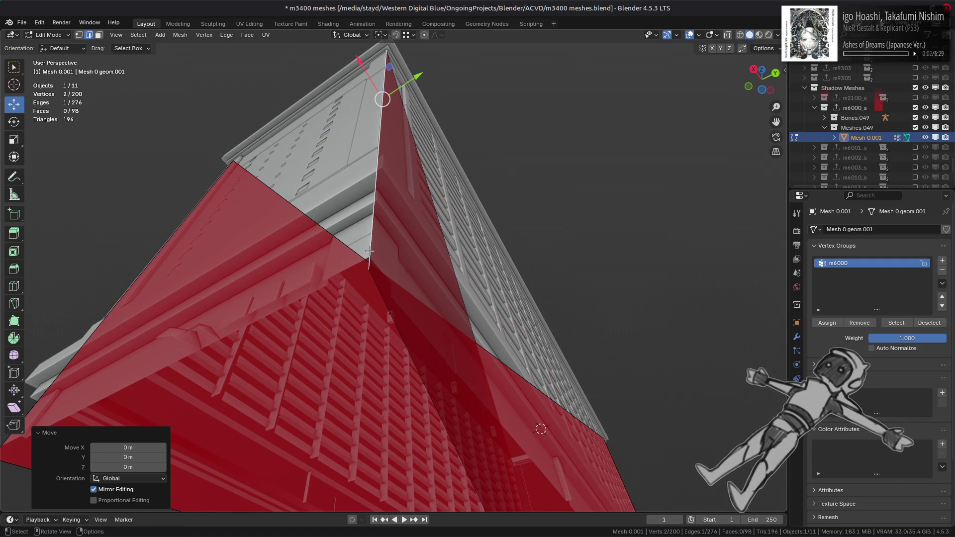
Hide building mesh Mesh 1 LOD0 to inspect the shadow mesh, then unhide the building pieces
click(361, 240)
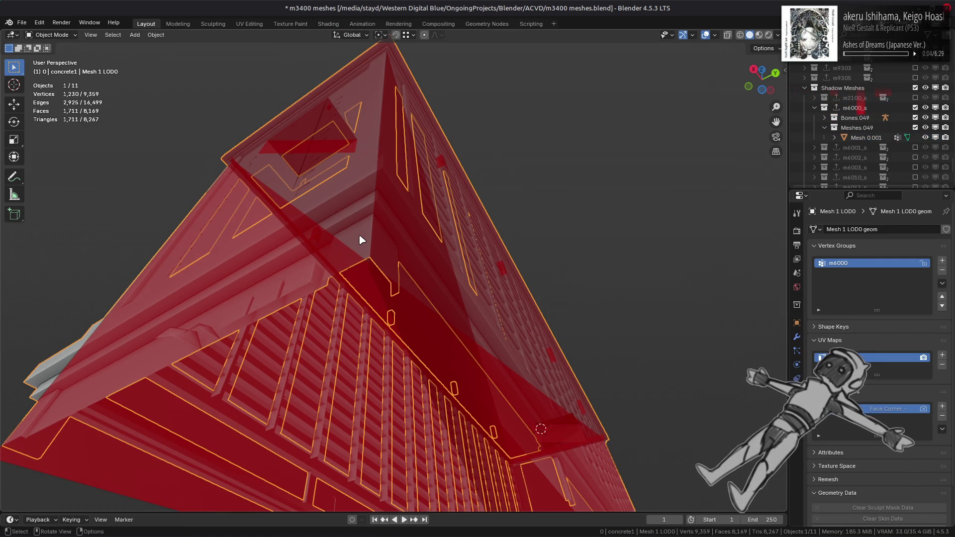
key(h)
middle_drag(361, 241, 376, 252)
scroll(398, 266, up, 3)
key(alt+h)
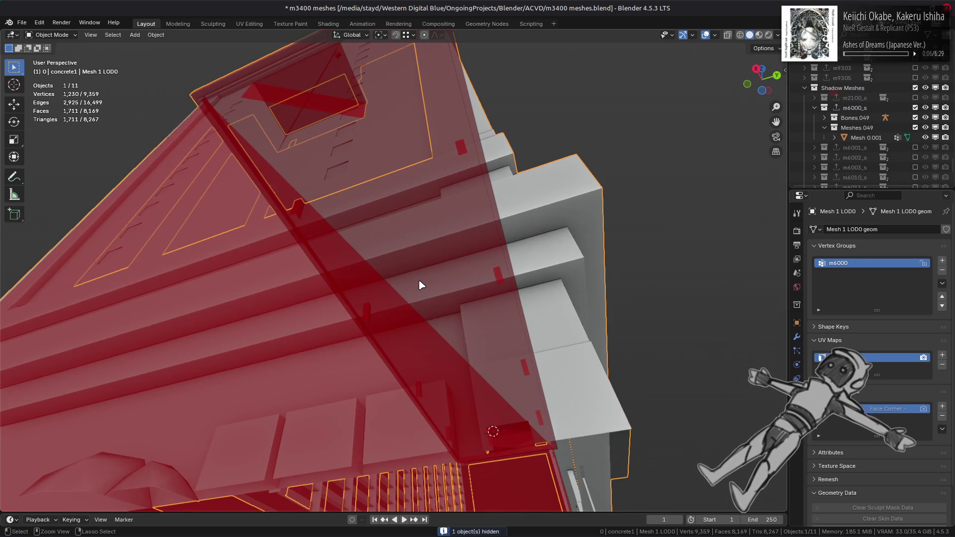
key(h)
middle_drag(419, 298, 410, 300)
key(alt+h)
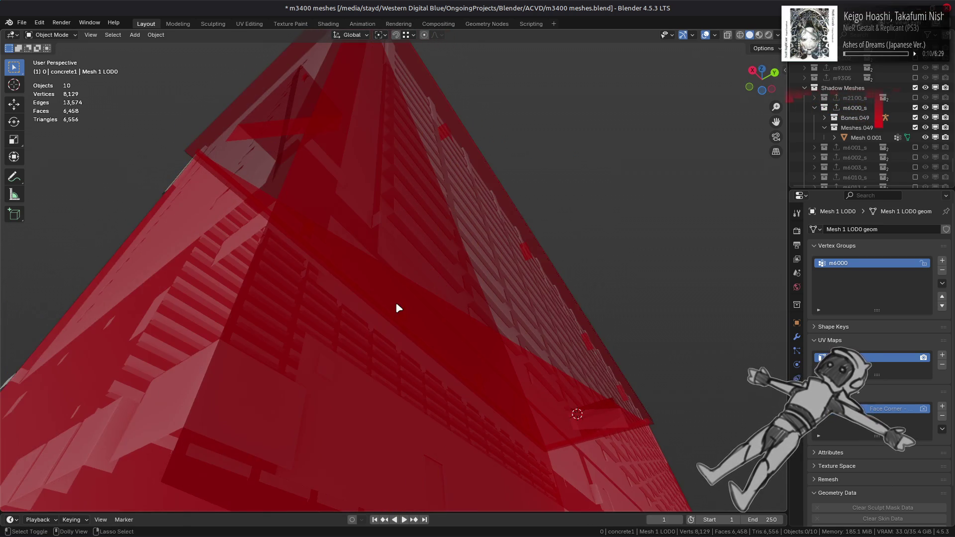
Identify the dirt1 building piece by its material, hide it, and edit Mesh 0.001
click(796, 406)
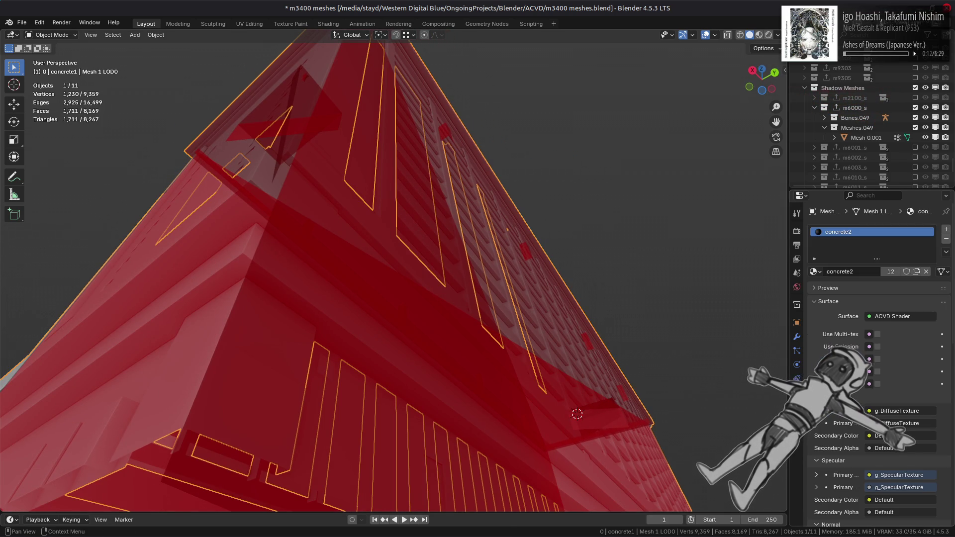
scroll(875, 348, down, 5)
click(219, 374)
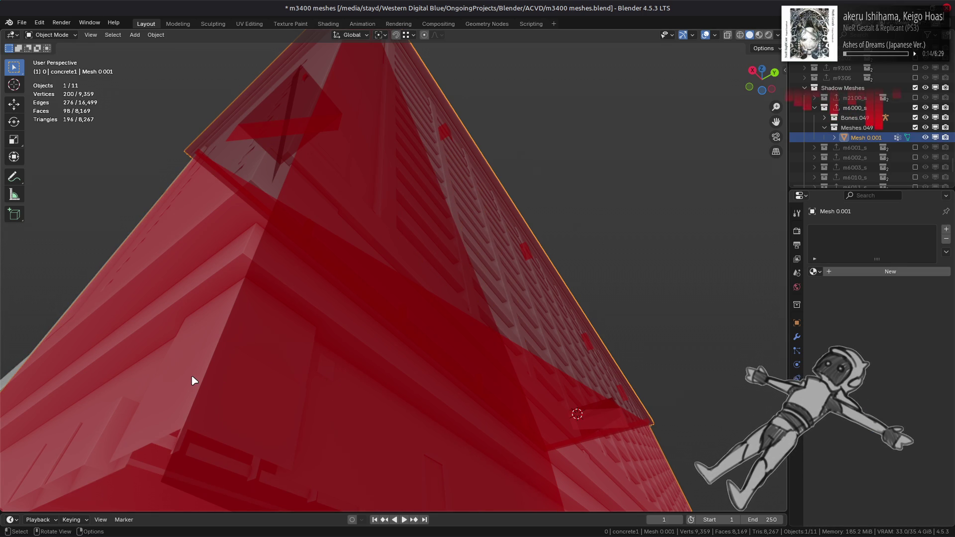
click(194, 380)
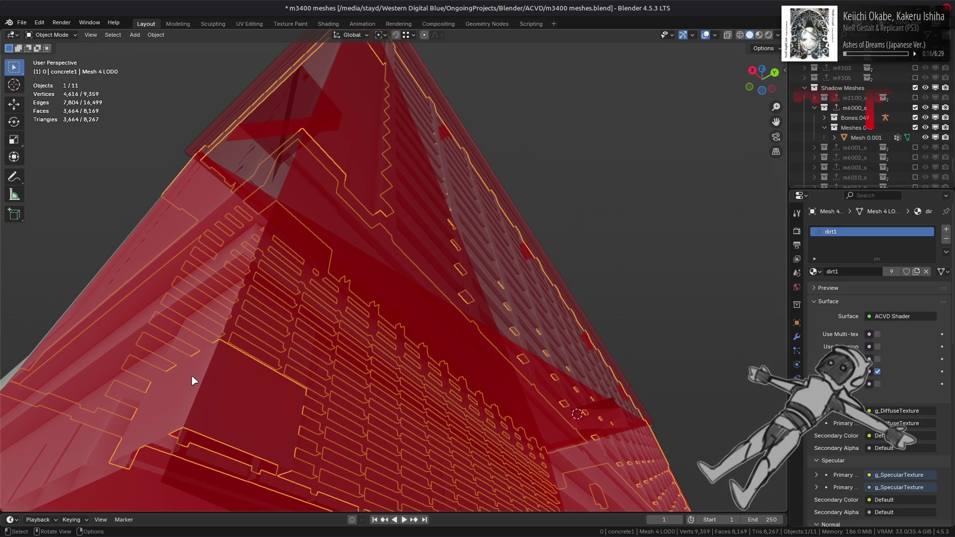
click(194, 380)
click(242, 365)
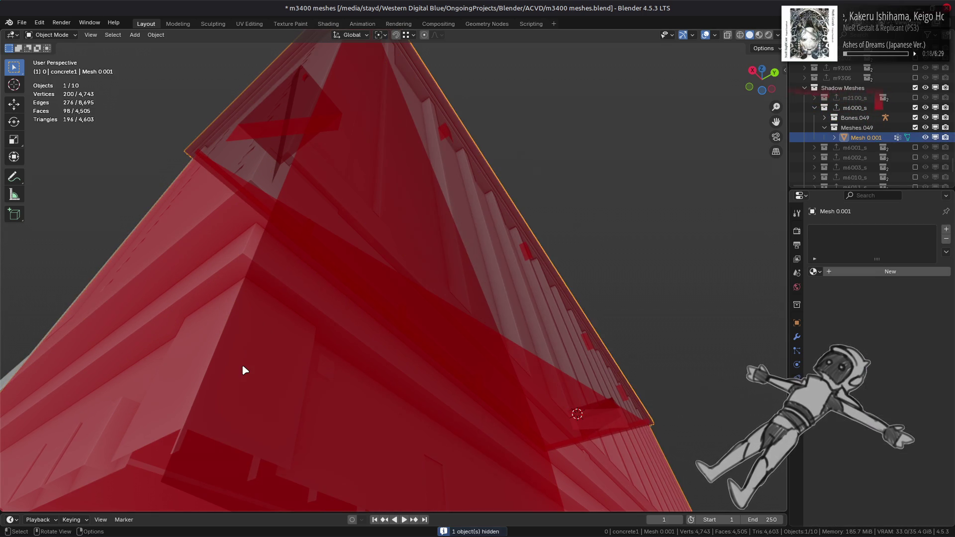
key(Tab)
scroll(356, 297, up, 2)
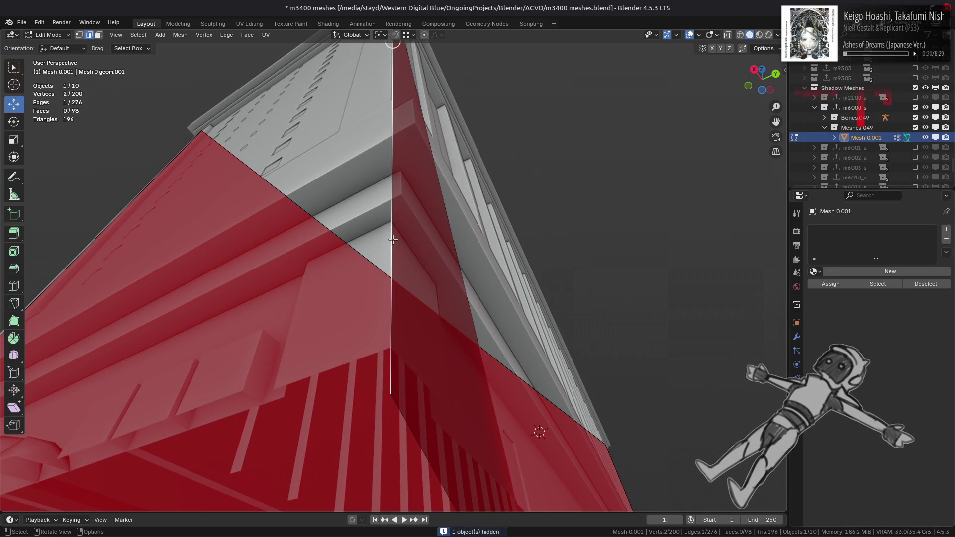
Slide the shadow mesh's corner edge horizontally onto the building's wall corner
click(393, 243)
middle_drag(393, 244, 431, 138)
ctrl+drag(442, 72, 211, 280)
middle_drag(211, 280, 328, 305)
Delete the long stray face strip from the shadow mesh
key(3)
click(335, 308)
key(2)
right_click(335, 309)
click(330, 313)
Move the shadow wall's remaining edges horizontally so they hug the building wall
middle_drag(365, 251, 394, 145)
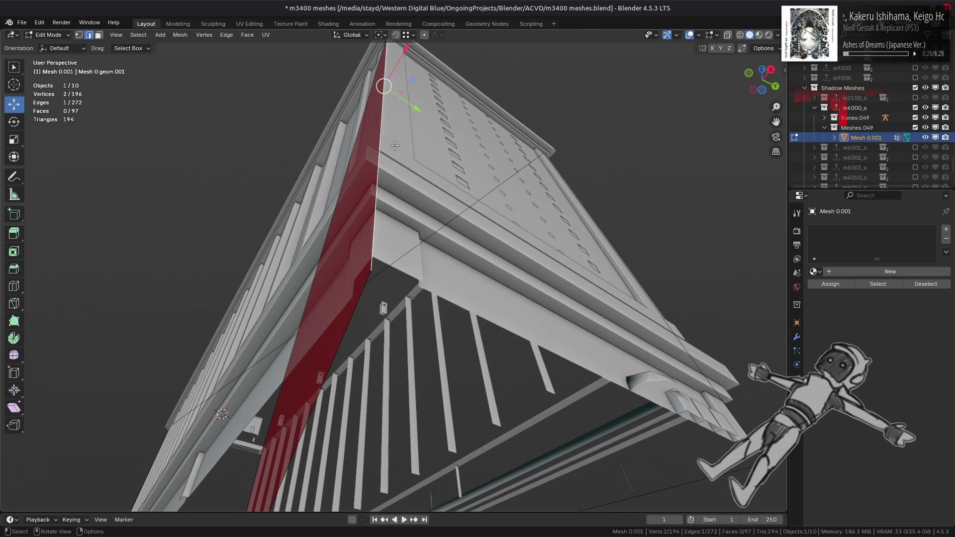
drag(418, 79, 398, 84)
mouse_move(398, 83)
middle_down()
mouse_move(327, 272)
mouse_move(387, 159)
middle_up()
scroll(327, 272, down, 3)
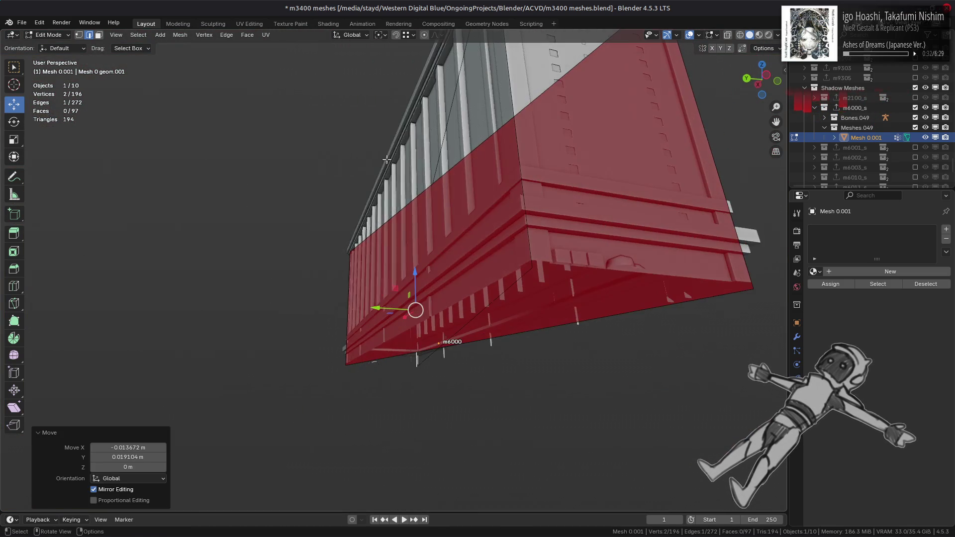
mouse_move(463, 186)
middle_down()
mouse_move(423, 191)
mouse_move(440, 190)
mouse_move(337, 163)
middle_up()
click(315, 165)
drag(307, 126, 289, 198)
middle_drag(288, 198, 424, 221)
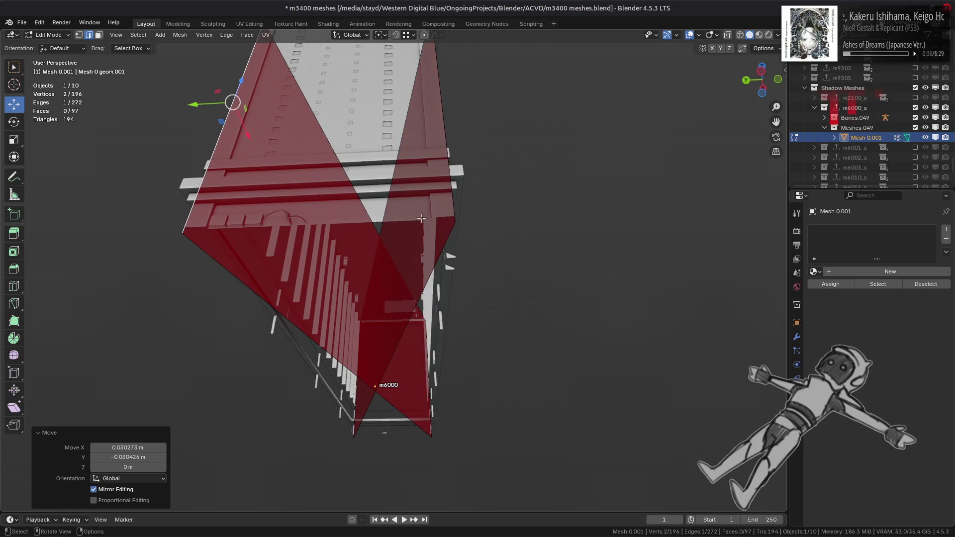
middle_drag(457, 153, 331, 123)
drag(319, 115, 302, 213)
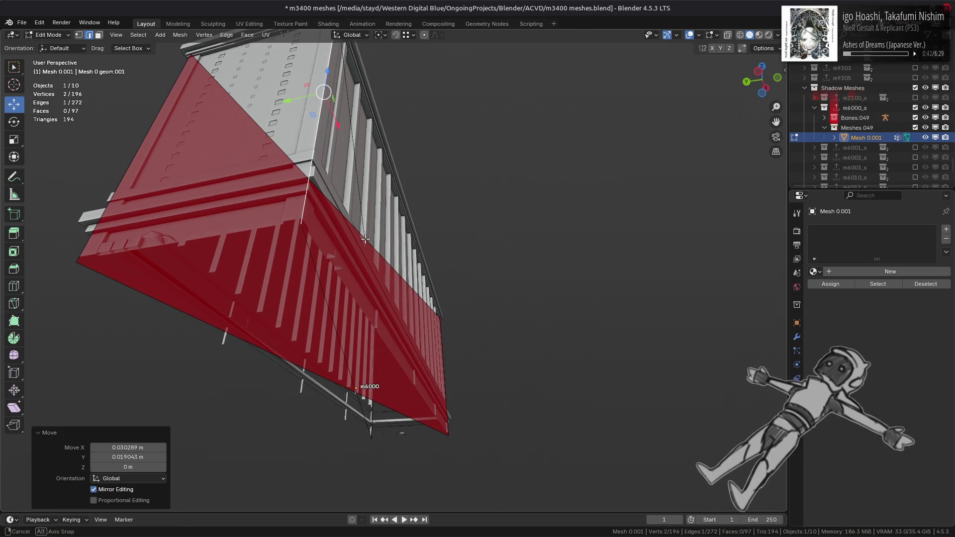
Duplicate the wall faces in place, reveal the hidden shadow geometry and clear the selection
key(3)
click(357, 305)
key(shift+d)
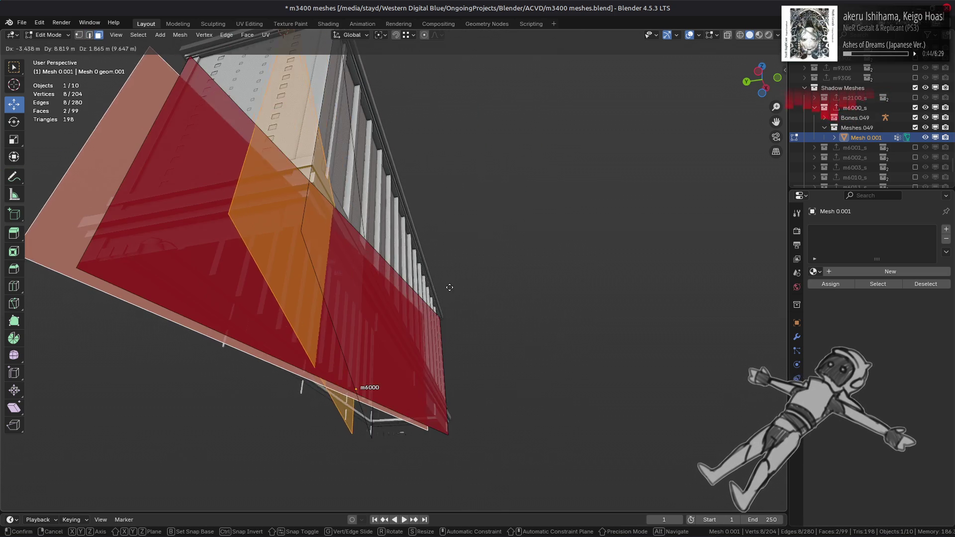
right_click(449, 287)
key(alt+h)
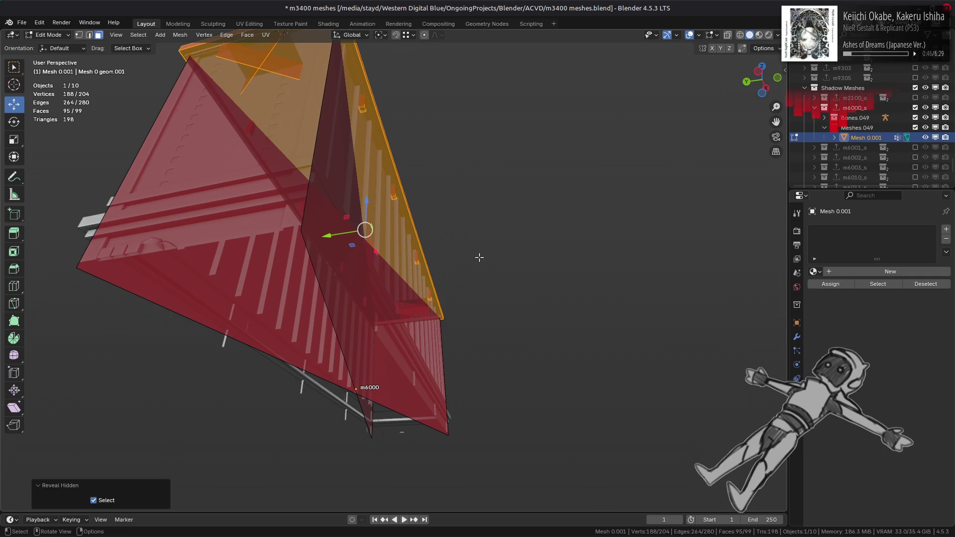
key(alt+a)
Save m3400 meshes.blend with the shadow mesh now at 99 faces
mouse_move(479, 257)
middle_down()
mouse_move(479, 276)
mouse_move(454, 305)
mouse_move(395, 335)
mouse_move(424, 214)
mouse_move(417, 249)
mouse_move(355, 316)
middle_up()
scroll(425, 199, up, 5)
scroll(425, 200, down, 5)
scroll(356, 316, up, 2)
key(ctrl+s)
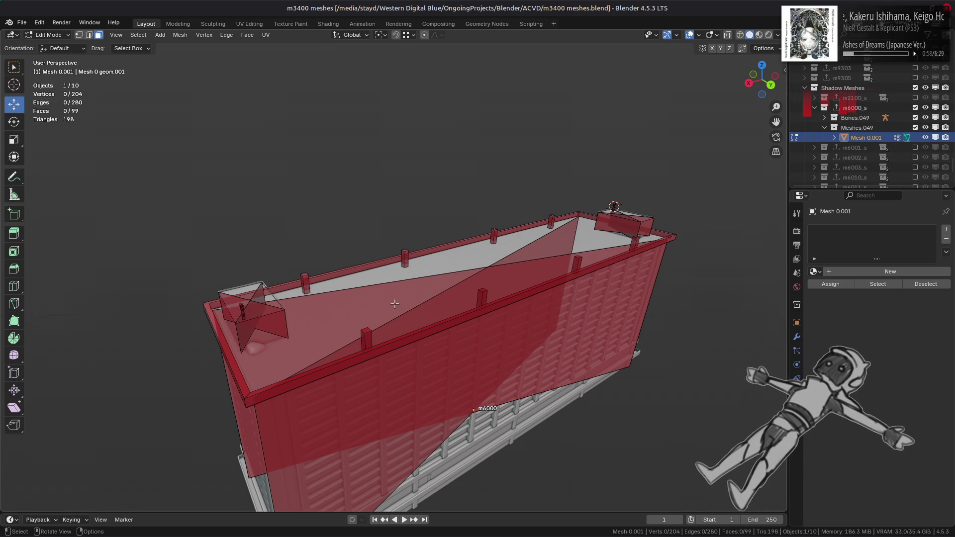
scroll(394, 303, up, 2)
mouse_move(383, 321)
middle_down()
mouse_move(398, 236)
mouse_move(354, 326)
middle_up()
Review the whole shadow mesh over the roof and save the blend file
key(a)
scroll(348, 318, up, 4)
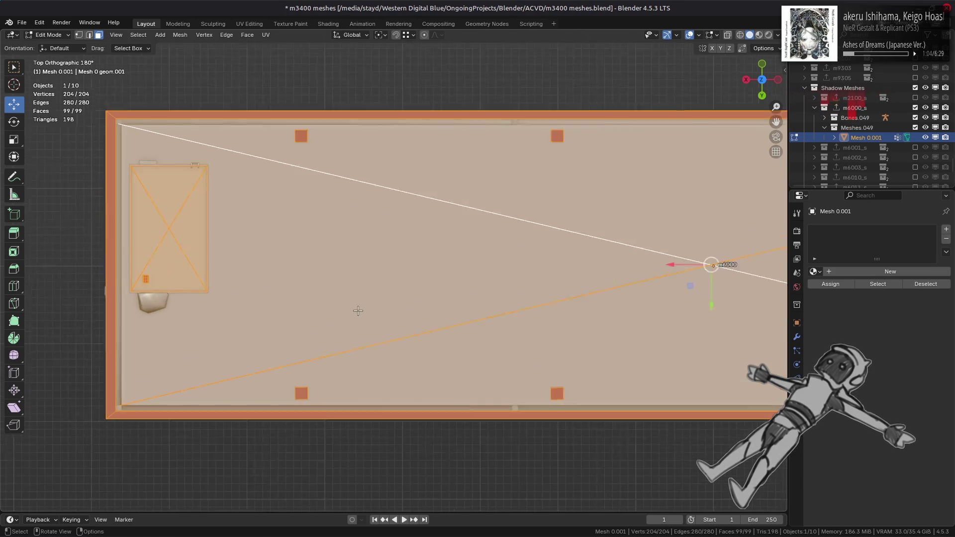
shift+middle_drag(305, 310, 554, 179)
key(alt+a)
mouse_move(415, 294)
middle_down()
mouse_move(441, 176)
mouse_move(478, 330)
mouse_move(426, 147)
middle_up()
scroll(441, 177, down, 3)
key(ctrl+s)
Duplicate the large roof face, drop the copy down along Z, and hide everything else
mouse_move(403, 356)
middle_down()
mouse_move(392, 348)
mouse_move(362, 379)
mouse_move(502, 298)
mouse_move(436, 215)
middle_up()
click(502, 311)
middle_drag(508, 130, 397, 298)
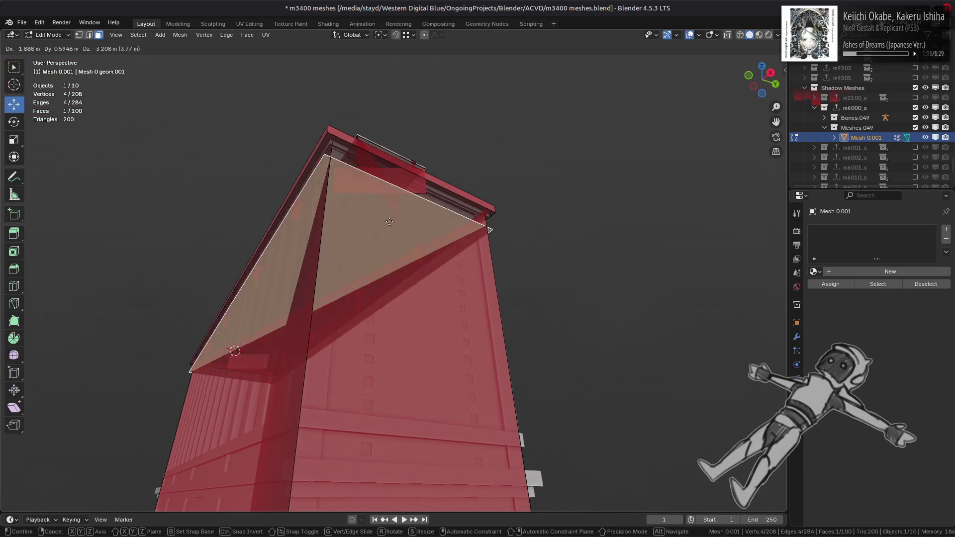
key(shift+d)
key(z)
click(395, 376)
mouse_move(395, 376)
middle_down()
mouse_move(477, 219)
mouse_move(455, 232)
mouse_move(347, 151)
mouse_move(429, 257)
mouse_move(226, 335)
mouse_move(155, 297)
mouse_move(423, 350)
mouse_move(415, 390)
middle_up()
key(shift+h)
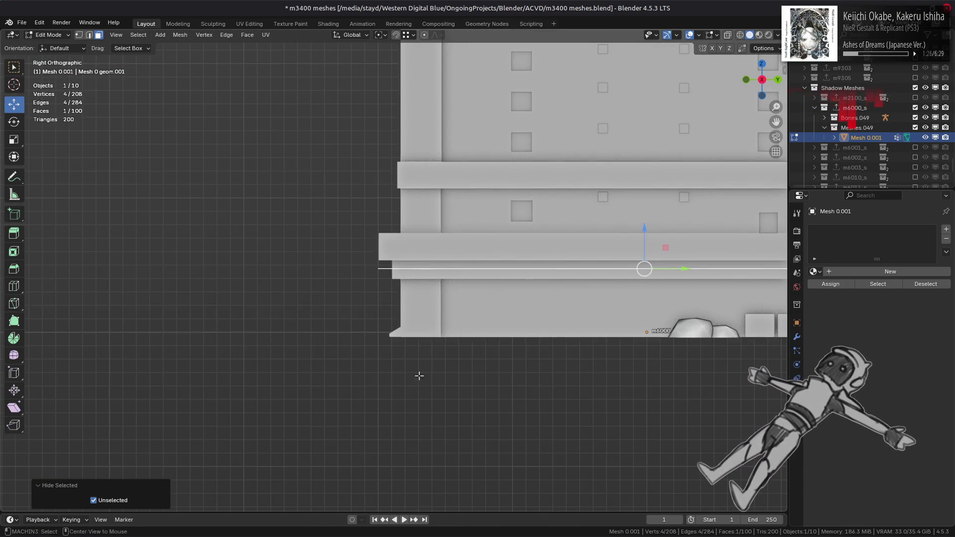
Raise the copied face to ledge height, finishing with a 0.1 move on Z
drag(646, 228, 647, 219)
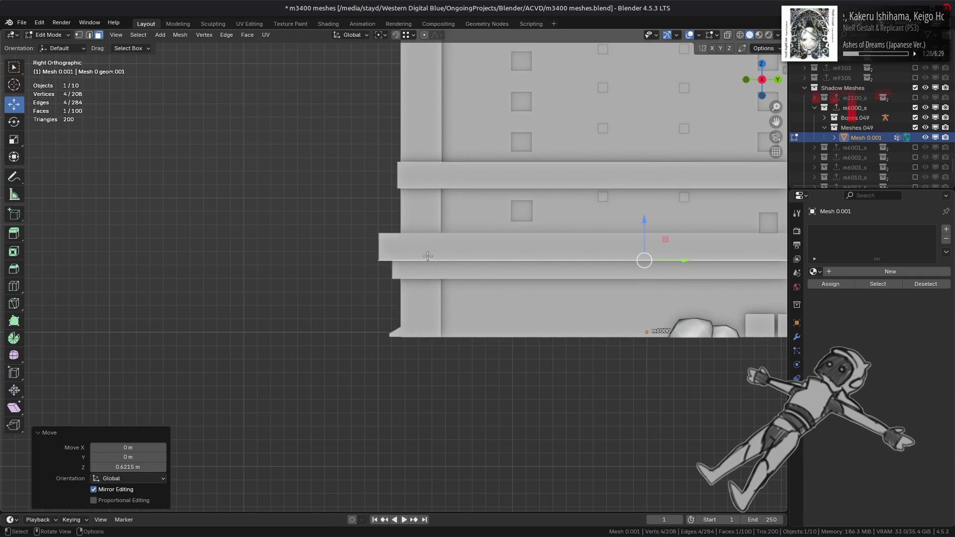
key(alt+z)
scroll(458, 247, up, 3)
mouse_move(526, 220)
shift+middle_down()
mouse_move(368, 284)
mouse_move(411, 249)
mouse_move(390, 234)
mouse_move(363, 313)
mouse_move(293, 289)
mouse_move(426, 227)
mouse_move(431, 288)
mouse_move(407, 274)
mouse_move(266, 307)
shift+middle_up()
key(alt+z)
text(gz0.1)
key(Return)
Nudge the copied face's corner vertices horizontally toward the overhang corner
key(1)
click(315, 267)
key(g)
click(432, 209)
click(420, 236)
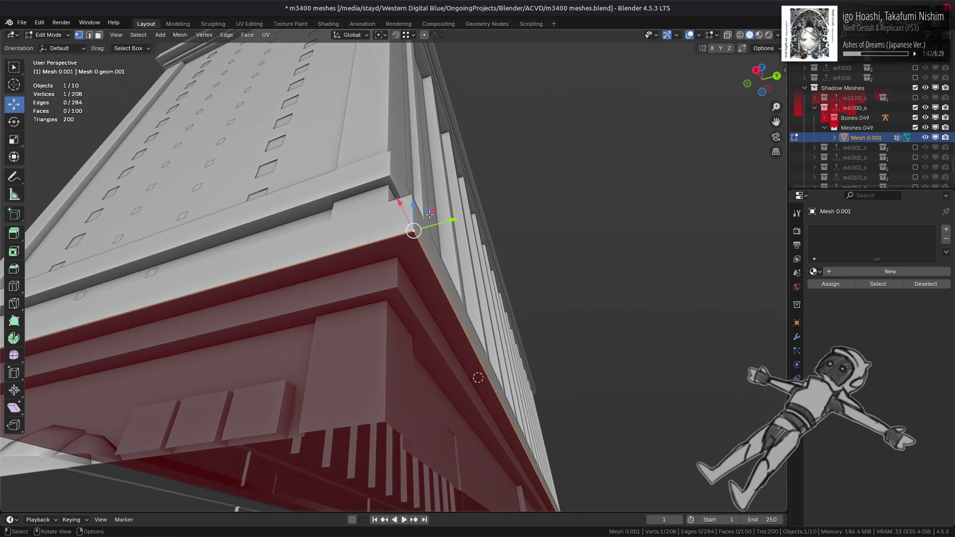
mouse_move(416, 212)
middle_down()
mouse_move(349, 239)
mouse_move(761, 388)
mouse_move(375, 382)
mouse_move(456, 314)
mouse_move(319, 268)
mouse_move(372, 270)
mouse_move(443, 194)
middle_up()
key(g)
key(shift+z)
click(388, 234)
Place the corner vertex on the overhang corner and adjust another vertex along Y
key(g)
key(shift+z)
click(314, 266)
click(444, 193)
key(g)
key(y)
click(427, 198)
click(394, 228)
mouse_move(394, 228)
middle_down()
mouse_move(396, 253)
mouse_move(512, 229)
mouse_move(420, 293)
mouse_move(426, 301)
mouse_move(427, 292)
mouse_move(553, 275)
mouse_move(363, 279)
mouse_move(424, 285)
mouse_move(474, 265)
mouse_move(381, 261)
mouse_move(428, 239)
mouse_move(414, 246)
middle_up()
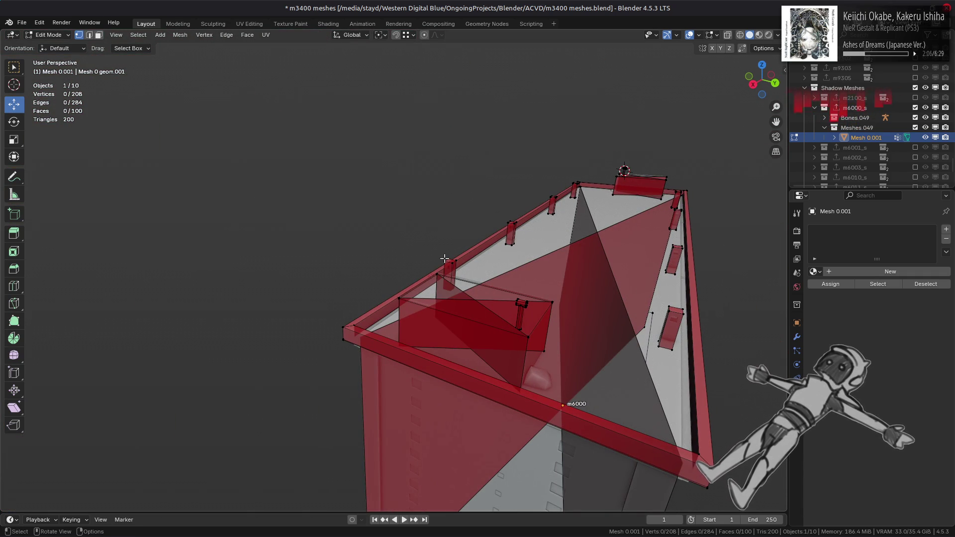
Select the long top rim face plus its connected flat faces and delete them
middle_drag(444, 258, 407, 232)
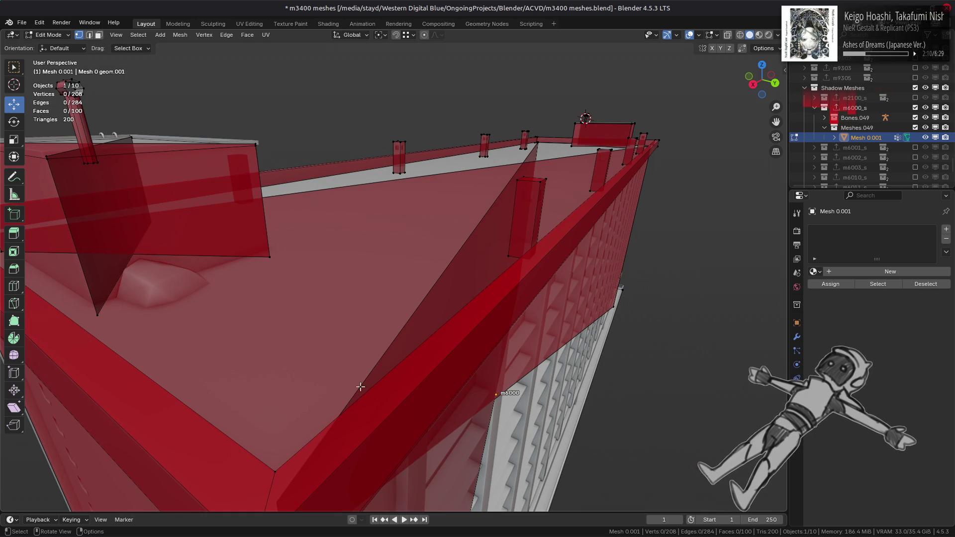
middle_drag(374, 383, 390, 384)
scroll(540, 369, down, 4)
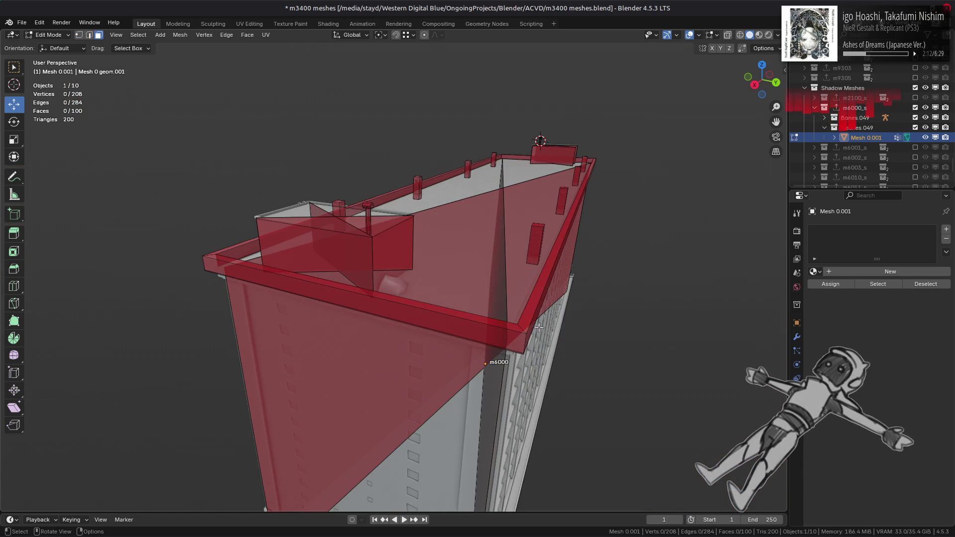
click(517, 328)
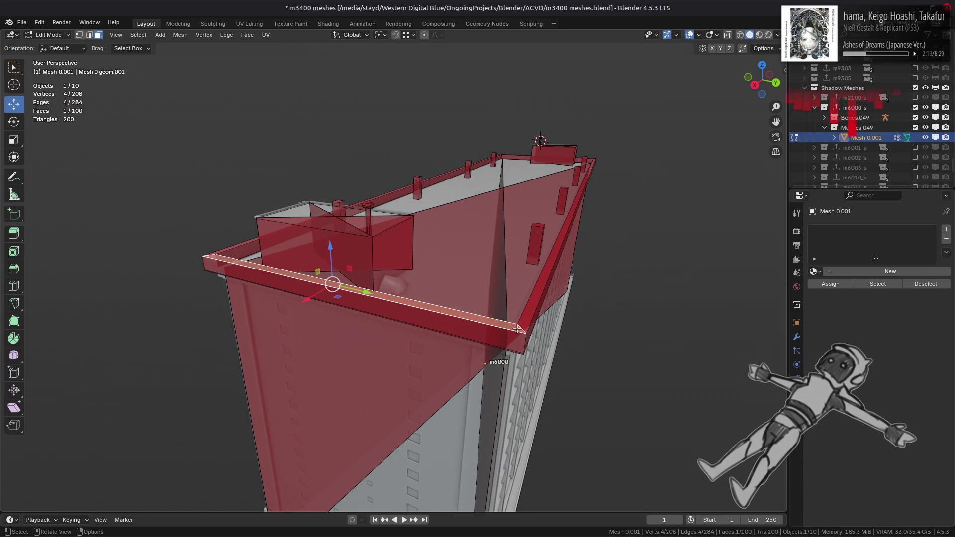
click(139, 34)
mouse_move(198, 180)
click(275, 201)
key(ctrl+f)
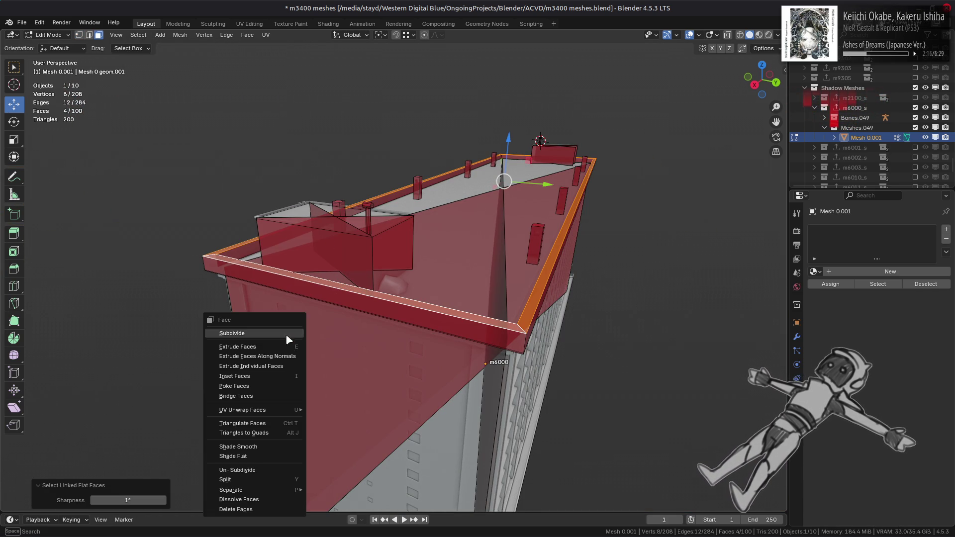
click(270, 511)
scroll(491, 321, up, 5)
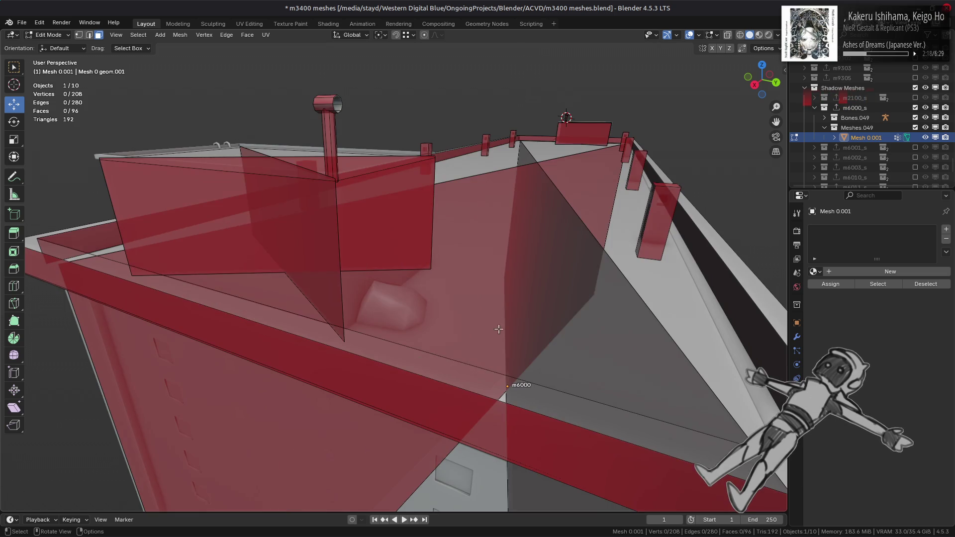
Try lowering the rim edge loop, then undo the move and clear the selection
key(2)
alt+click(544, 162)
mouse_move(550, 114)
mouse_down()
mouse_move(529, 351)
mouse_move(534, 291)
mouse_up()
mouse_move(533, 291)
middle_down()
mouse_move(593, 269)
mouse_move(517, 241)
middle_up()
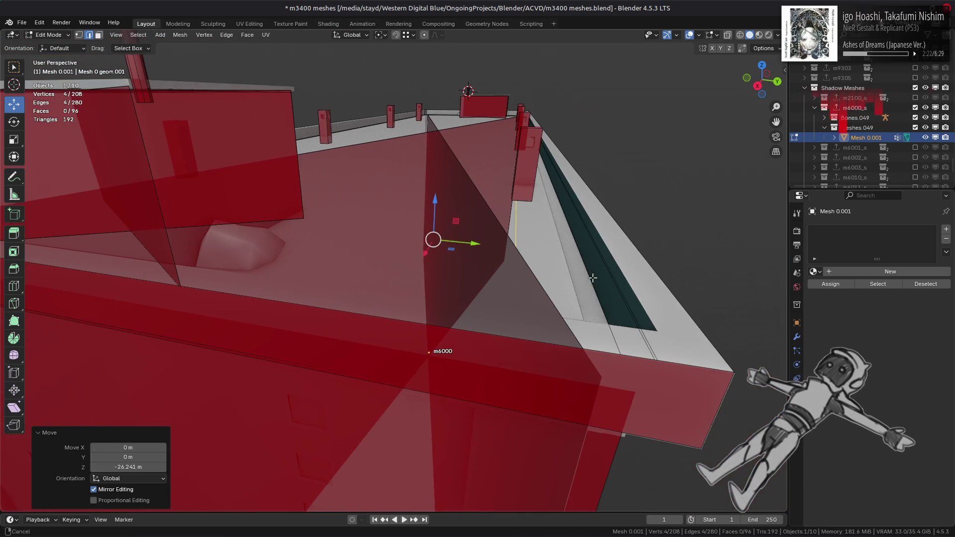
key(ctrl+z)
drag(445, 68, 698, 310)
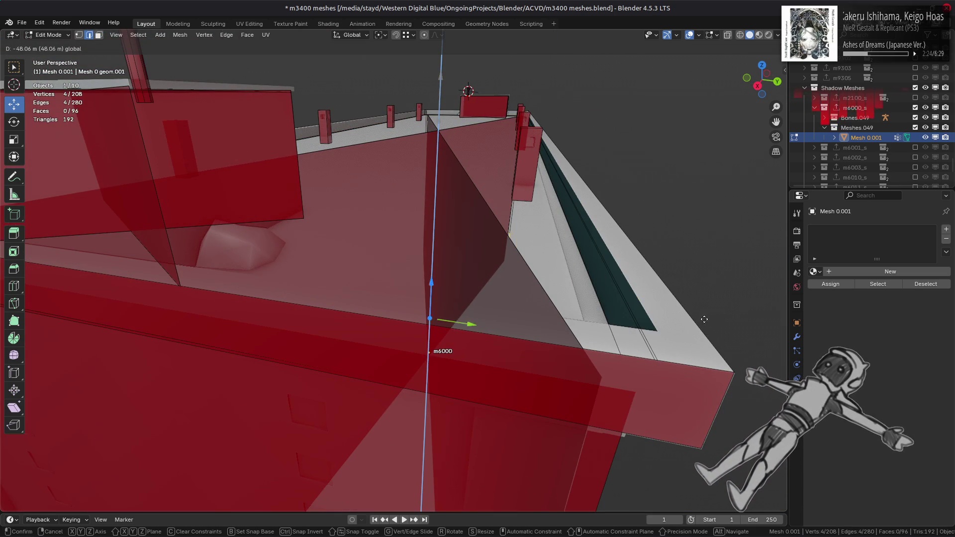
right_click(665, 338)
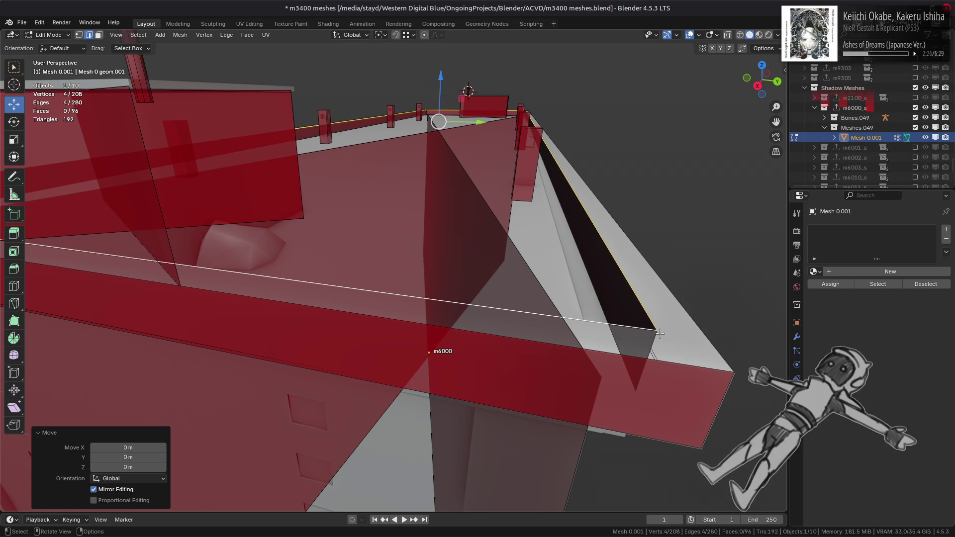
key(ctrl+z)
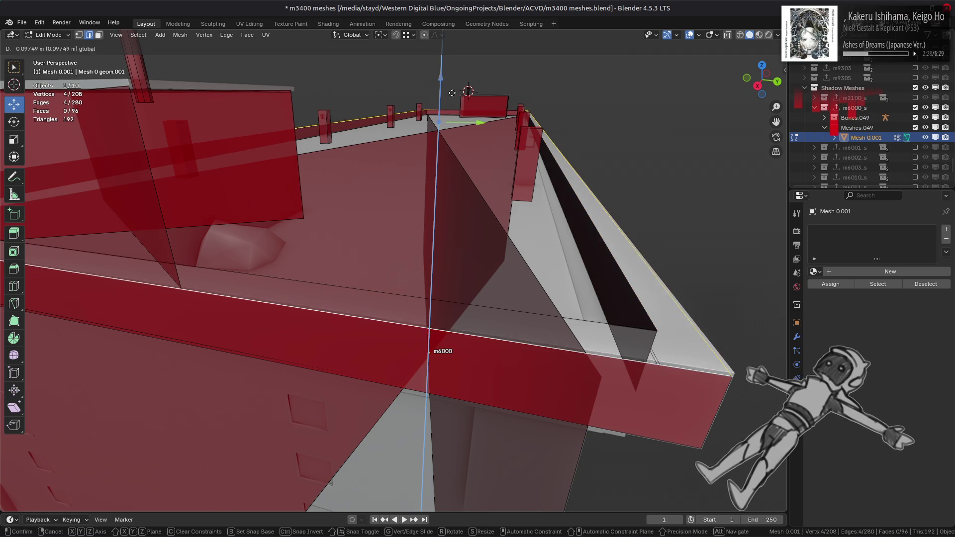
key(ctrl+shift+z)
key(alt+a)
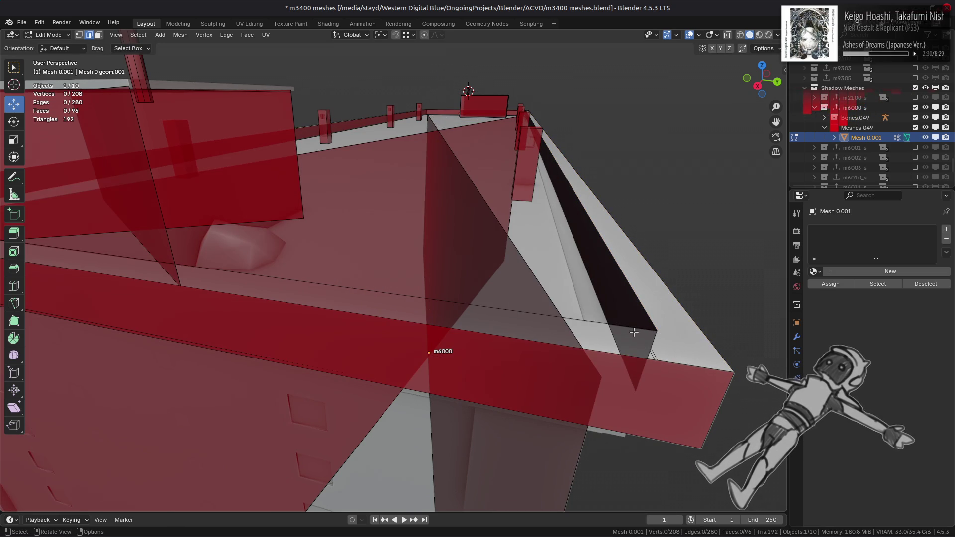
Select one roof-rim face and extend the selection to the whole linked rim strip
middle_drag(593, 279, 592, 280)
scroll(591, 281, down, 3)
key(3)
click(736, 257)
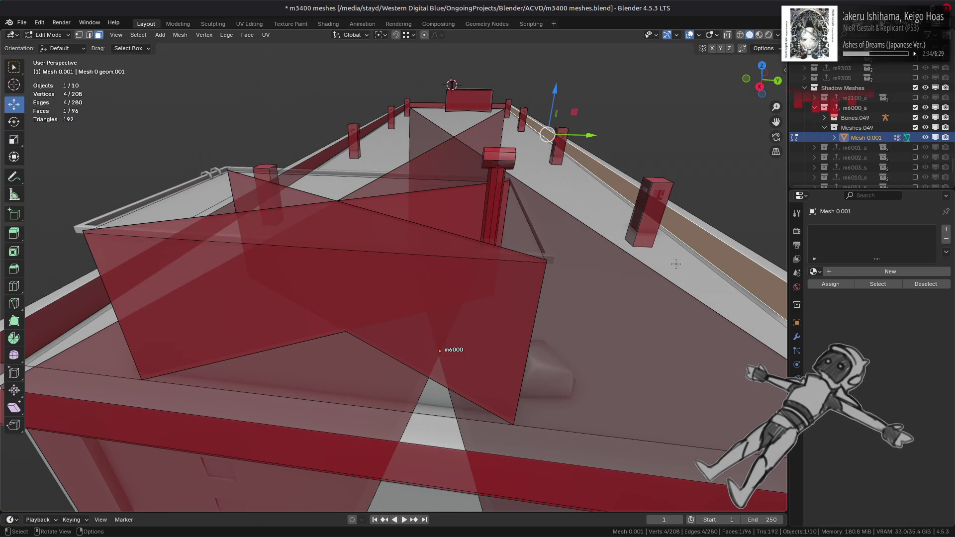
middle_drag(676, 266, 652, 262)
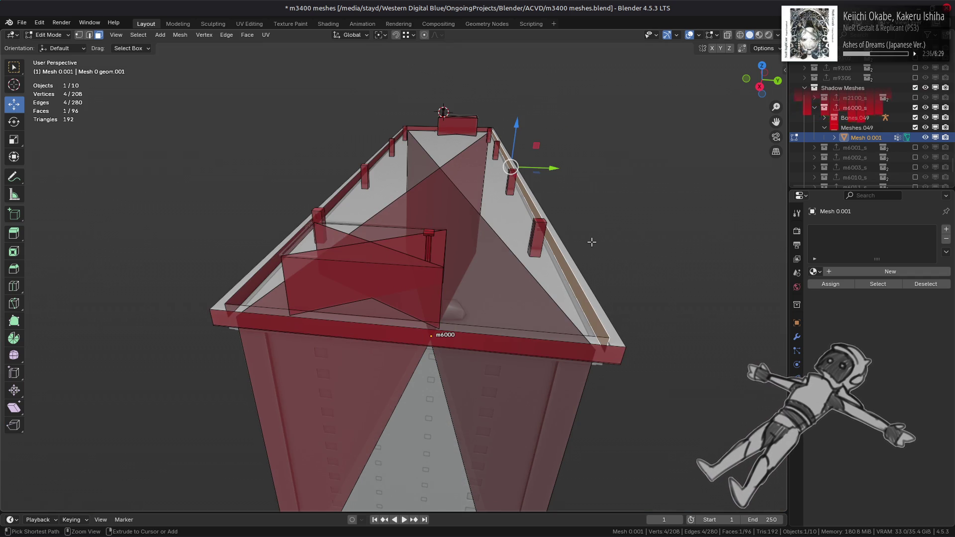
key(ctrl+l)
Shrink the rim faces with Alt+S, comparing Offset Even on and off from a top view
key(alt+s)
click(631, 264)
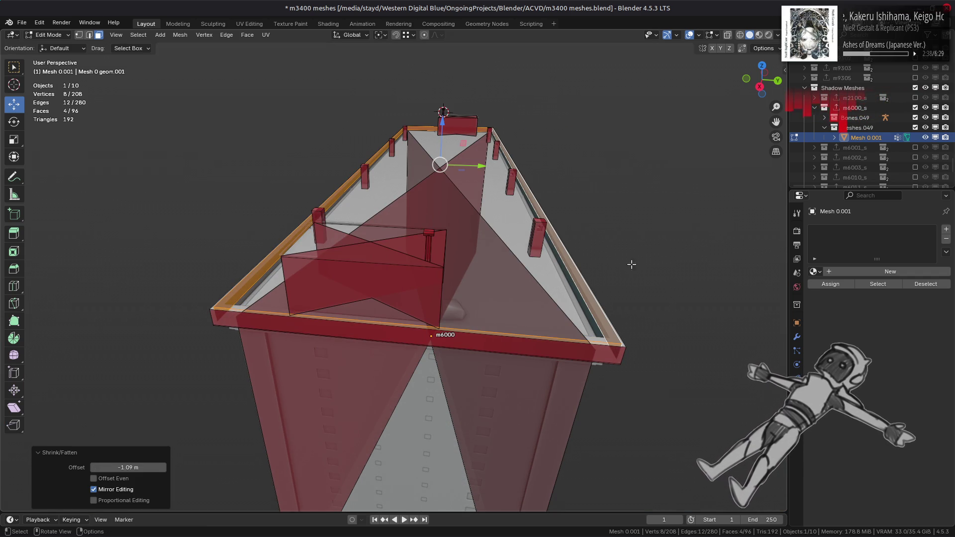
click(121, 481)
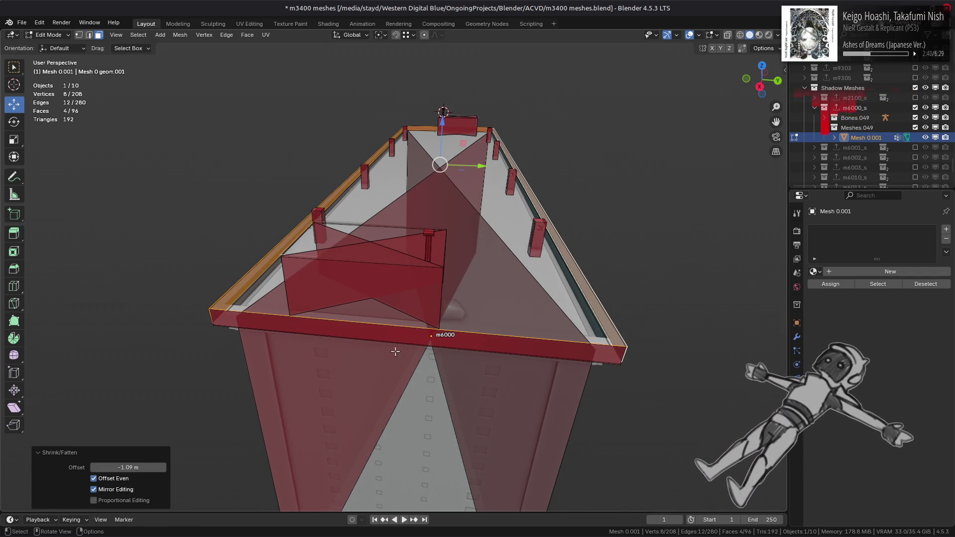
alt+middle_drag(395, 348, 412, 427)
shift+scroll(412, 428, down, 3)
scroll(309, 348, up, 3)
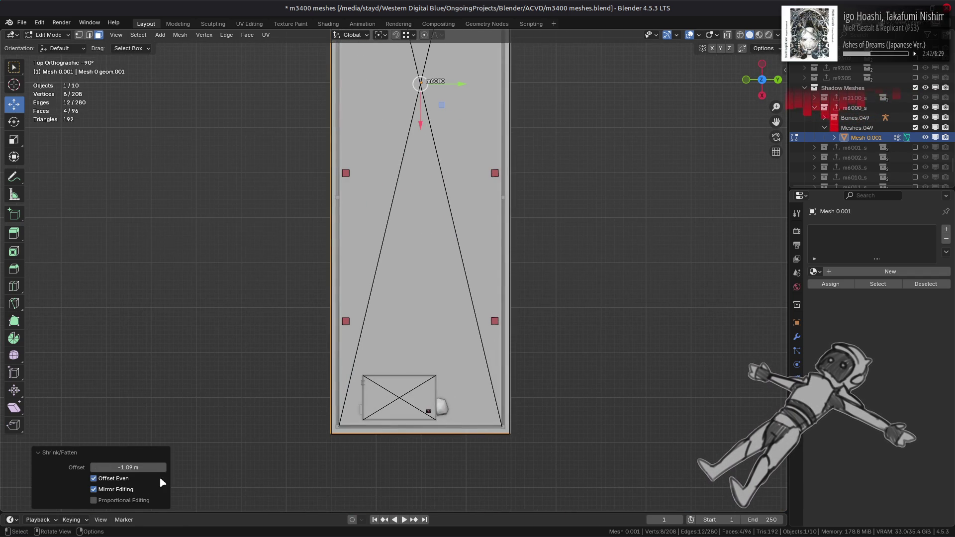
click(113, 480)
scroll(335, 452, up, 4)
shift+middle_drag(335, 452, 404, 186)
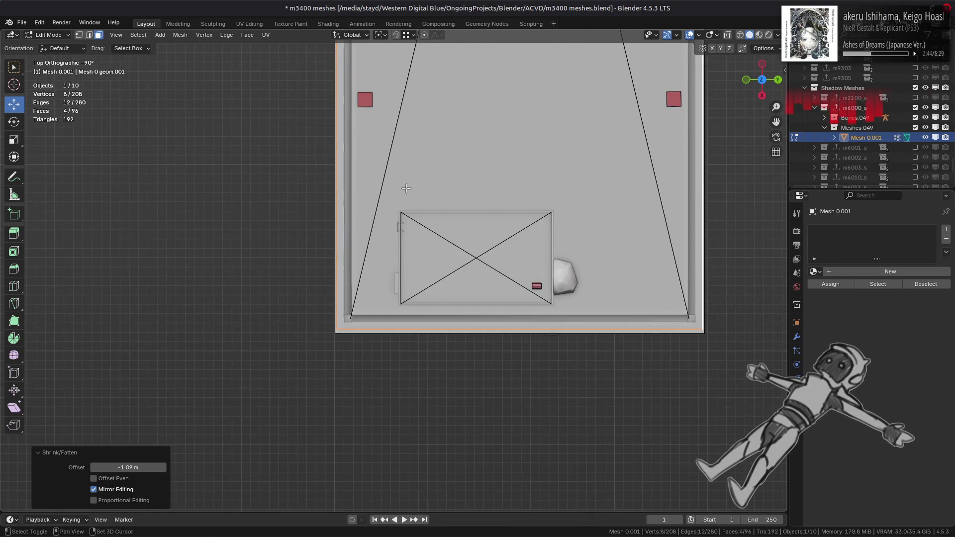
scroll(296, 397, up, 4)
scroll(297, 398, up, 3)
click(109, 480)
Set the rim's shrink offset to -0.1 m with Offset Even enabled
drag(128, 468, 149, 468)
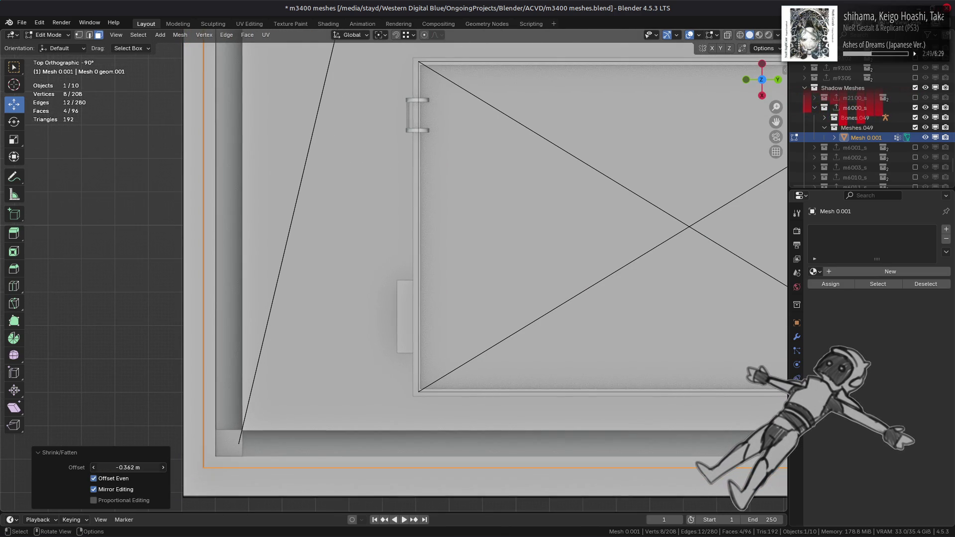
click(116, 478)
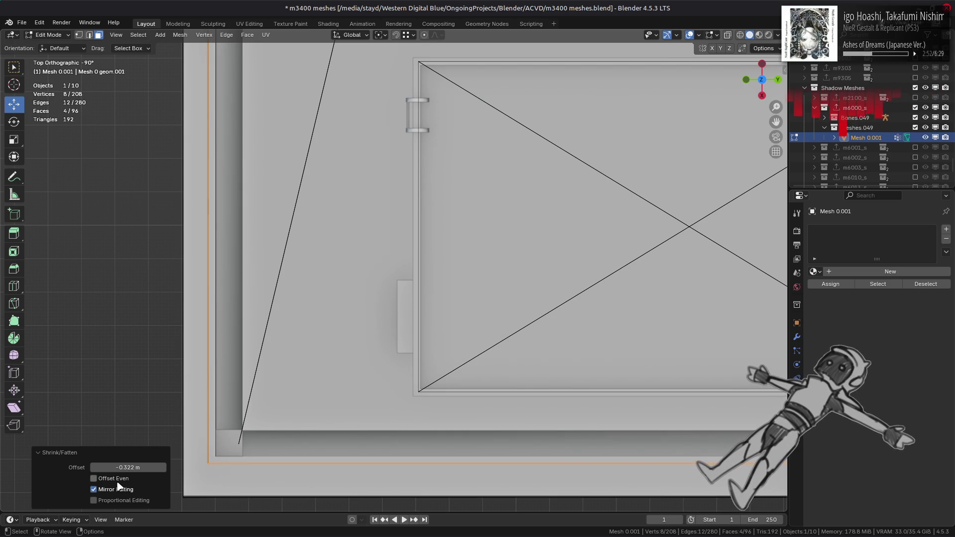
click(125, 467)
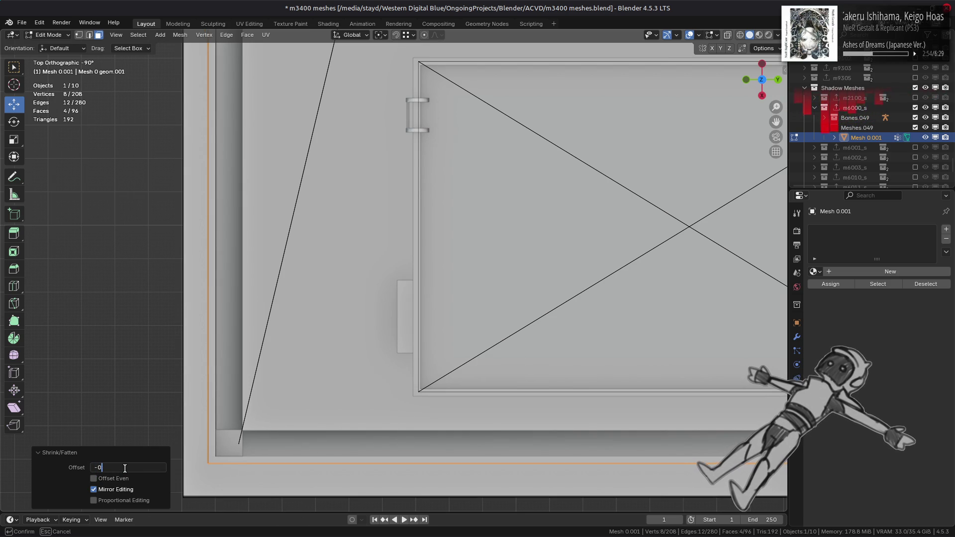
key(Return)
click(124, 482)
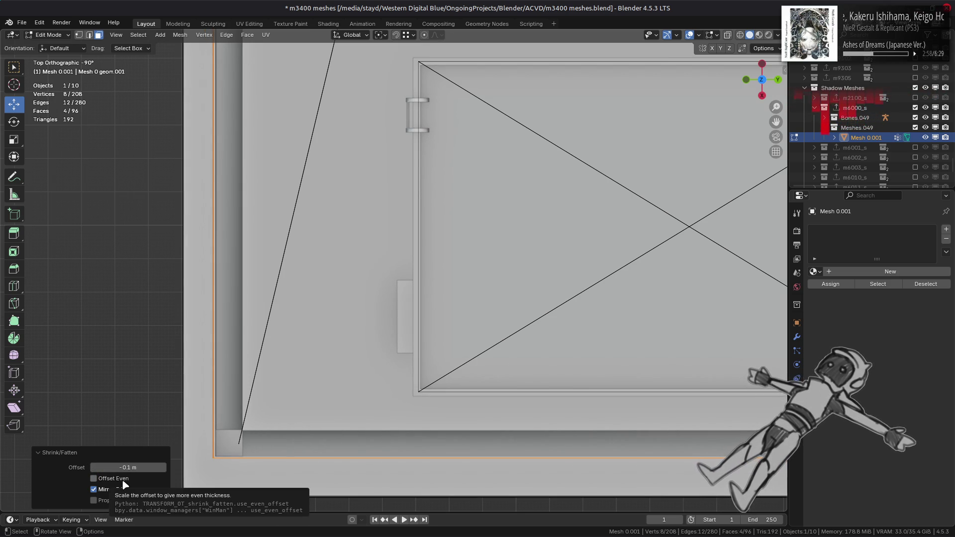
click(123, 483)
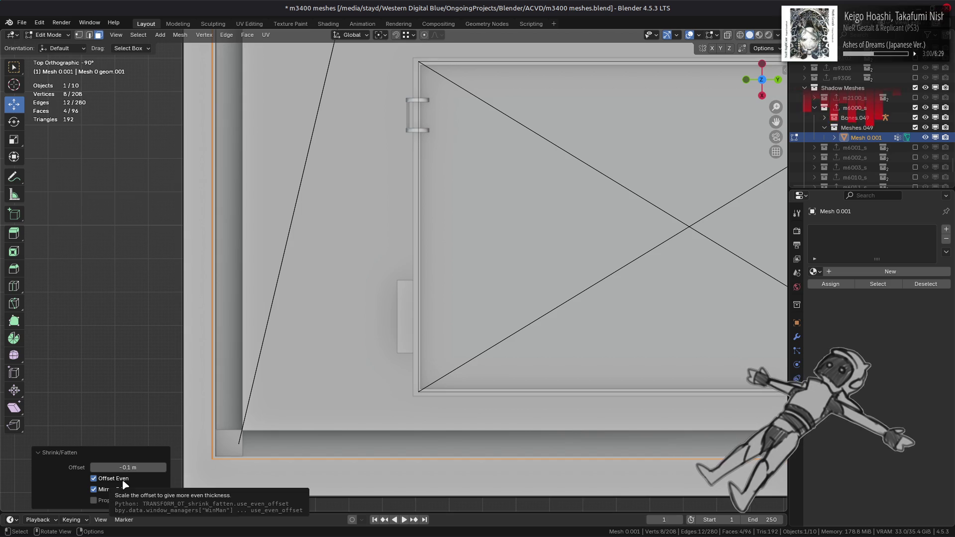
scroll(256, 447, up, 3)
scroll(493, 168, up, 3)
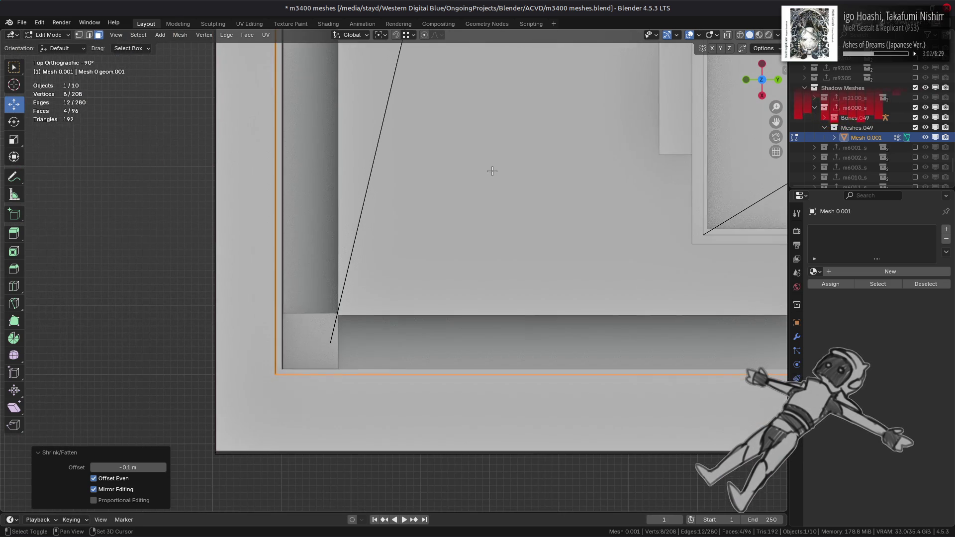
click(119, 484)
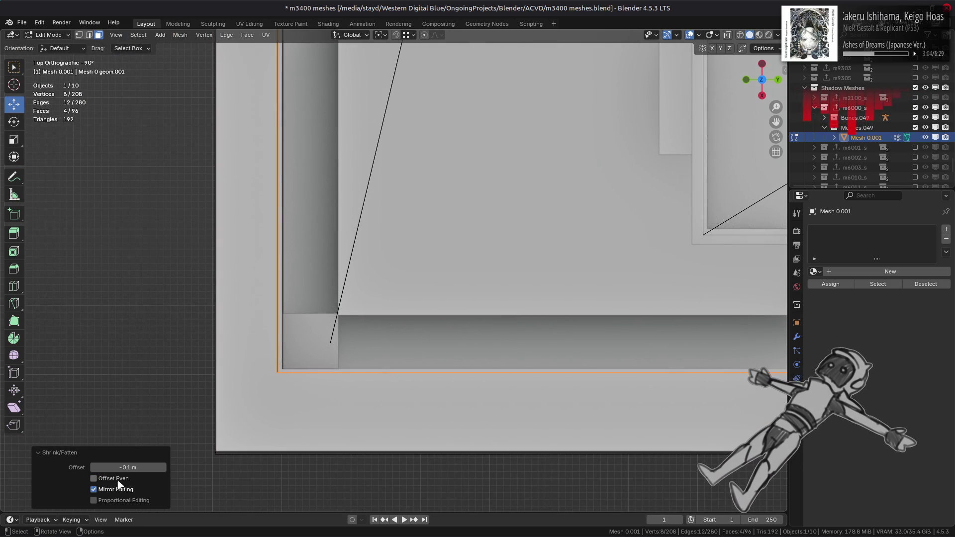
click(120, 485)
Select the rim's top face and its linked faces, then shrink/fatten them by 0.1 m
mouse_move(279, 378)
middle_down()
mouse_move(319, 348)
mouse_move(385, 256)
mouse_move(348, 298)
mouse_move(319, 477)
mouse_move(325, 264)
middle_up()
click(326, 264)
key(ctrl+l)
scroll(378, 258, up, 2)
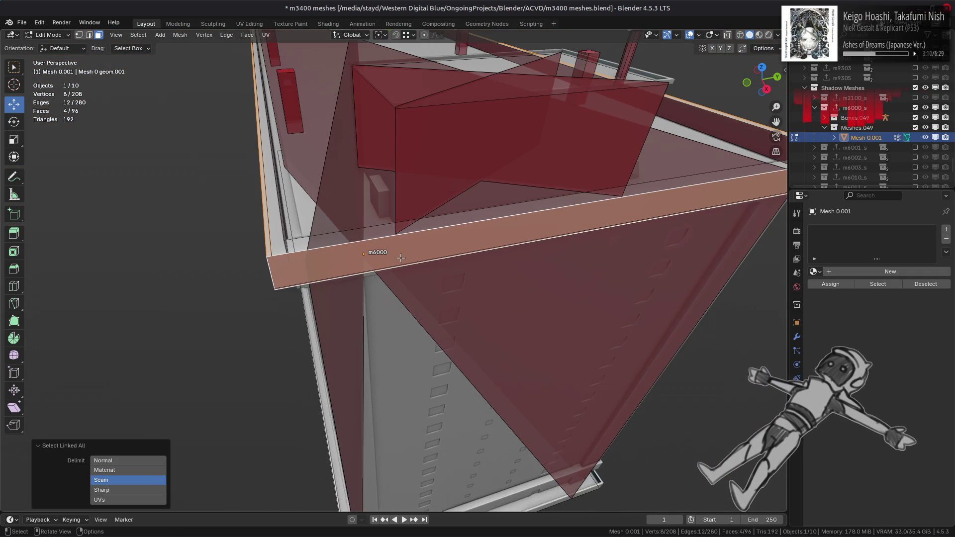
key(alt+s)
text(1)
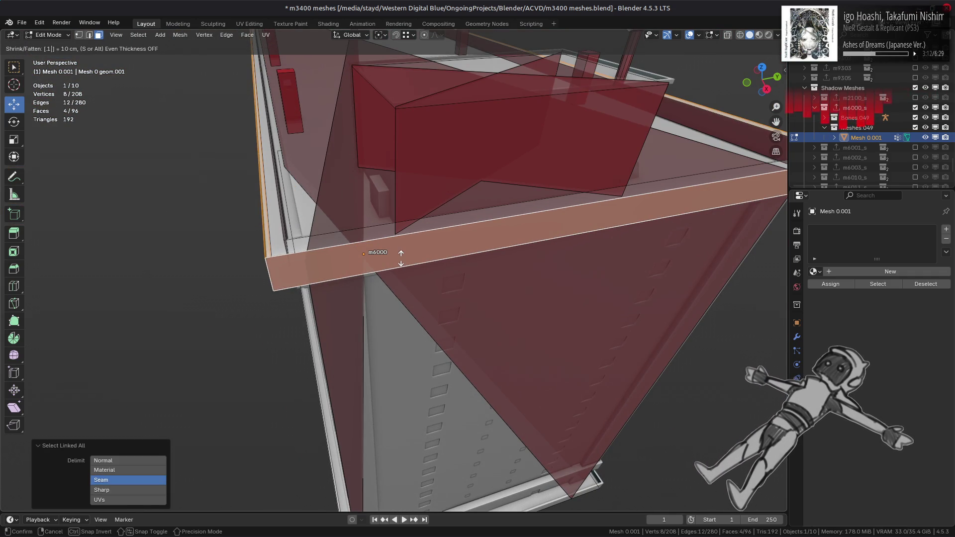
key(minus)
key(Return)
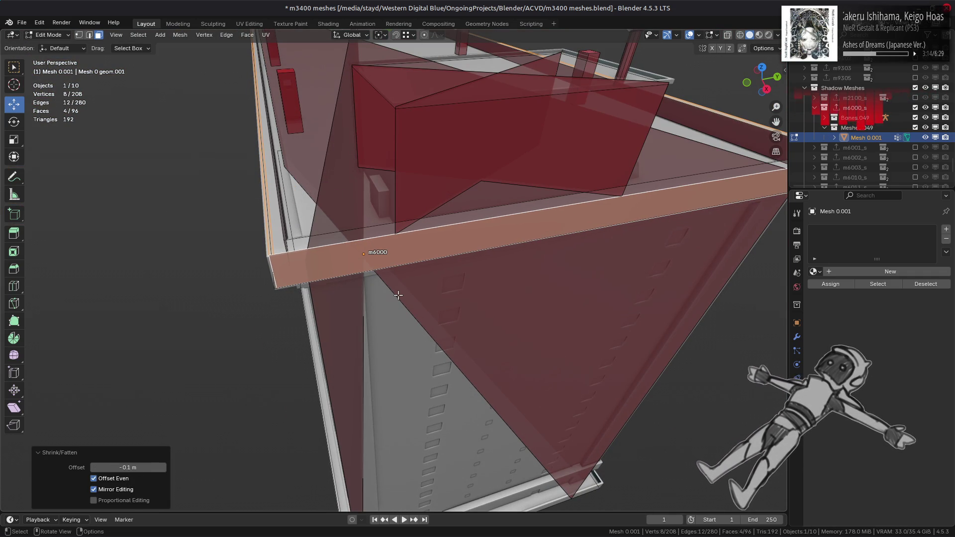
mouse_move(398, 295)
middle_down()
mouse_move(390, 264)
mouse_move(388, 299)
mouse_move(393, 278)
mouse_move(283, 285)
mouse_move(439, 285)
middle_up()
Select faces sharing the post-top normal and delete them, then undo that deletion
click(388, 300)
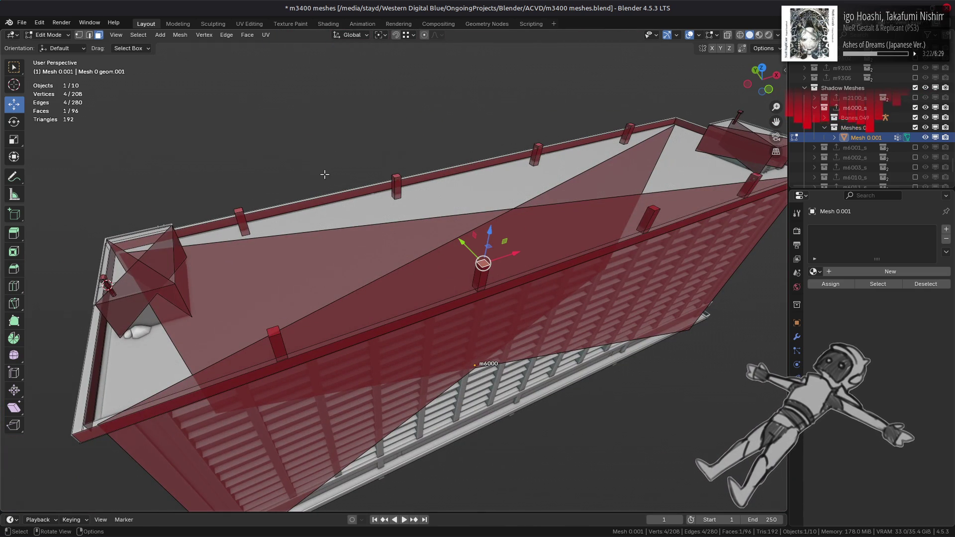
click(138, 35)
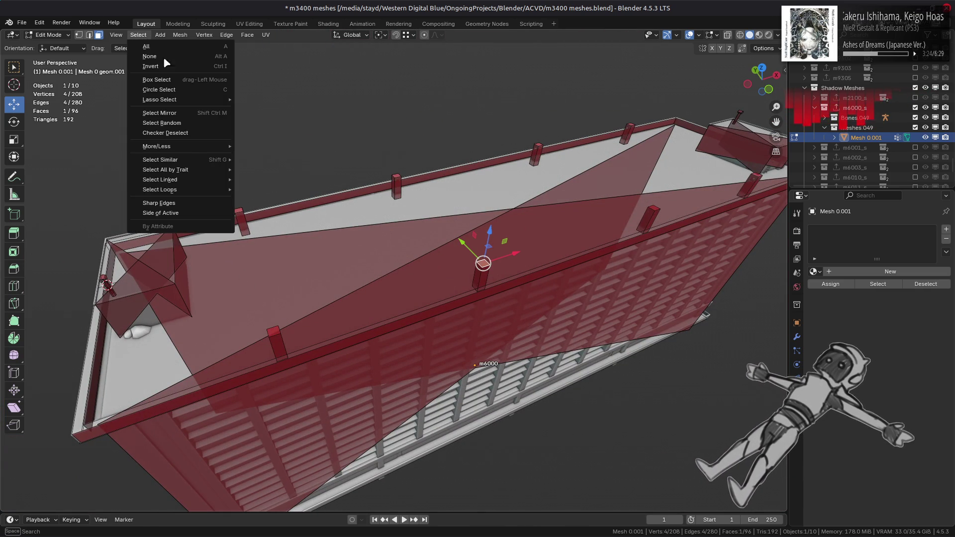
mouse_move(208, 159)
click(268, 204)
middle_drag(331, 224, 338, 222)
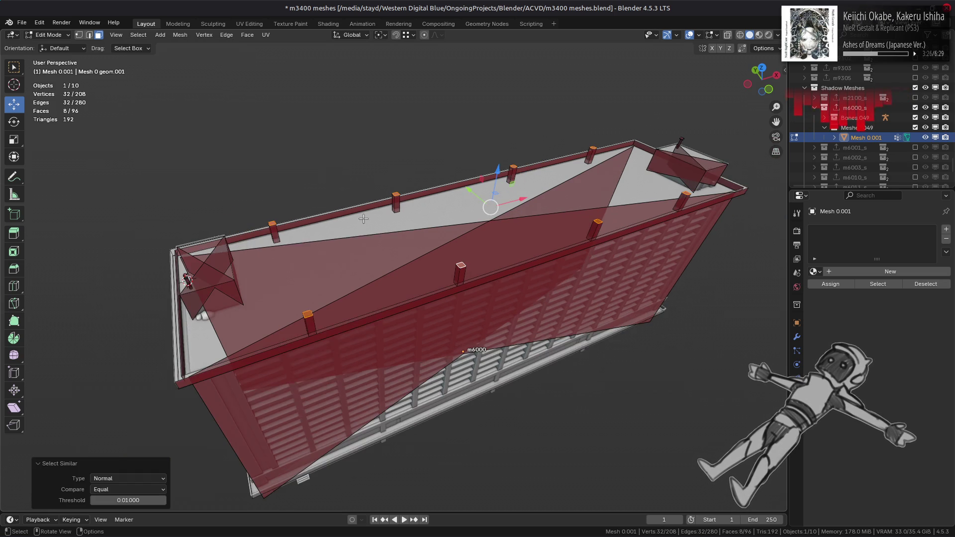
right_click(338, 221)
click(348, 397)
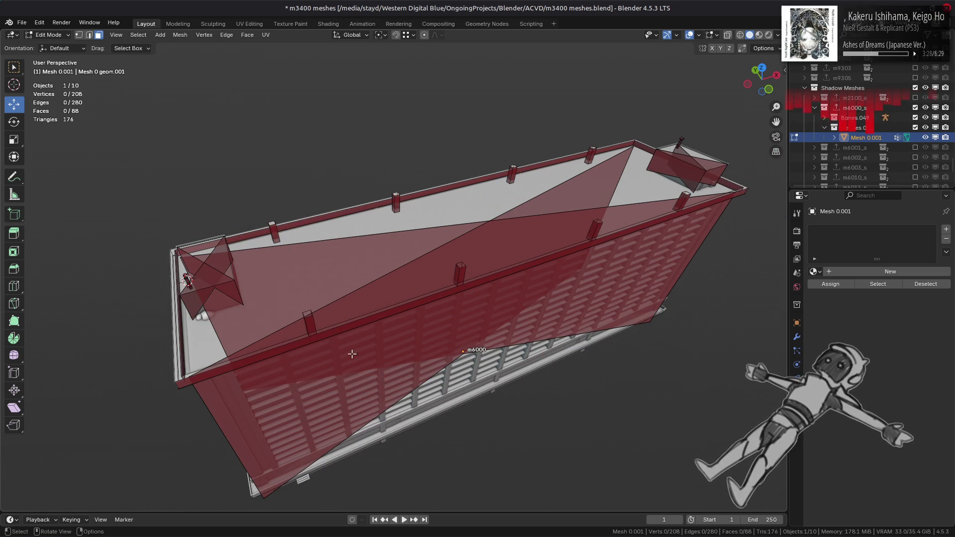
scroll(355, 321, up, 2)
key(ctrl+z)
key(ctrl+shift+z)
key(ctrl+z)
scroll(406, 301, down, 2)
Select all rooftop posts except one and delete their faces
mouse_move(407, 301)
middle_down()
mouse_move(298, 270)
mouse_move(387, 270)
mouse_move(374, 255)
mouse_move(455, 275)
middle_up()
key(ctrl+l)
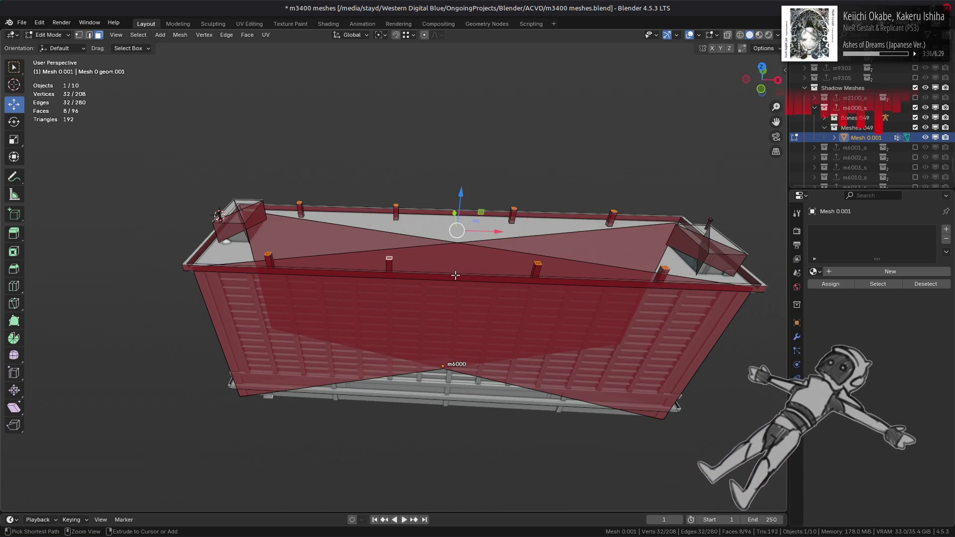
shift+click(664, 270)
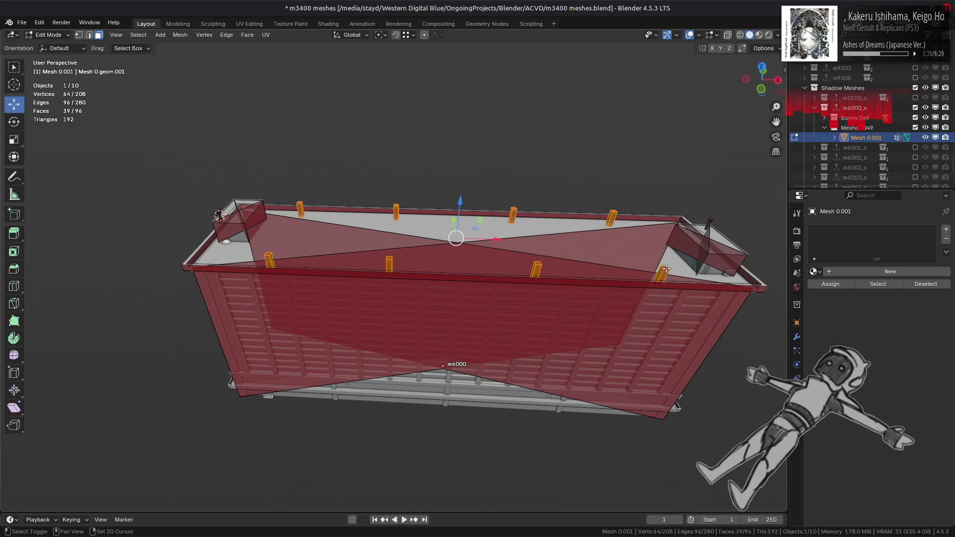
middle_drag(661, 274, 644, 351)
scroll(659, 278, up, 4)
alt+shift+click(659, 350)
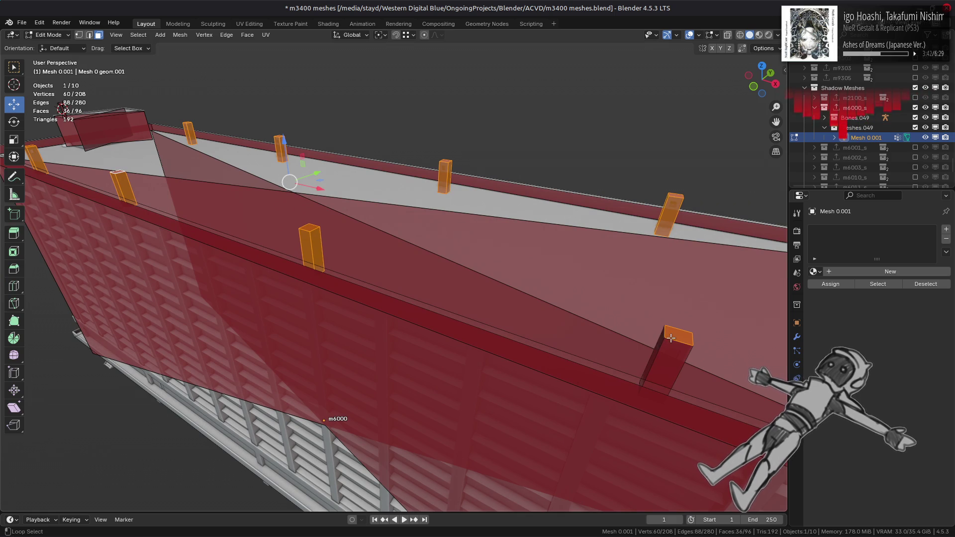
key(x)
click(535, 309)
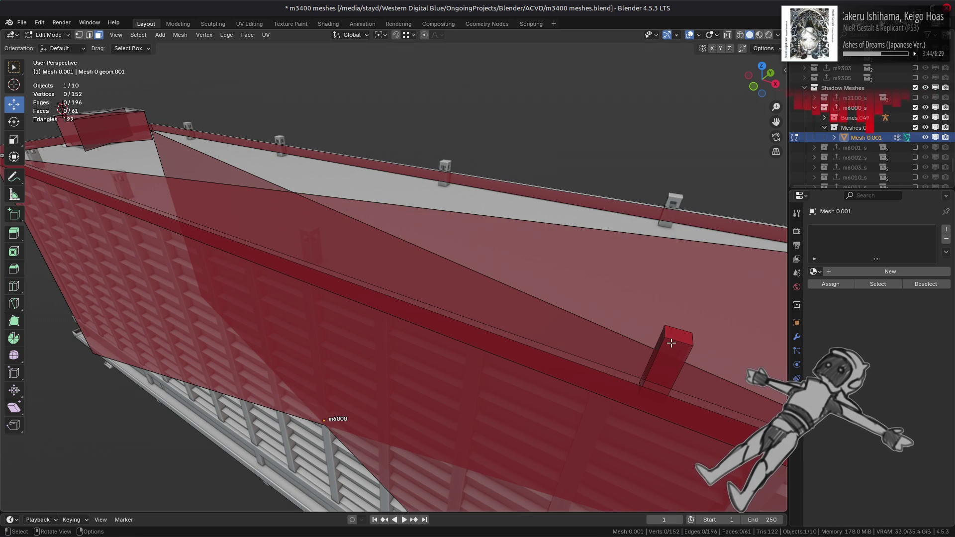
Isolate the remaining post by hiding all other geometry and centring the view on it
key(l)
key(shift+h)
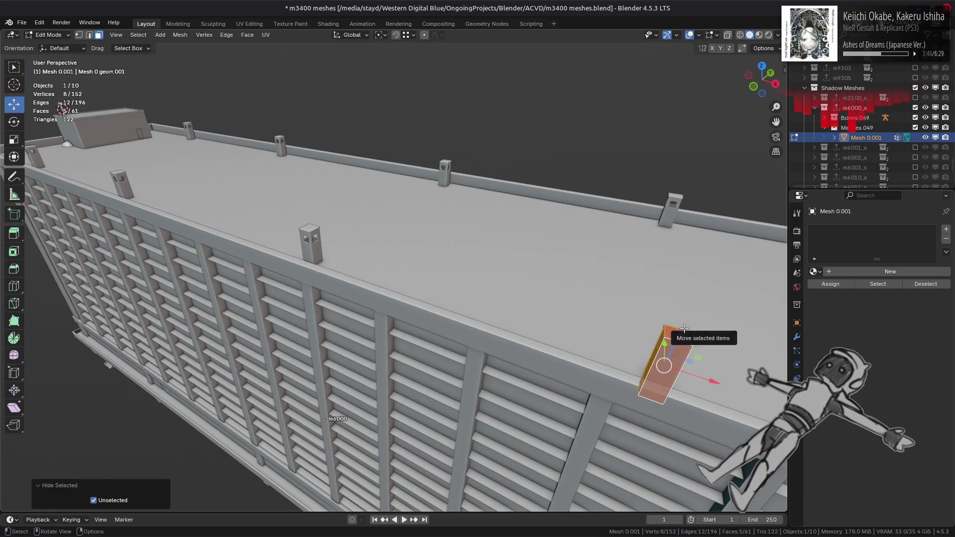
key(KP_Decimal)
key(alt+a)
Delete the post's top face and readjust the height of its bottom edge loop
click(393, 130)
right_click(535, 408)
click(535, 408)
middle_drag(535, 408, 414, 395)
alt+click(426, 390)
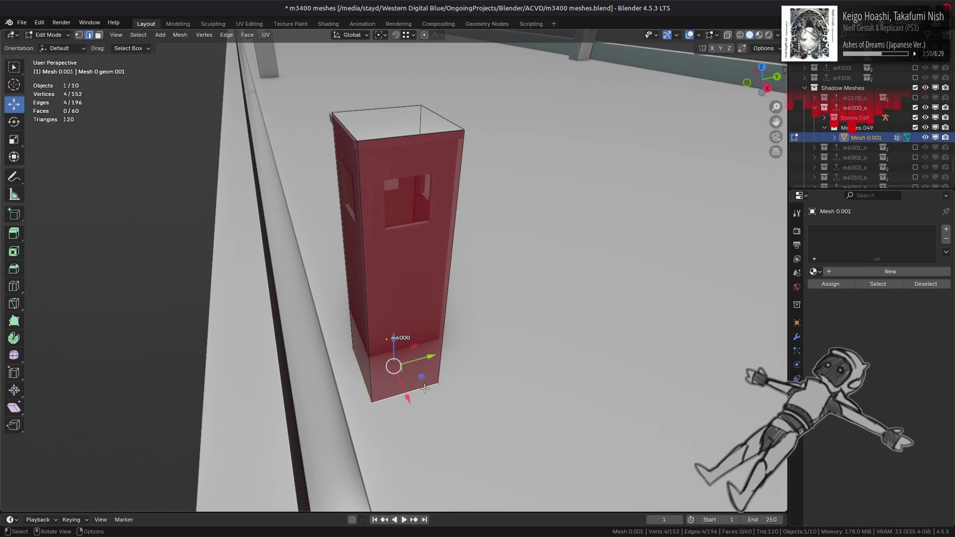
drag(389, 345, 369, 358)
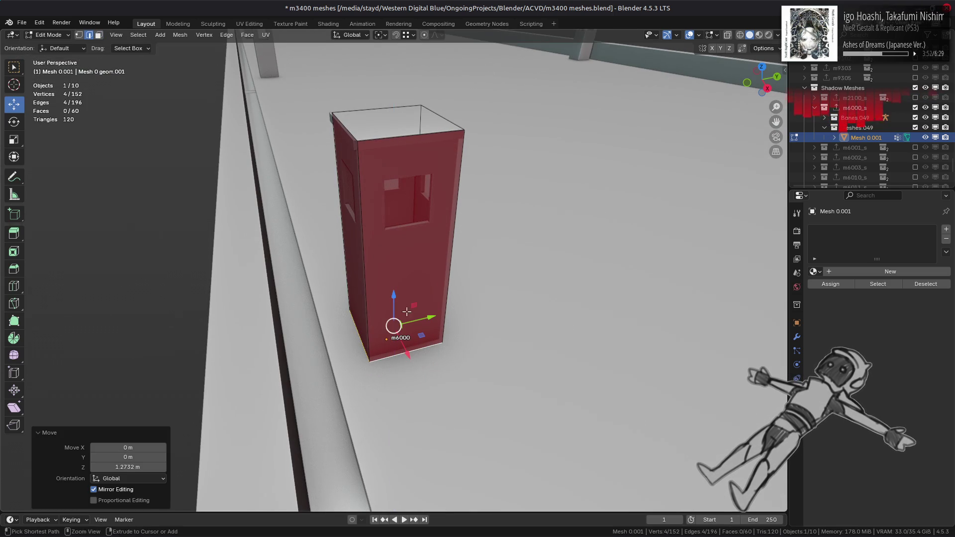
drag(395, 301, 390, 297)
Slide one vertical corner edge of the post horizontally to a new position
key(3)
mouse_move(387, 198)
middle_down()
mouse_move(472, 297)
mouse_move(401, 330)
middle_up()
key(2)
click(400, 330)
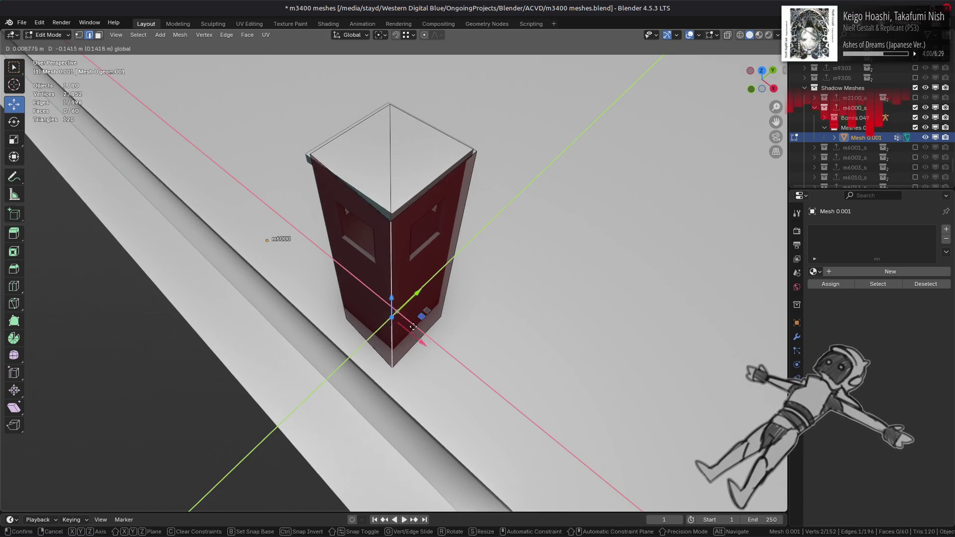
key(g)
key(shift+z)
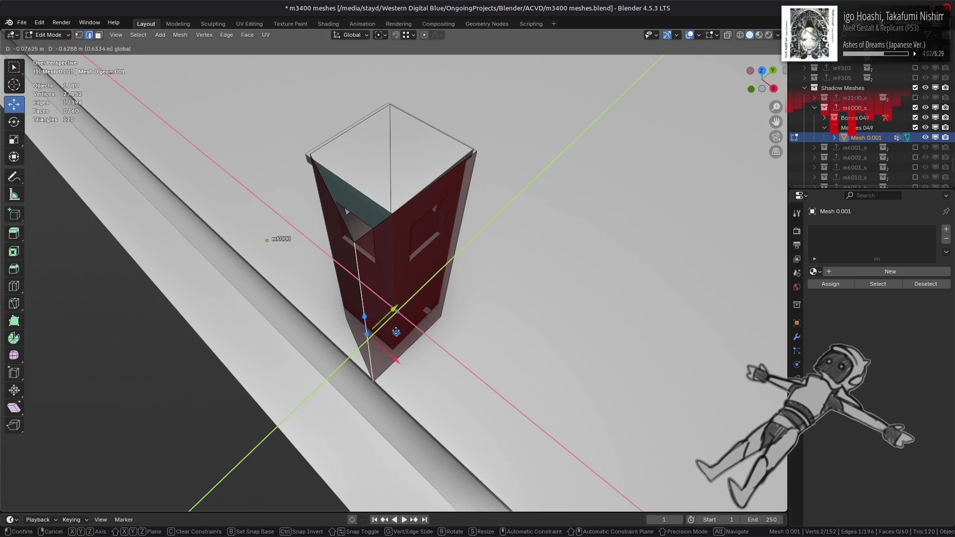
click(396, 332)
Slide two more corner edges of the post horizontally
mouse_move(491, 337)
middle_down()
mouse_move(426, 324)
mouse_move(368, 329)
middle_up()
click(378, 332)
key(g)
key(shift+z)
click(376, 324)
click(411, 326)
key(g)
key(shift+z)
click(457, 332)
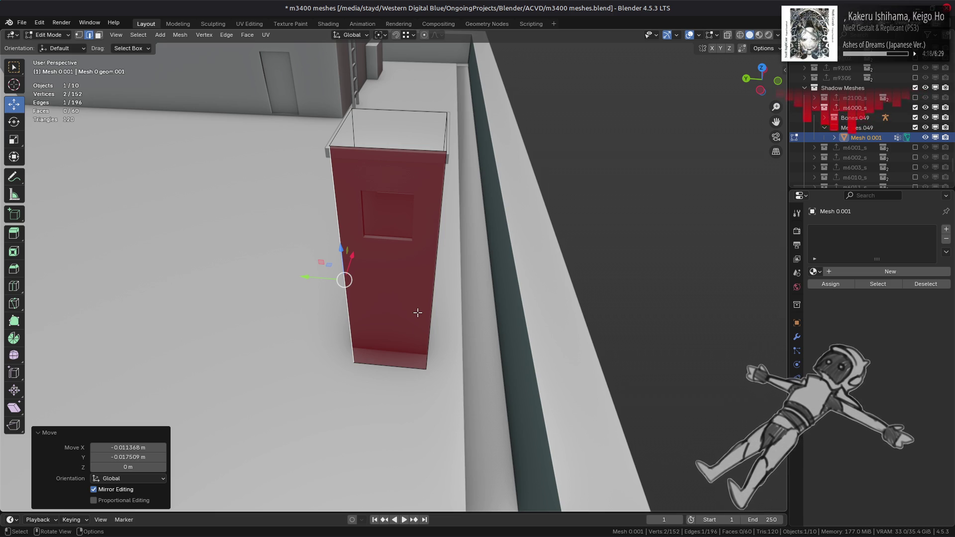
Select the box's top and side faces, then undo back to the filled top face
click(417, 312)
key(3)
click(384, 268)
middle_drag(384, 268, 455, 266)
shift+click(394, 279)
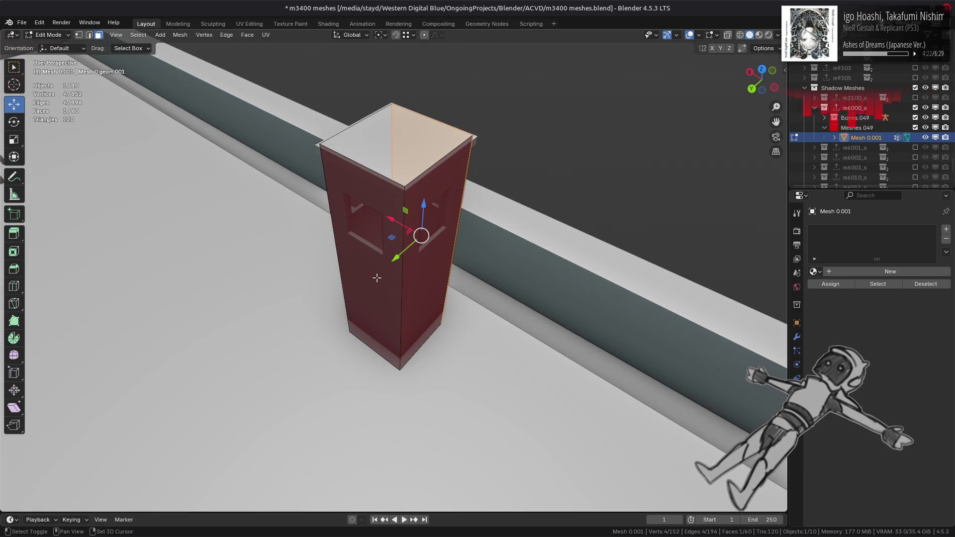
shift+click(377, 278)
shift+click(414, 290)
key(ctrl+z)
key(ctrl+z)
key(ctrl+z)
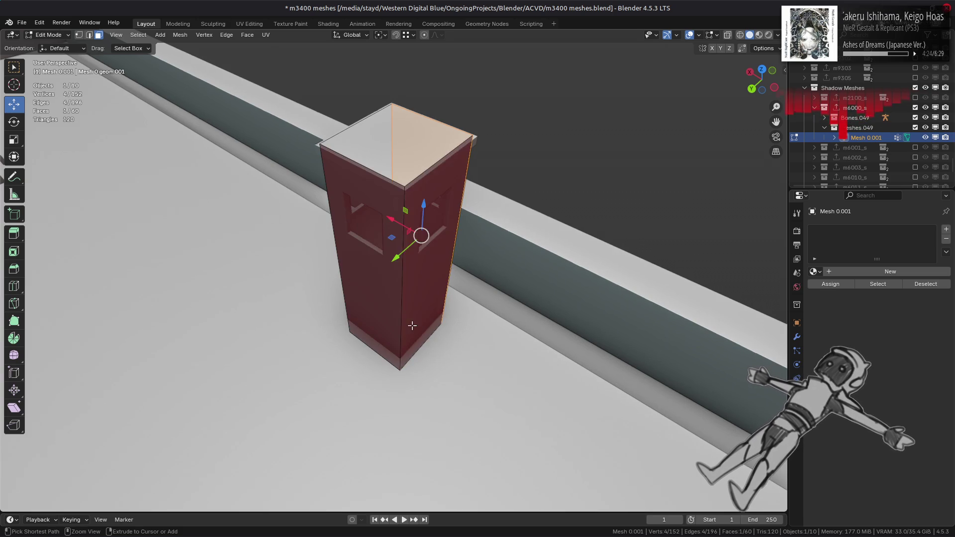
key(ctrl+z)
key(ctrl+z)
key(ctrl+z)
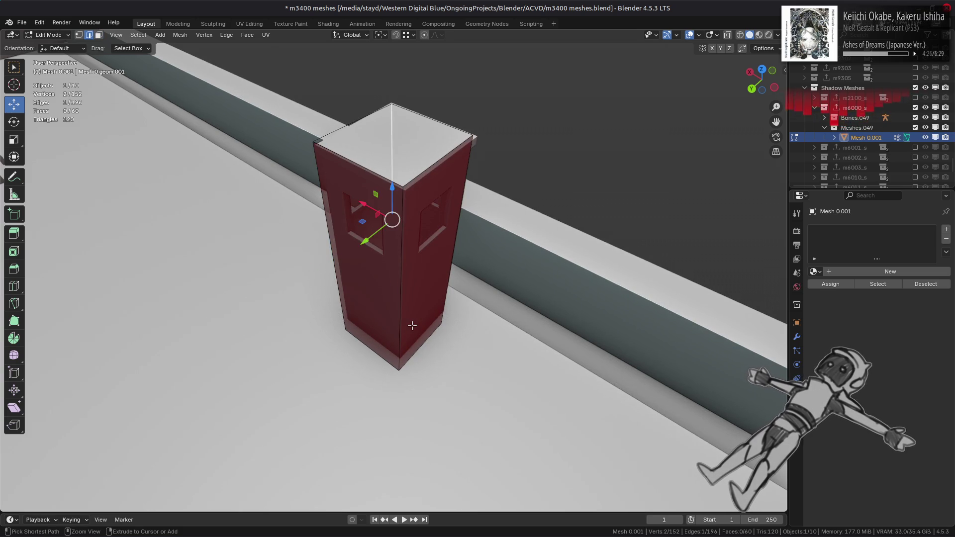
key(ctrl+z)
key(ctrl+z)
key(ctrl+z)
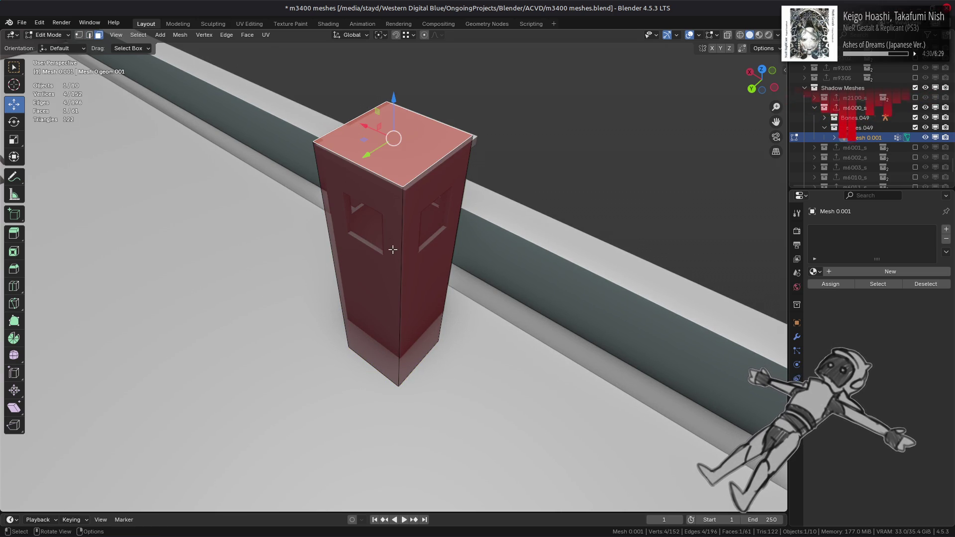
Duplicate and raise the top face, then delete the three selected box faces
right_click(402, 213)
click(398, 182)
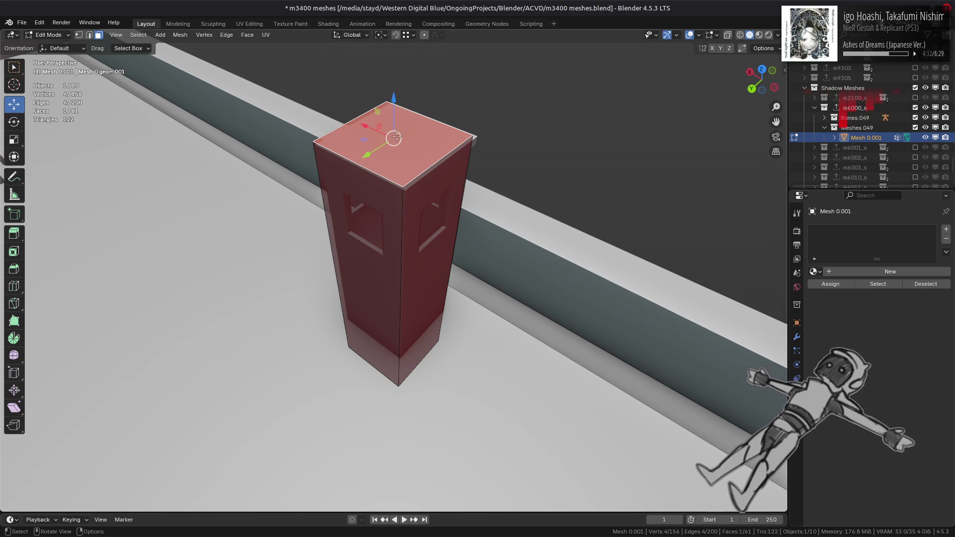
drag(397, 107, 398, 81)
shift+click(378, 248)
shift+click(428, 233)
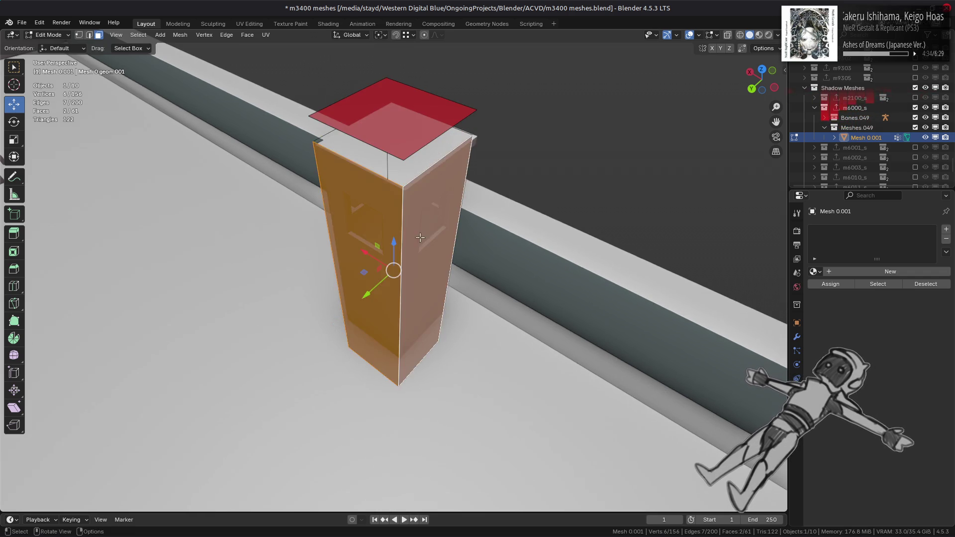
middle_drag(427, 234, 497, 298)
right_click(502, 343)
click(511, 380)
Lower the bottom edge by 0.5 m and shift a vertical corner edge along Y
middle_drag(511, 380, 420, 388)
drag(418, 382, 417, 334)
text(-0.5)
key(Return)
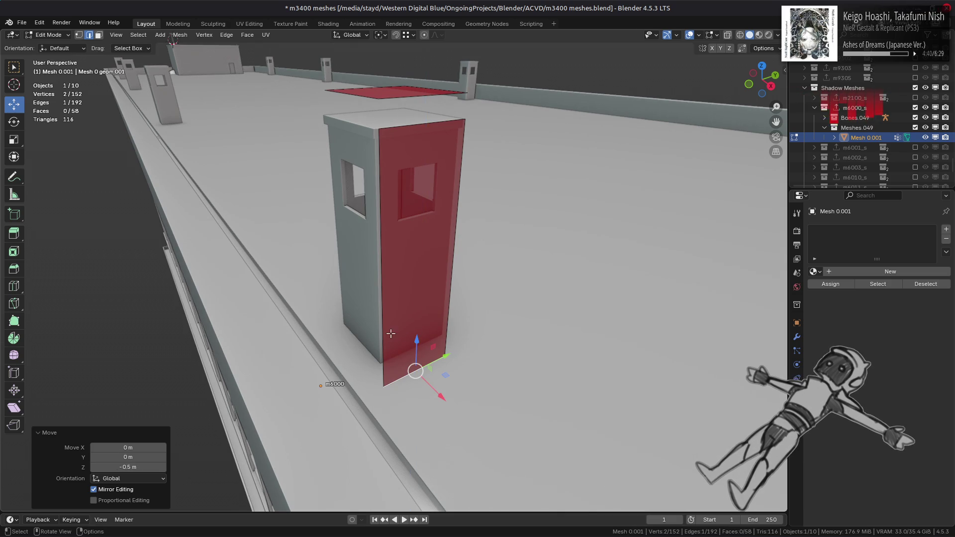
click(380, 342)
key(g)
key(y)
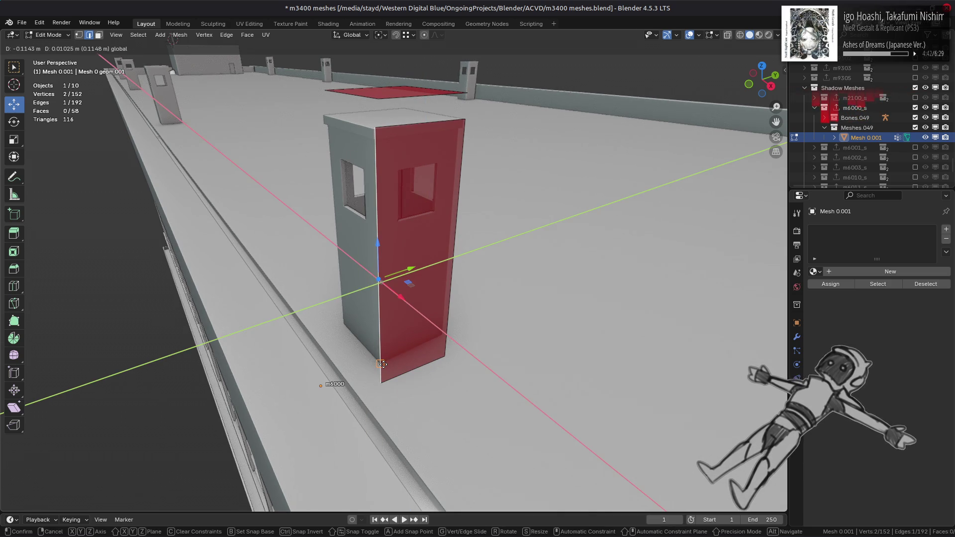
key(Return)
Undo that shift, reposition the vertical edge horizontally, then nudge it vertically
mouse_move(412, 286)
middle_down()
mouse_move(385, 317)
mouse_move(393, 133)
mouse_move(373, 133)
mouse_move(368, 150)
mouse_move(372, 127)
middle_up()
key(ctrl+z)
key(g)
key(shift+z)
click(384, 298)
key(g)
key(z)
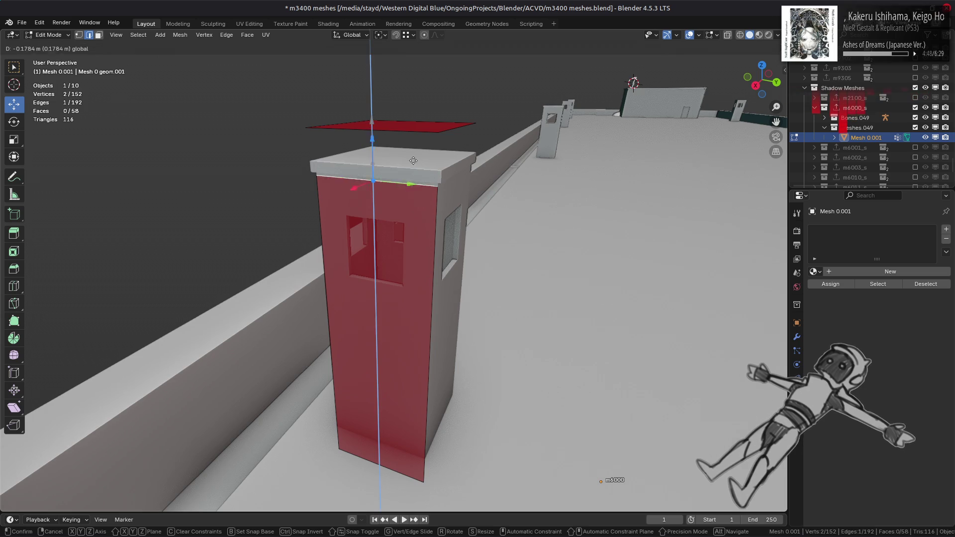
click(405, 158)
middle_drag(405, 158, 367, 246)
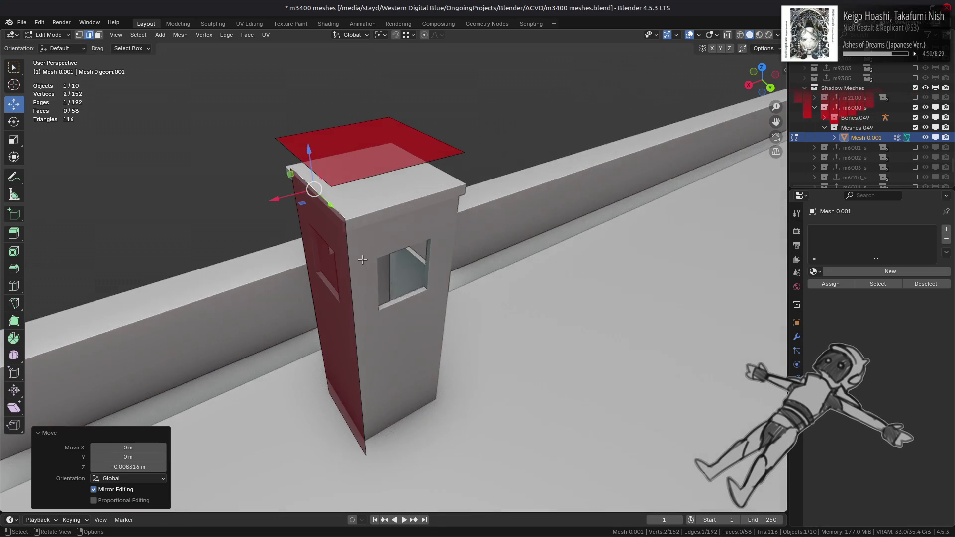
Move a vertical edge of the left face along X so the plane becomes diagonal
key(3)
click(354, 303)
key(2)
click(356, 355)
middle_drag(356, 355, 310, 342)
key(g)
key(shift+z)
key(x)
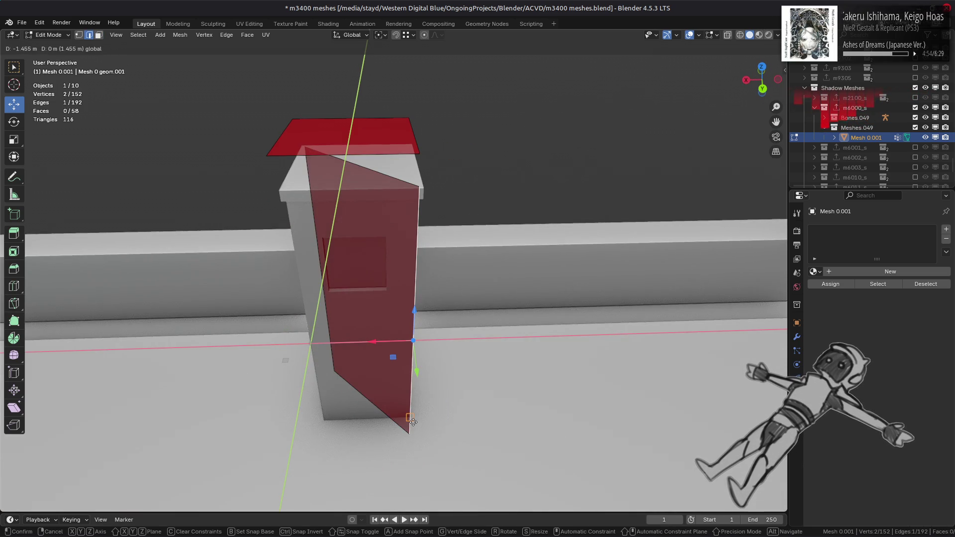
click(414, 422)
Duplicate the diagonal face in place and flip the copy's normals
middle_drag(413, 423, 431, 373)
key(3)
click(403, 320)
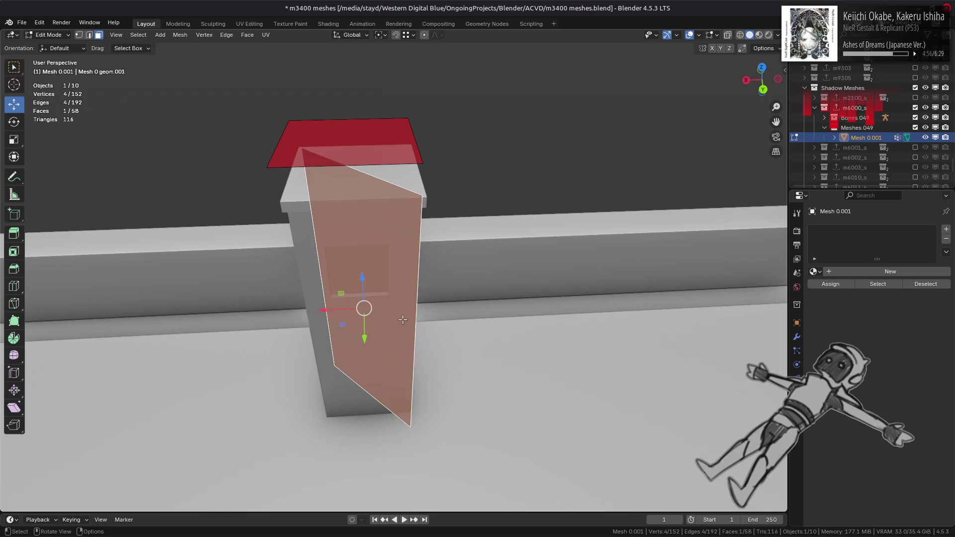
key(shift+d)
key(Escape)
key(alt+n)
click(391, 323)
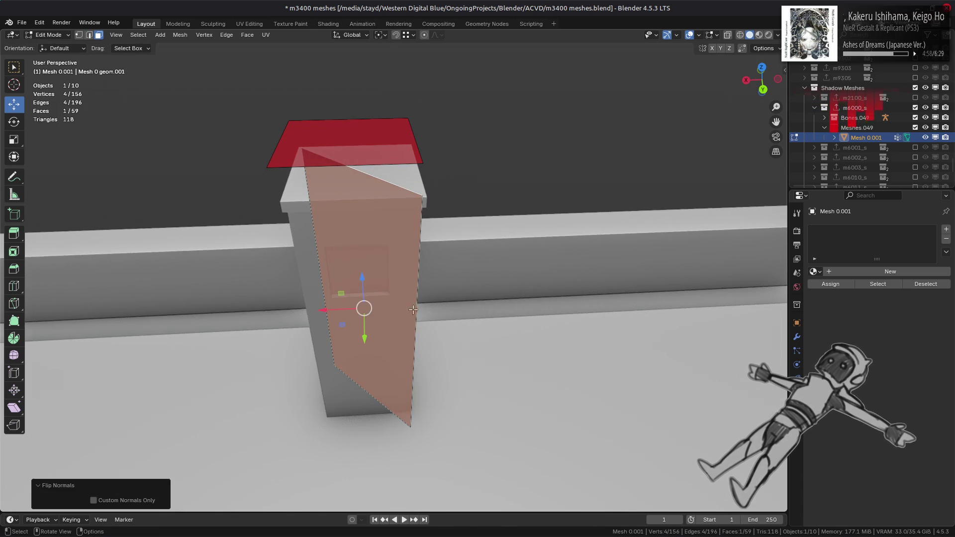
Make another copy of the diagonal face rotated 90 degrees about Z to cross it
middle_drag(390, 322, 458, 333)
key(shift+d)
key(Escape)
key(r)
key(z)
key(9)
key(0)
key(Return)
Nudge a vertical edge of the rotated copy into place
key(2)
click(451, 388)
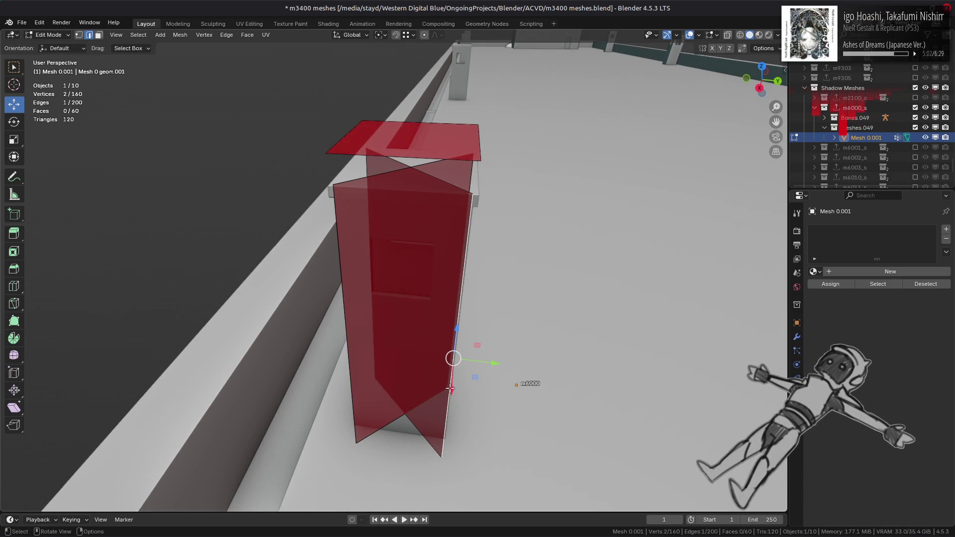
middle_drag(482, 376, 447, 363)
key(g)
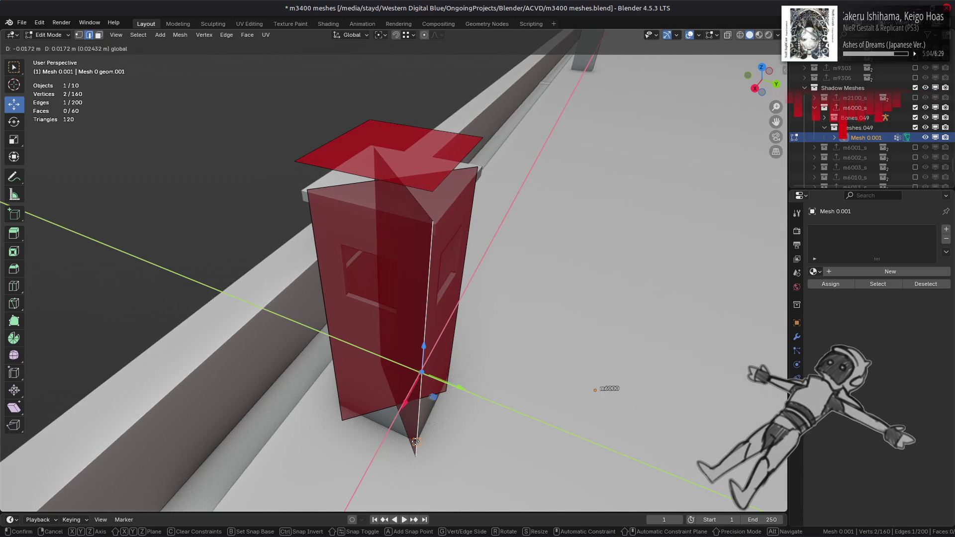
click(361, 344)
mouse_move(361, 343)
middle_down()
mouse_move(388, 341)
mouse_move(404, 295)
middle_up()
Duplicate the left face in place and flip its normals
click(382, 340)
key(g)
key(Escape)
key(3)
click(425, 321)
key(shift+d)
key(Escape)
key(alt+n)
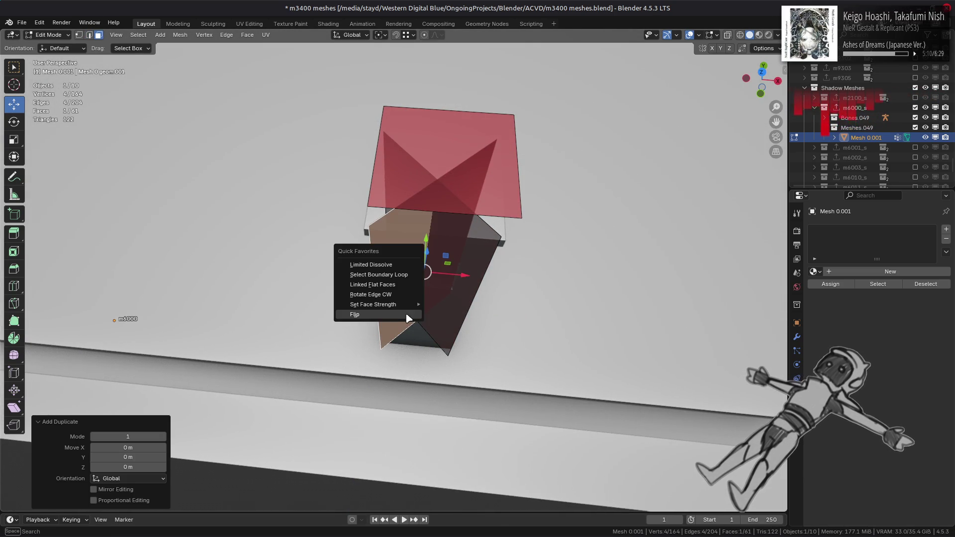
click(409, 317)
Lower the copied top face along Z to its new height
middle_drag(404, 283, 418, 209)
click(428, 133)
middle_drag(428, 133, 414, 140)
key(g)
key(z)
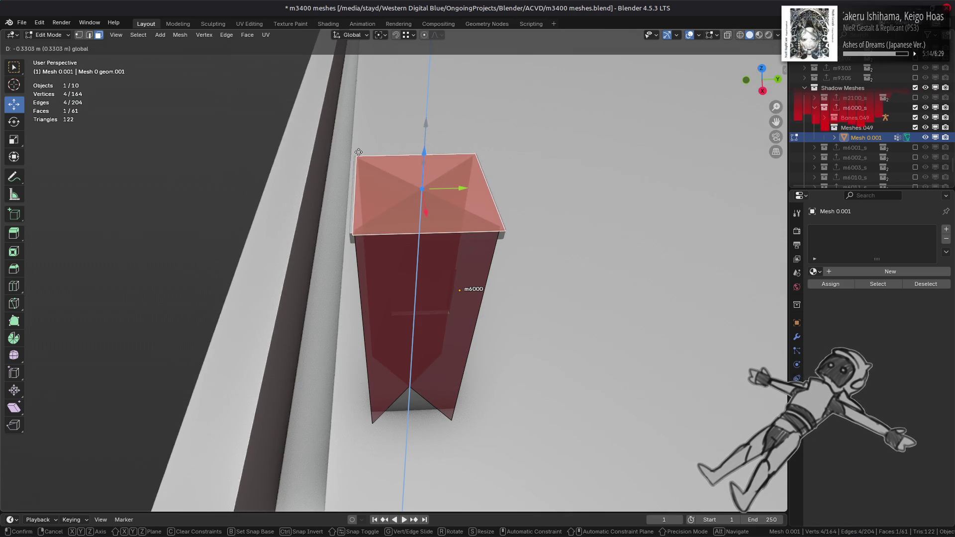
click(351, 159)
mouse_move(351, 159)
middle_down()
mouse_move(419, 181)
mouse_move(415, 102)
middle_up()
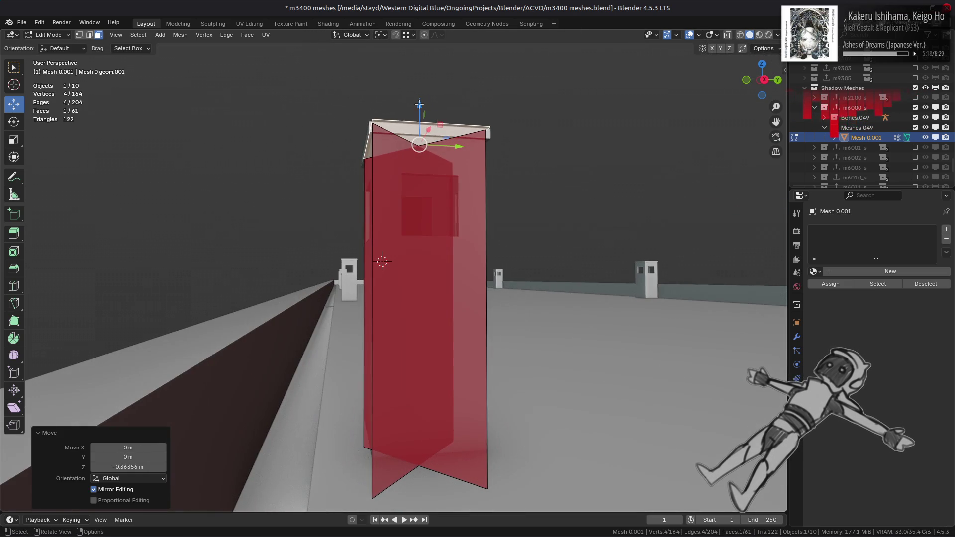
key(g)
key(z)
click(363, 132)
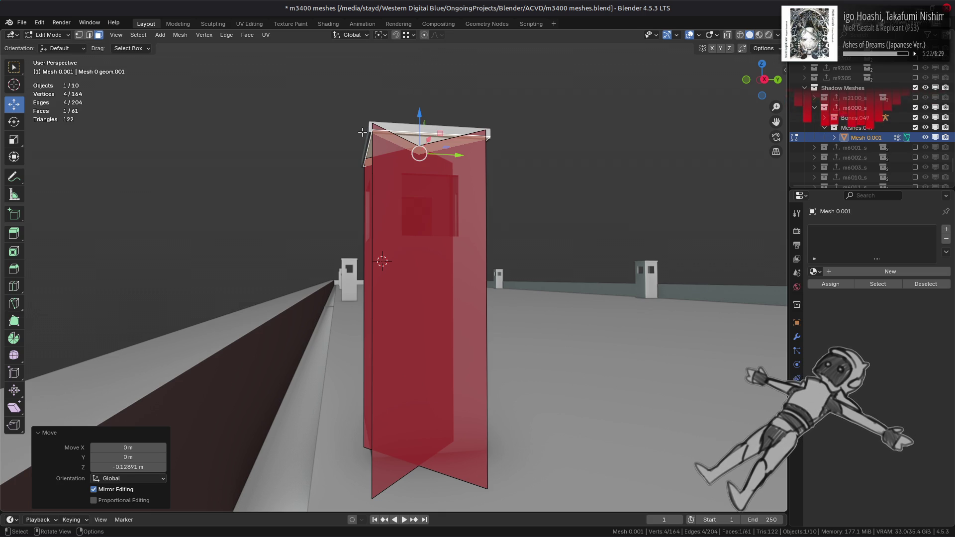
Flip the normals of the lowered top face
middle_drag(362, 132, 318, 247)
key(ctrl+f)
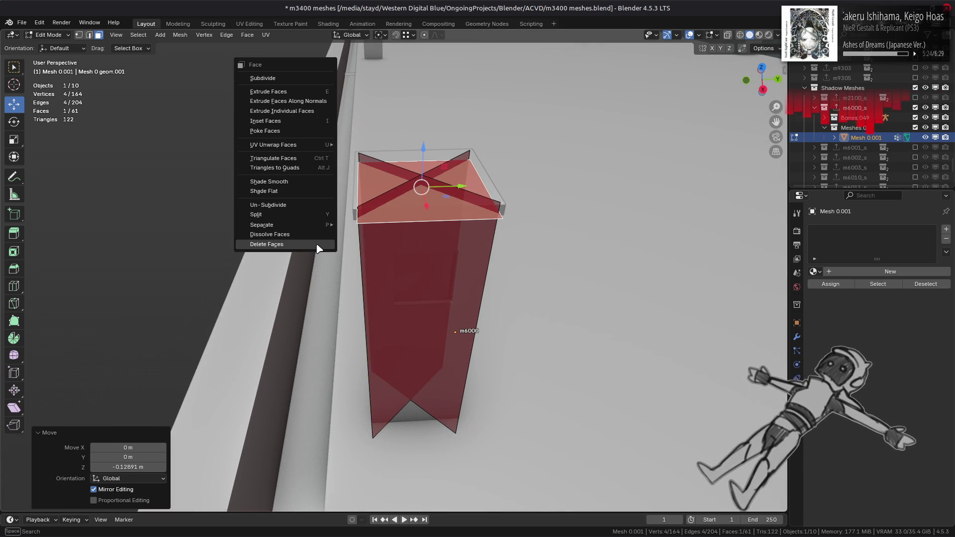
key(Escape)
key(alt+n)
click(293, 214)
Lower the top vertices by a further 0.1 m
middle_drag(398, 212, 417, 134)
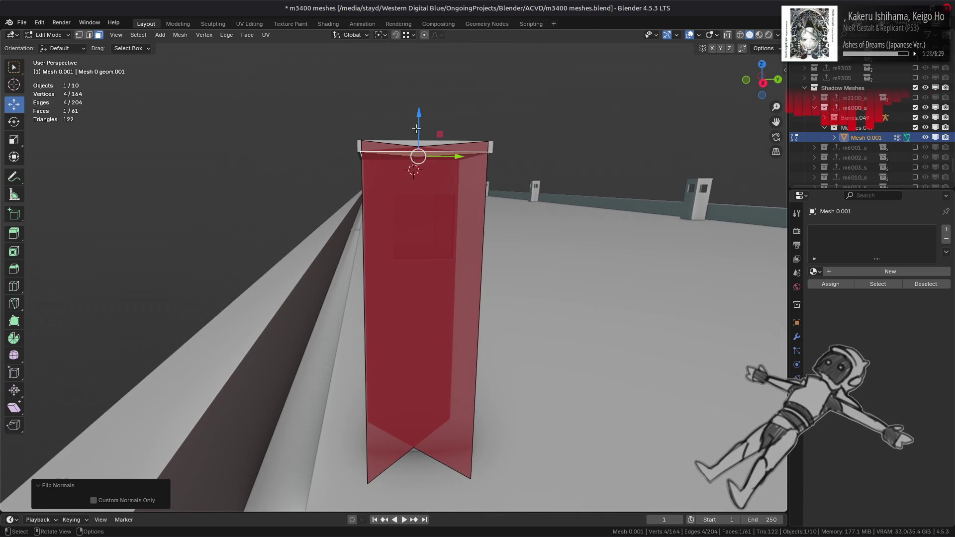
drag(416, 122, 412, 122)
mouse_move(413, 122)
middle_down()
mouse_move(418, 148)
mouse_move(391, 186)
middle_up()
drag(418, 163, 420, 149)
text(-0.1)
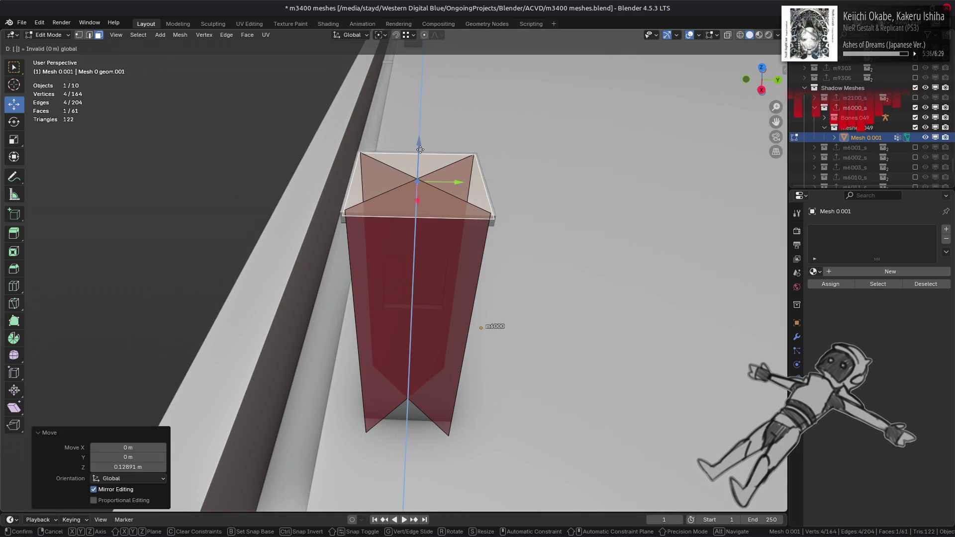
key(Return)
mouse_move(420, 150)
middle_down()
mouse_move(418, 109)
mouse_move(415, 185)
mouse_move(392, 258)
middle_up()
Hide everything but the finished shadow piece and duplicate it along Y
key(1)
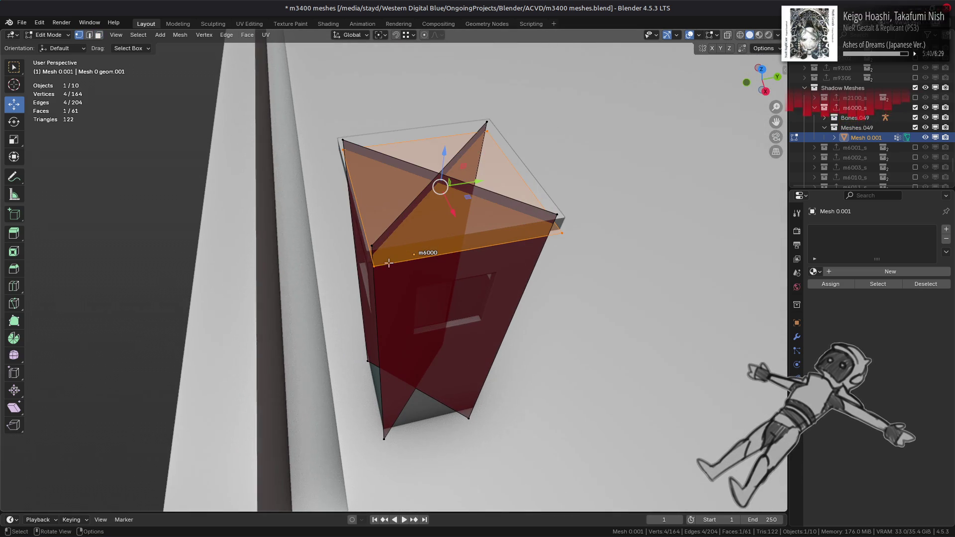
key(shift+h)
scroll(371, 269, down, 5)
key(shift+d)
Move the shadow box copy along Y onto the opposite rooftop box
key(y)
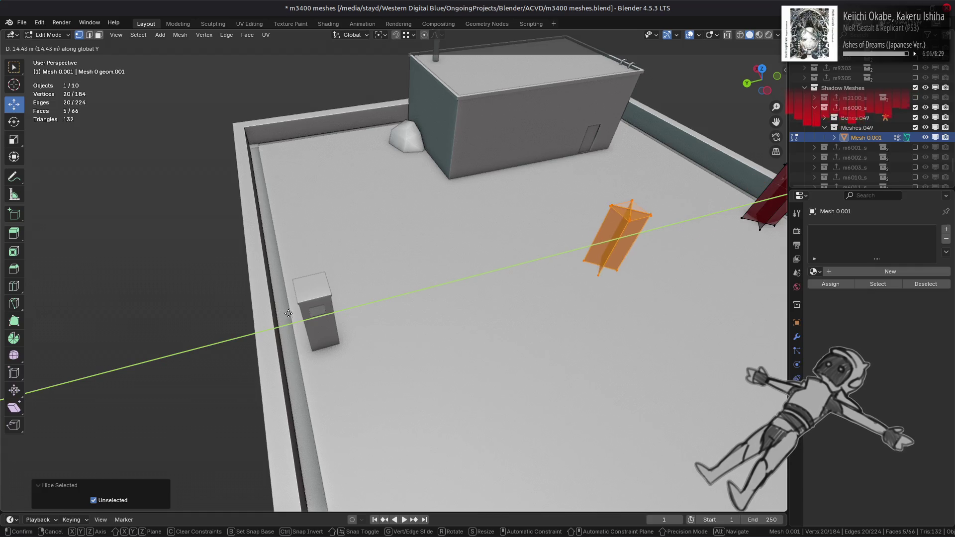
click(296, 304)
scroll(352, 331, up, 8)
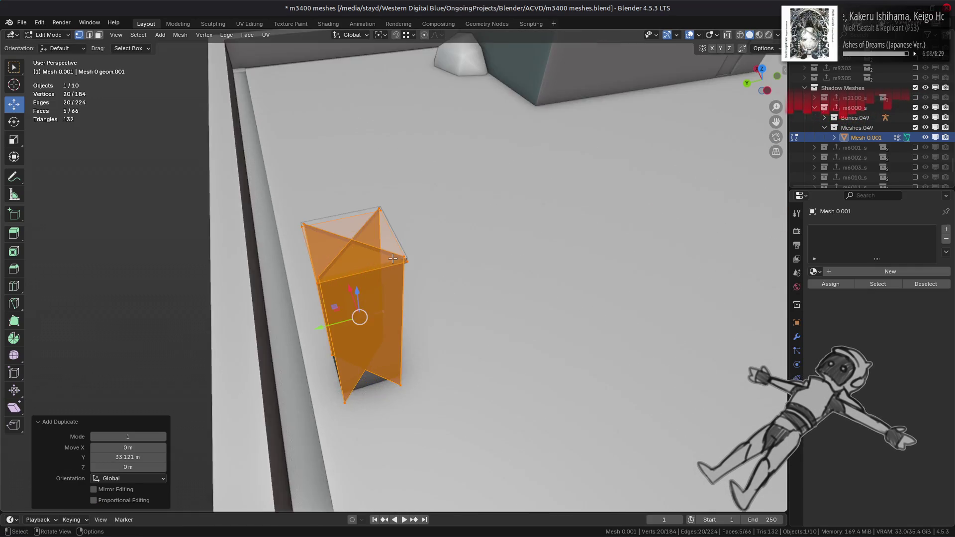
key(g)
key(y)
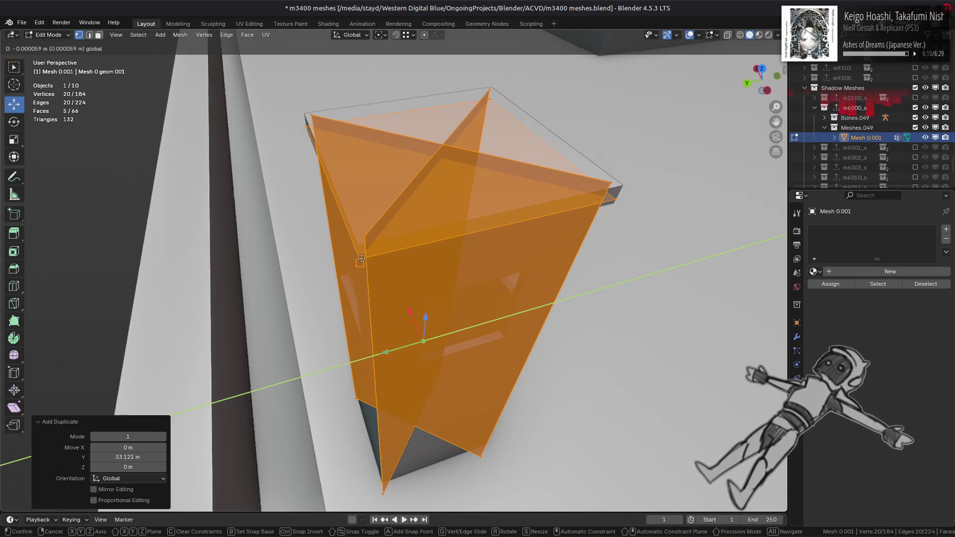
click(360, 256)
scroll(360, 256, down, 6)
scroll(360, 256, down, 1)
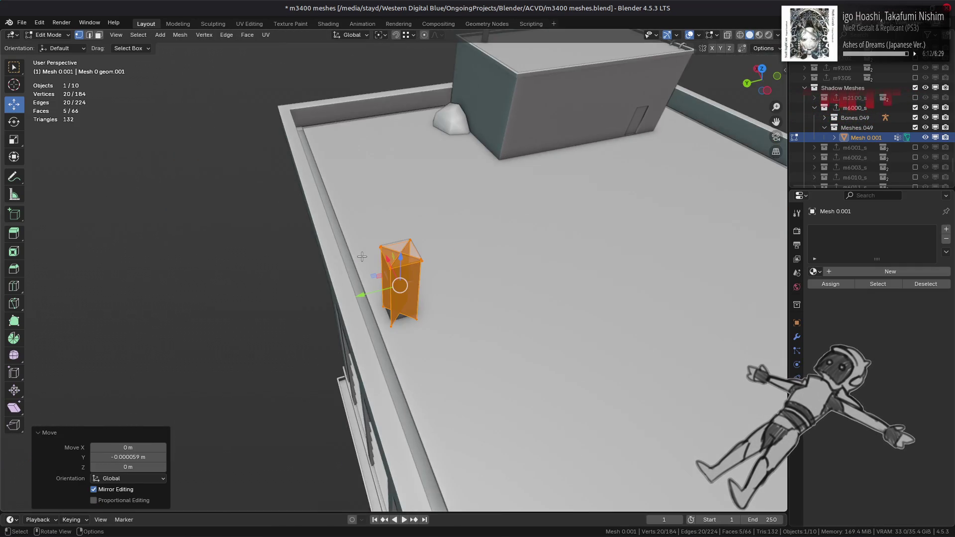
scroll(367, 318, up, 8)
Re-confirm the copy's Y position and view the roof side-on from the right
key(g)
key(y)
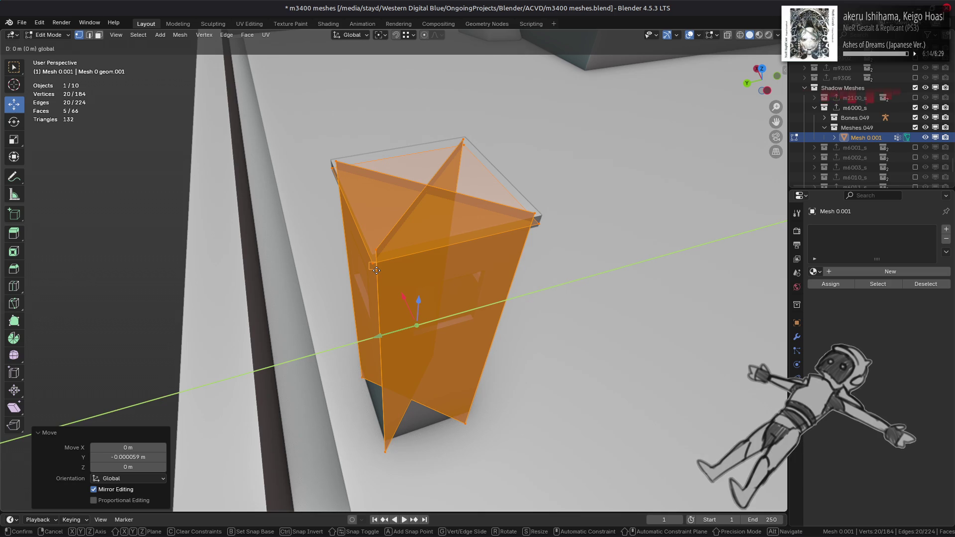
click(377, 270)
mouse_move(377, 270)
middle_down()
mouse_move(548, 273)
mouse_move(575, 228)
mouse_move(494, 261)
mouse_move(493, 251)
middle_up()
key(KP_3)
Duplicate both shadow pieces along X onto the far rooftop boxes
key(shift+ctrl+m)
key(shift+d)
key(x)
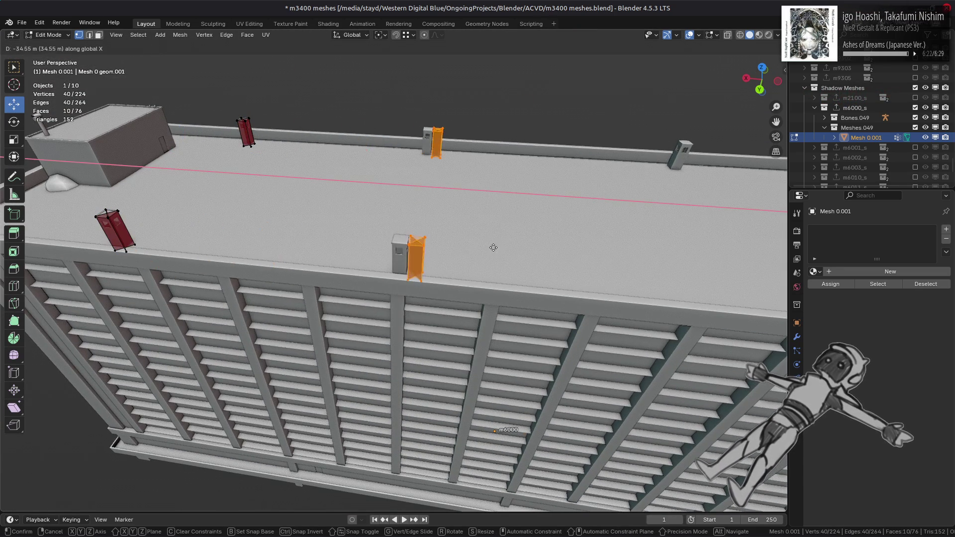
click(480, 249)
key(KP_Decimal)
mouse_move(388, 189)
middle_down()
mouse_move(379, 204)
mouse_move(380, 165)
middle_up()
drag(367, 135, 394, 124)
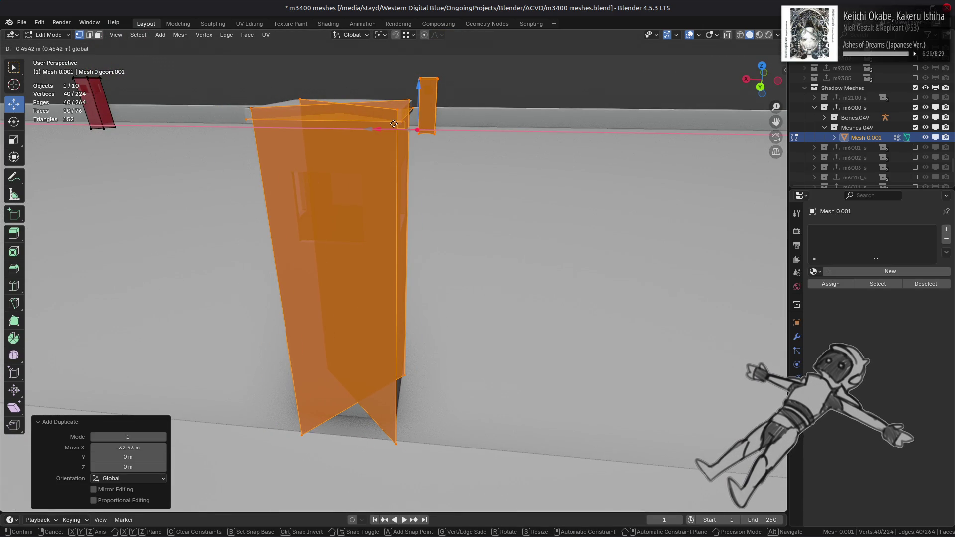
Duplicate a shadow box along X and slide it onto another rooftop box
key(shift+d)
key(x)
scroll(412, 156, down, 5)
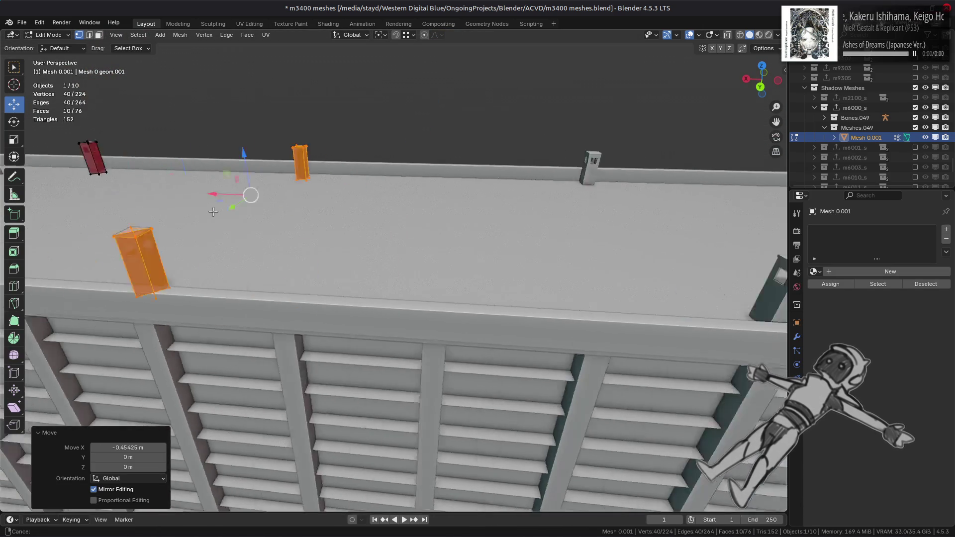
click(797, 280)
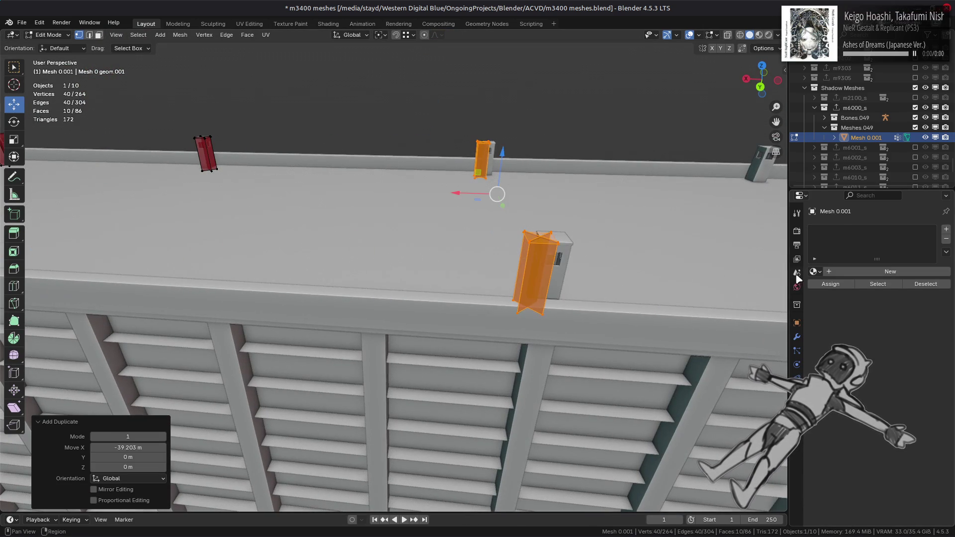
scroll(592, 244, up, 3)
middle_drag(592, 244, 581, 214)
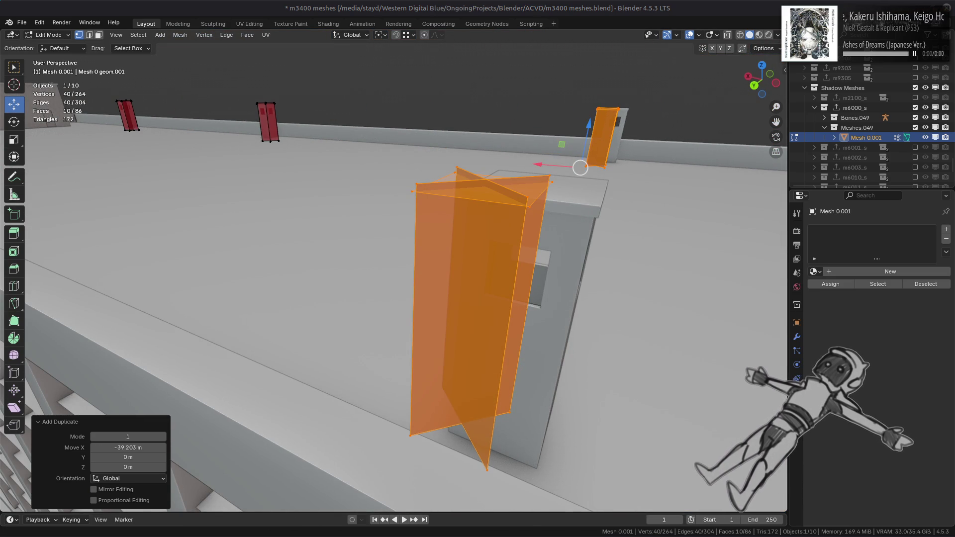
middle_drag(538, 167, 533, 162)
drag(540, 163, 544, 225)
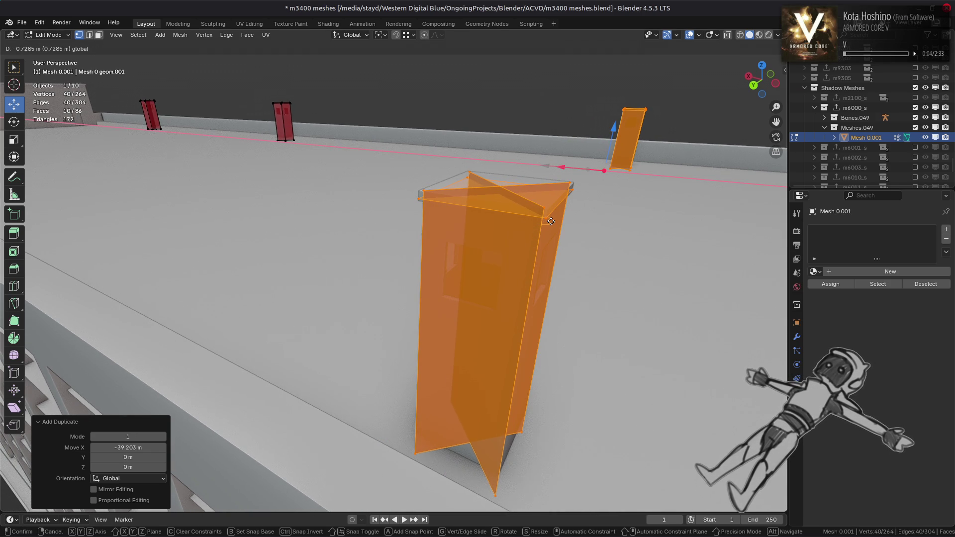
click(551, 221)
mouse_move(551, 221)
middle_down()
mouse_move(567, 183)
mouse_move(488, 213)
mouse_move(360, 210)
middle_up()
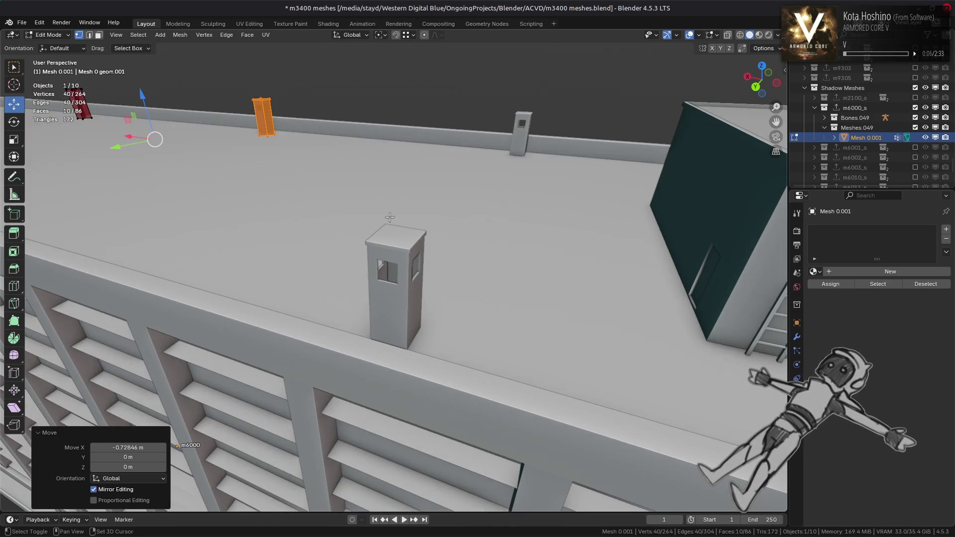
Duplicate the box onto the pillar, shifting it −33.161 m then −0.638 m on X to fit snugly
key(shift+d)
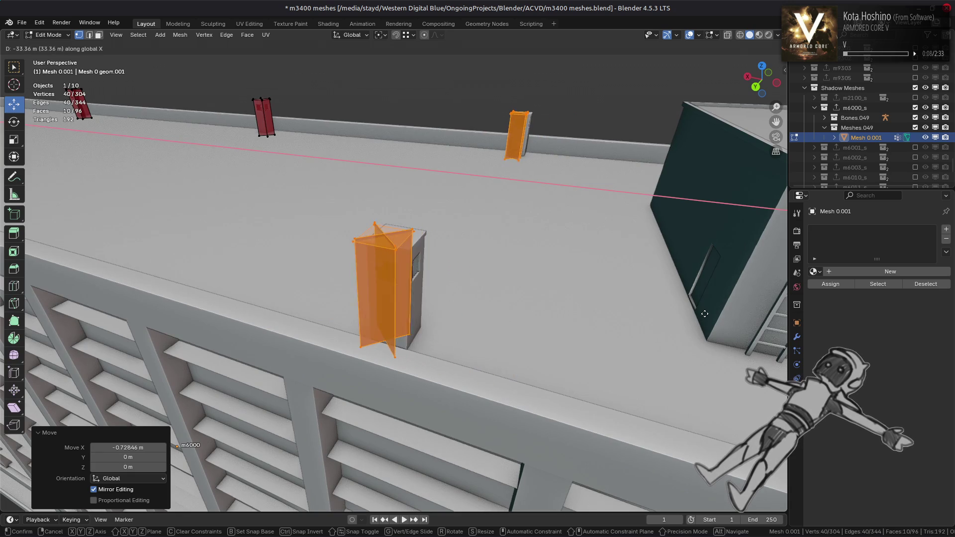
click(466, 266)
scroll(466, 266, up, 6)
scroll(466, 266, down, 2)
key(g)
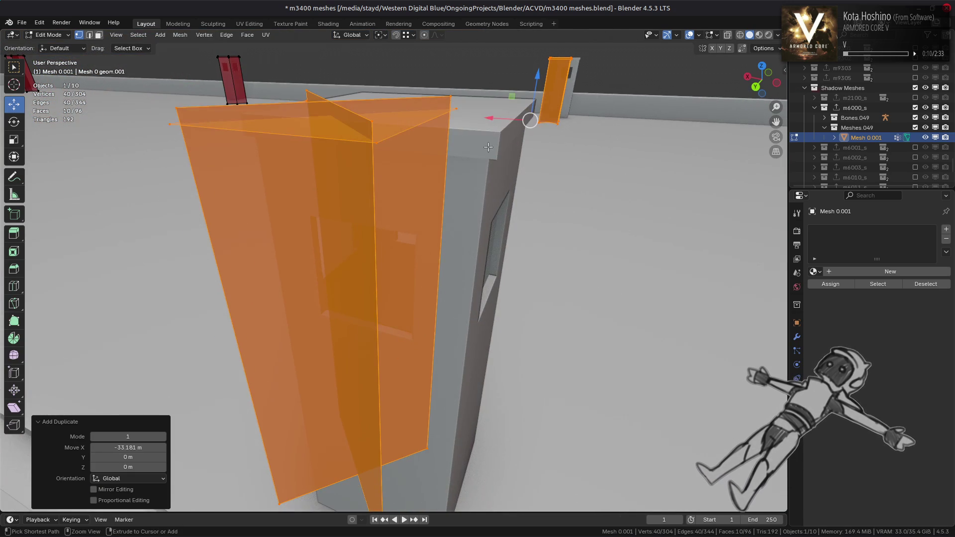
key(x)
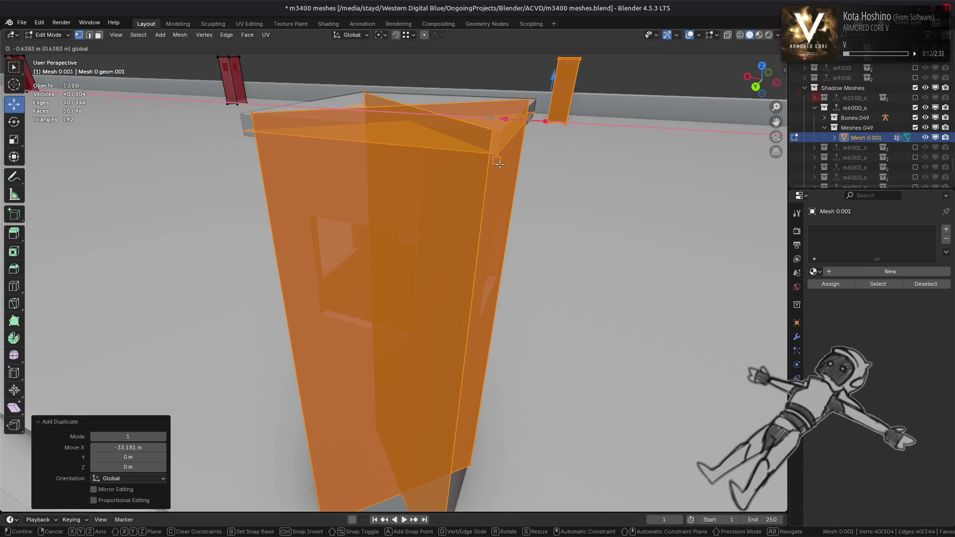
click(500, 164)
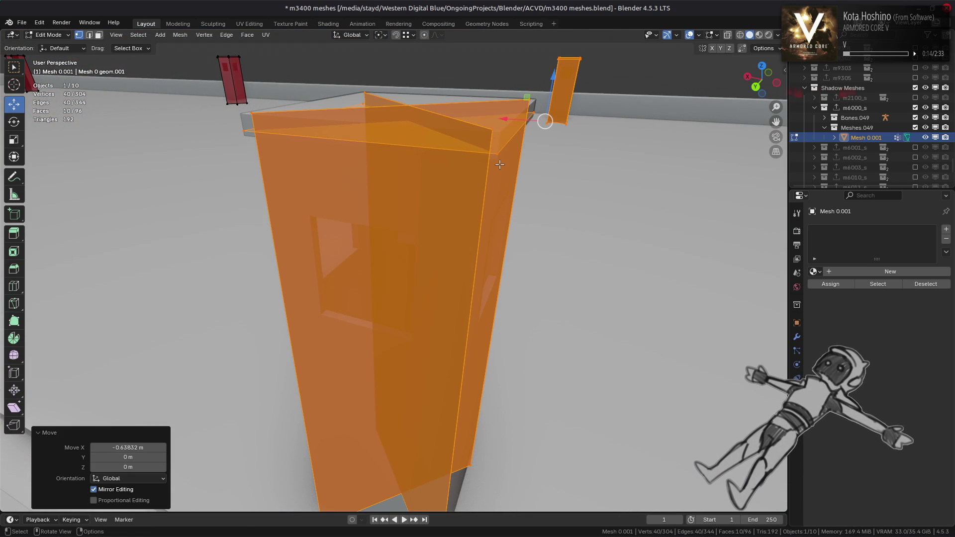
alt+middle_click(499, 164)
key(alt+a)
mouse_move(486, 171)
middle_down()
mouse_move(468, 185)
mouse_move(476, 208)
mouse_move(419, 208)
middle_up()
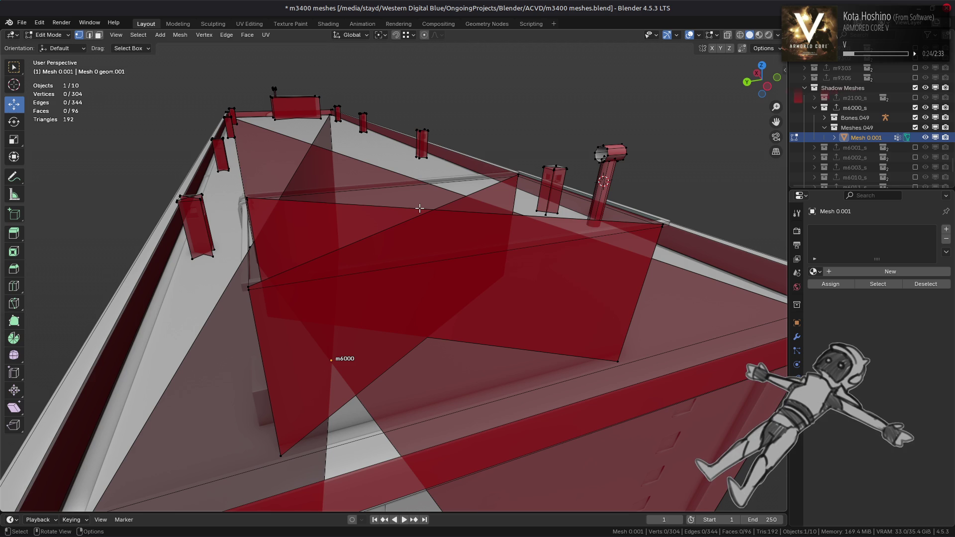
Return to Object Mode, select the m6000_s collection and run its export
middle_drag(419, 208, 386, 209)
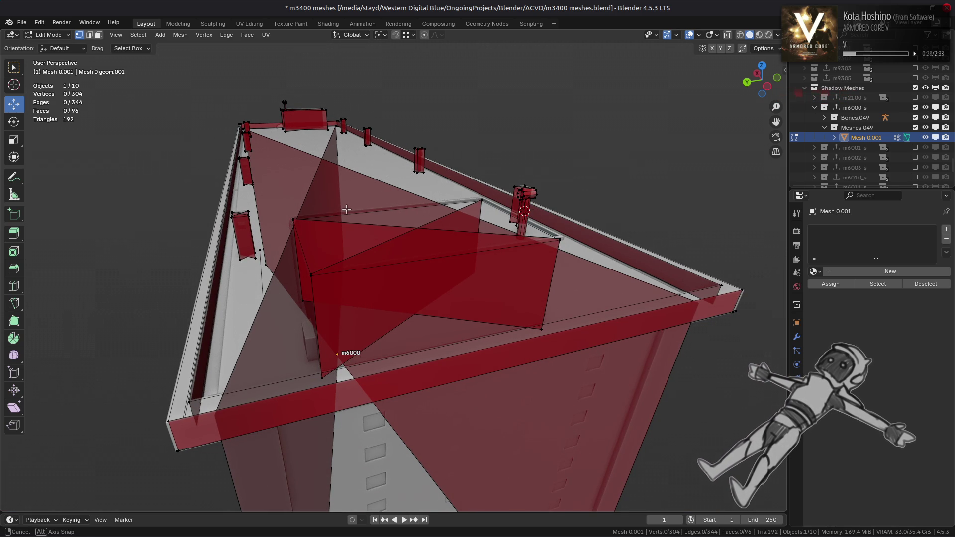
mouse_move(346, 209)
middle_down()
mouse_move(361, 174)
mouse_move(366, 193)
middle_up()
mouse_move(365, 220)
middle_down()
mouse_move(256, 263)
mouse_move(379, 231)
mouse_move(358, 255)
middle_up()
key(Tab)
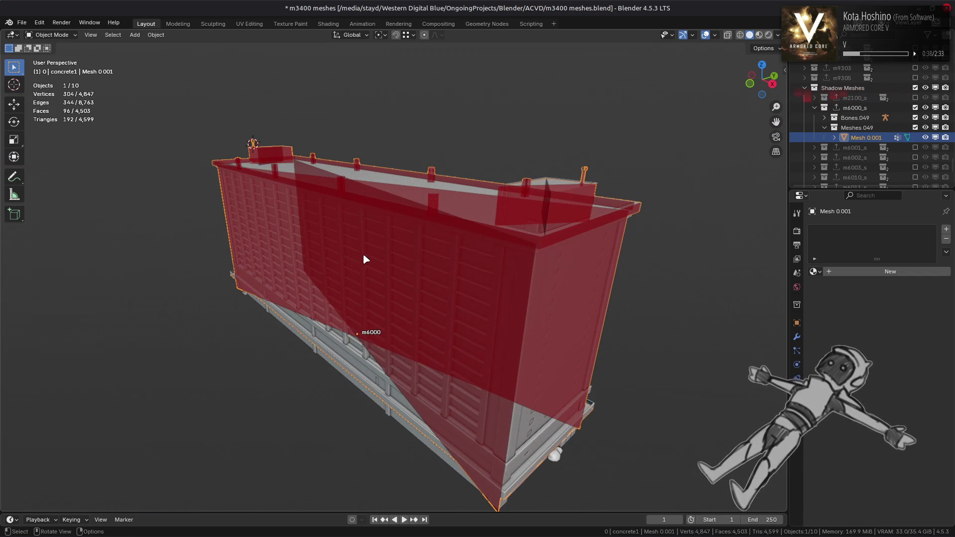
click(847, 108)
click(796, 305)
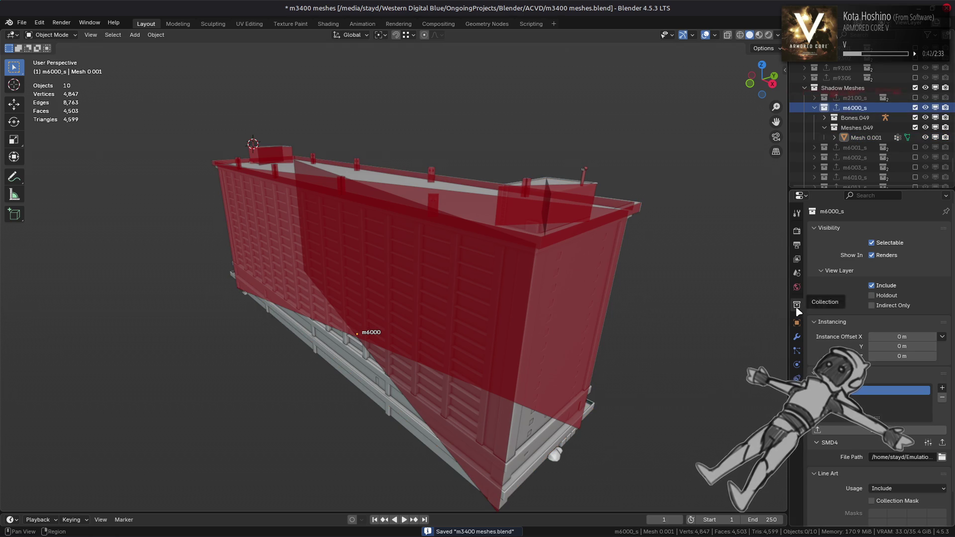
click(915, 98)
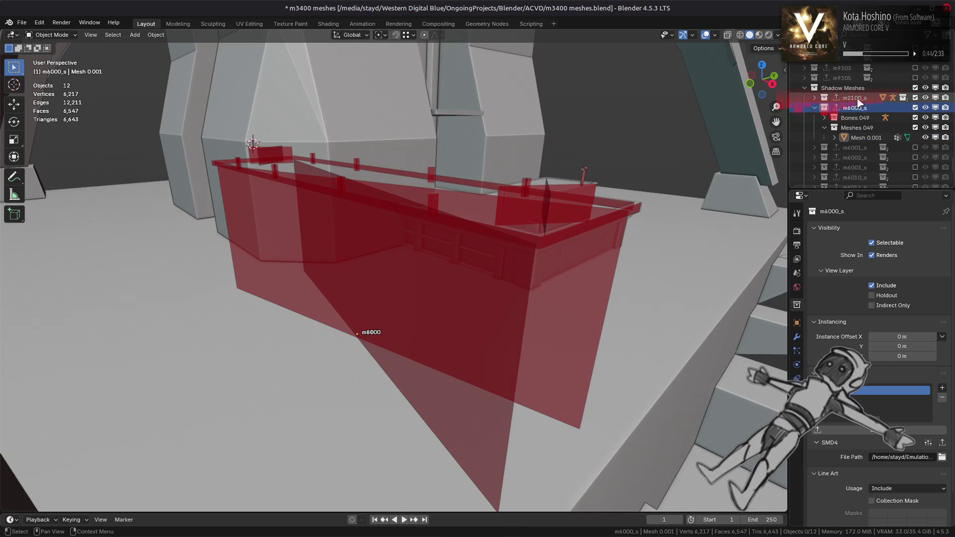
click(856, 99)
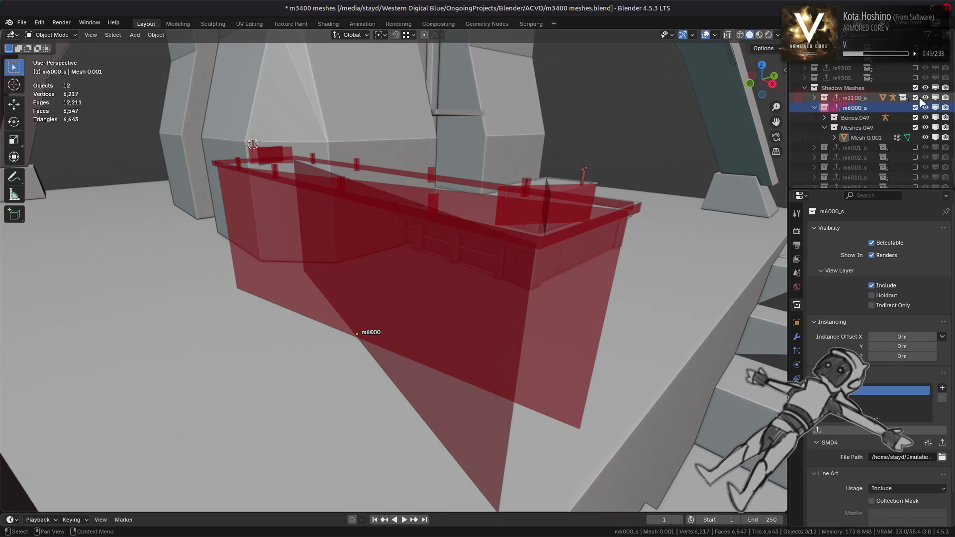
key(ctrl+z)
key(ctrl+z)
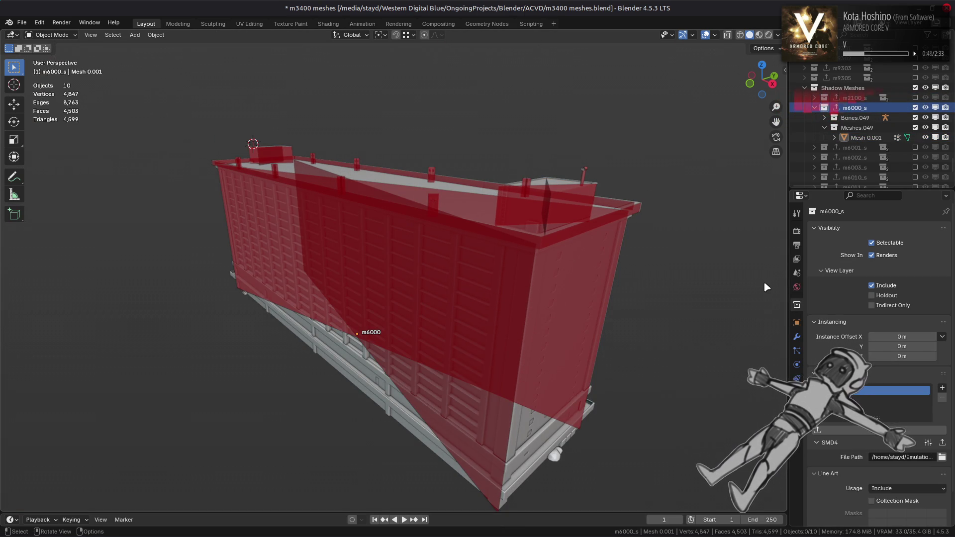
click(943, 443)
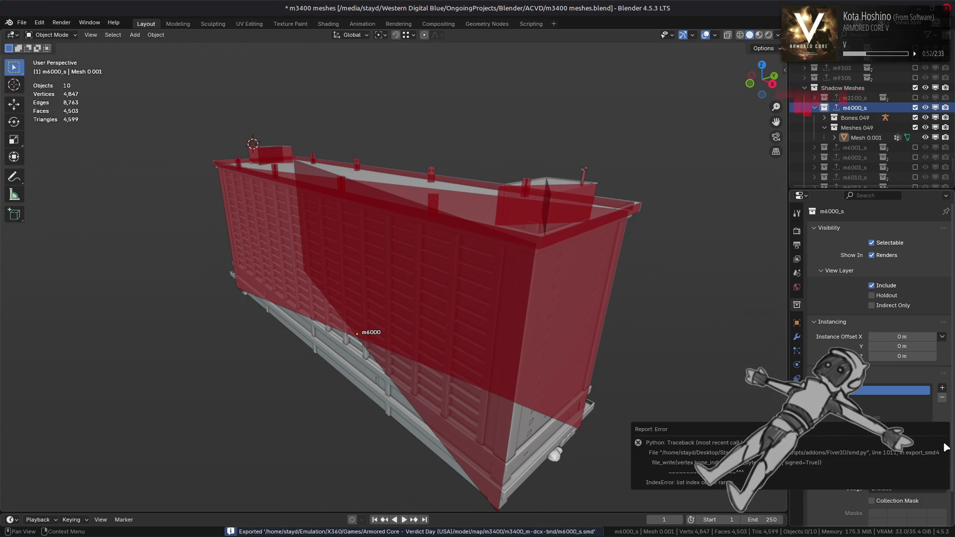
Assign the entire shadow mesh to the m6000 vertex group and re-export m6000_s.smd
click(907, 138)
key(Tab)
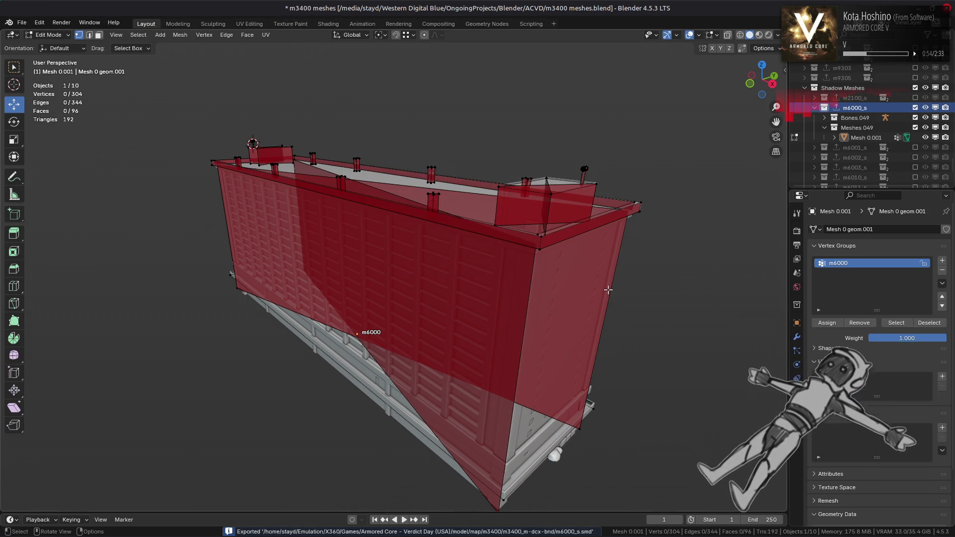
key(a)
click(821, 323)
key(Tab)
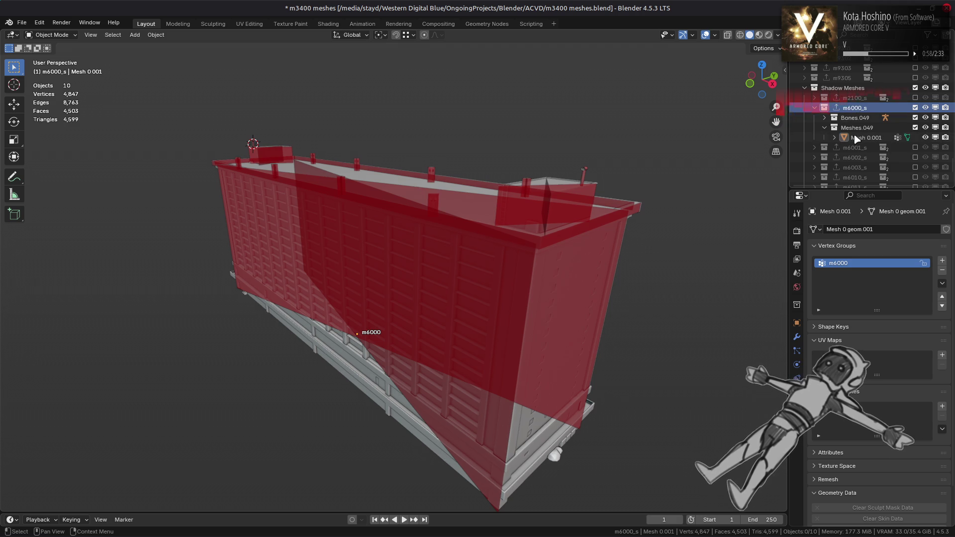
click(798, 300)
click(929, 444)
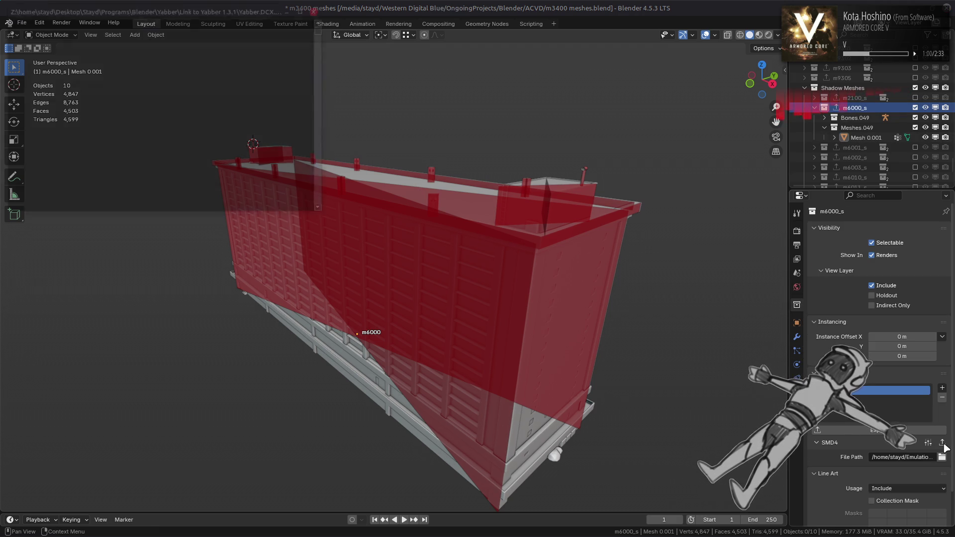
Save m3400 meshes.blend and purge the unused orphan data
key(ctrl+s)
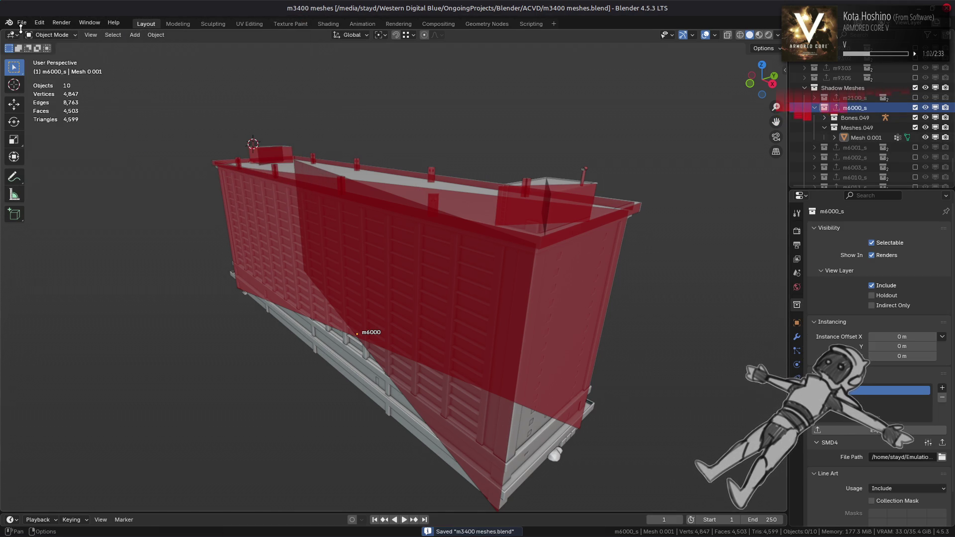
click(21, 22)
mouse_move(99, 207)
click(145, 211)
click(149, 277)
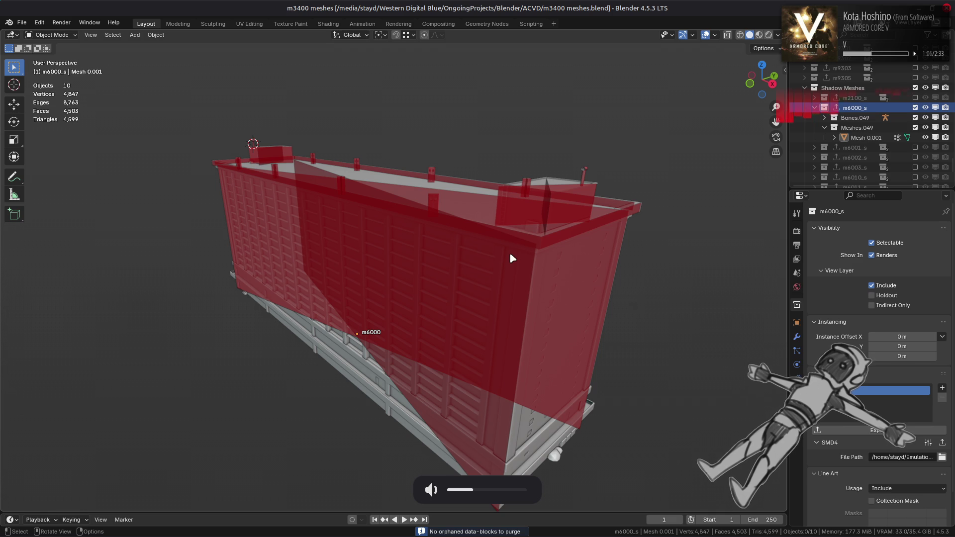
mouse_move(829, 535)
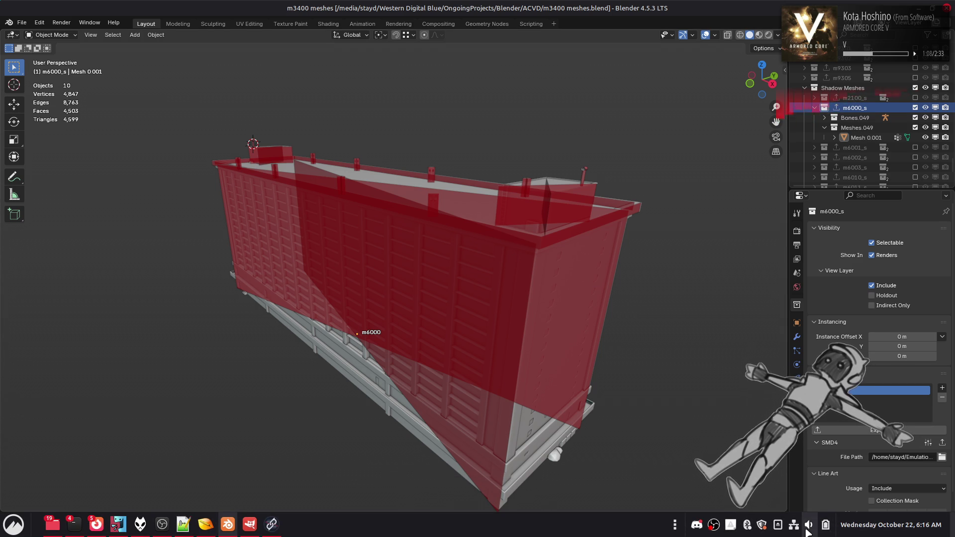
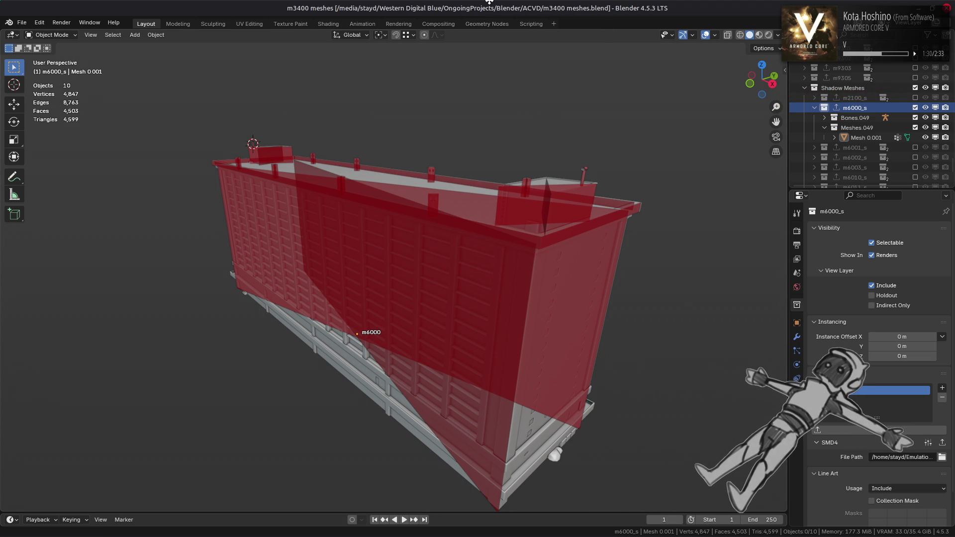
Hide the red m6000_s shadow collection and switch to Material Preview shading
click(915, 108)
click(759, 35)
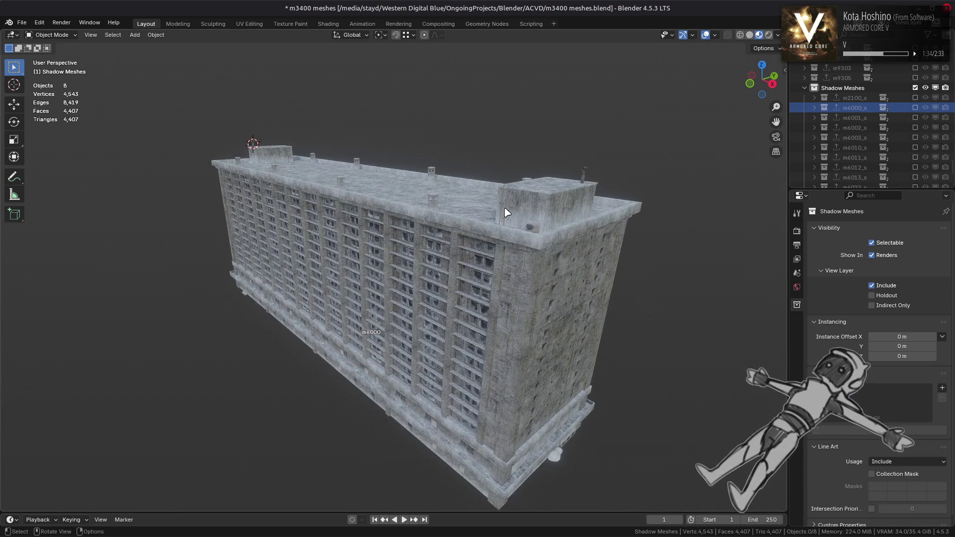
scroll(509, 209, up, 1)
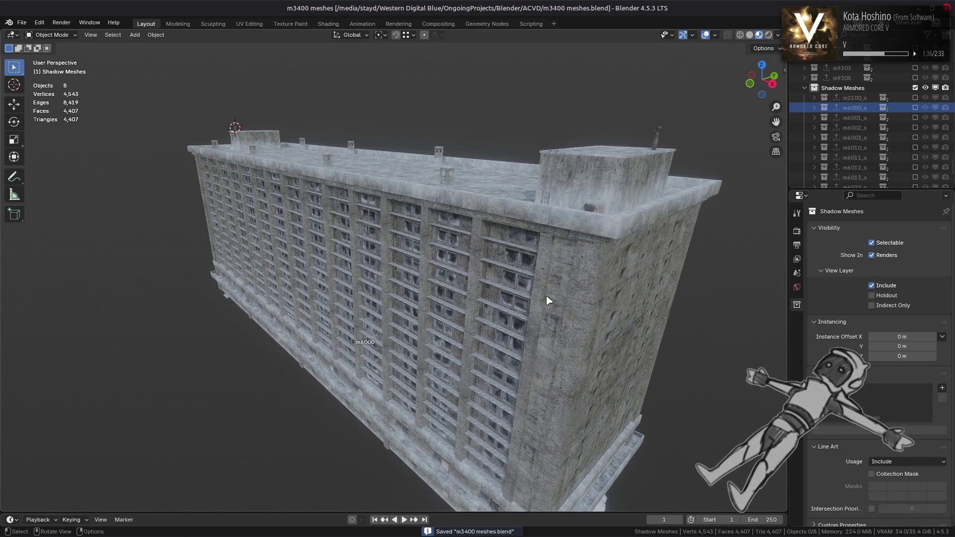
scroll(548, 301, up, 3)
With Mesh 7 LOD0 selected, unhide the hidden balcony parts using Alt+H, then deselect
click(651, 291)
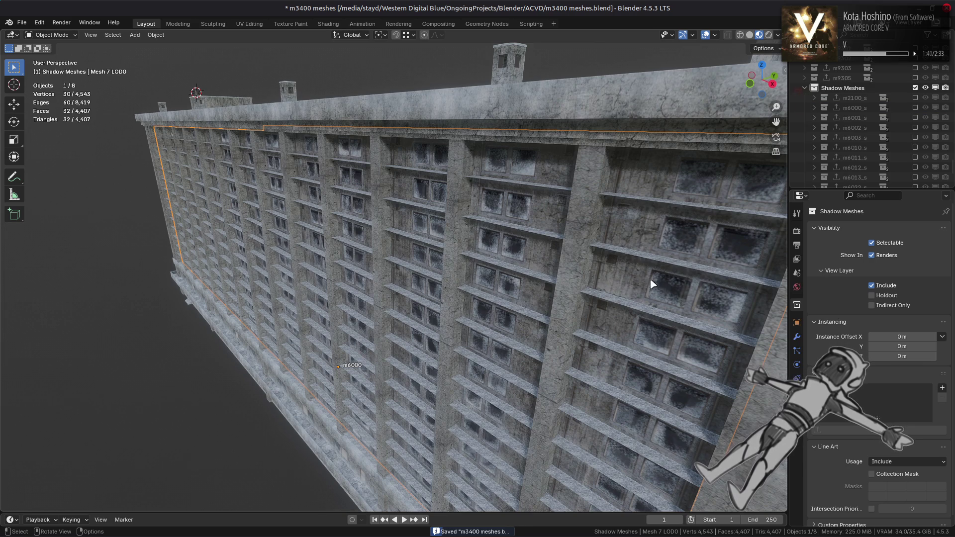
middle_drag(653, 284, 645, 271)
key(alt+h)
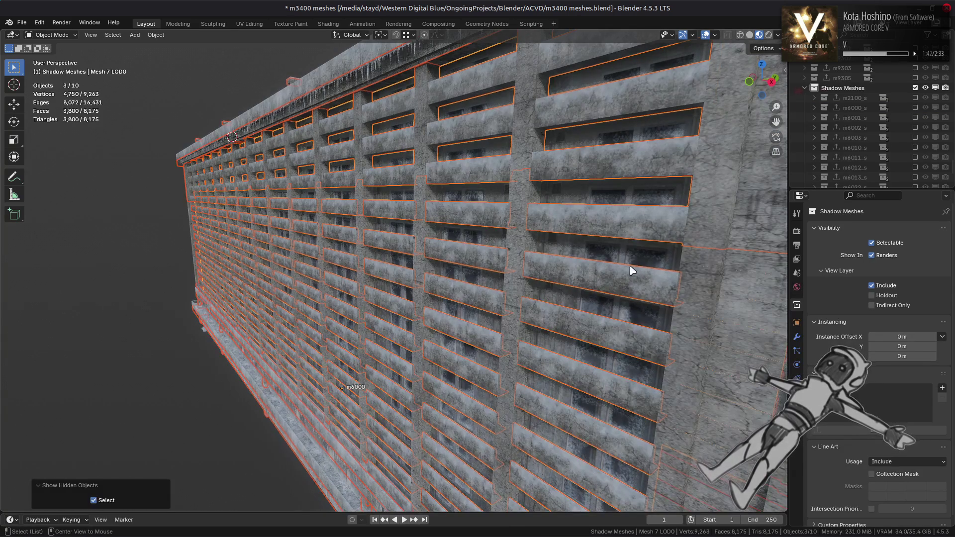
key(alt+a)
mouse_move(633, 246)
middle_down()
mouse_move(609, 264)
mouse_move(437, 273)
mouse_move(740, 273)
mouse_move(449, 279)
mouse_move(499, 302)
middle_up()
scroll(499, 303, up, 3)
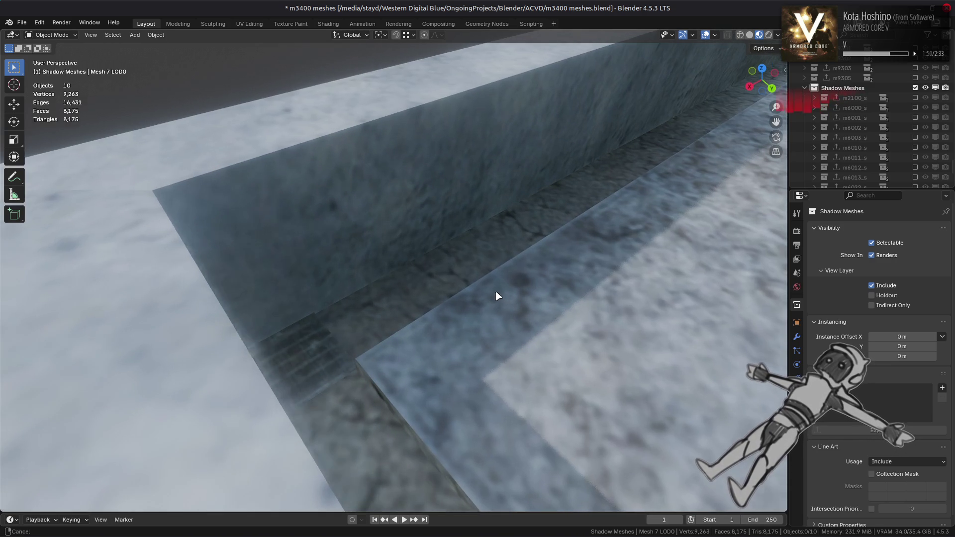
scroll(498, 297, up, 4)
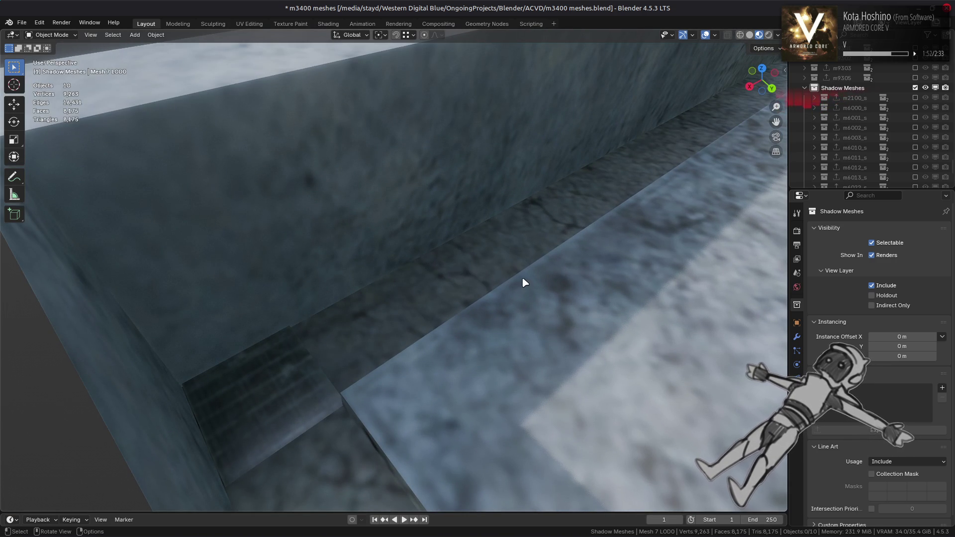
key(Tab)
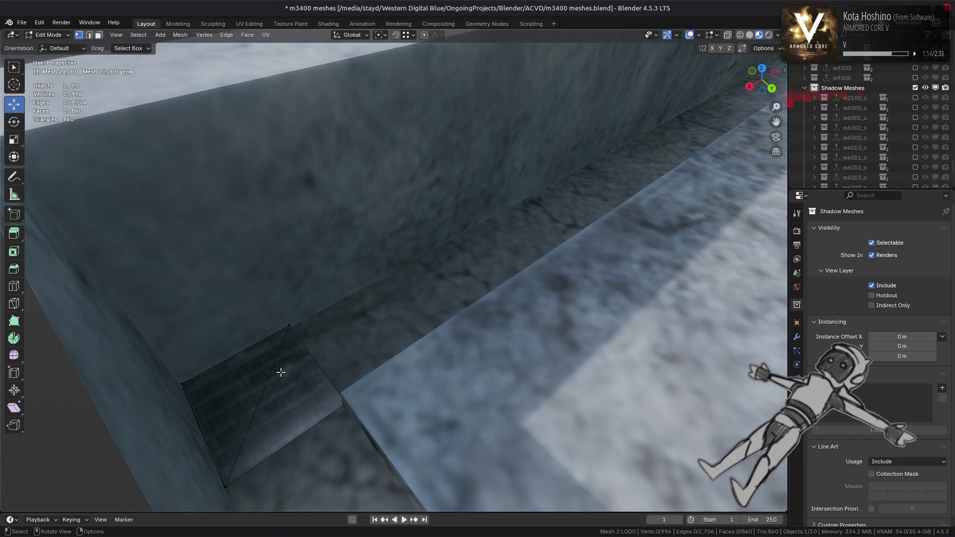
key(3)
click(299, 378)
middle_drag(299, 378, 298, 379)
key(alt+a)
mouse_move(537, 282)
middle_down()
mouse_move(480, 287)
mouse_move(486, 318)
mouse_move(483, 310)
mouse_move(429, 308)
mouse_move(440, 277)
mouse_move(428, 296)
mouse_move(457, 323)
middle_up()
key(Tab)
key(alt+a)
scroll(431, 310, down, 4)
scroll(432, 309, down, 3)
scroll(442, 275, up, 4)
scroll(463, 321, up, 5)
mouse_move(520, 295)
middle_down()
mouse_move(450, 234)
mouse_move(448, 206)
middle_up()
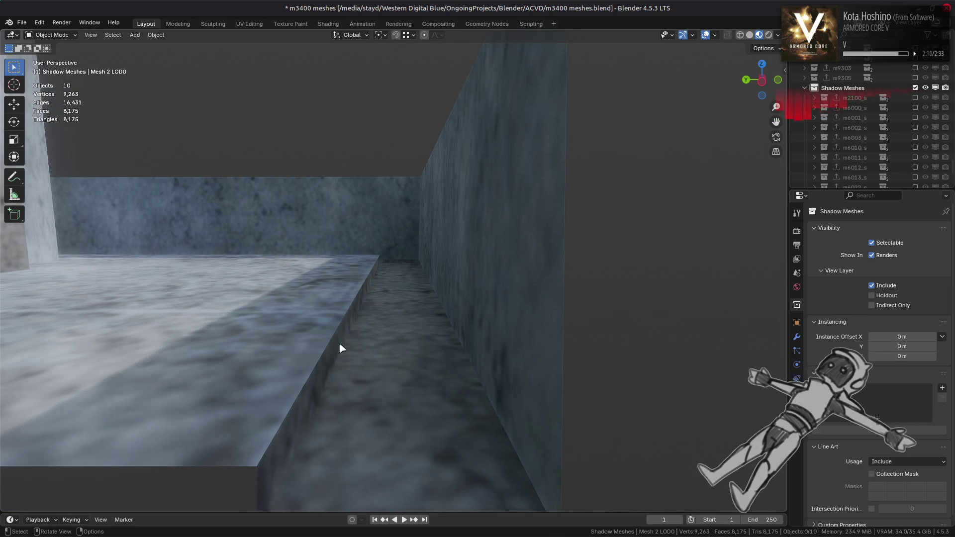
mouse_move(403, 291)
middle_down()
mouse_move(418, 363)
mouse_move(414, 333)
mouse_move(338, 209)
mouse_move(513, 273)
mouse_move(468, 271)
mouse_move(470, 286)
mouse_move(478, 228)
mouse_move(335, 264)
mouse_move(396, 234)
mouse_move(400, 149)
mouse_move(356, 232)
mouse_move(362, 208)
mouse_move(348, 207)
mouse_move(364, 181)
mouse_move(258, 267)
mouse_move(374, 252)
mouse_move(397, 238)
mouse_move(356, 295)
mouse_move(337, 293)
mouse_move(403, 276)
mouse_move(347, 244)
mouse_move(324, 305)
mouse_move(384, 264)
mouse_move(398, 297)
mouse_move(415, 274)
mouse_move(412, 320)
mouse_move(402, 285)
mouse_move(529, 277)
mouse_move(547, 441)
mouse_move(474, 386)
middle_up()
click(398, 298)
key(Tab)
key(Tab)
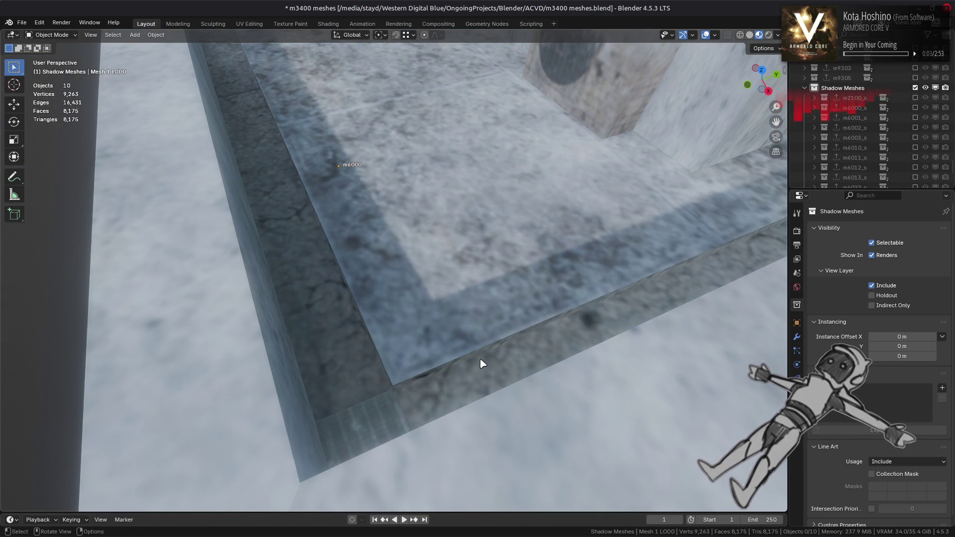
Switch to Solid shading, enter Edit Mode on Mesh 1 LOD0 and mark the first roof ledge edge sharp
click(750, 34)
mouse_move(509, 382)
middle_down()
mouse_move(522, 315)
mouse_move(440, 451)
middle_up()
key(Tab)
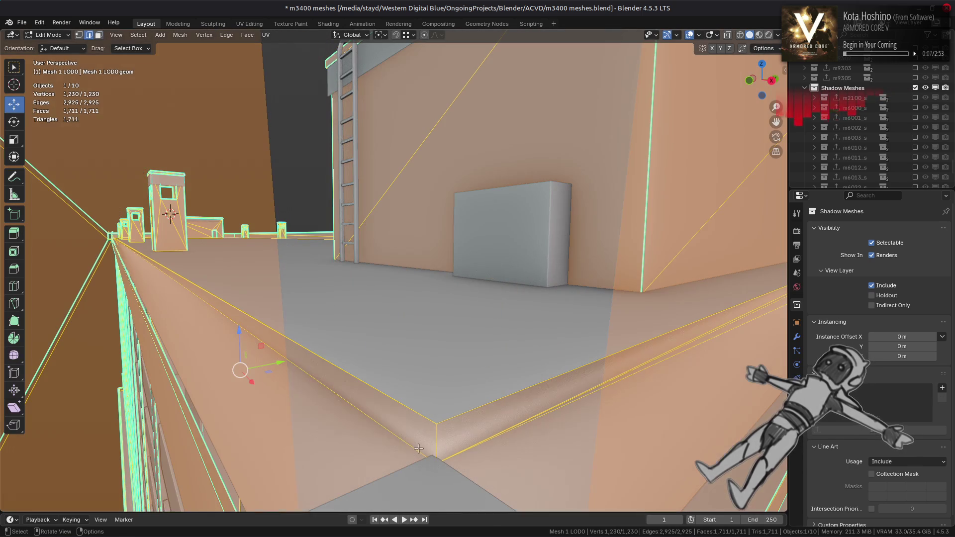
middle_drag(602, 400, 615, 378)
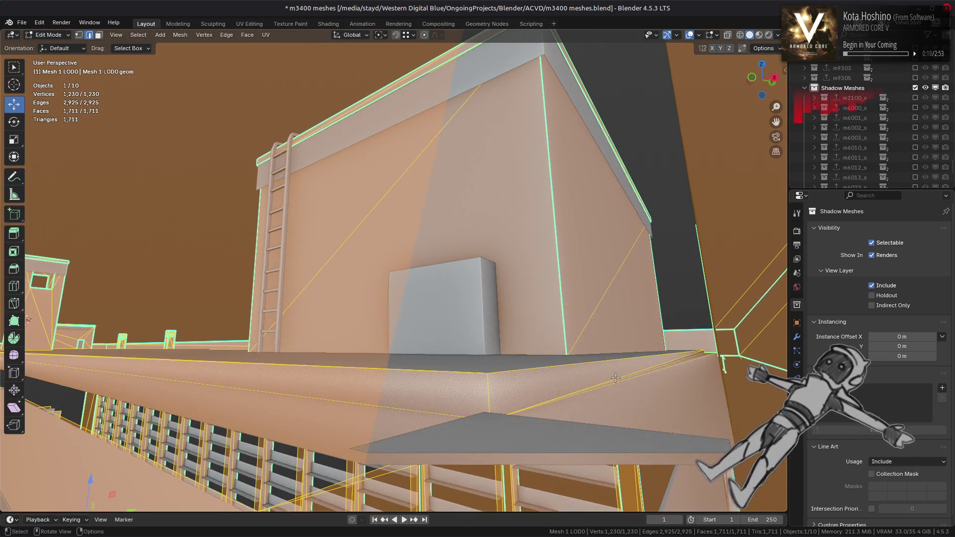
click(671, 364)
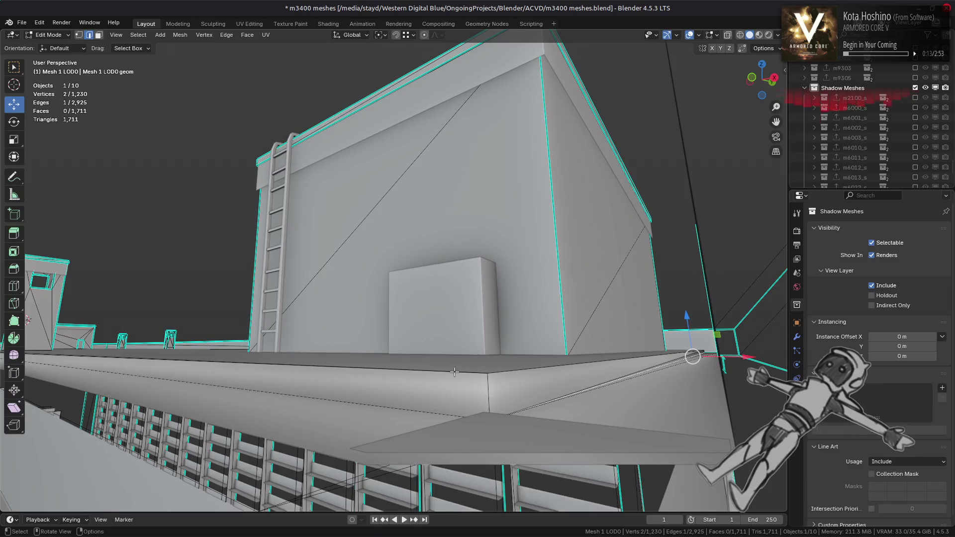
key(ctrl+e)
click(431, 430)
Mark two more roof ledge edges as sharp from an overhead view
mouse_move(386, 406)
middle_down()
mouse_move(348, 412)
mouse_move(254, 398)
mouse_move(325, 343)
middle_up()
ctrl+click(325, 343)
right_click(400, 352)
click(401, 353)
mouse_move(401, 352)
middle_down()
mouse_move(424, 379)
mouse_move(338, 314)
middle_up()
click(338, 317)
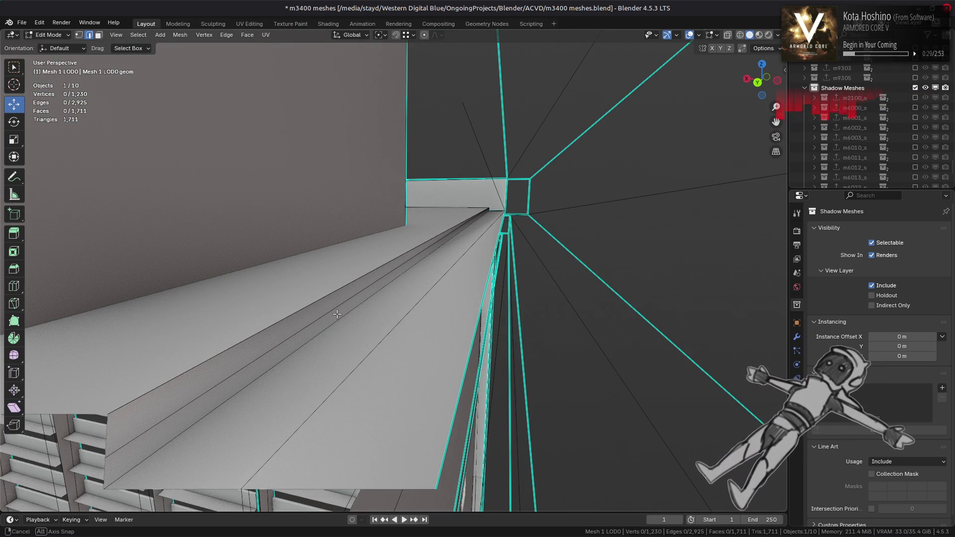
click(340, 318)
right_click(393, 354)
click(395, 354)
Mark one more ledge edge sharp and return to Object Mode
mouse_move(394, 355)
middle_down()
mouse_move(251, 316)
mouse_move(333, 327)
mouse_move(362, 308)
middle_up()
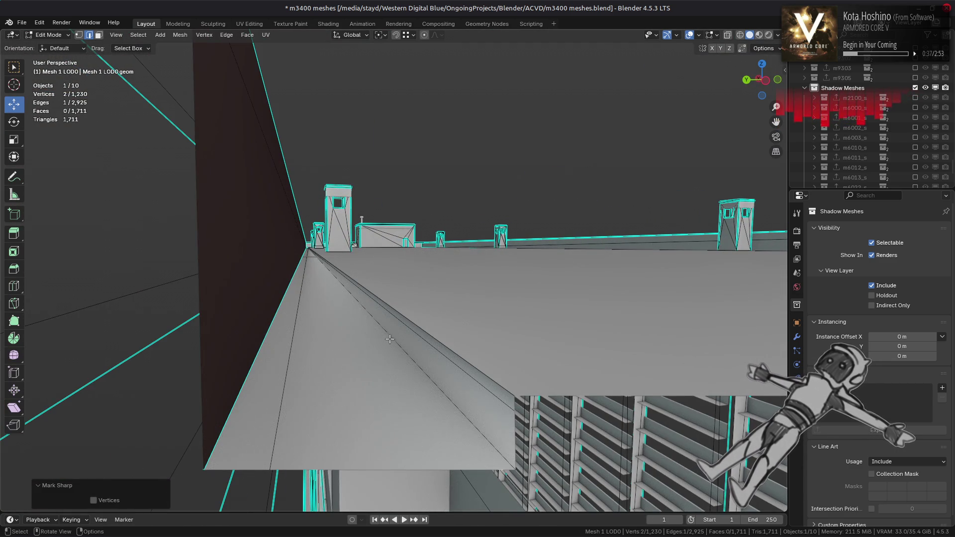
right_click(445, 352)
click(446, 352)
alt+middle_click(415, 319)
middle_drag(415, 319, 463, 324)
key(Tab)
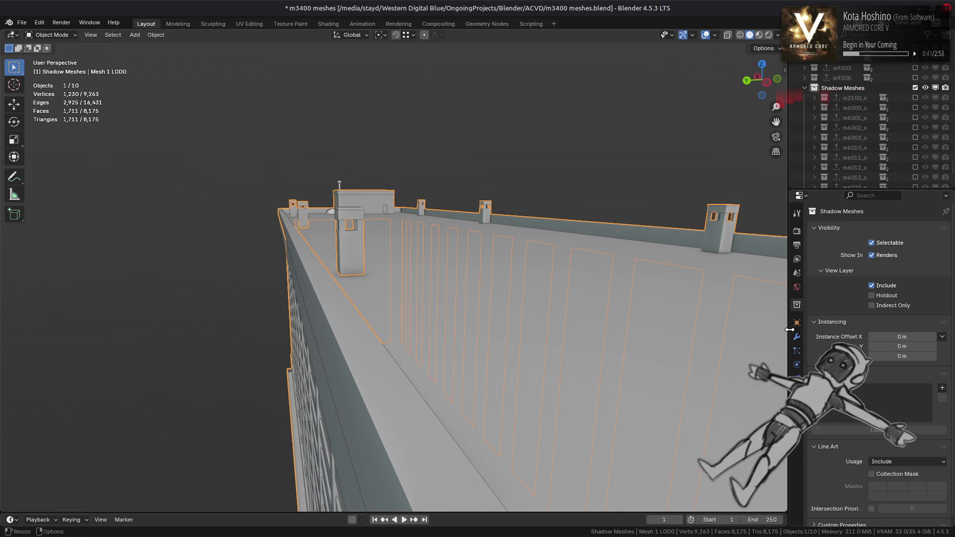
Add a Weighted Normal modifier to Mesh 1 LOD0 from the Normals modifiers
click(797, 337)
click(857, 235)
mouse_move(845, 285)
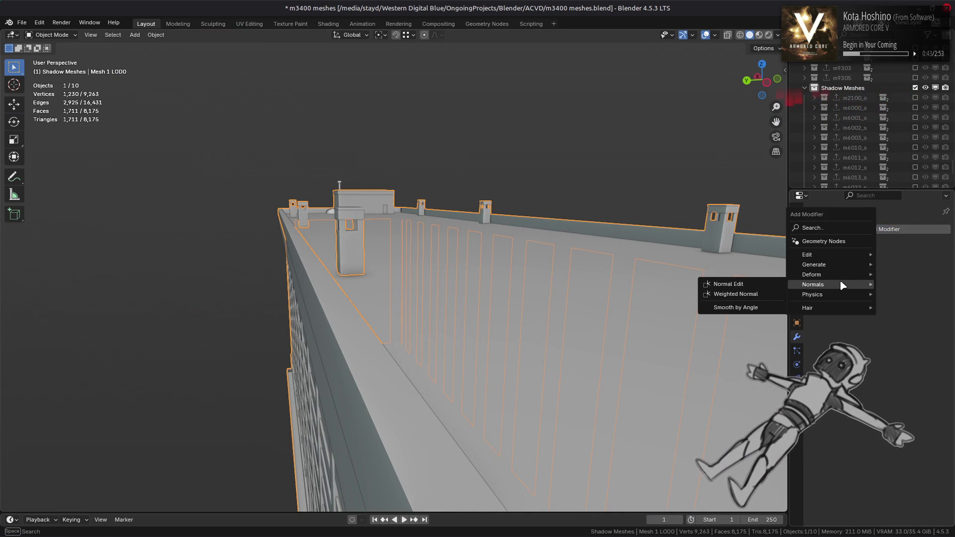
click(778, 296)
mouse_move(517, 299)
middle_down()
mouse_move(543, 317)
mouse_move(580, 317)
middle_up()
Enable Keep Sharp and set the weighting mode to Corner Angle, then deselect everything
click(900, 321)
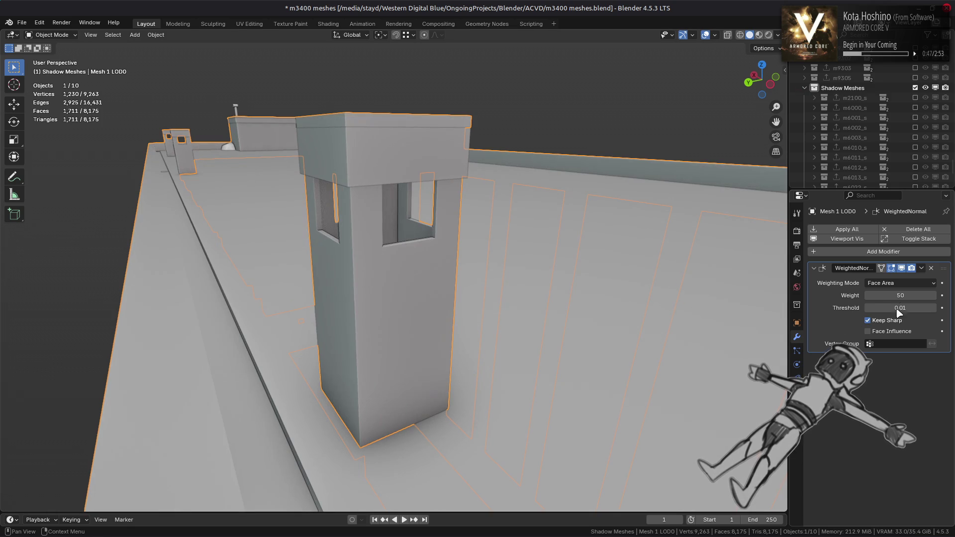
click(898, 284)
click(894, 305)
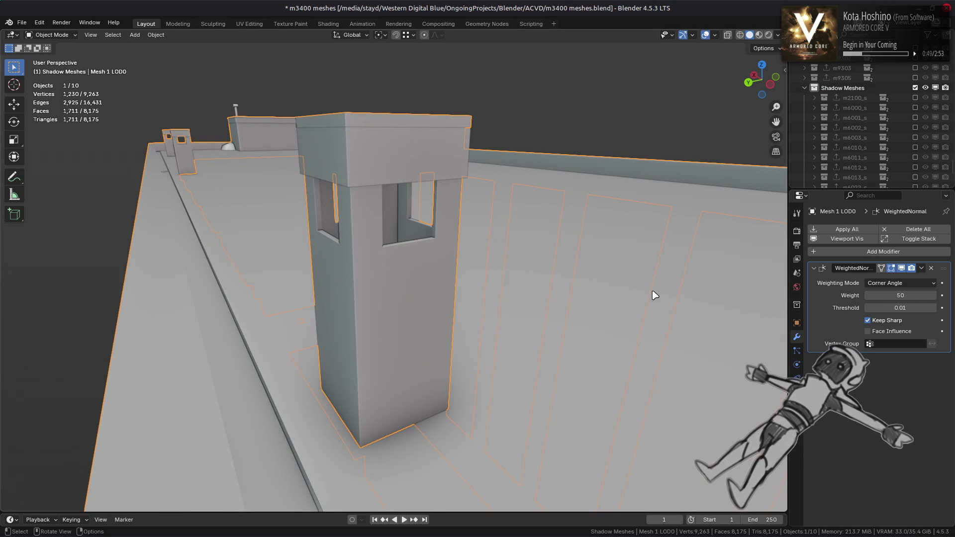
scroll(655, 295, down, 6)
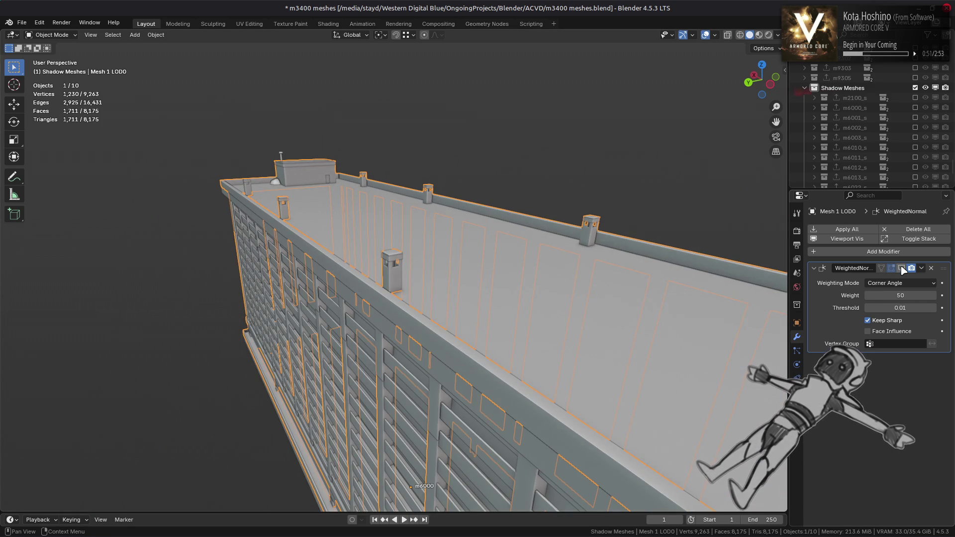
mouse_move(597, 319)
middle_down()
mouse_move(583, 316)
mouse_move(578, 297)
mouse_move(567, 316)
mouse_move(480, 305)
middle_up()
key(alt+a)
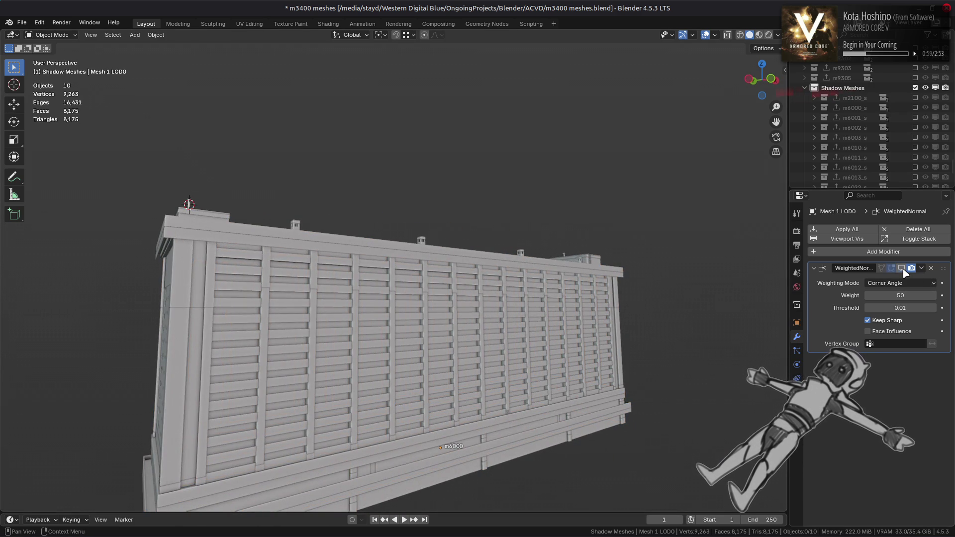
mouse_move(379, 382)
shift+middle_down()
mouse_move(507, 279)
mouse_move(466, 354)
shift+middle_up()
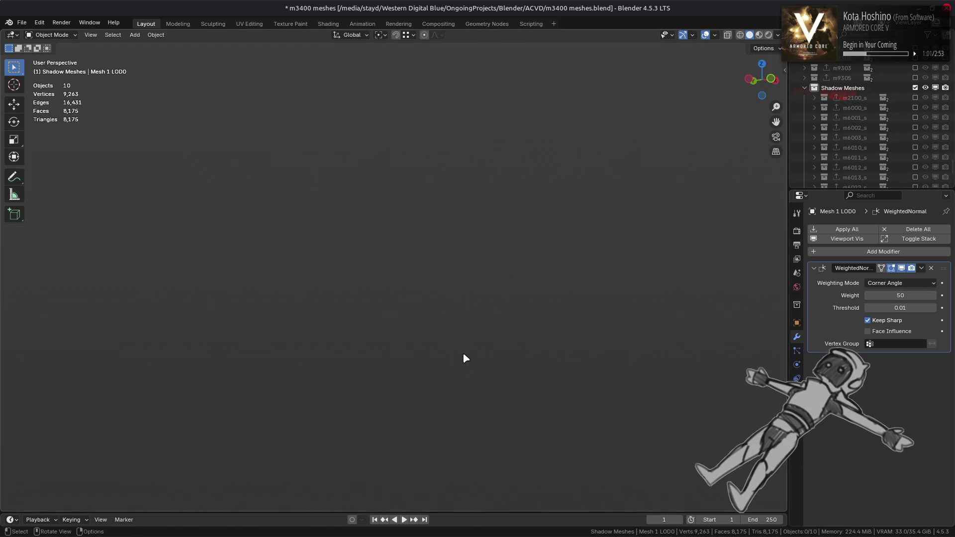
Hide the wall blocking the view, then frame Mesh 1 LOD0 and enter Edit Mode
mouse_move(438, 282)
shift+middle_down()
mouse_move(407, 224)
mouse_move(396, 284)
mouse_move(394, 462)
shift+middle_up()
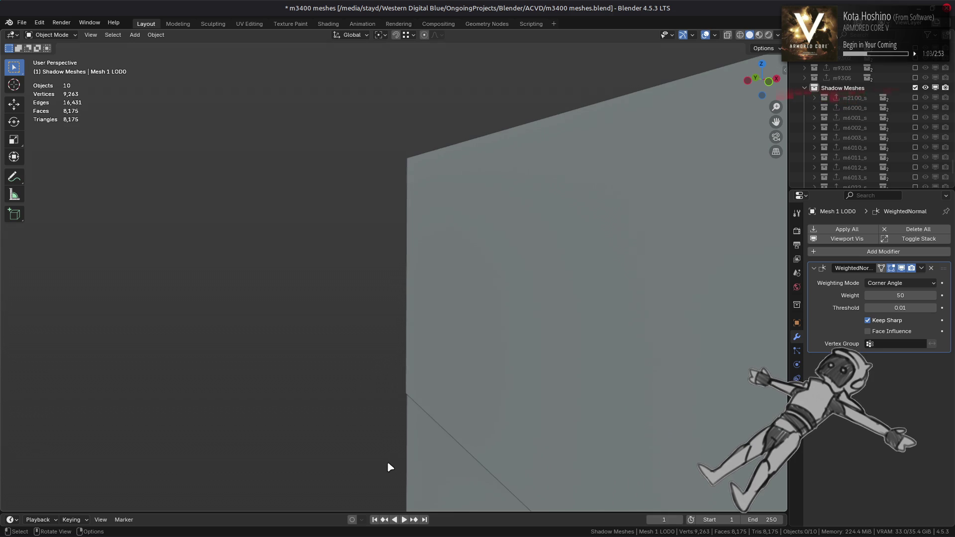
click(415, 468)
key(h)
click(464, 337)
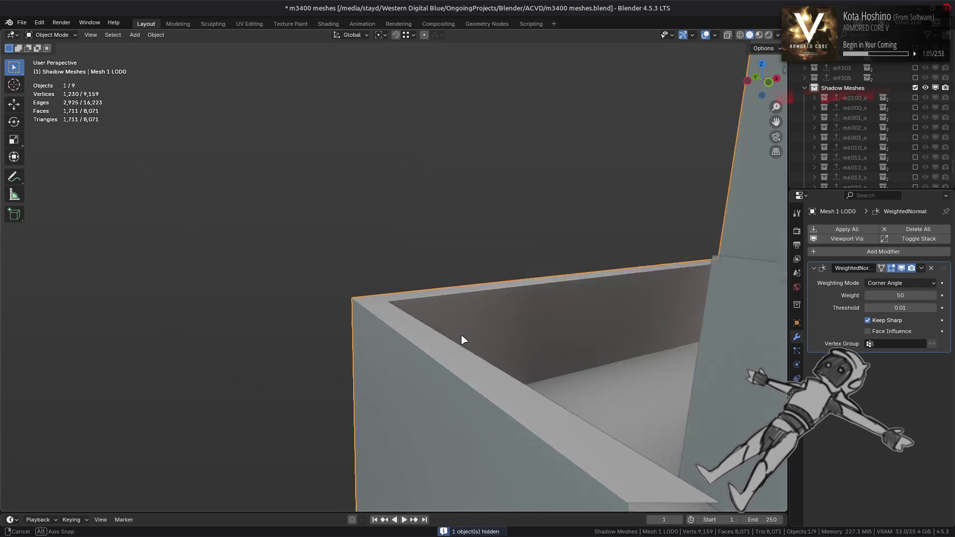
key(KP_Decimal)
key(Tab)
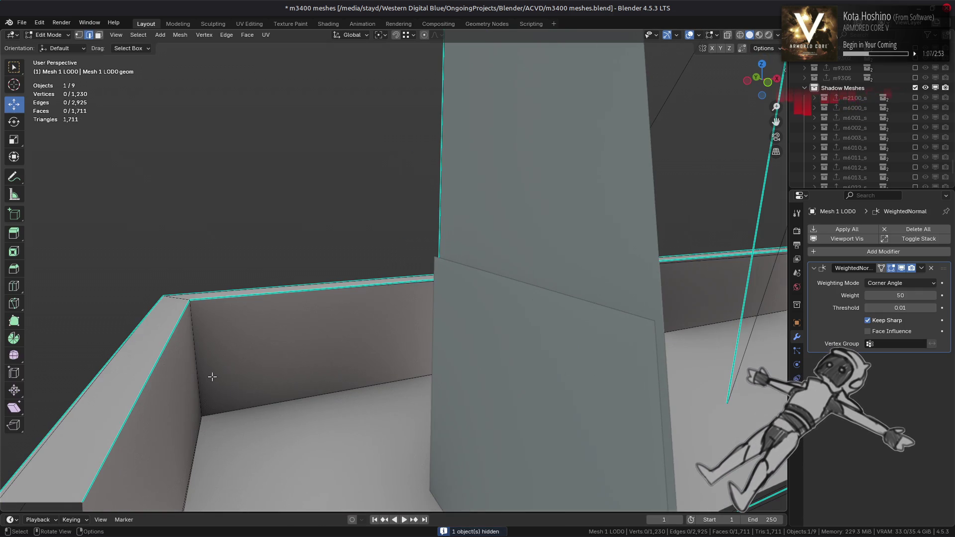
Mark a vertical wall edge and another selected edge as sharp
click(198, 377)
right_click(485, 381)
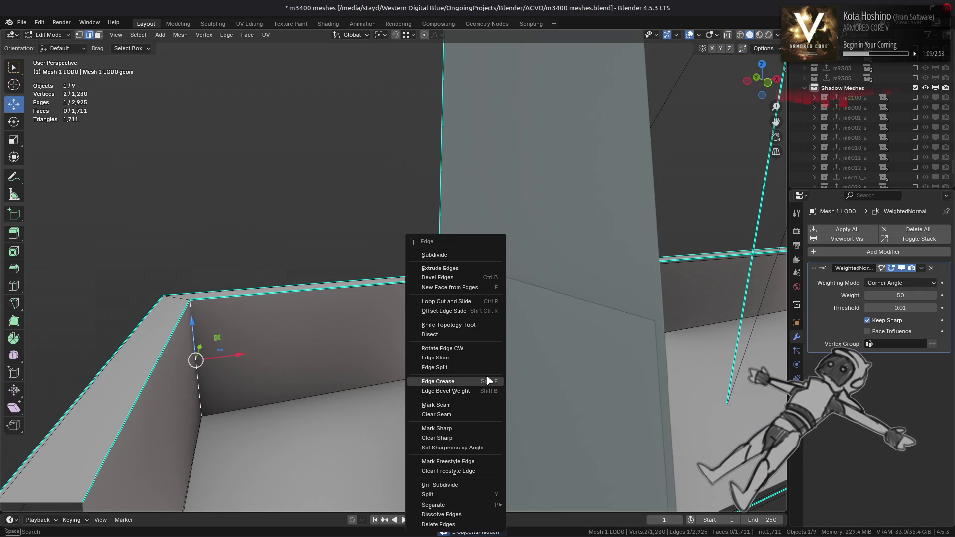
click(436, 429)
mouse_move(438, 426)
middle_down()
mouse_move(448, 408)
mouse_move(629, 390)
mouse_move(424, 371)
mouse_move(452, 383)
mouse_move(429, 363)
mouse_move(267, 373)
mouse_move(413, 342)
mouse_move(345, 363)
mouse_move(328, 336)
mouse_move(380, 352)
mouse_move(425, 311)
middle_up()
right_click(530, 336)
click(529, 337)
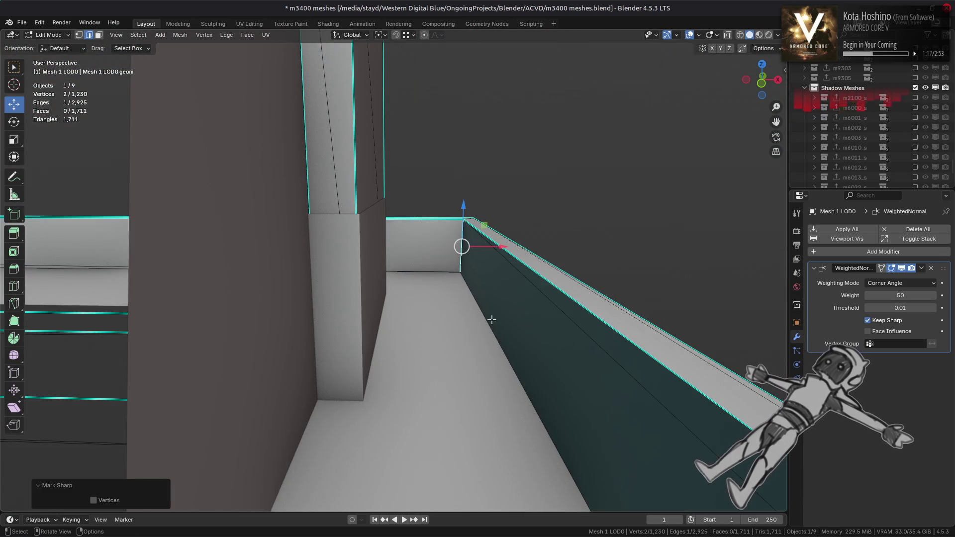
key(KP_Decimal)
mouse_move(512, 321)
middle_down()
mouse_move(667, 345)
mouse_move(580, 296)
middle_up()
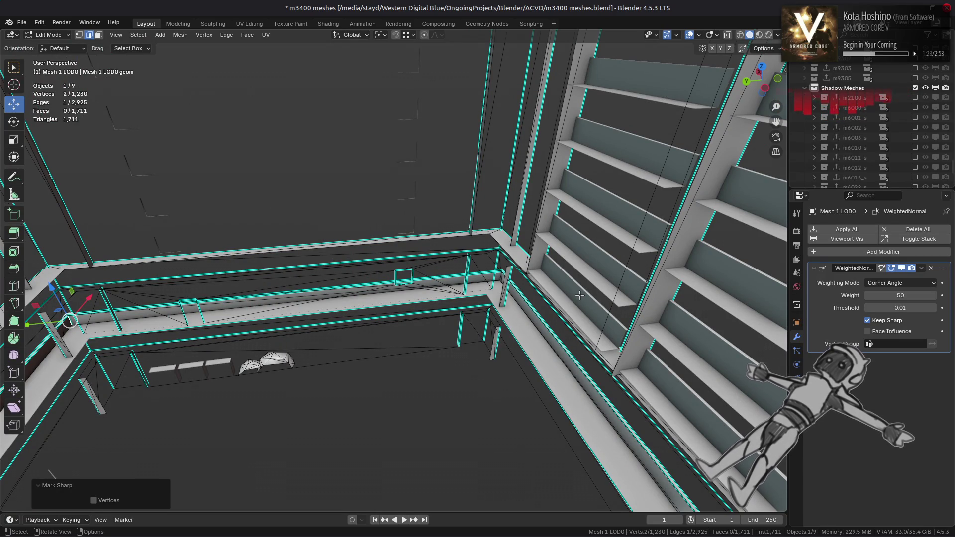
mouse_move(579, 294)
middle_down()
mouse_move(463, 296)
mouse_move(478, 321)
mouse_move(463, 326)
middle_up()
right_click(490, 317)
Hide Mesh 4 LOD0 and go back to editing Mesh 1 LOD0, applying another edge operation
key(Tab)
click(452, 332)
key(h)
click(479, 332)
key(Tab)
mouse_move(479, 332)
middle_down()
mouse_move(508, 318)
mouse_move(458, 309)
mouse_move(569, 341)
mouse_move(497, 323)
mouse_move(536, 315)
mouse_move(467, 284)
mouse_move(491, 296)
middle_up()
double_click(491, 328)
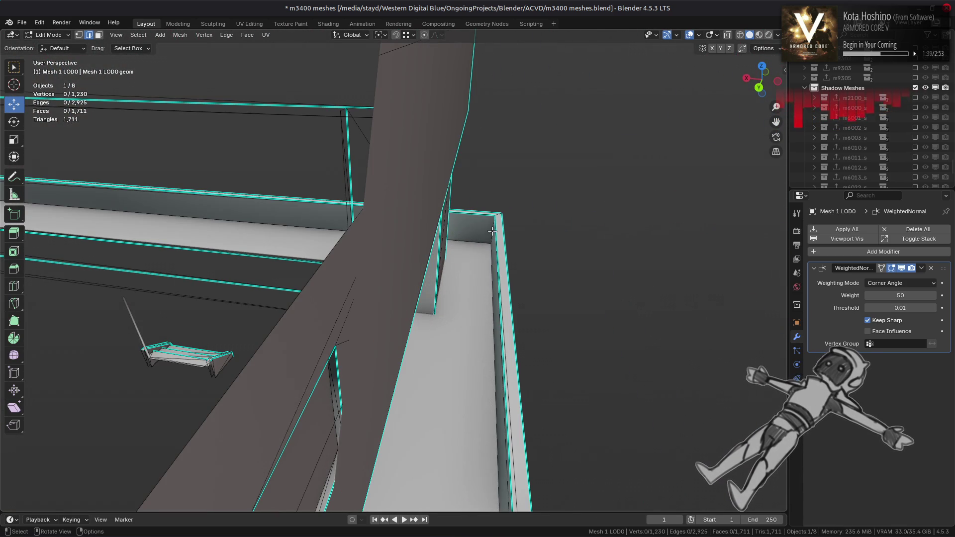
right_click(457, 279)
click(457, 279)
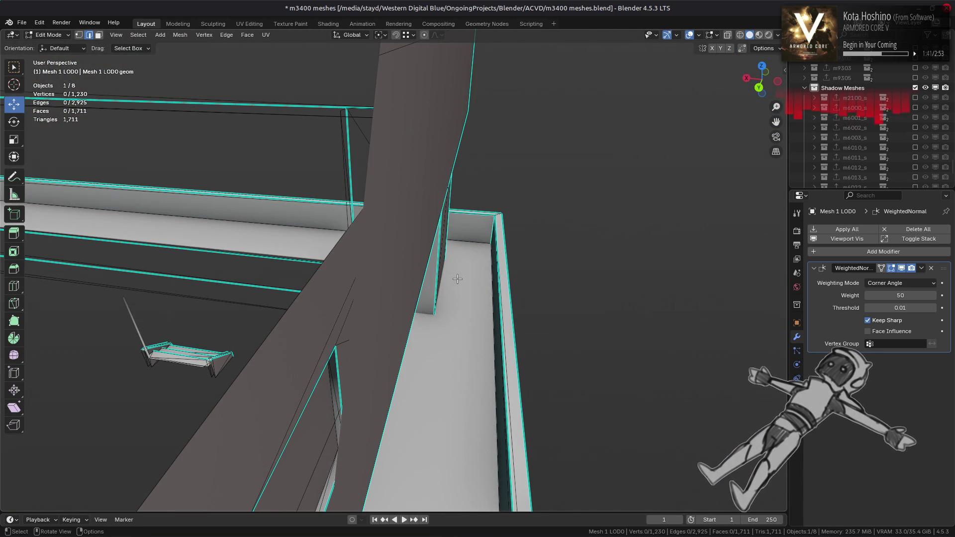
Mark the stair edges by the door as sharp, deselect, and reveal hidden geometry with Alt+H
mouse_move(452, 280)
middle_down()
mouse_move(375, 267)
mouse_move(701, 336)
mouse_move(592, 274)
mouse_move(354, 334)
middle_up()
key(3)
middle_drag(479, 333, 409, 313)
scroll(409, 313, up, 4)
middle_drag(392, 347, 293, 331)
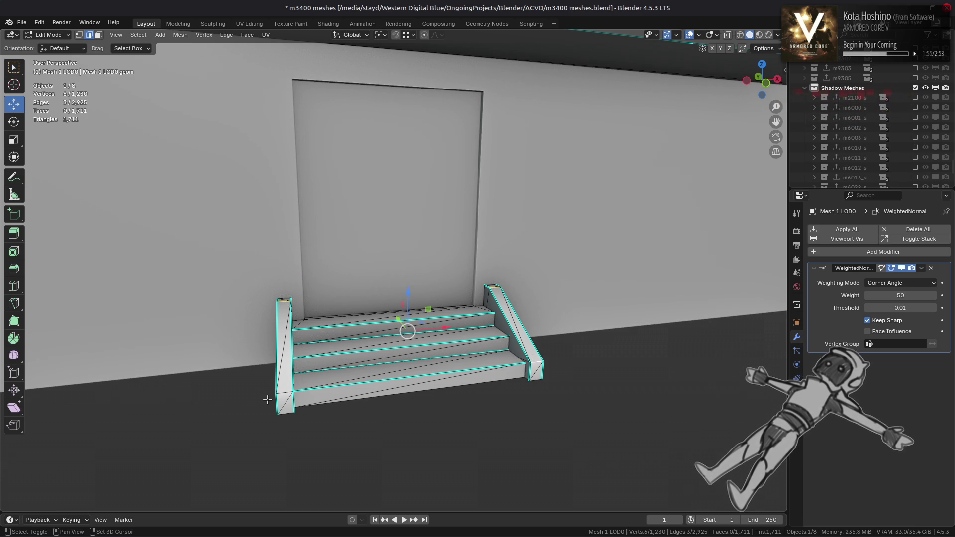
right_click(483, 396)
click(482, 397)
key(alt+a)
mouse_move(483, 396)
middle_down()
mouse_move(626, 336)
mouse_move(267, 337)
mouse_move(523, 320)
mouse_move(458, 326)
mouse_move(360, 315)
mouse_move(320, 324)
mouse_move(427, 306)
middle_up()
key(alt+h)
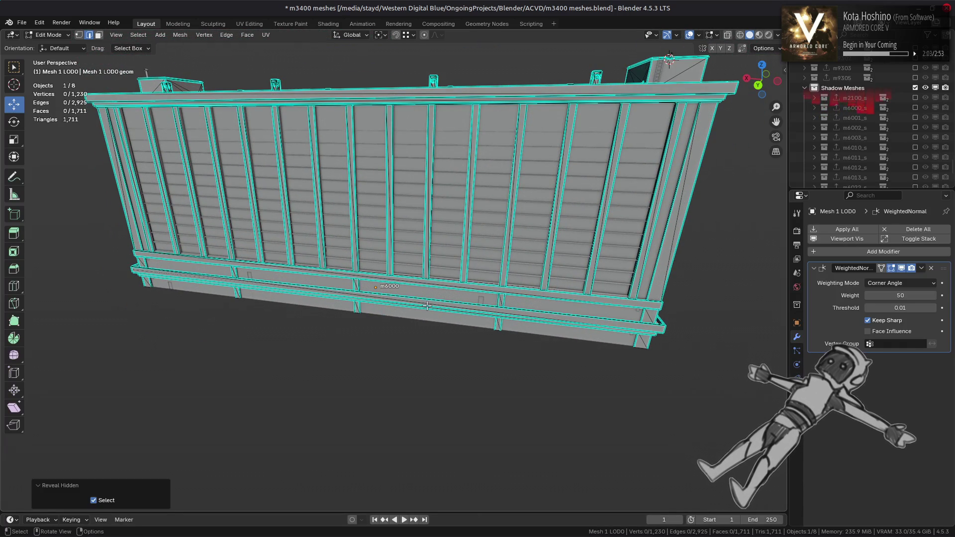
Mark the door opening's vertical edge as sharp
mouse_move(506, 224)
middle_down()
mouse_move(500, 214)
mouse_move(503, 245)
mouse_move(352, 214)
mouse_move(379, 212)
middle_up()
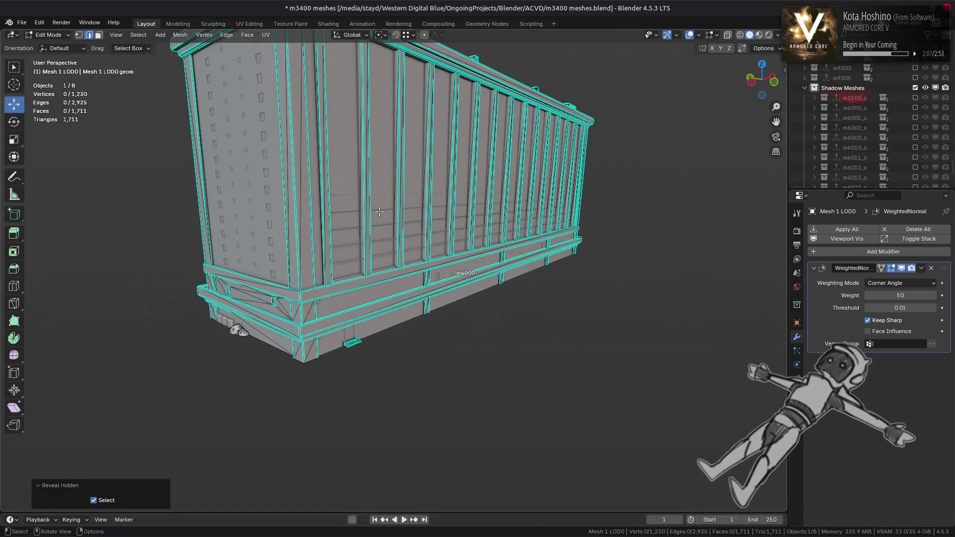
scroll(380, 212, up, 5)
mouse_move(381, 277)
middle_down()
mouse_move(402, 304)
mouse_move(404, 288)
mouse_move(394, 287)
middle_up()
key(a)
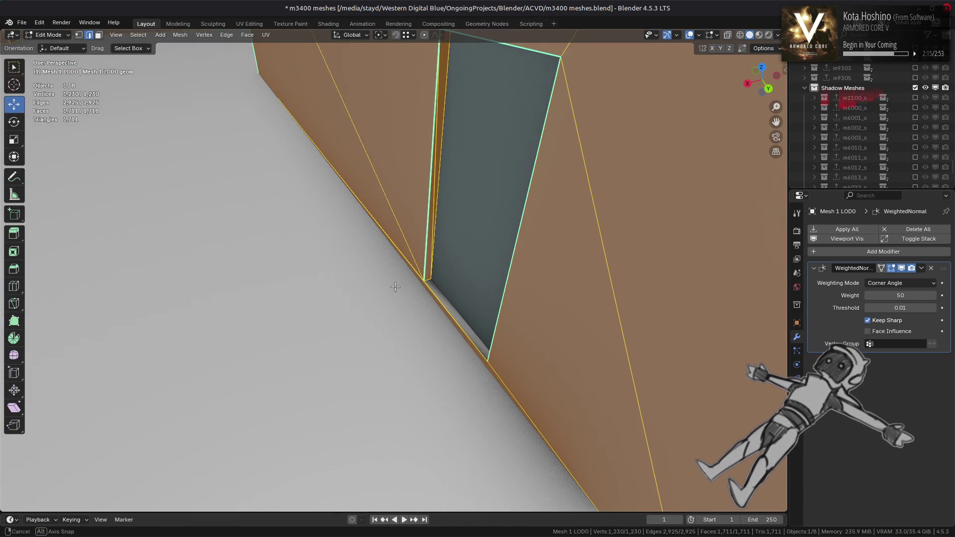
click(444, 91)
middle_drag(444, 92, 400, 70)
scroll(422, 148, up, 2)
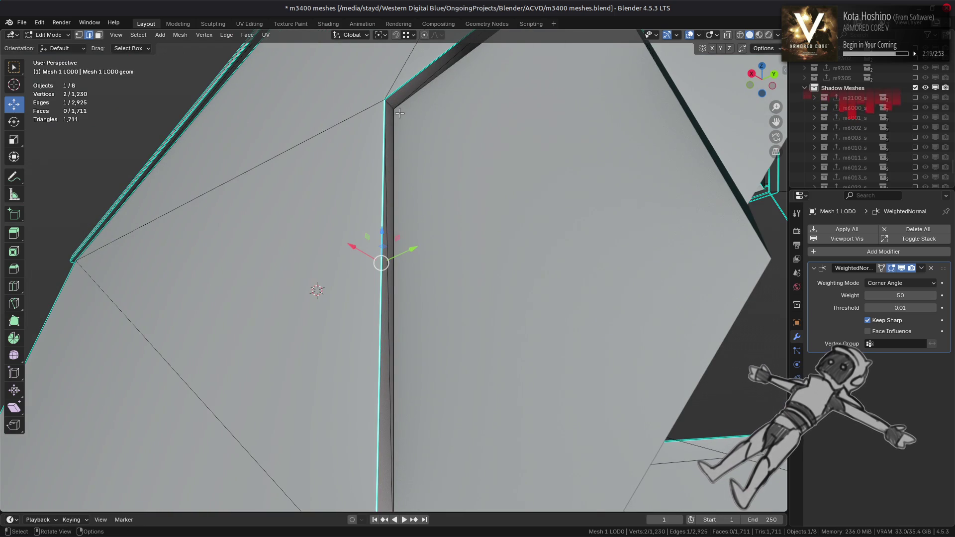
middle_drag(498, 121, 588, 106)
right_click(424, 250)
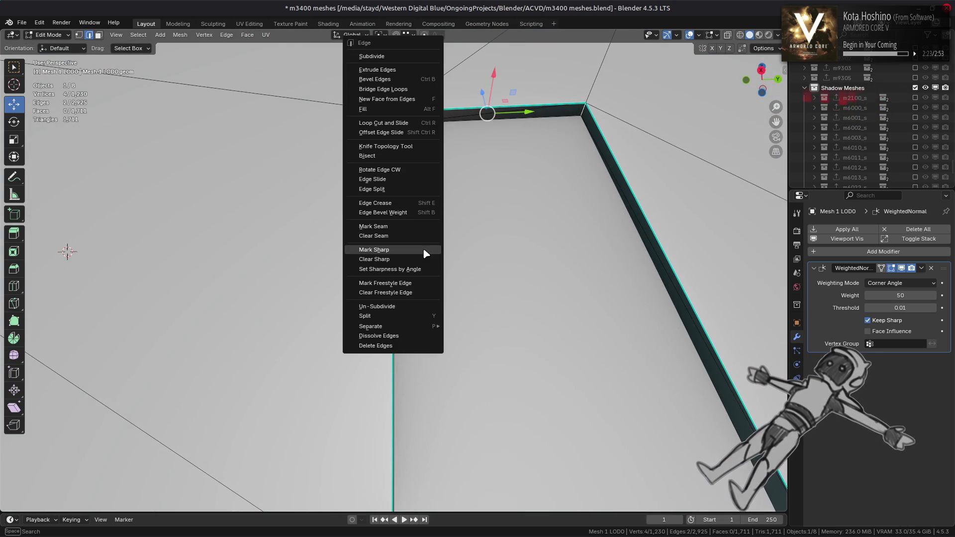
click(424, 249)
Mark the door opening's top edges as sharp, then undo once
mouse_move(454, 220)
middle_down()
mouse_move(143, 256)
mouse_move(136, 209)
mouse_move(388, 226)
mouse_move(620, 267)
mouse_move(444, 308)
mouse_move(603, 235)
mouse_move(533, 251)
mouse_move(489, 227)
middle_up()
scroll(444, 309, up, 5)
scroll(443, 308, up, 3)
middle_drag(428, 189, 514, 232)
scroll(515, 224, up, 3)
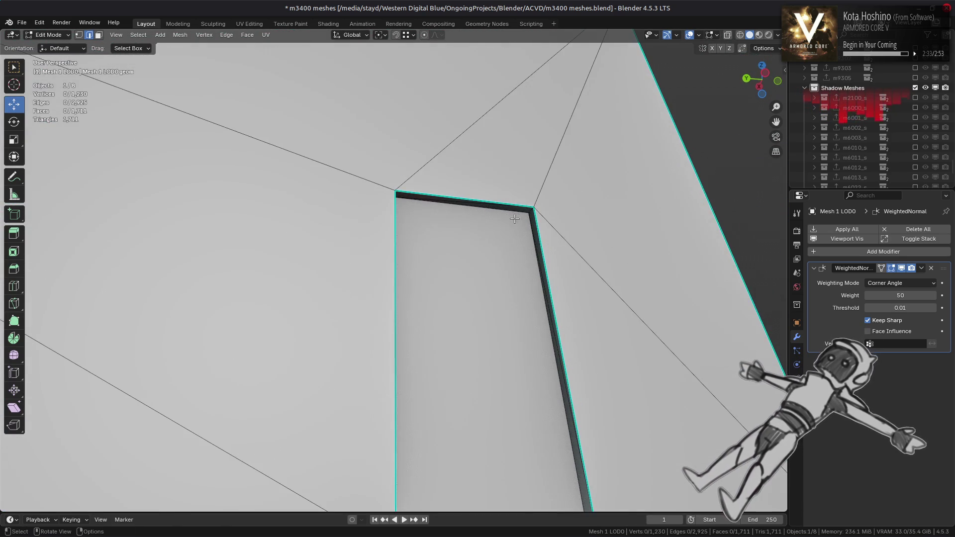
middle_drag(504, 189, 429, 188)
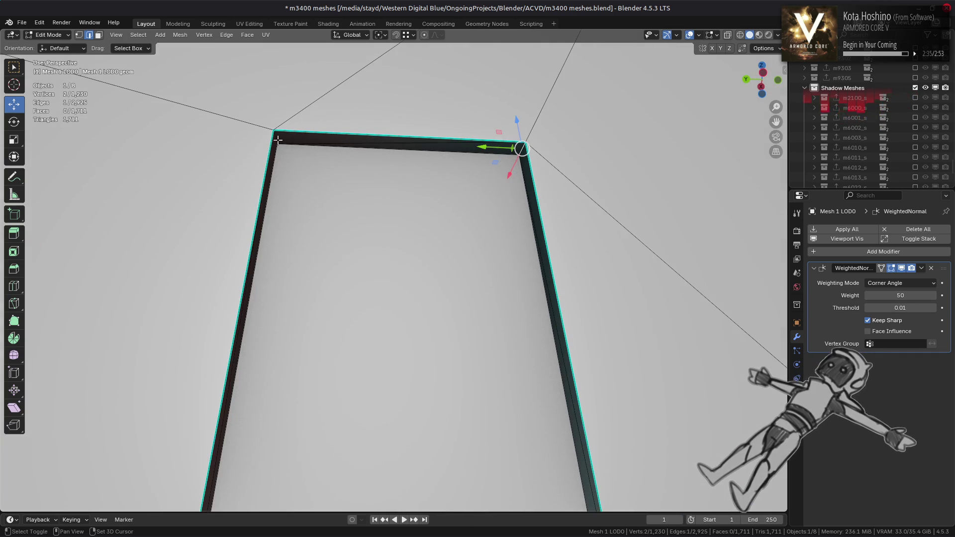
right_click(499, 278)
click(503, 279)
key(ctrl+z)
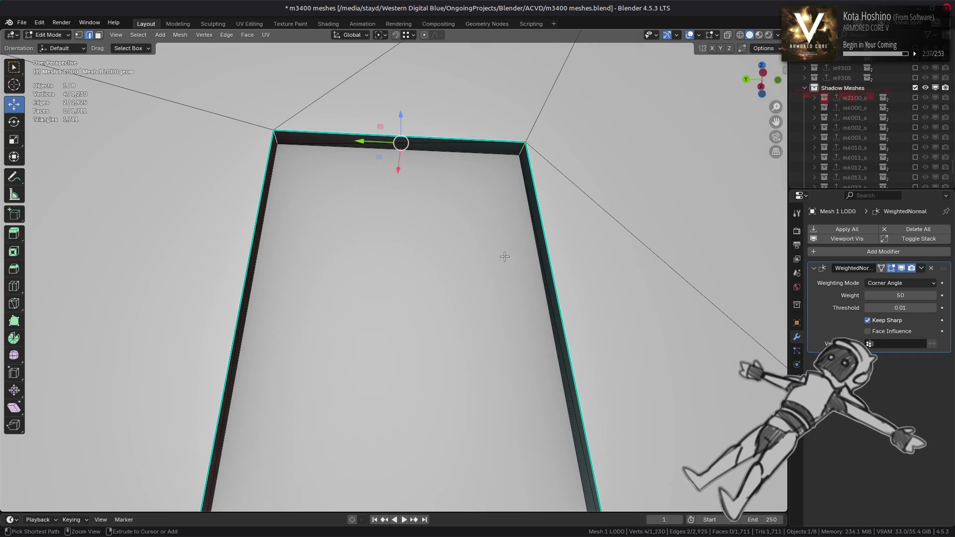
Deselect all, return to Object Mode and select Mesh 2 LOD0
scroll(505, 256, down, 6)
middle_drag(508, 271, 488, 299)
key(alt+a)
key(Tab)
click(478, 293)
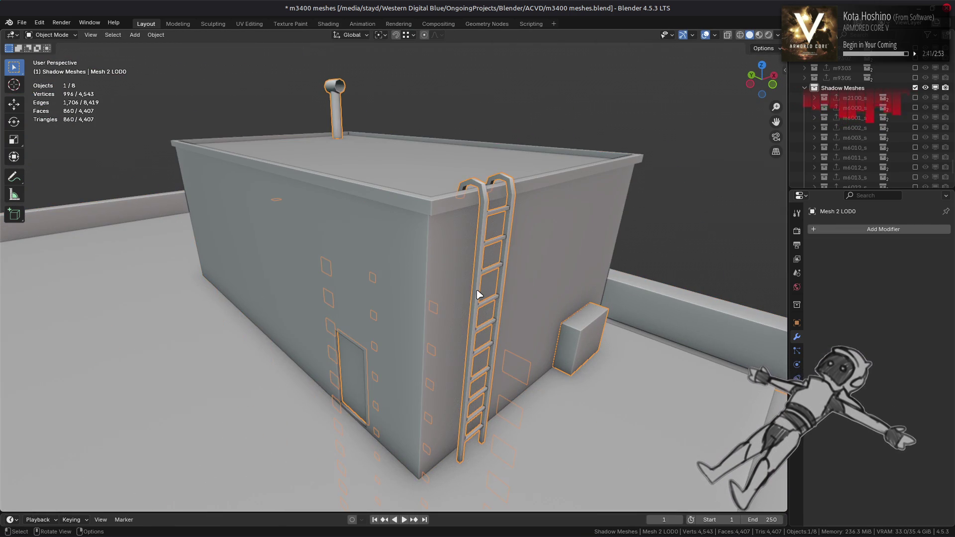
Add a Weighted Normal modifier (Face Area, weight 50, threshold 0.01) to Mesh 2 LOD0, leaving Keep Sharp off
click(845, 229)
mouse_move(842, 232)
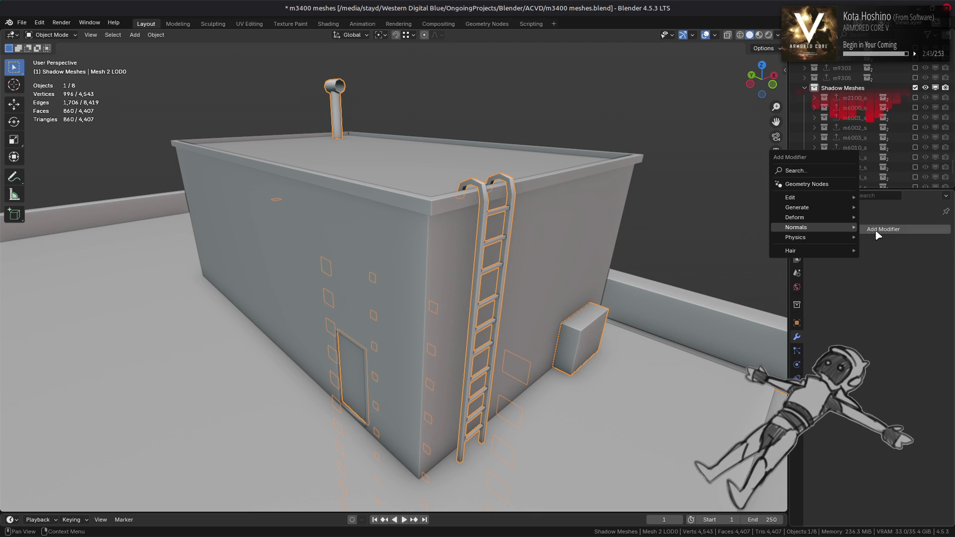
click(895, 237)
click(901, 321)
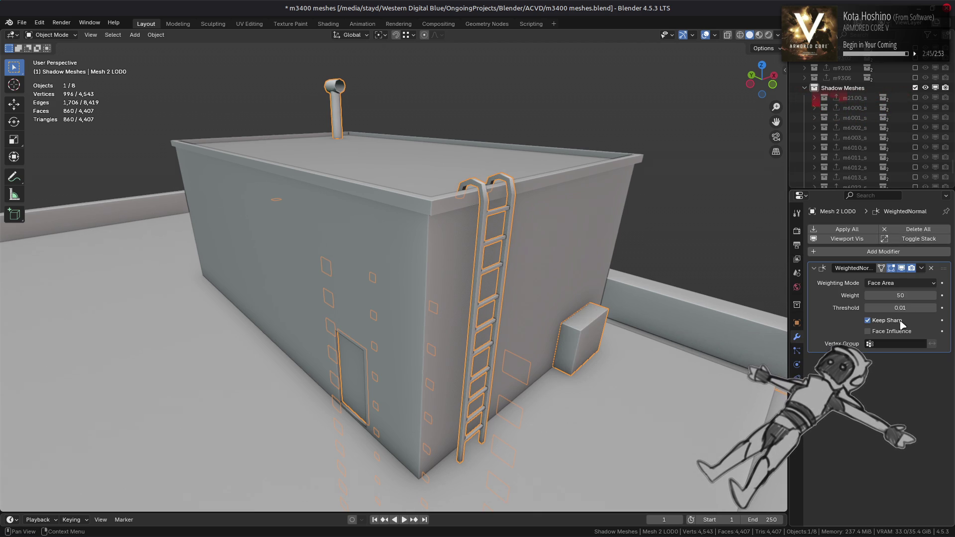
click(867, 321)
mouse_move(559, 260)
middle_down()
mouse_move(292, 170)
mouse_move(678, 373)
middle_up()
scroll(482, 306, up, 5)
middle_drag(481, 306, 447, 255)
scroll(596, 288, up, 5)
Enable Keep Sharp and switch the Weighted Normal weighting to Corner Angle
mouse_move(597, 288)
middle_down()
mouse_move(569, 280)
mouse_move(577, 263)
middle_up()
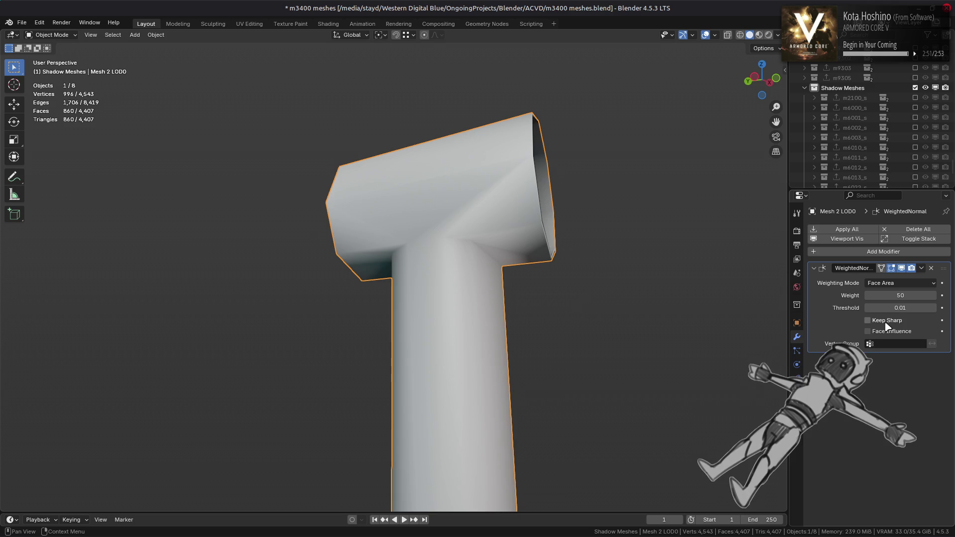
click(868, 320)
click(889, 292)
click(875, 302)
Inspect the pipe in Edit Mode, undo a test vertex move, then return to Object Mode in Material Preview
key(Tab)
mouse_move(449, 272)
middle_down()
mouse_move(413, 255)
mouse_move(426, 262)
middle_up()
scroll(425, 261, up, 3)
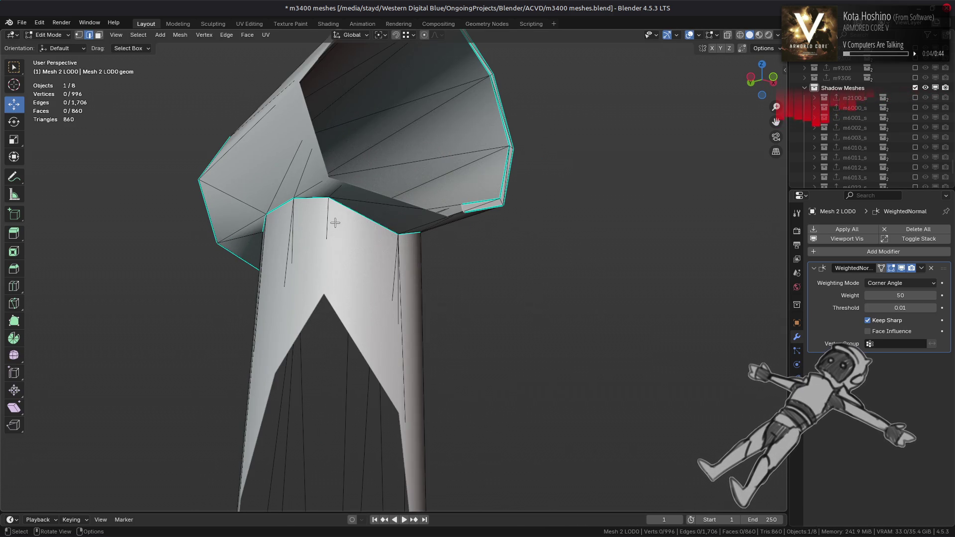
mouse_move(332, 203)
mouse_down()
mouse_move(319, 196)
mouse_move(348, 209)
mouse_move(301, 204)
mouse_move(291, 178)
mouse_up()
key(ctrl+z)
key(ctrl+z)
mouse_move(291, 199)
middle_down()
mouse_move(274, 252)
mouse_move(308, 273)
middle_up()
key(Tab)
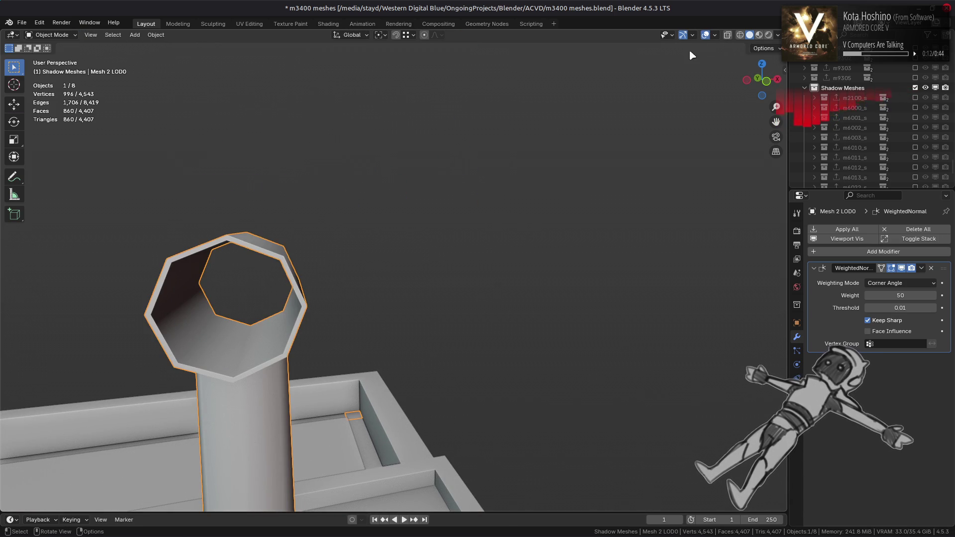
click(759, 35)
mouse_move(464, 241)
middle_down()
mouse_move(352, 305)
mouse_move(535, 255)
mouse_move(484, 273)
mouse_move(479, 206)
mouse_move(488, 237)
mouse_move(473, 260)
mouse_move(499, 281)
mouse_move(505, 273)
mouse_move(487, 238)
mouse_move(494, 216)
mouse_move(501, 291)
mouse_move(493, 260)
middle_up()
key(alt+a)
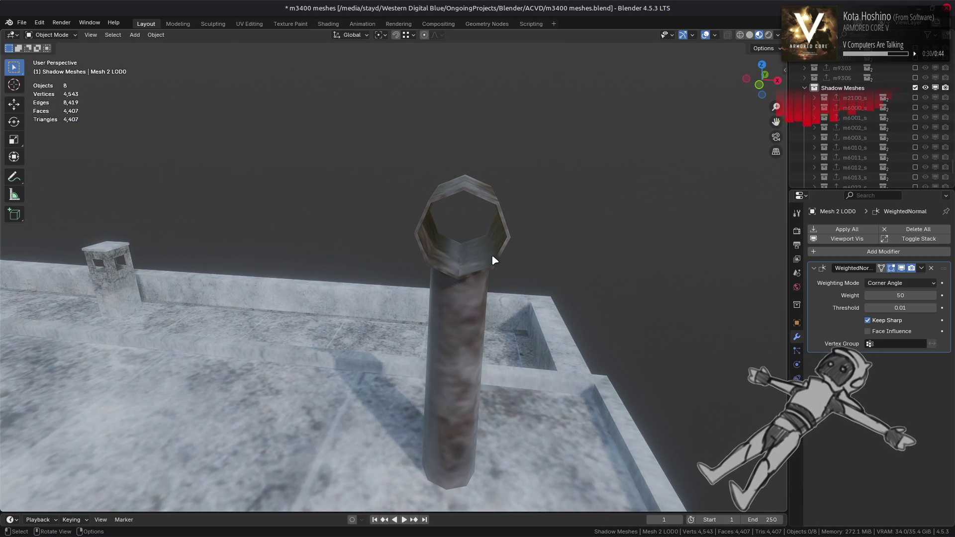
click(750, 35)
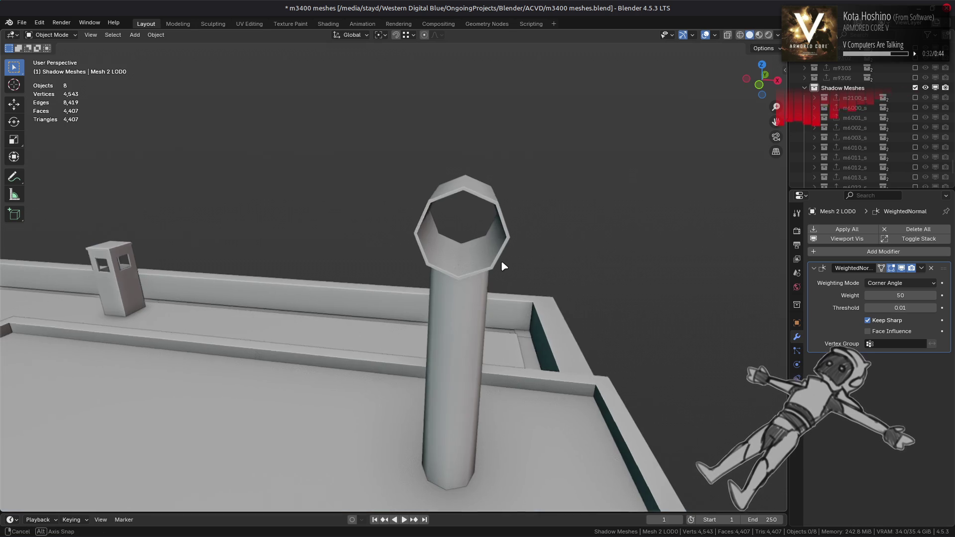
middle_drag(505, 267, 458, 270)
click(458, 271)
Duplicate the connected pipe faces and raise the copy 1.1466 m straight up
key(Tab)
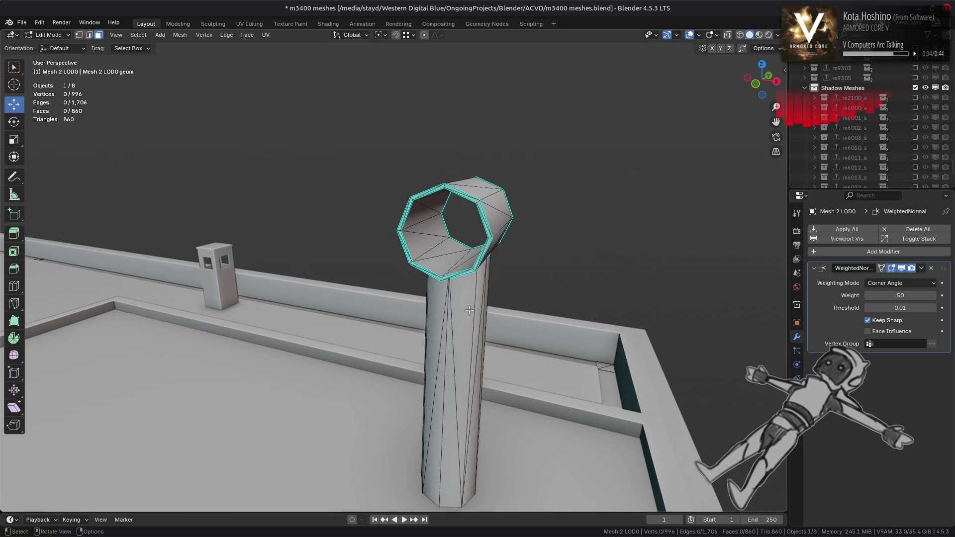
click(469, 311)
key(ctrl+l)
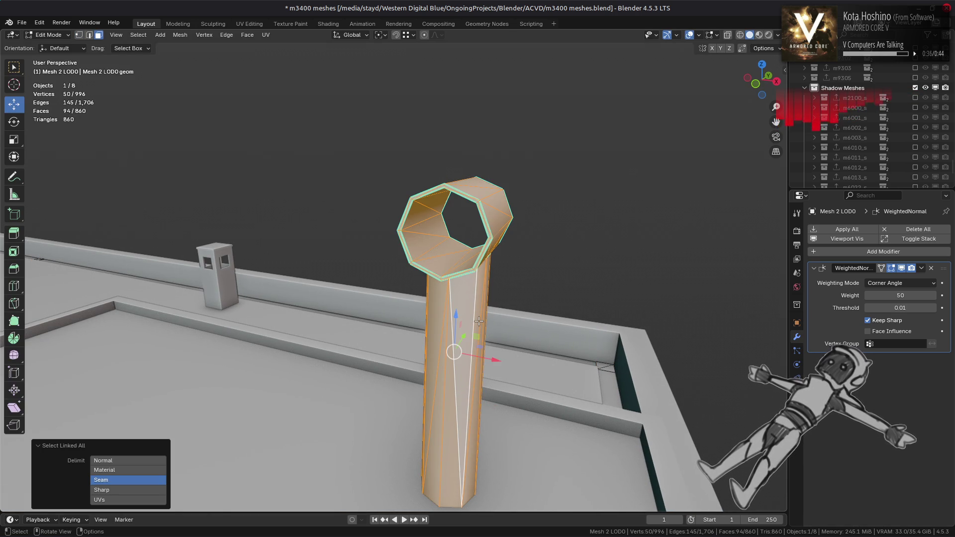
middle_drag(483, 405, 493, 442)
key(2)
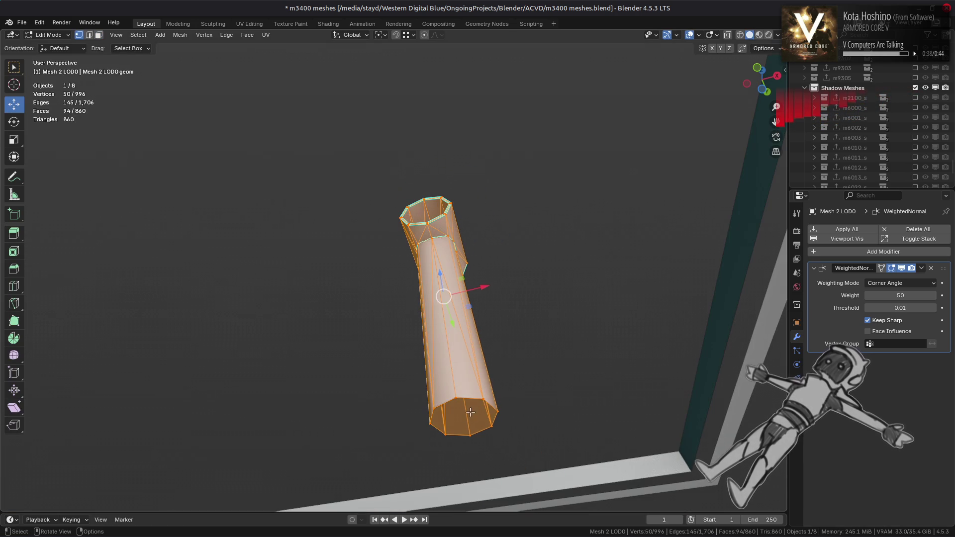
alt+click(470, 401)
key(ctrl+l)
key(3)
middle_drag(445, 302, 465, 305)
key(shift+d)
key(z)
click(452, 325)
Flatten the copy's top rim to zero height and cap both its top and bottom rims
scroll(452, 326, up, 3)
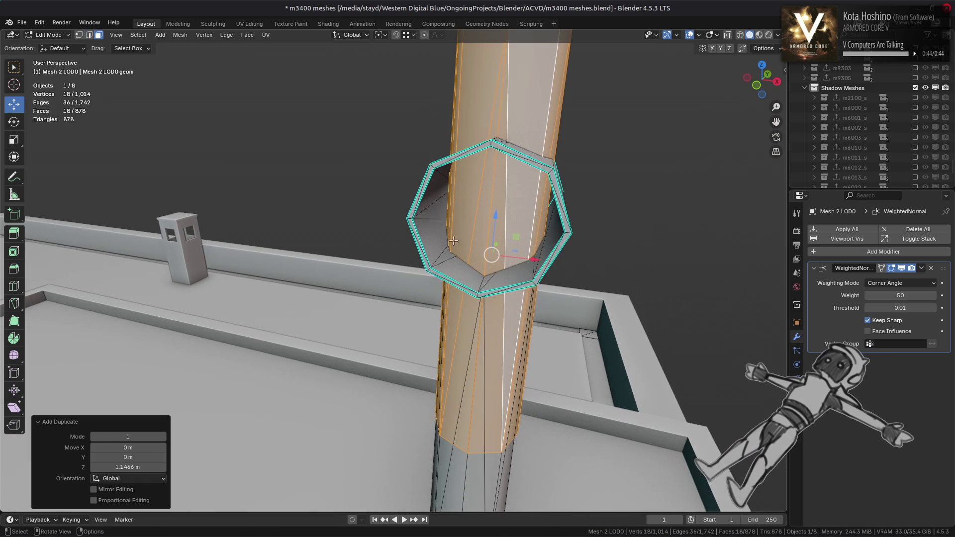
middle_drag(452, 325, 472, 224)
scroll(473, 224, down, 3)
key(2)
alt+click(488, 149)
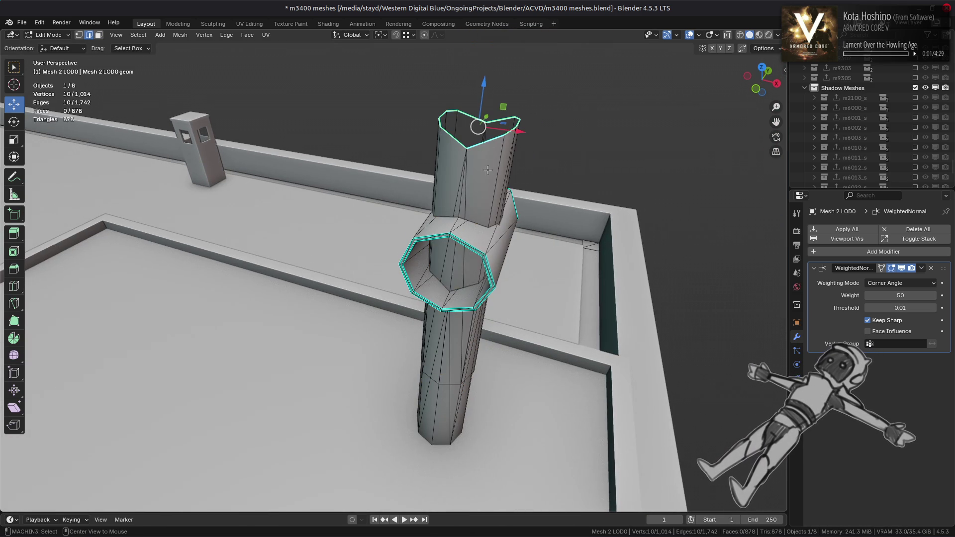
key(s)
key(z)
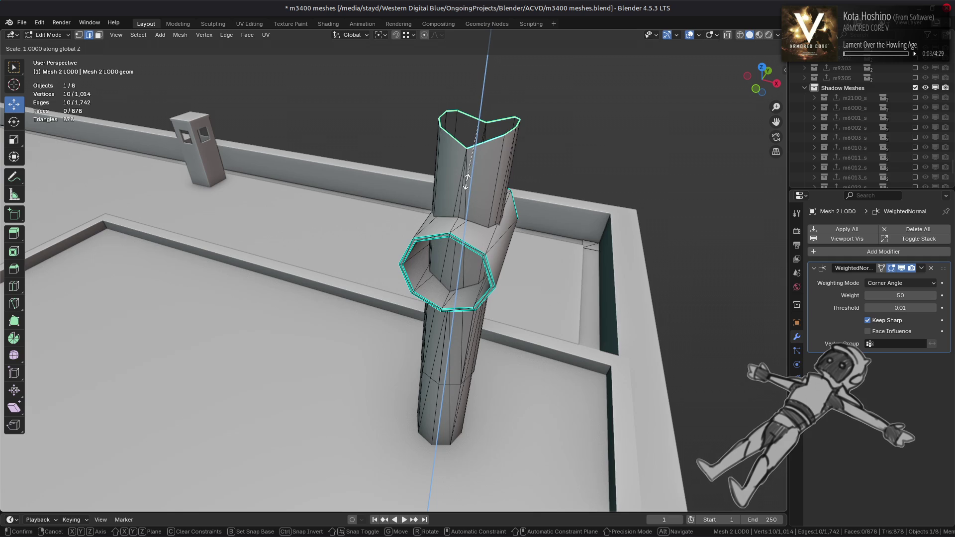
key(0)
key(Return)
key(f)
mouse_move(453, 258)
middle_down()
mouse_move(455, 299)
mouse_move(482, 243)
middle_up()
scroll(473, 270, up, 2)
alt+click(492, 472)
key(f)
Convert the thin pillar's triangles into quads with 0.500 topology influence
key(3)
click(465, 216)
key(ctrl+l)
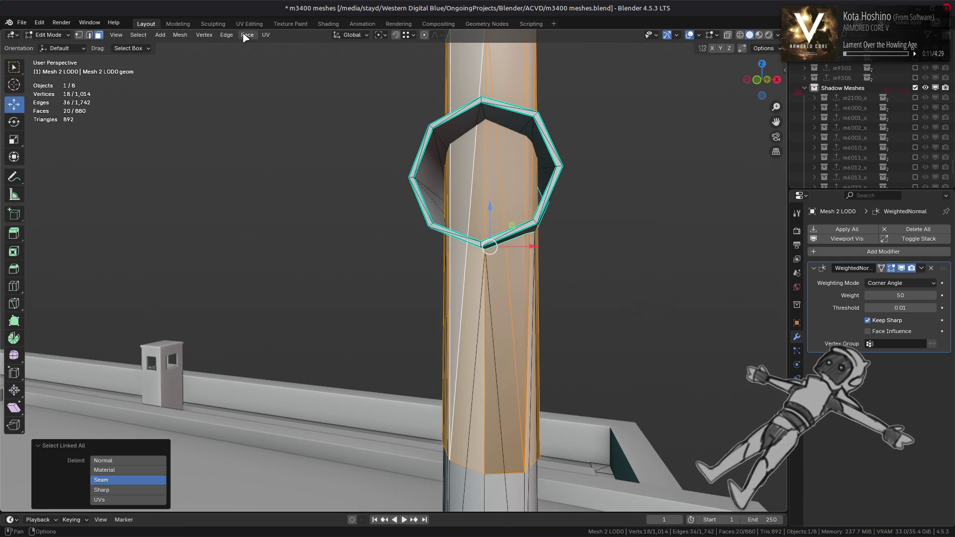
click(246, 36)
click(279, 112)
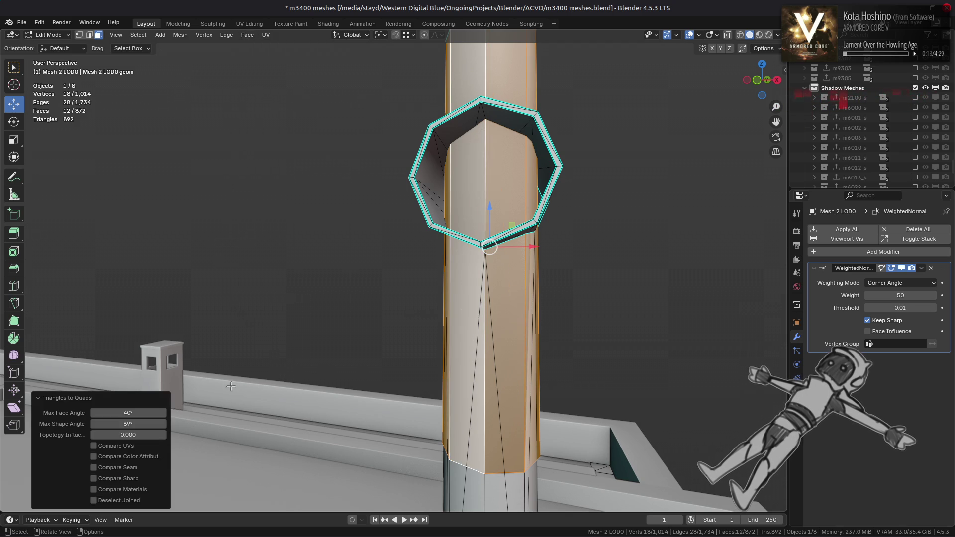
click(139, 435)
text(0.500)
key(Return)
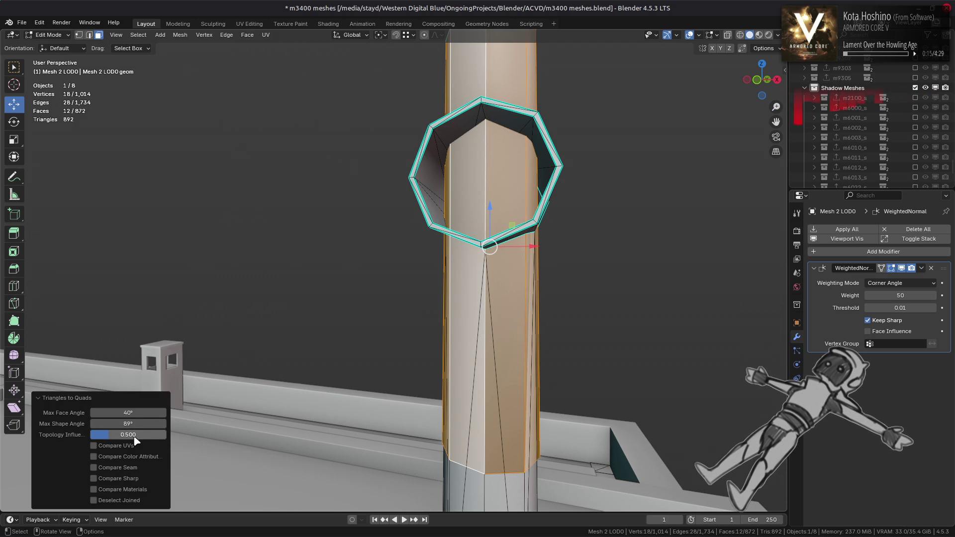
scroll(399, 309, down, 3)
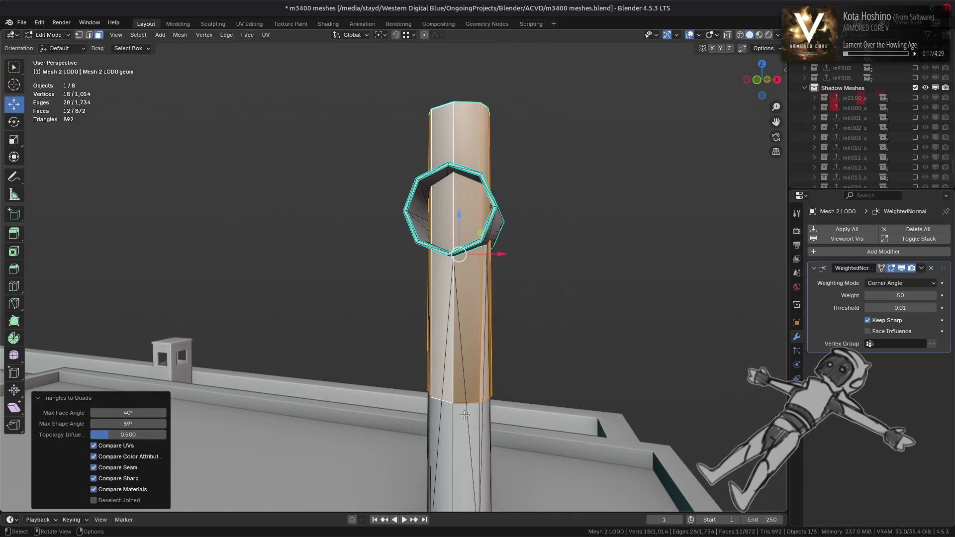
click(466, 420)
key(ctrl+l)
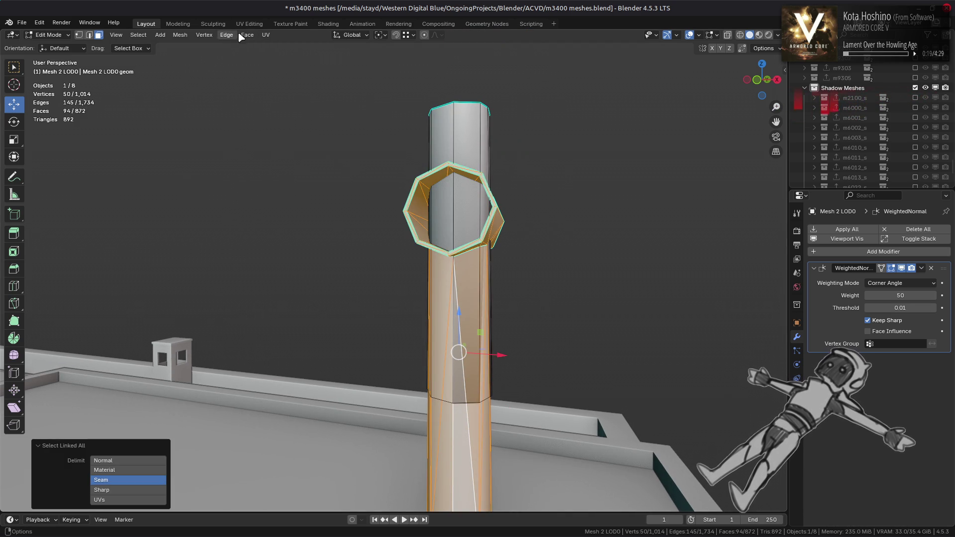
click(246, 35)
click(280, 111)
Triangulate the selected pillar faces, inspect them near the crossbar, then undo the triangulation
middle_drag(344, 220, 272, 227)
scroll(307, 240, up, 2)
mouse_move(366, 213)
middle_down()
mouse_move(355, 198)
mouse_move(395, 219)
middle_up()
scroll(419, 185, down, 2)
scroll(395, 219, down, 3)
scroll(411, 211, up, 1)
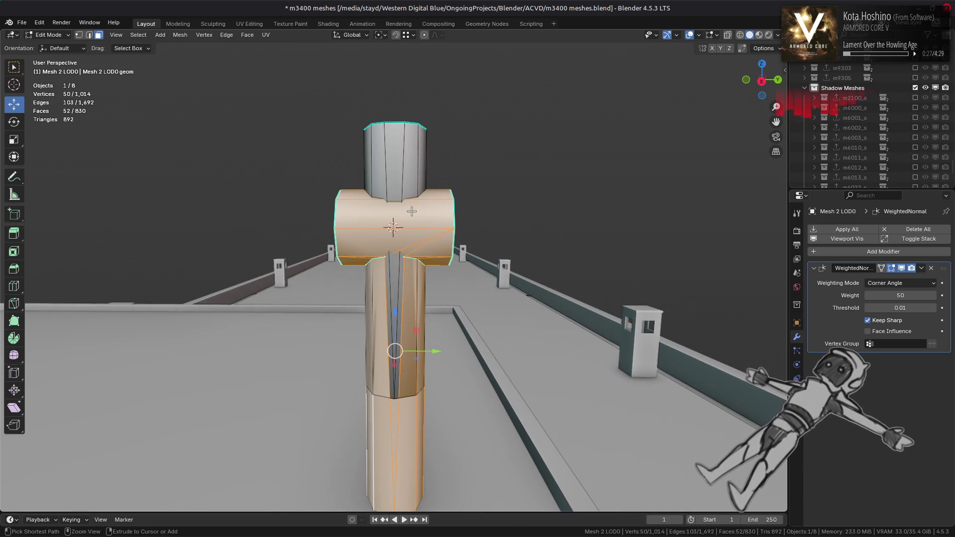
key(ctrl+t)
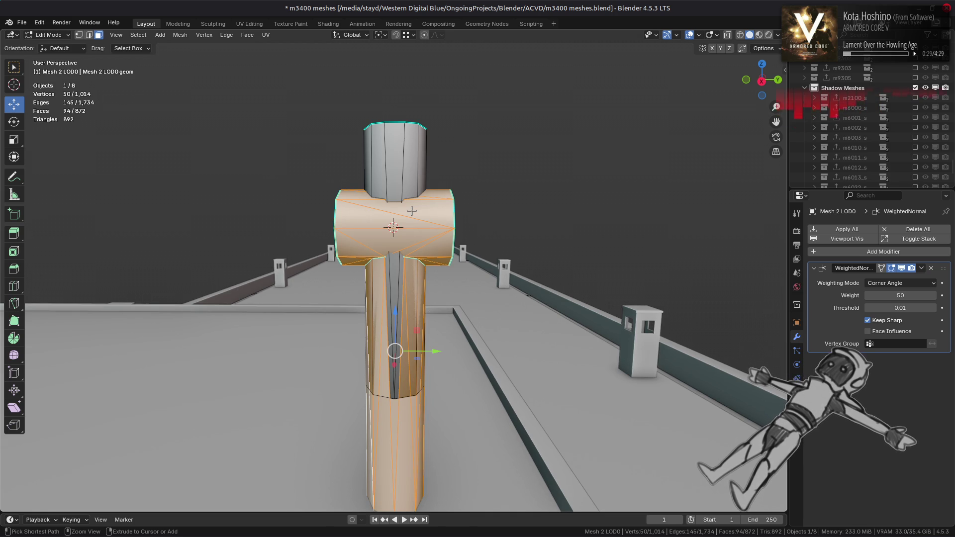
mouse_move(412, 211)
middle_down()
mouse_move(427, 225)
mouse_move(414, 211)
mouse_move(433, 217)
mouse_move(403, 207)
middle_up()
scroll(418, 217, up, 3)
key(ctrl+x)
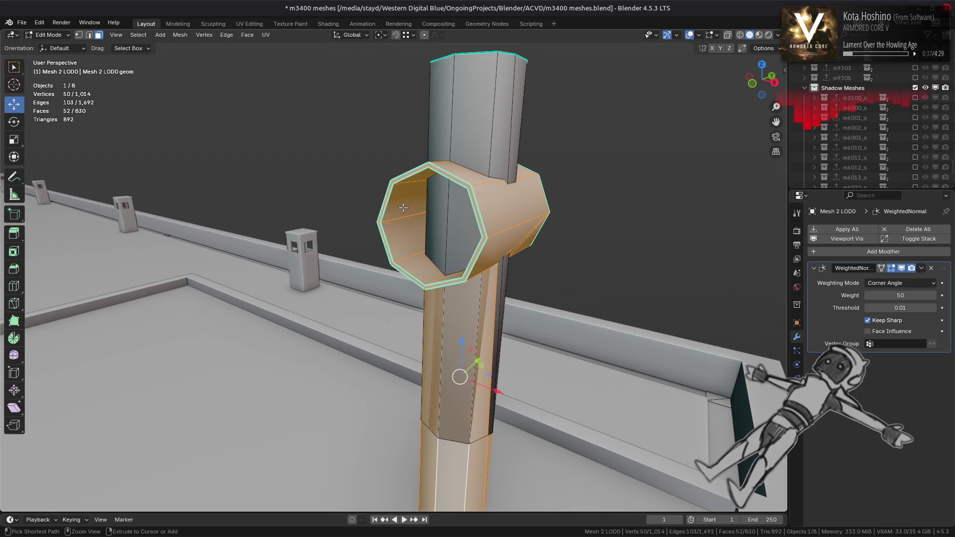
Delete the pillar's linked faces inside the crossbar tube and inspect the cap
click(435, 392)
key(ctrl+l)
right_click(413, 335)
click(412, 332)
mouse_move(412, 332)
middle_down()
mouse_move(411, 256)
mouse_move(378, 239)
middle_up()
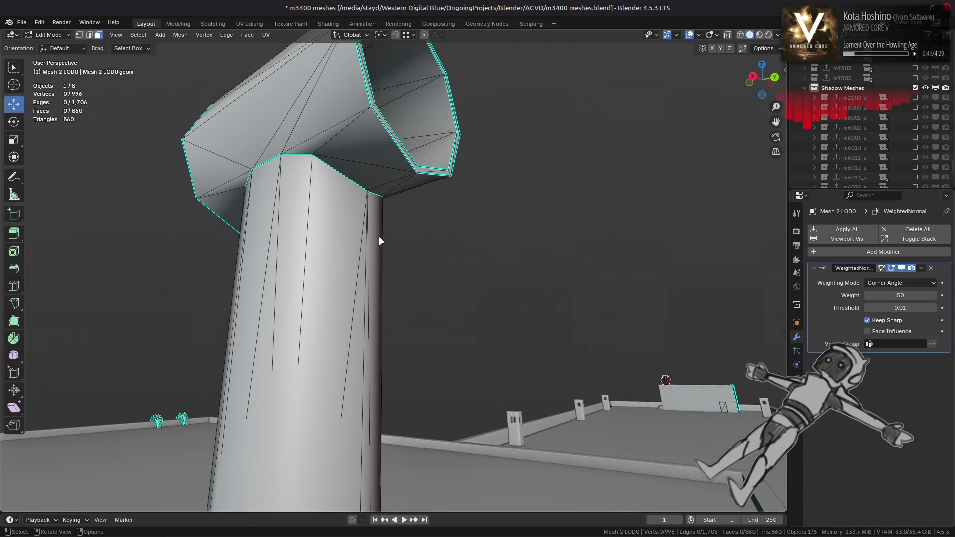
Switch the Weighted Normal modifier to Face Area & Angle weighting and return to edge editing
key(Tab)
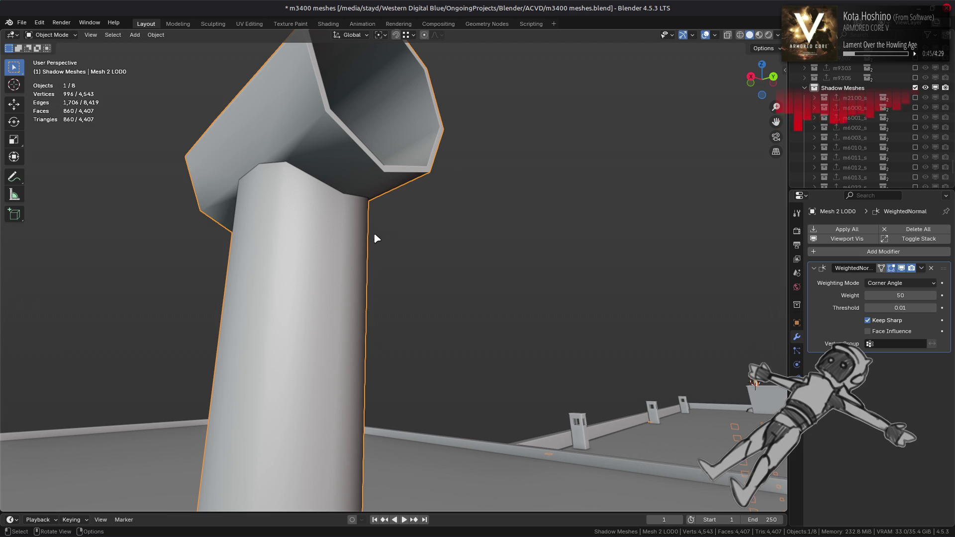
click(900, 283)
click(895, 316)
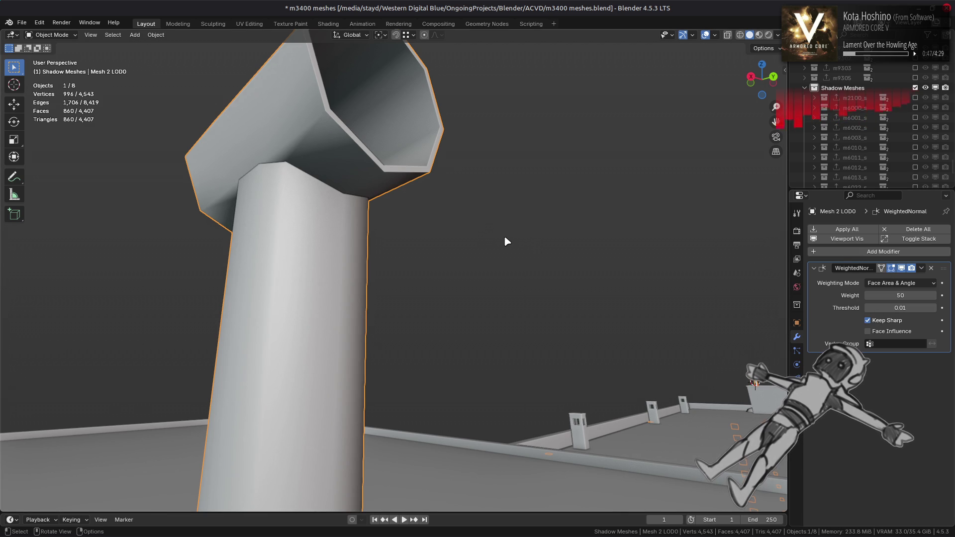
mouse_move(455, 235)
middle_down()
mouse_move(524, 210)
mouse_move(518, 230)
middle_up()
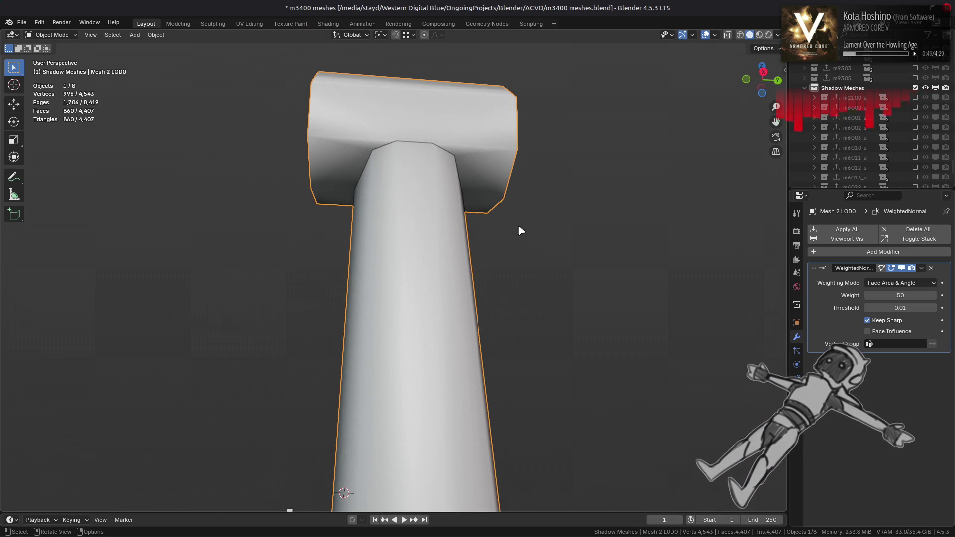
key(Tab)
key(2)
mouse_move(491, 185)
middle_down()
mouse_move(429, 171)
mouse_move(451, 170)
middle_up()
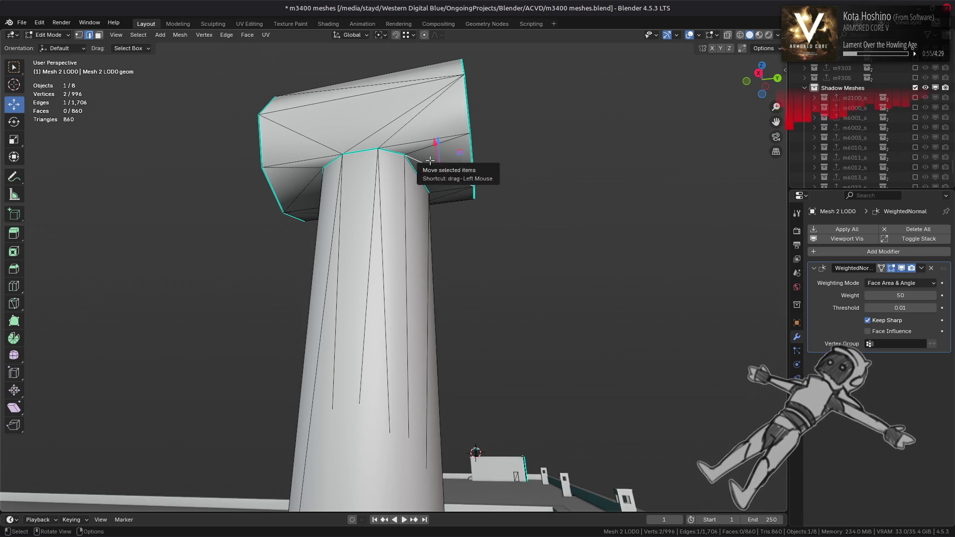
click(238, 38)
Rotate the diagonal cap edge clockwise and check the resulting shading
click(277, 123)
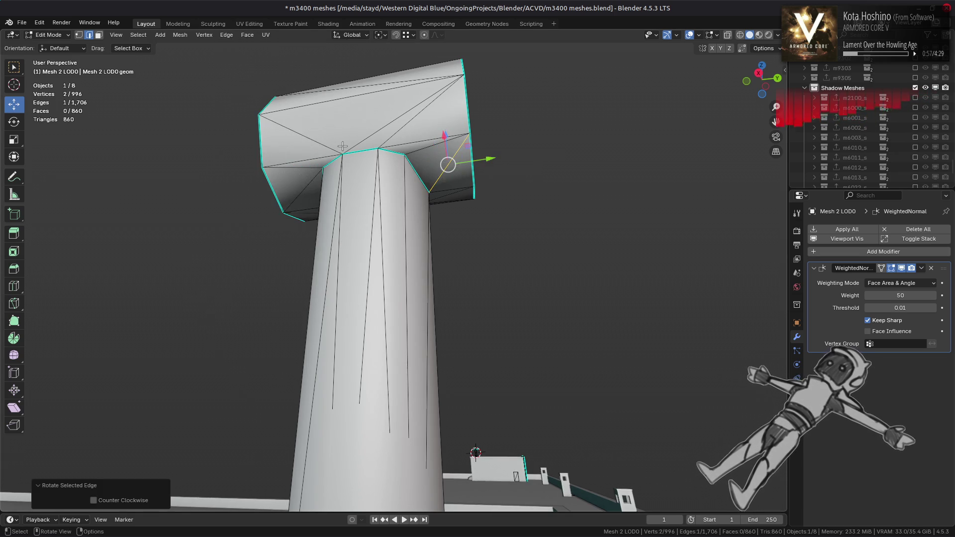
key(Tab)
middle_drag(355, 154, 367, 148)
key(Tab)
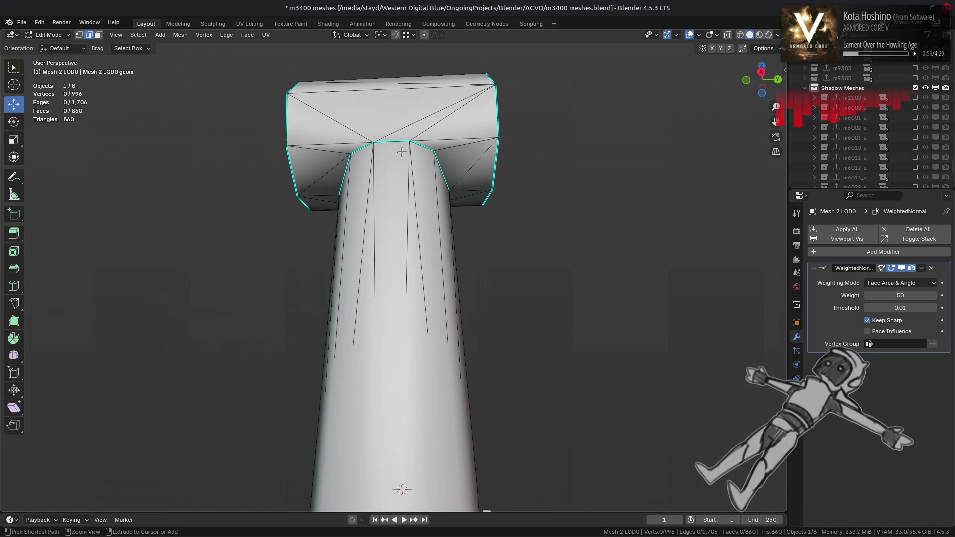
click(429, 154)
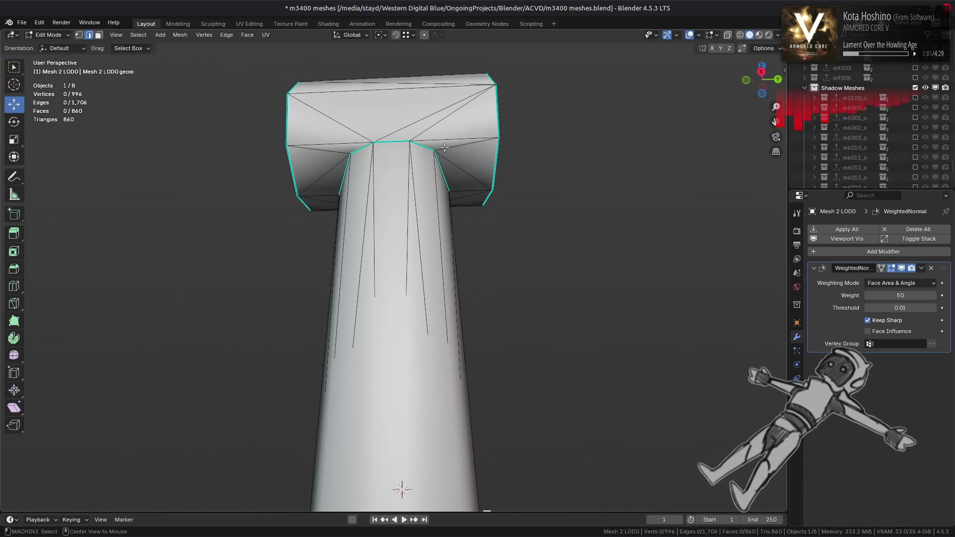
key(Tab)
middle_drag(416, 155, 446, 166)
mouse_move(343, 156)
middle_down()
mouse_move(364, 118)
mouse_move(373, 149)
mouse_move(439, 202)
mouse_move(518, 208)
middle_up()
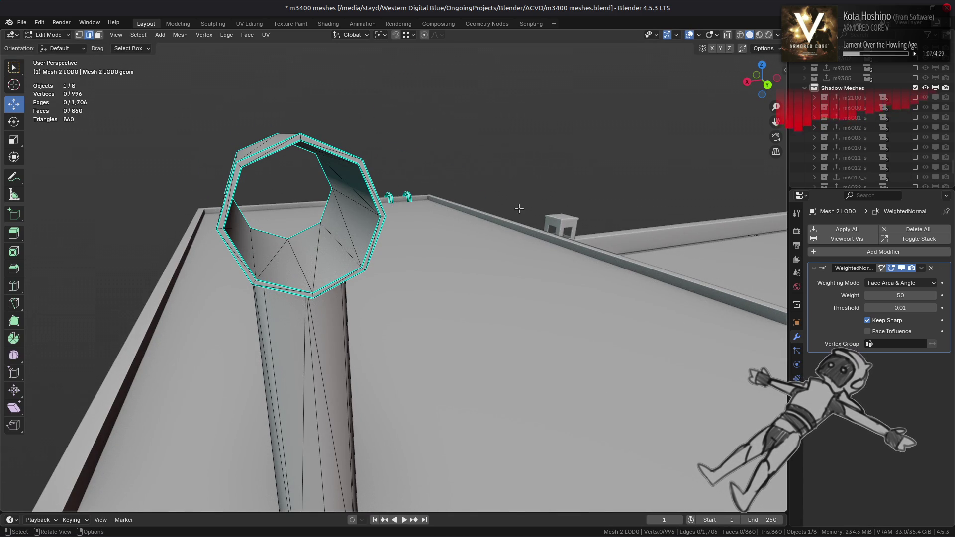
mouse_move(497, 212)
middle_down()
mouse_move(460, 215)
mouse_move(504, 170)
mouse_move(480, 259)
middle_up()
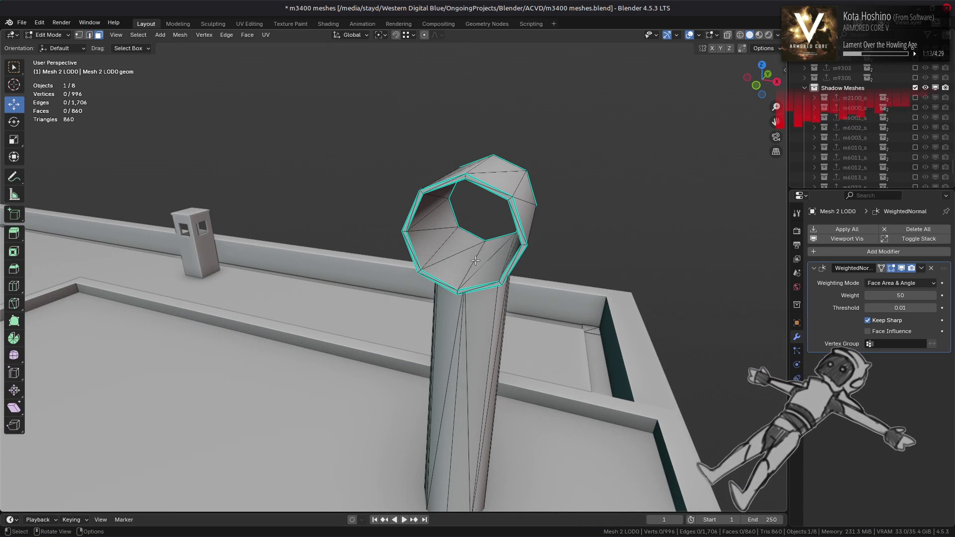
Select the tube's open-end rim and its linked faces, delimited by sharp edges
click(475, 261)
middle_drag(475, 260, 445, 194)
key(2)
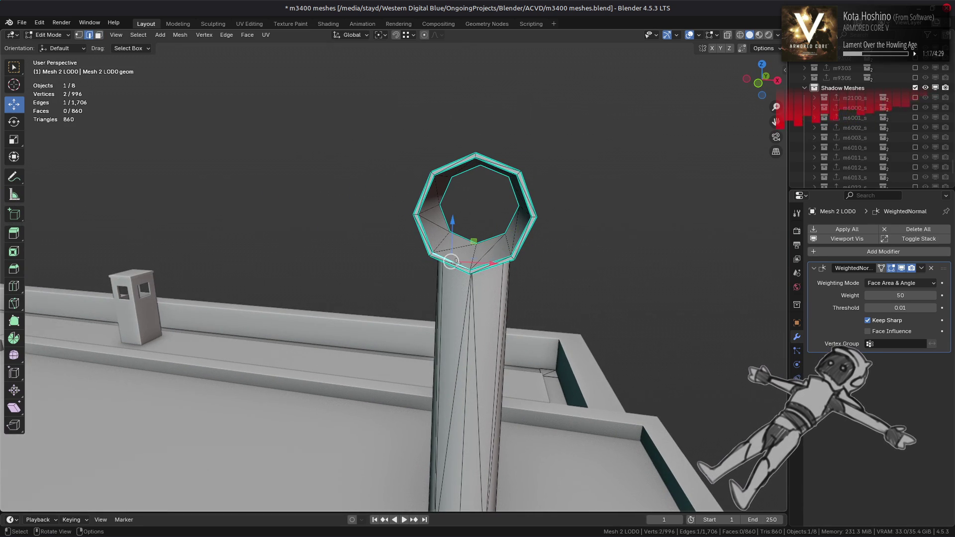
double_click(456, 262)
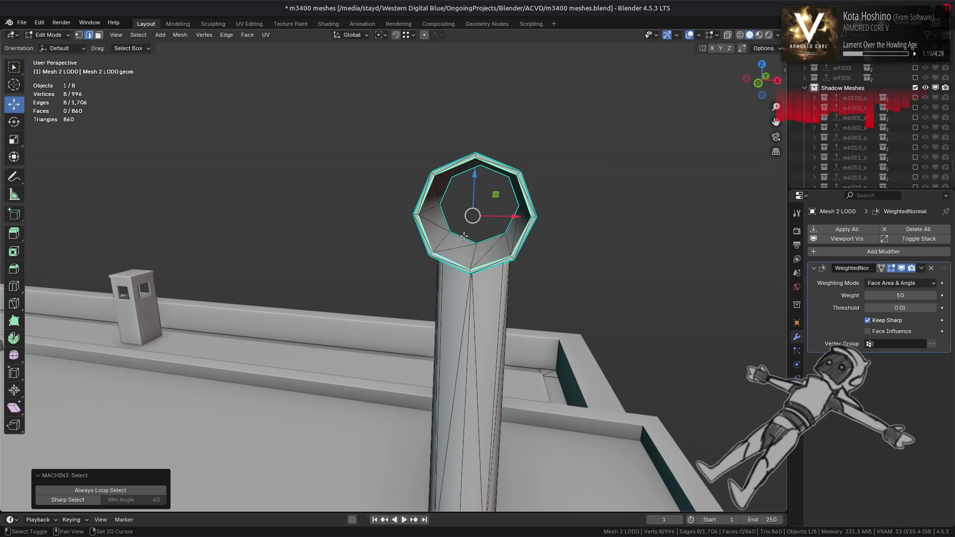
key(alt)
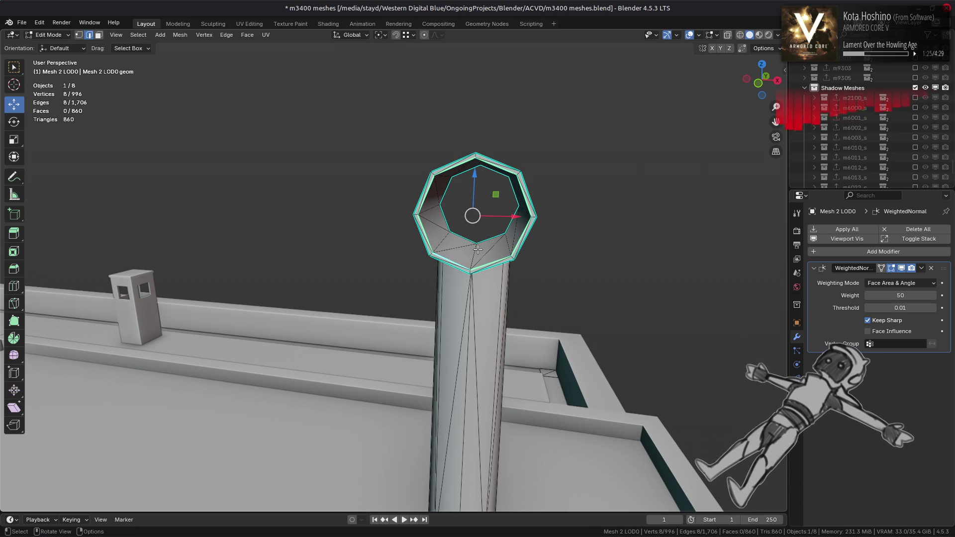
middle_drag(481, 250, 356, 270)
key(1)
alt+click(356, 270)
alt+click(356, 270)
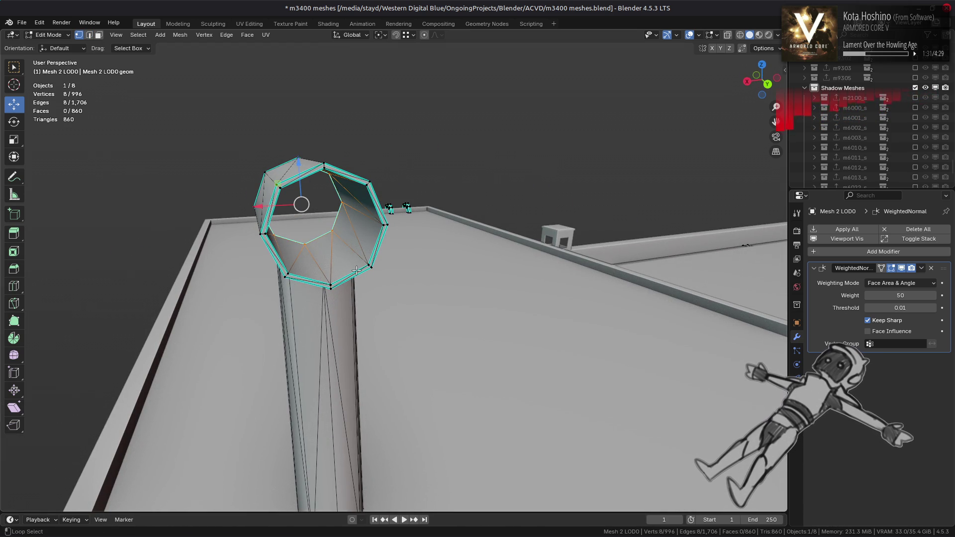
middle_drag(356, 270, 353, 268)
key(3)
key(ctrl+l)
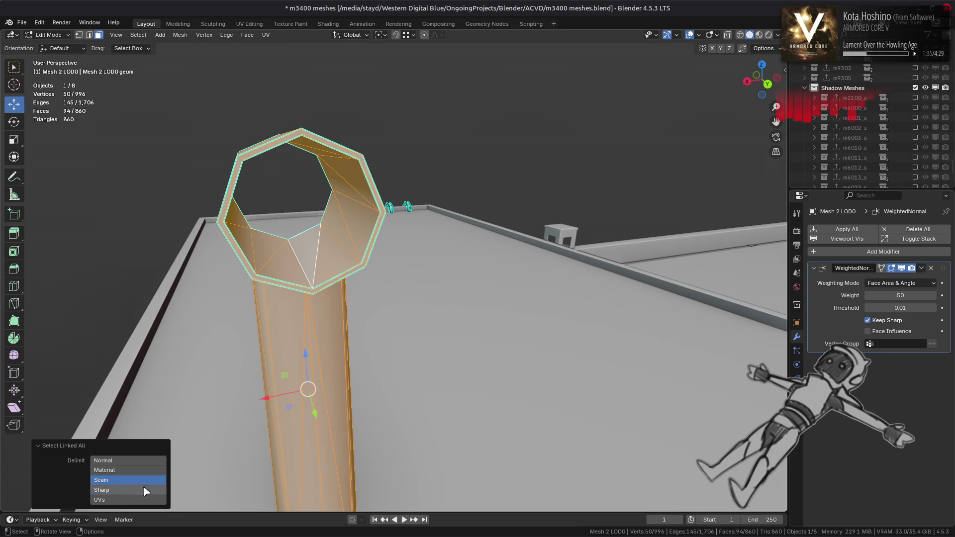
click(145, 490)
Snap the 3D cursor to the centre of the selected rim and clear the selection
key(shift+s)
click(298, 337)
key(alt+a)
key(shift+a)
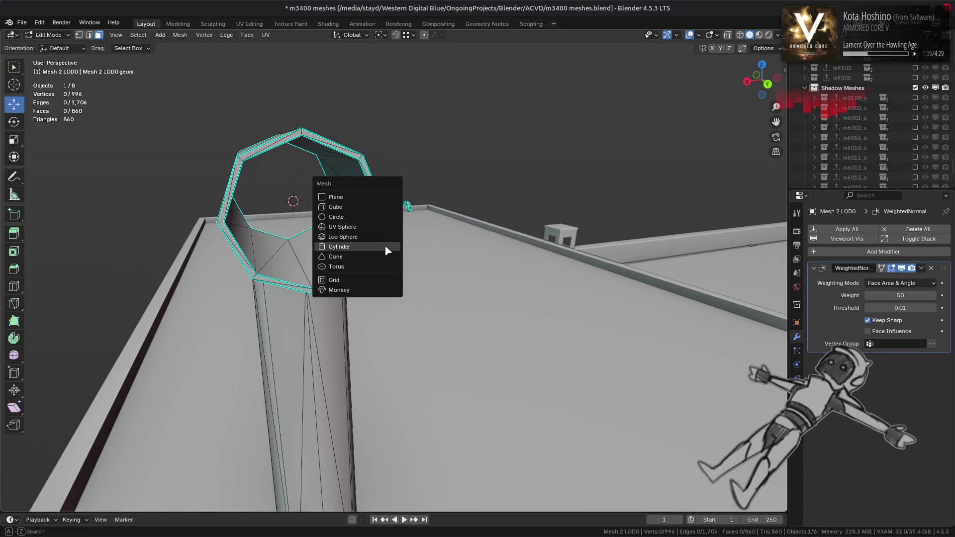
Add a cylinder at the 3D cursor, then undo it
click(387, 250)
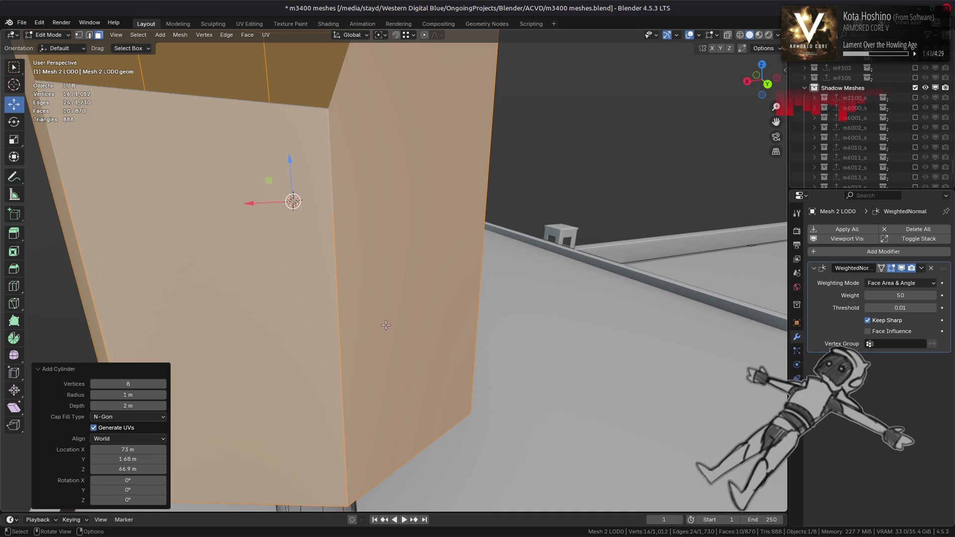
key(ctrl+z)
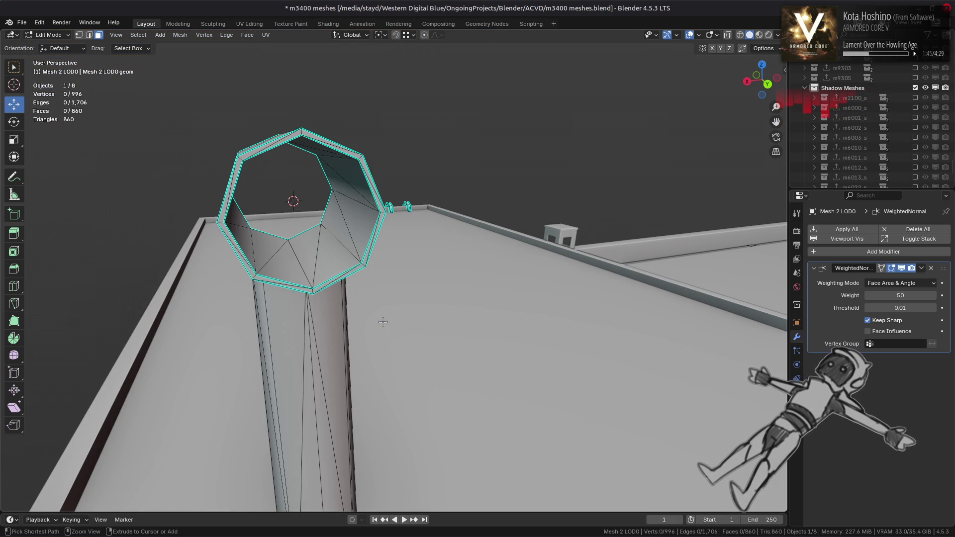
middle_drag(382, 322, 367, 310)
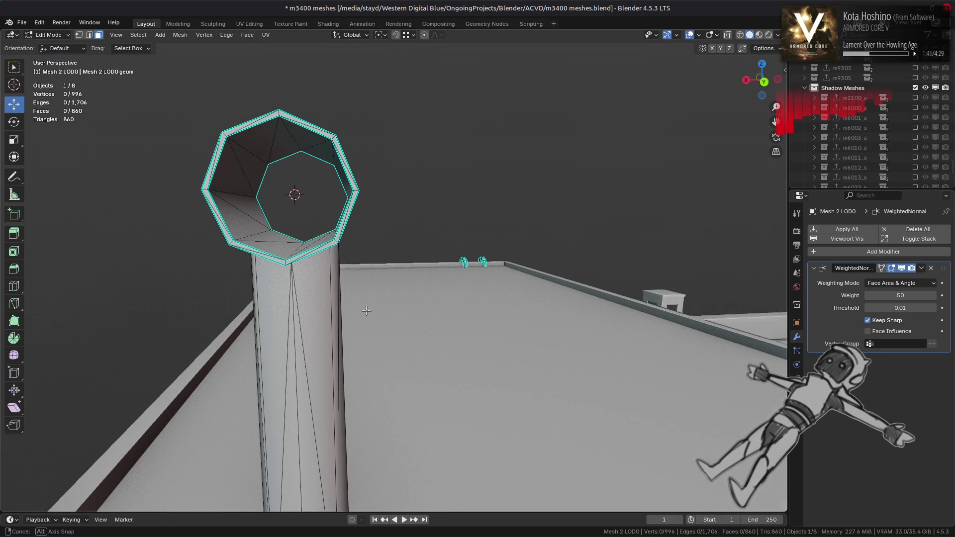
Raise the pillar faces (Sharp-delimited selection) into the tube ring and select their top edge loop
click(324, 310)
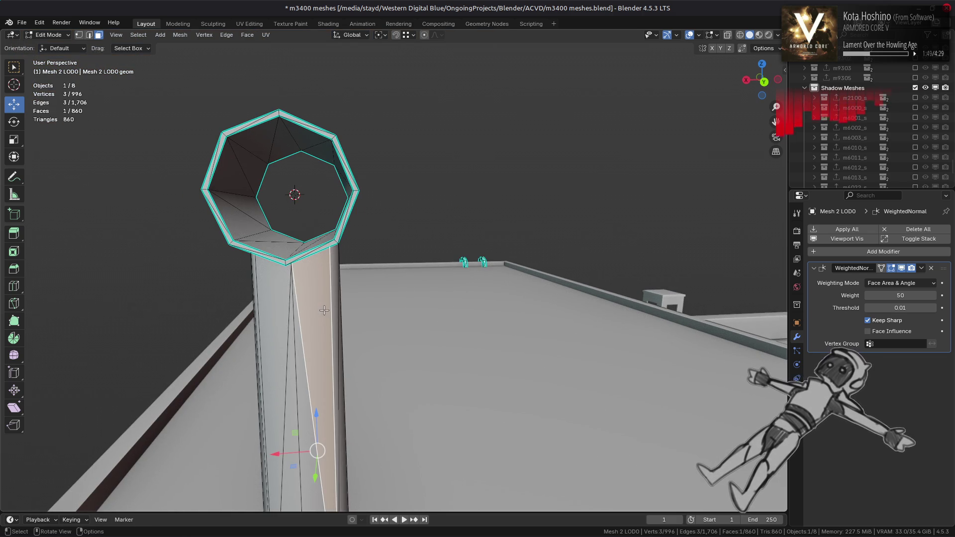
key(ctrl+l)
shift+middle_drag(324, 310, 438, 305)
key(g)
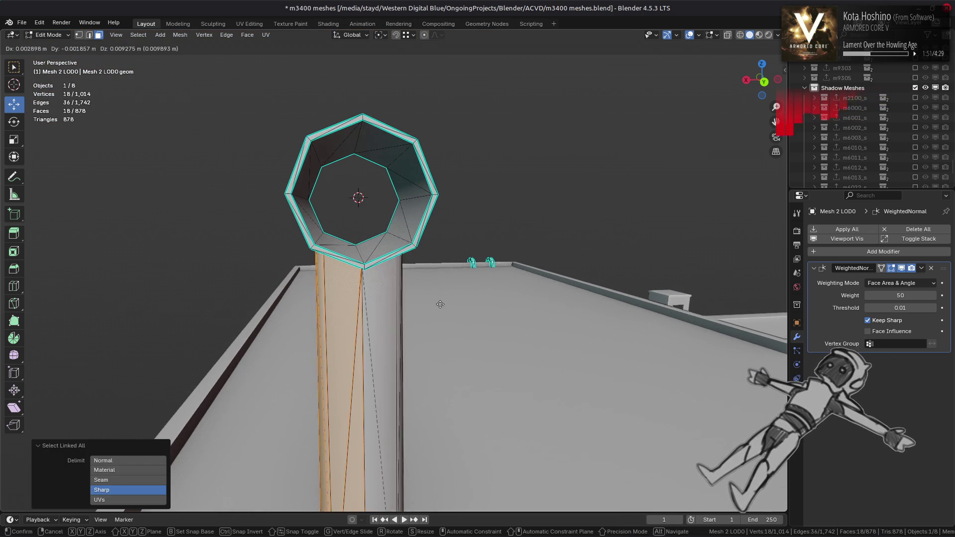
click(378, 236)
key(2)
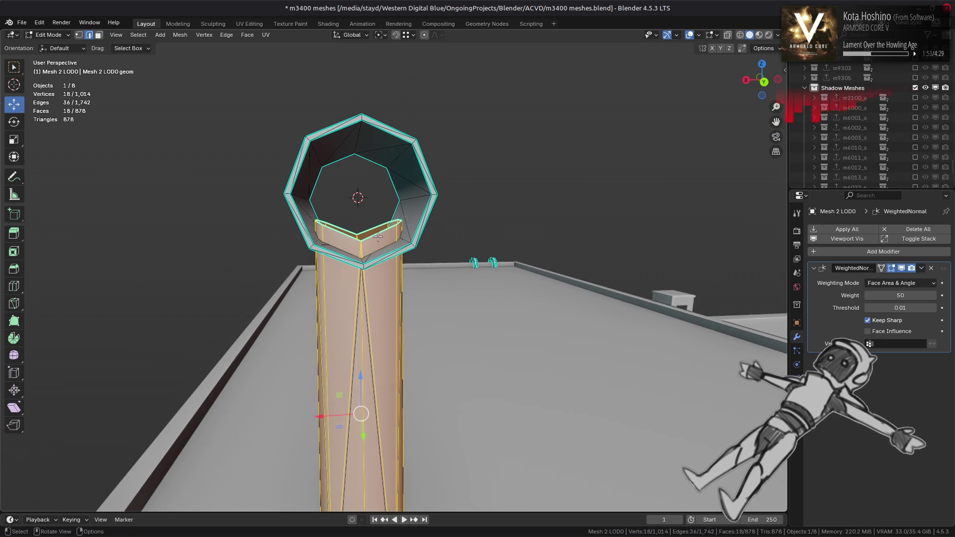
alt+click(390, 247)
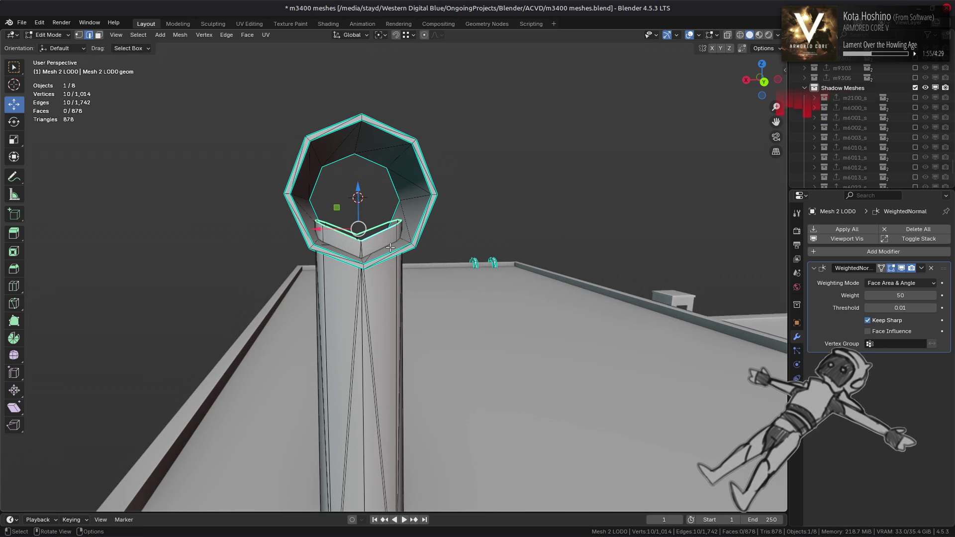
Fill and flatten the pillar top, then undo back to the original pillar top
key(f)
key(s)
key(z)
key(0)
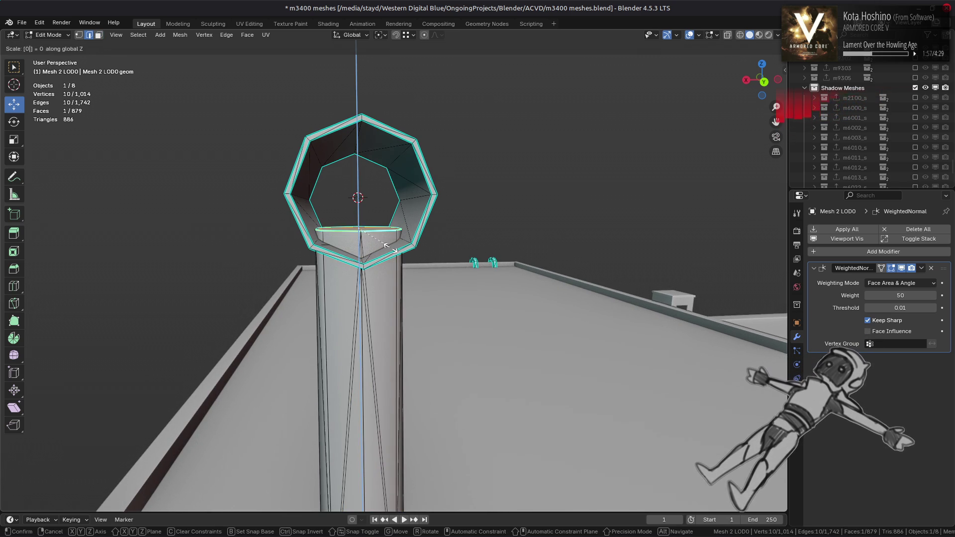
key(Return)
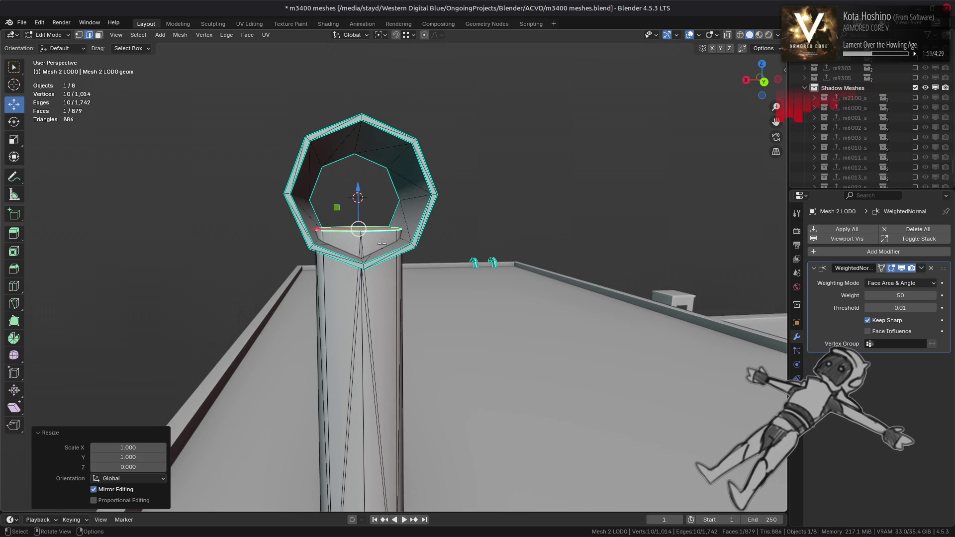
key(ctrl+z)
key(ctrl+z)
key(ctrl+z)
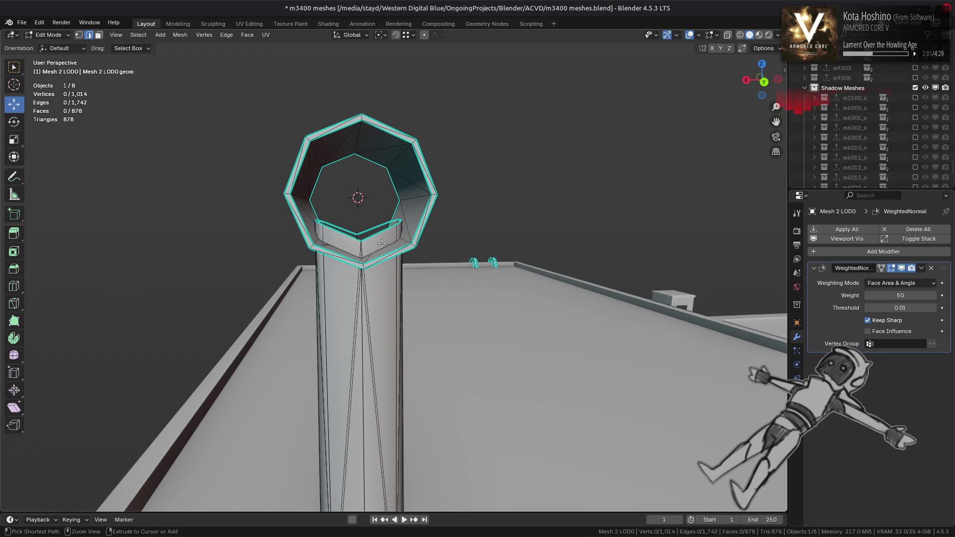
key(ctrl+z)
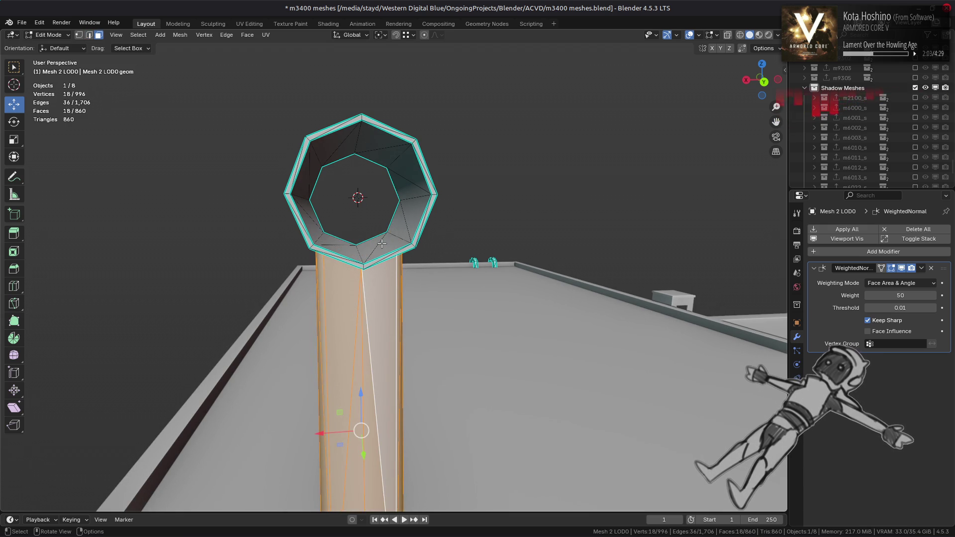
key(ctrl+z)
key(ctrl+z)
key(ctrl+z)
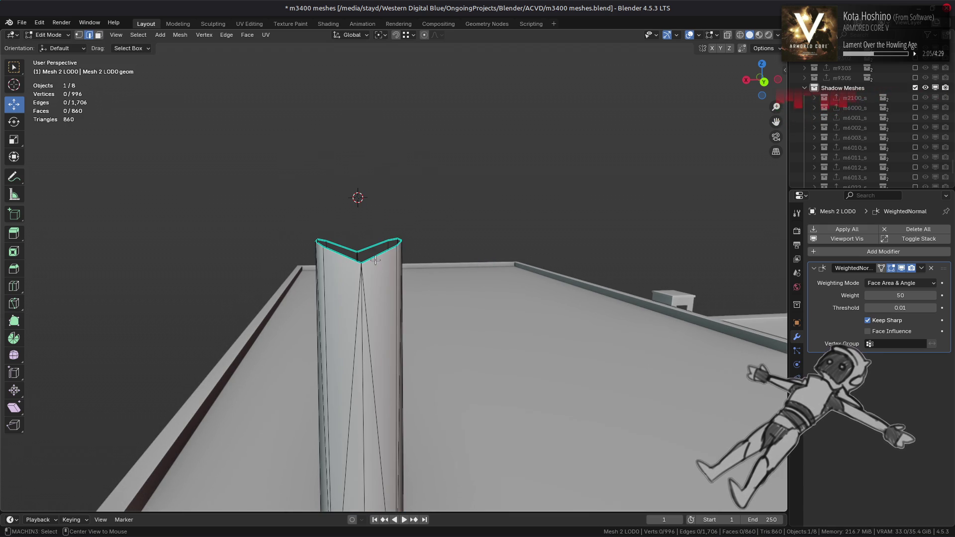
Extrude the column's top edge loop 1 m straight up
middle_drag(369, 250, 381, 253)
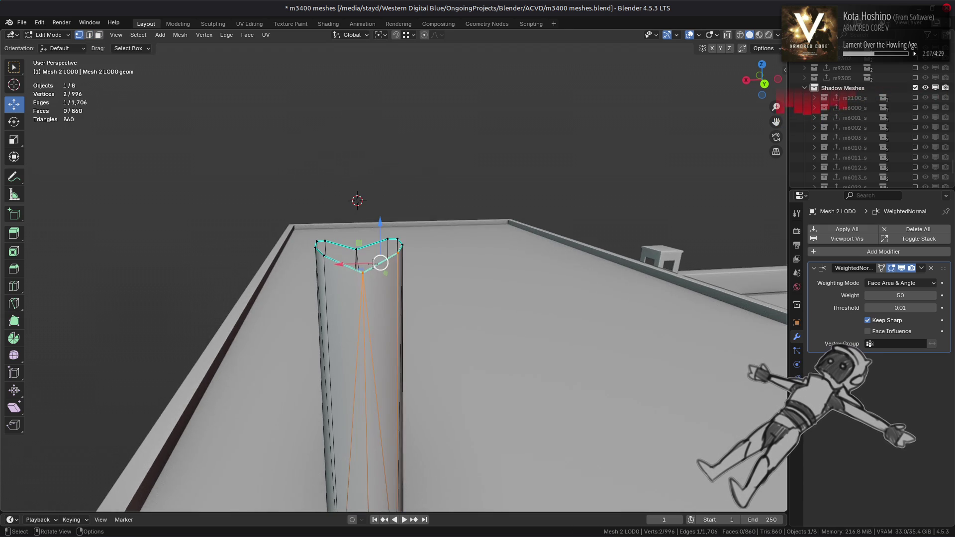
key(1)
key(ctrl+z)
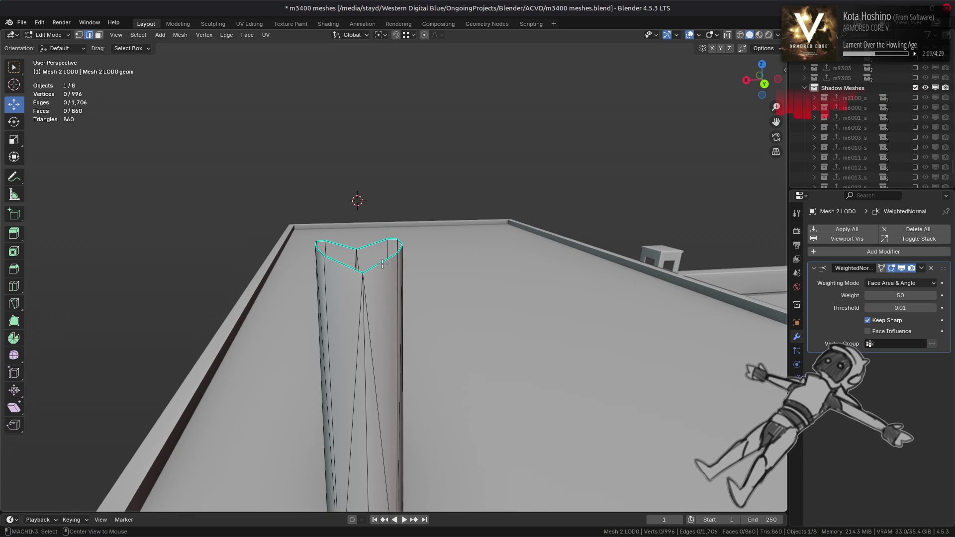
double_click(381, 263)
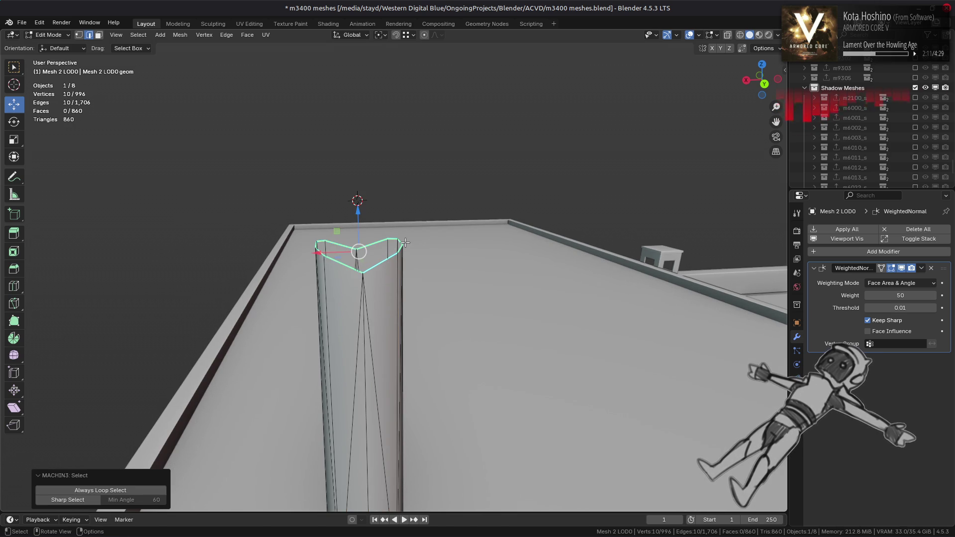
key(e)
key(z)
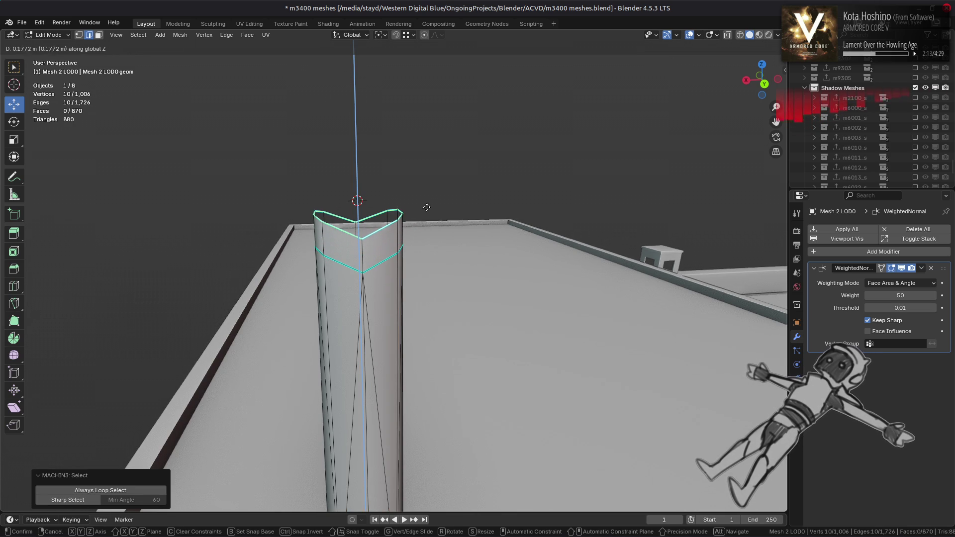
key(1)
key(Return)
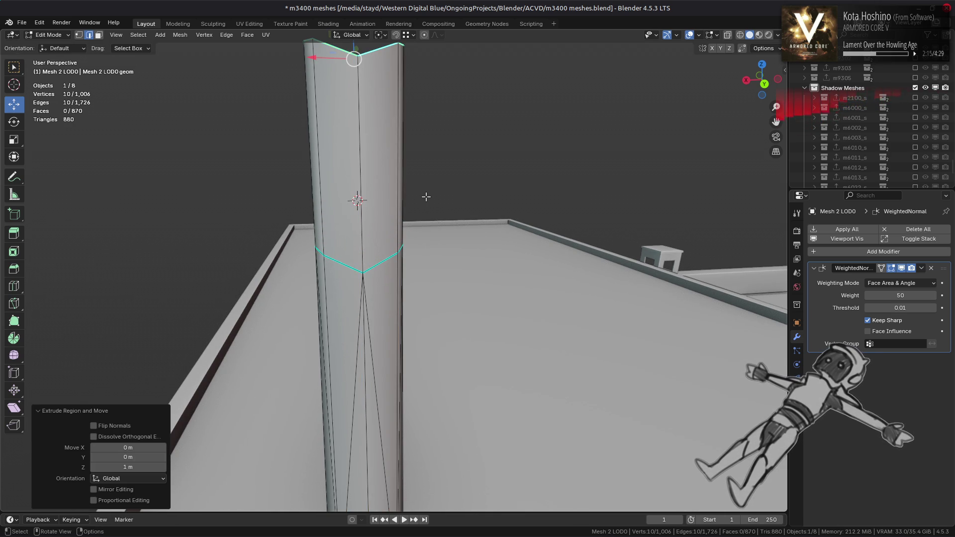
Flatten the extruded top loop to zero height and fill it with a cap face
middle_drag(422, 195, 423, 214)
key(s)
key(z)
key(0)
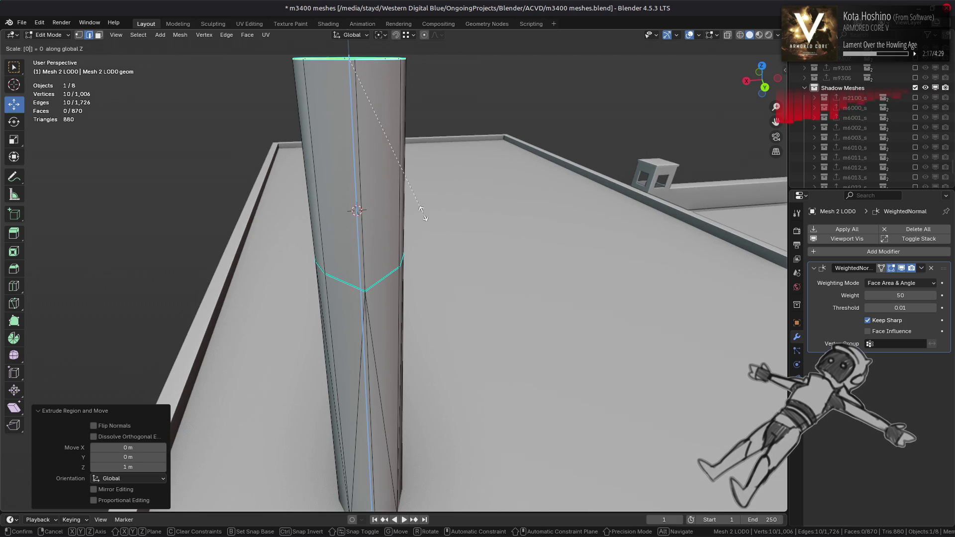
key(Return)
key(f)
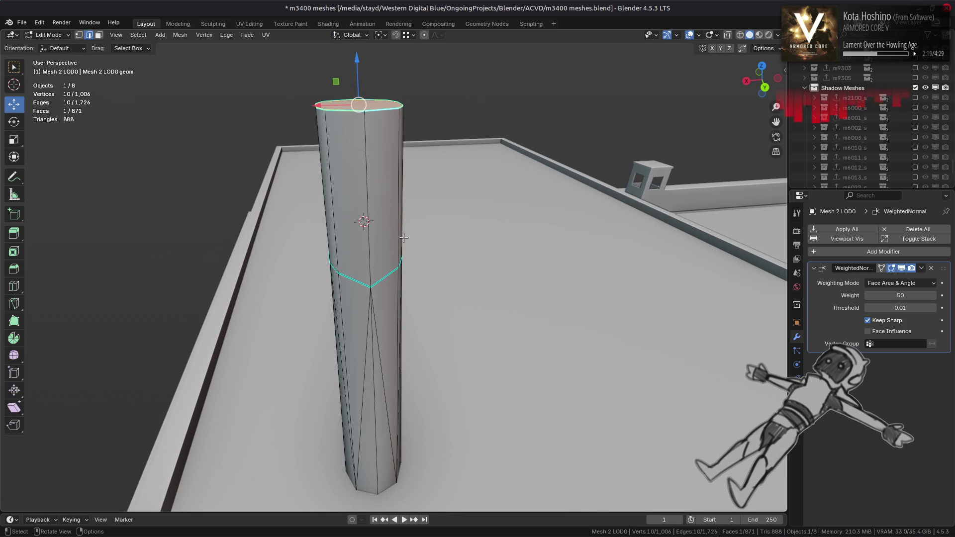
mouse_move(397, 358)
middle_down()
mouse_move(389, 433)
mouse_move(374, 443)
mouse_move(395, 321)
mouse_move(380, 351)
middle_up()
Select the column's bottom face, grow the selection and delete the 18 lower faces
click(381, 438)
key(ctrl+KP_Add)
right_click(380, 351)
click(398, 522)
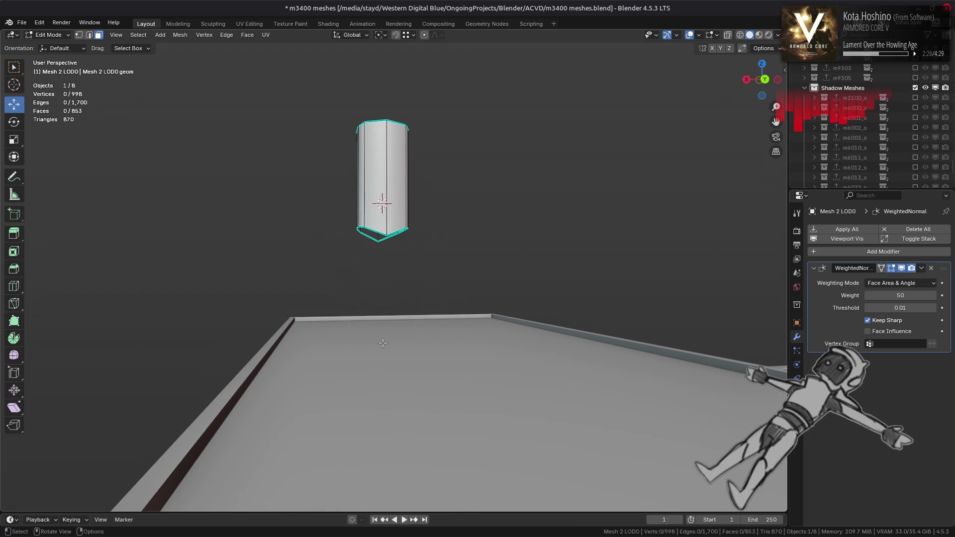
Flatten the 10-vertex bottom ring to zero Z height and fill it with a face
click(380, 231)
scroll(368, 195, up, 3)
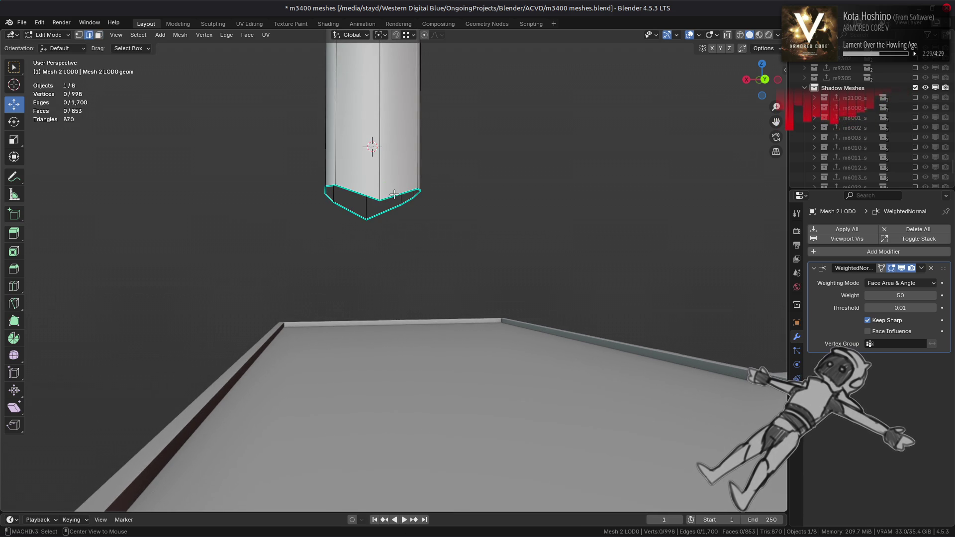
middle_drag(396, 195, 378, 189)
key(1)
drag(305, 196, 455, 277)
mouse_move(454, 277)
middle_down()
mouse_move(349, 220)
mouse_move(390, 234)
middle_up()
key(s)
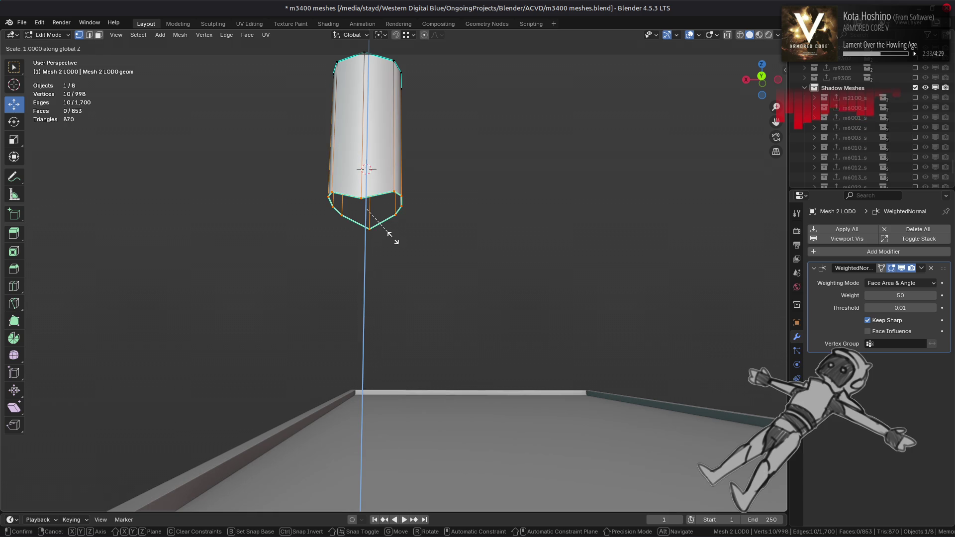
key(z)
key(0)
key(Return)
key(f)
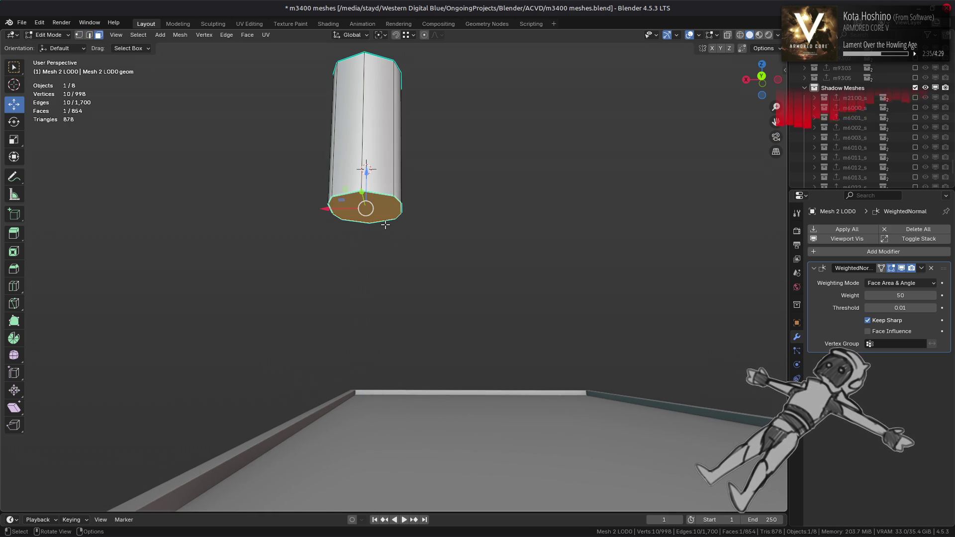
Reveal the hidden outer shell and the faces below the cylinder's bottom edges
key(3)
key(alt+a)
key(alt+h)
key(alt+a)
middle_drag(372, 188, 400, 246)
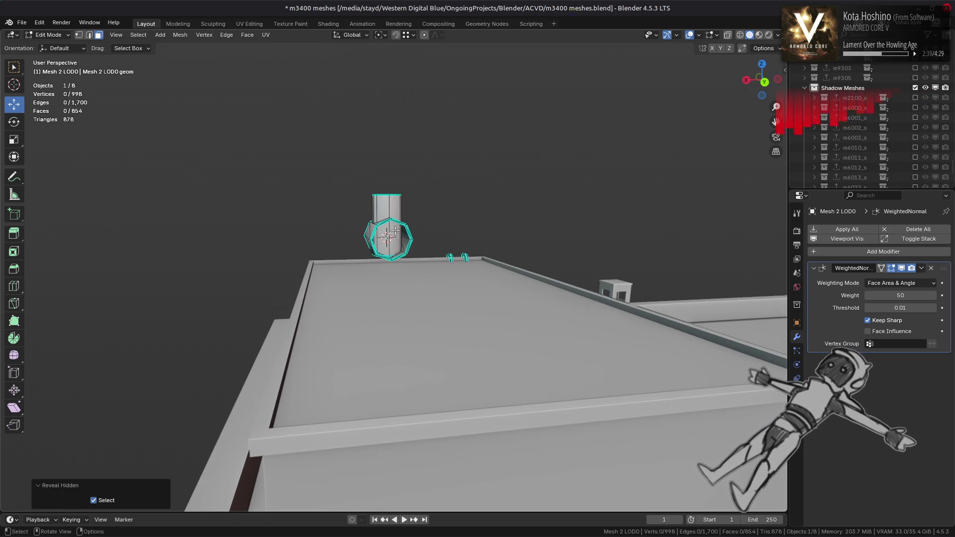
click(409, 260)
key(2)
click(409, 260)
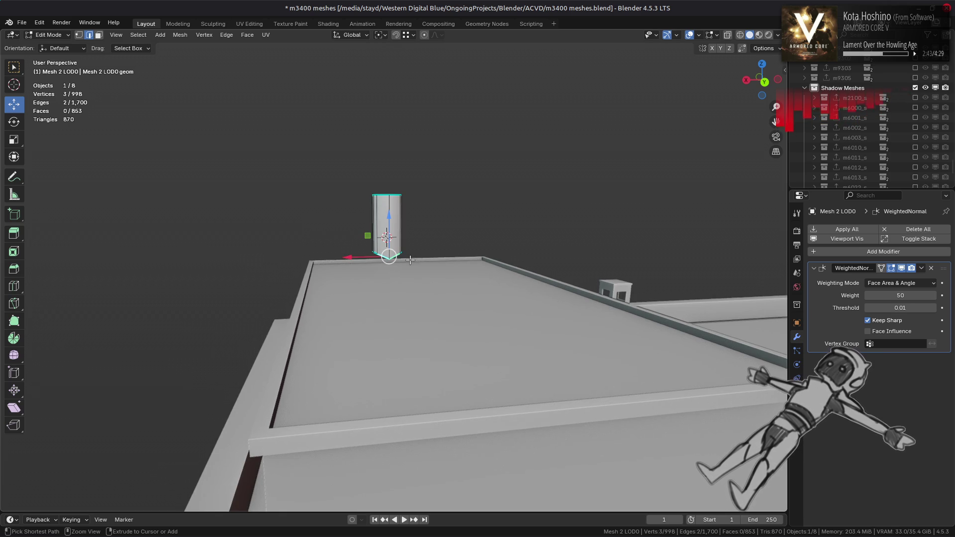
key(alt+h)
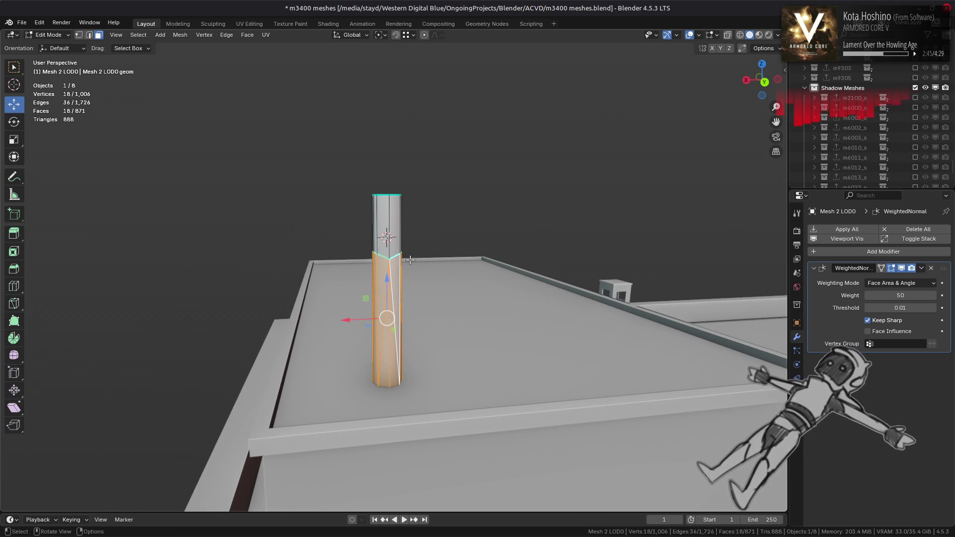
middle_drag(384, 215, 387, 233)
Split the pillar's top cap and adjoining faces off and lift them upward
click(388, 234)
key(ctrl+KP_Add)
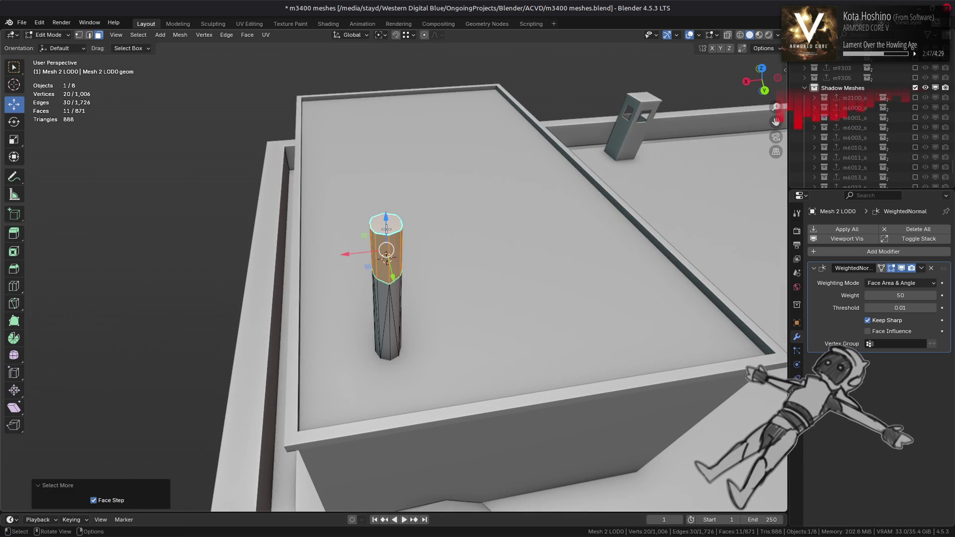
key(ctrl+f)
click(349, 199)
scroll(379, 249, up, 2)
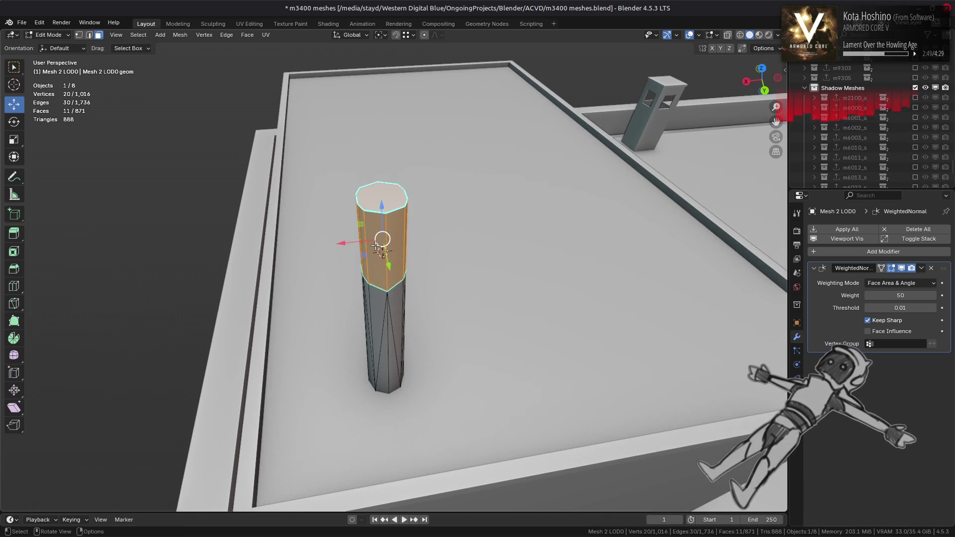
middle_drag(376, 246, 387, 221)
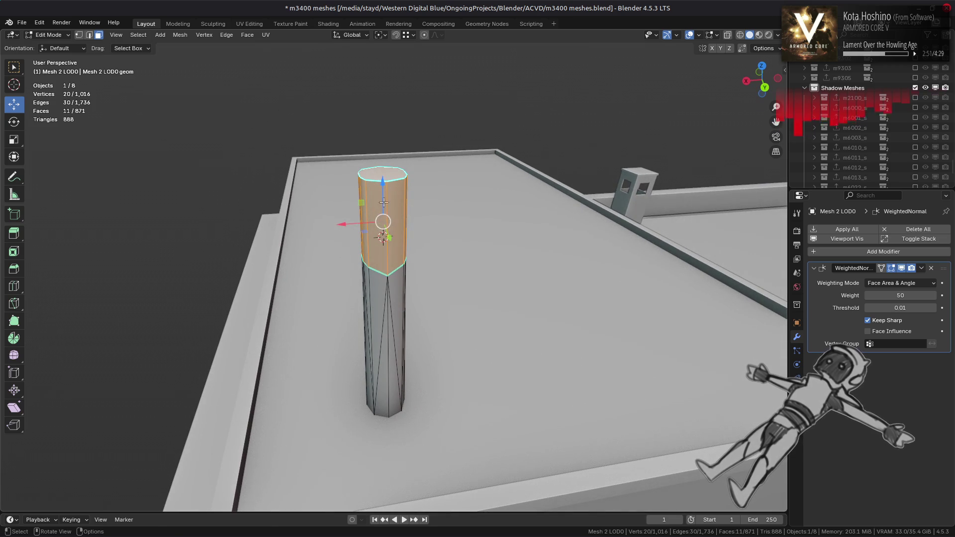
drag(385, 203, 384, 108)
click(390, 259)
click(405, 330)
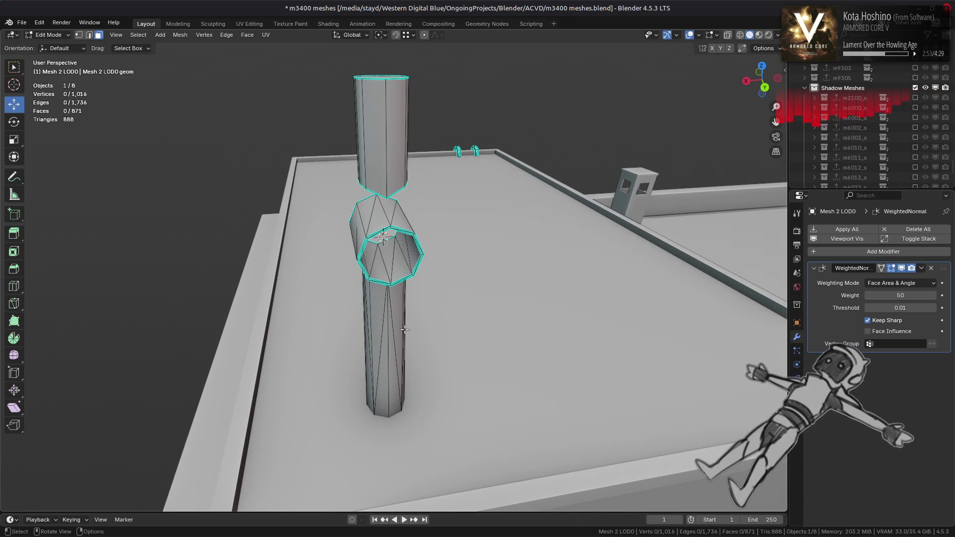
click(404, 329)
key(ctrl+l)
middle_drag(404, 329, 380, 229)
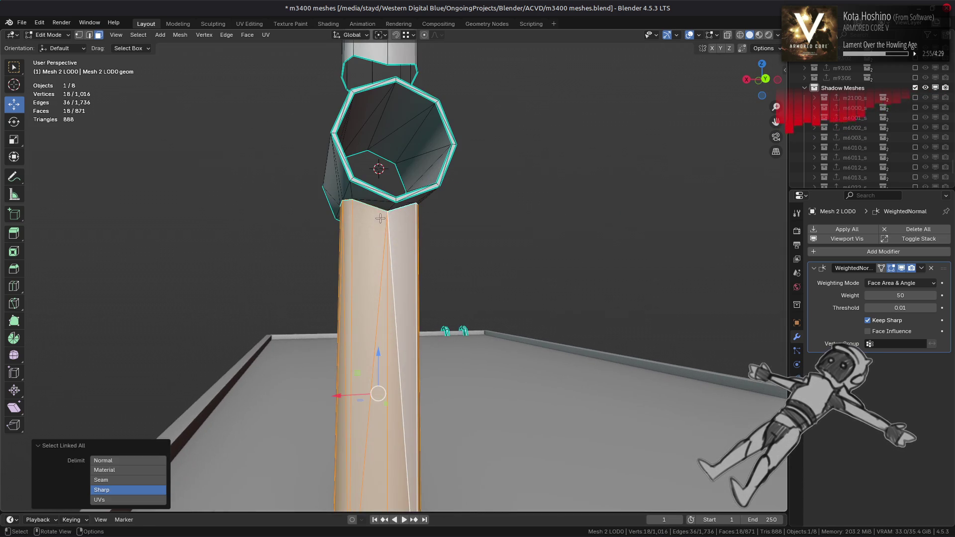
shift+click(385, 207)
key(ctrl+l)
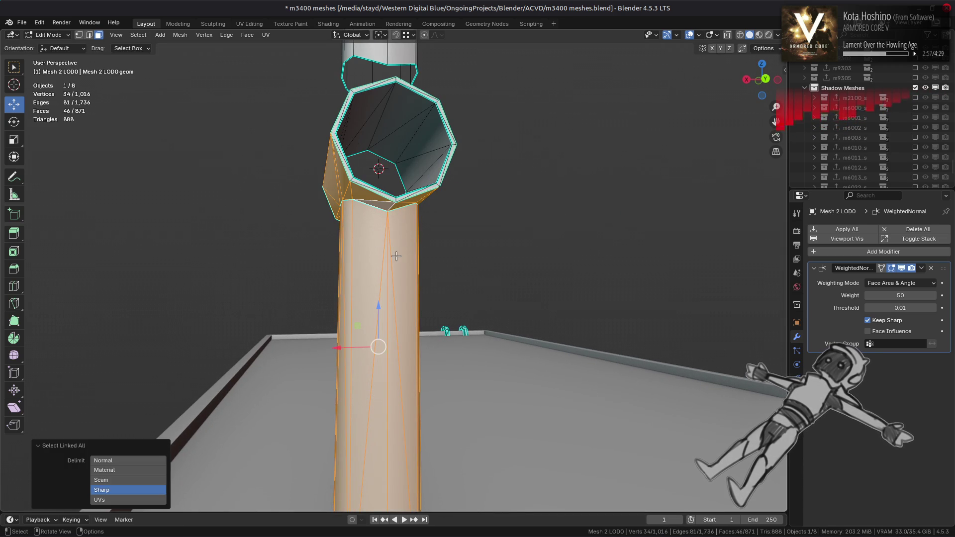
click(392, 258)
key(ctrl+l)
click(391, 258)
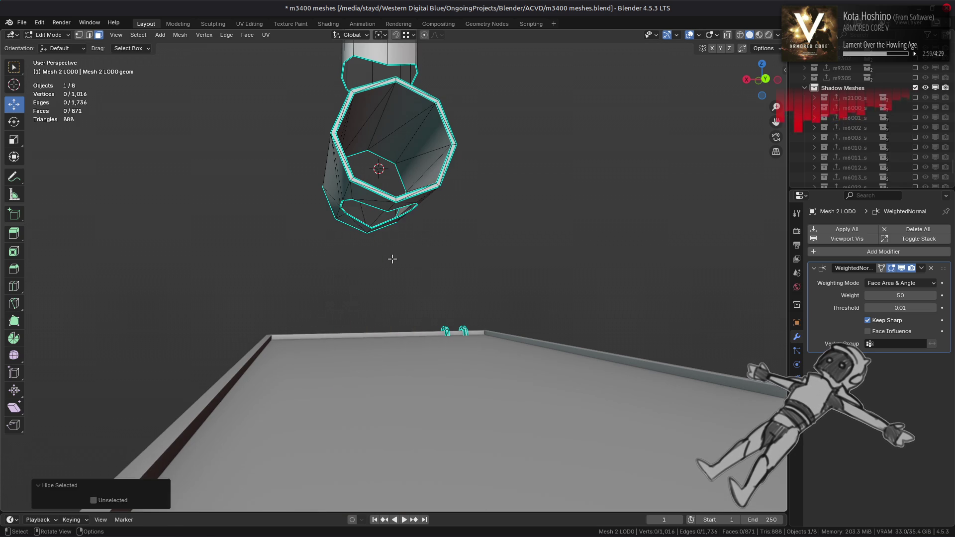
key(ctrl+l)
shift+click(373, 191)
key(ctrl+l)
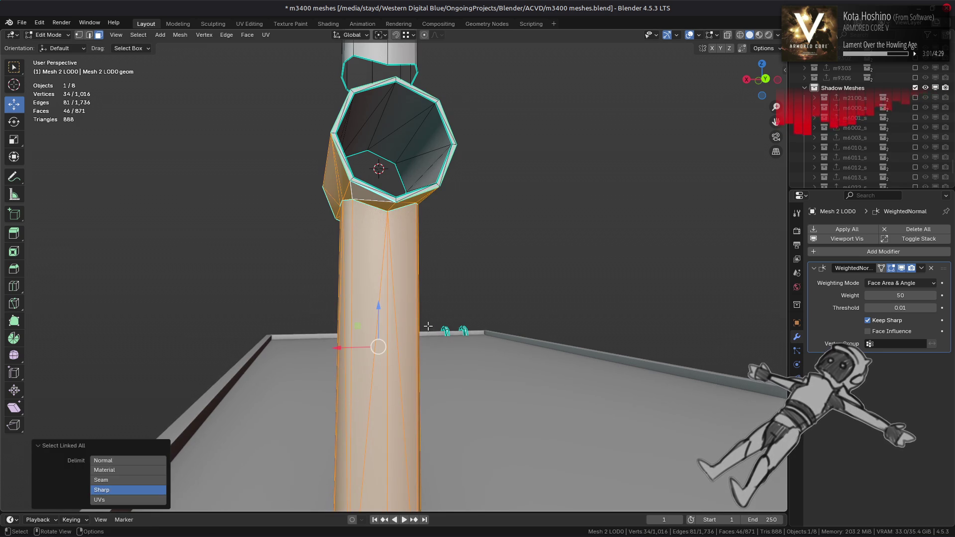
key(1)
right_click(431, 331)
click(480, 346)
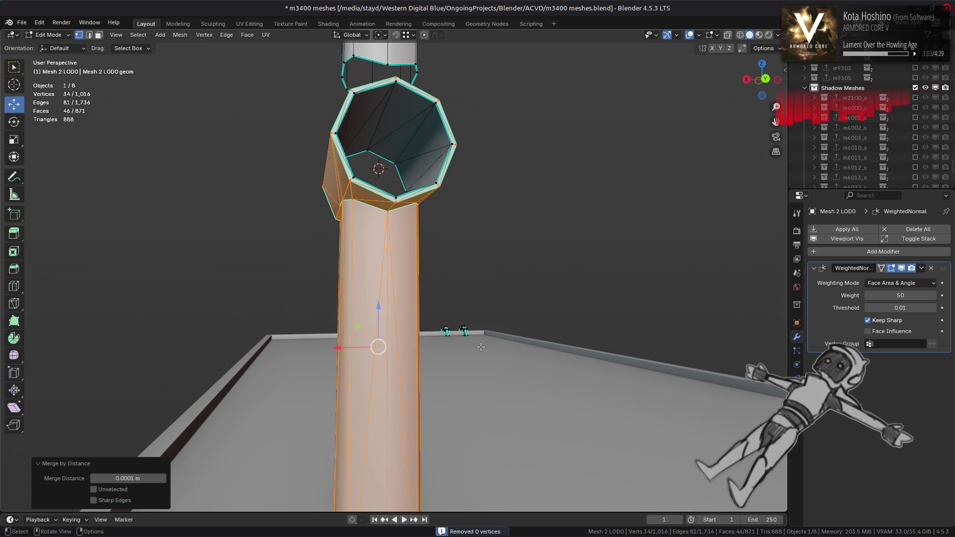
scroll(304, 294, up, 3)
middle_drag(332, 278, 358, 279)
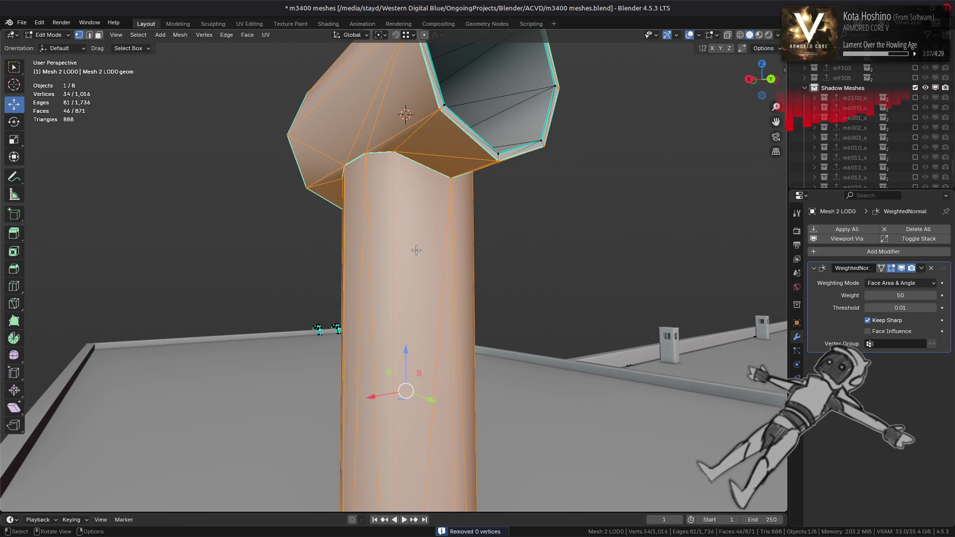
mouse_move(417, 250)
middle_down()
mouse_move(378, 282)
mouse_move(398, 256)
middle_up()
key(ctrl+l)
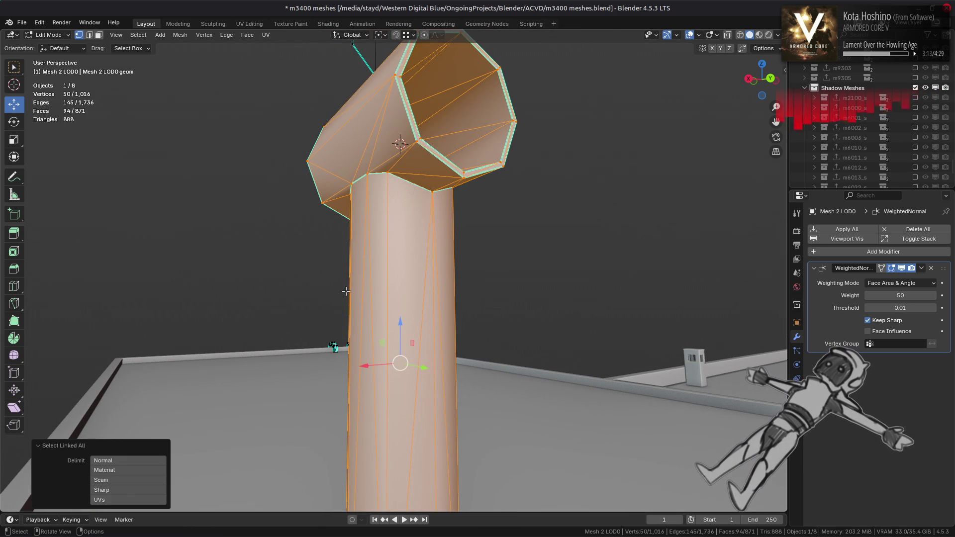
right_click(301, 345)
click(368, 378)
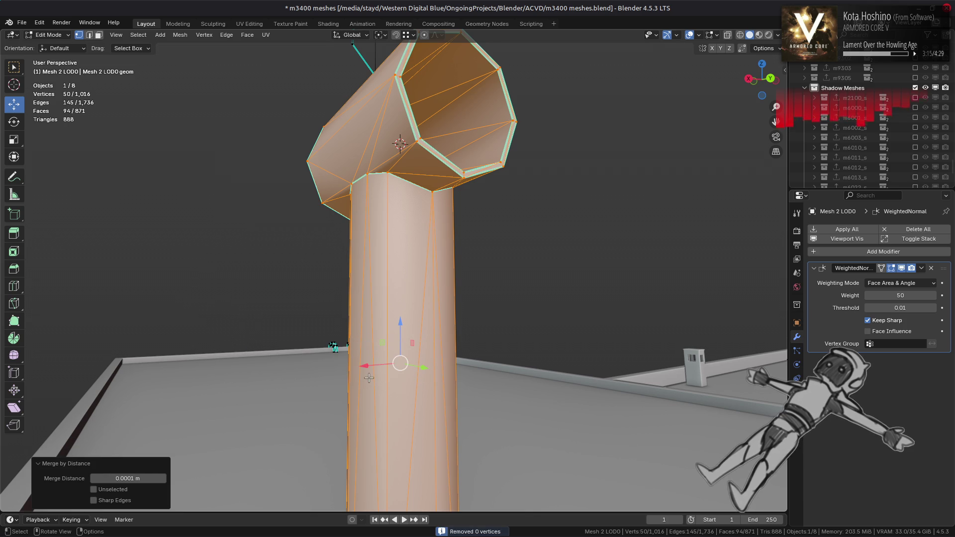
click(117, 478)
key(BackSpace)
key(Return)
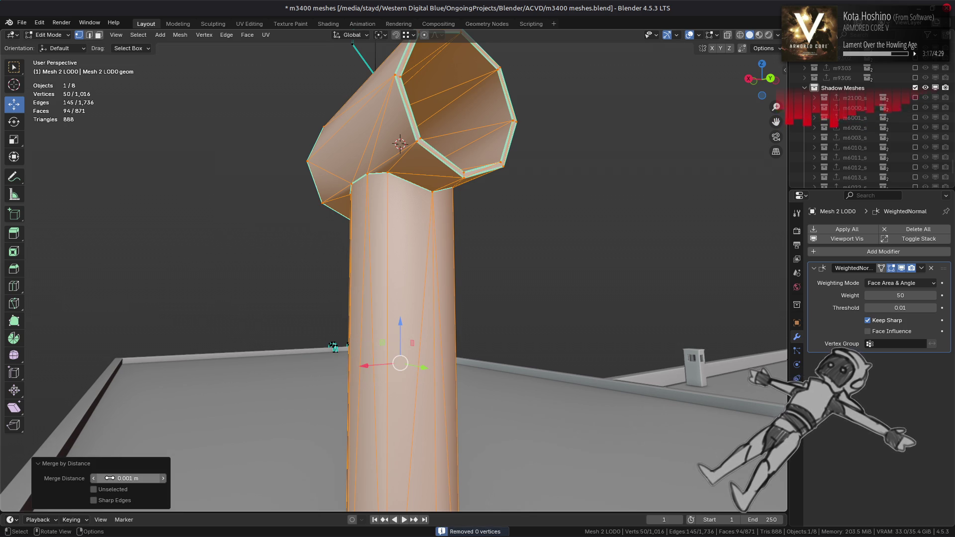
click(105, 478)
key(Return)
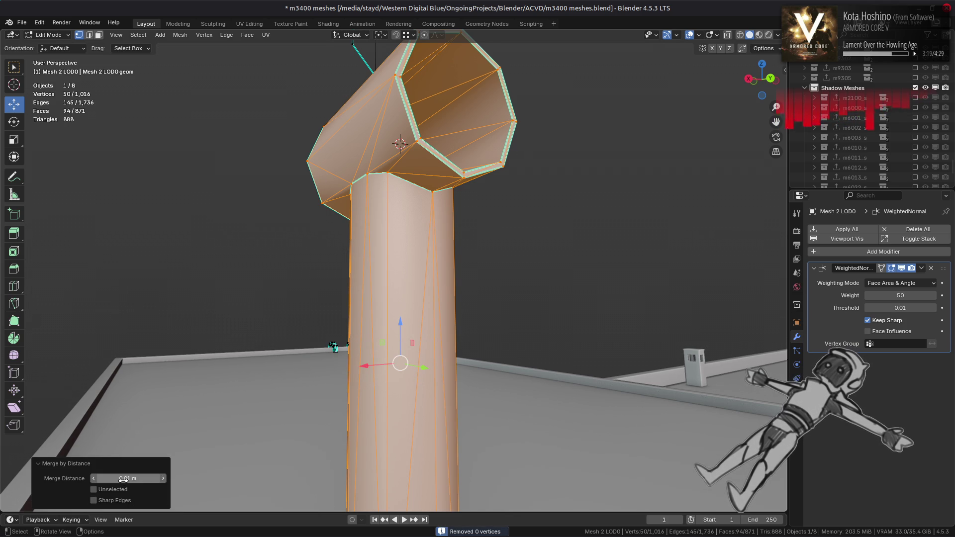
key(3)
click(393, 284)
key(ctrl+l)
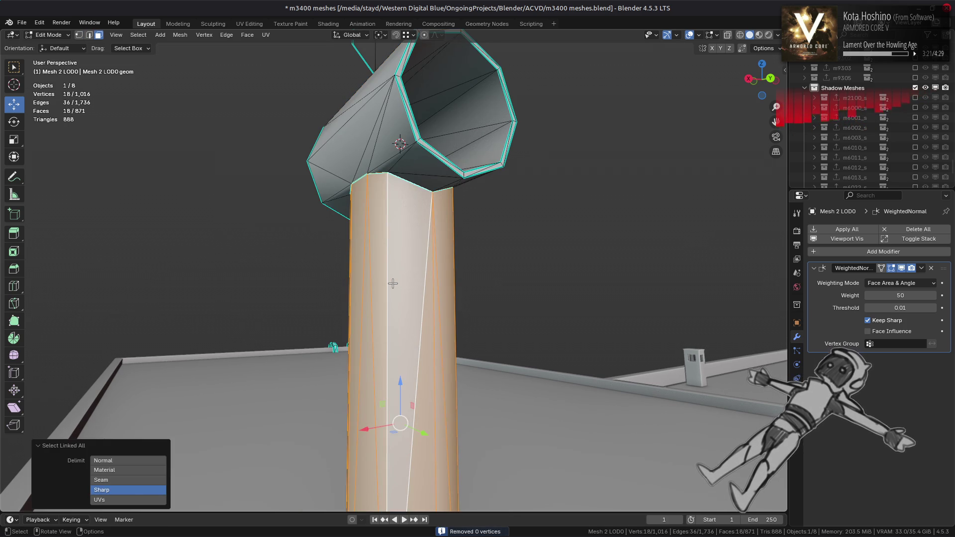
click(128, 480)
key(alt+a)
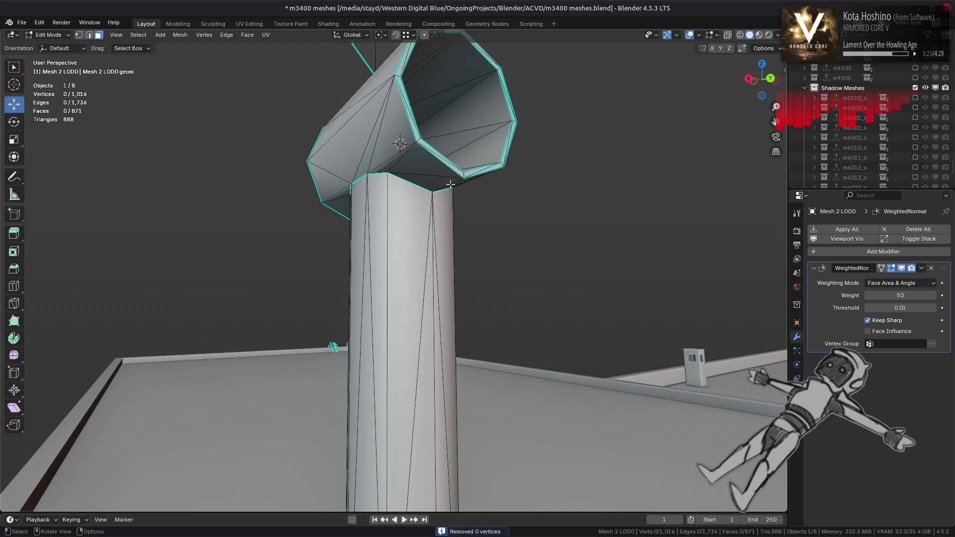
scroll(400, 158, down, 4)
key(2)
alt+click(400, 158)
Fill the bottom rim with a face and flatten it to zero Z scale
key(f)
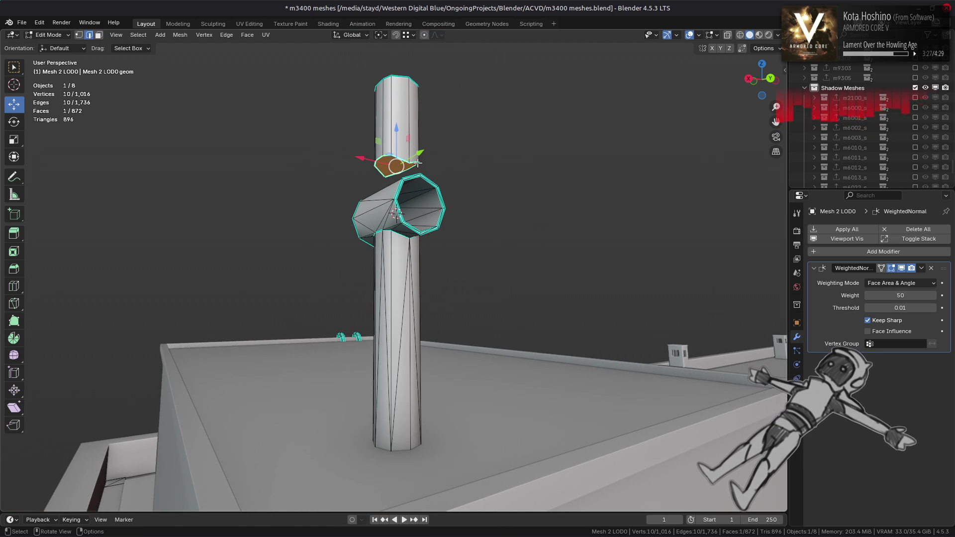
key(s)
key(z)
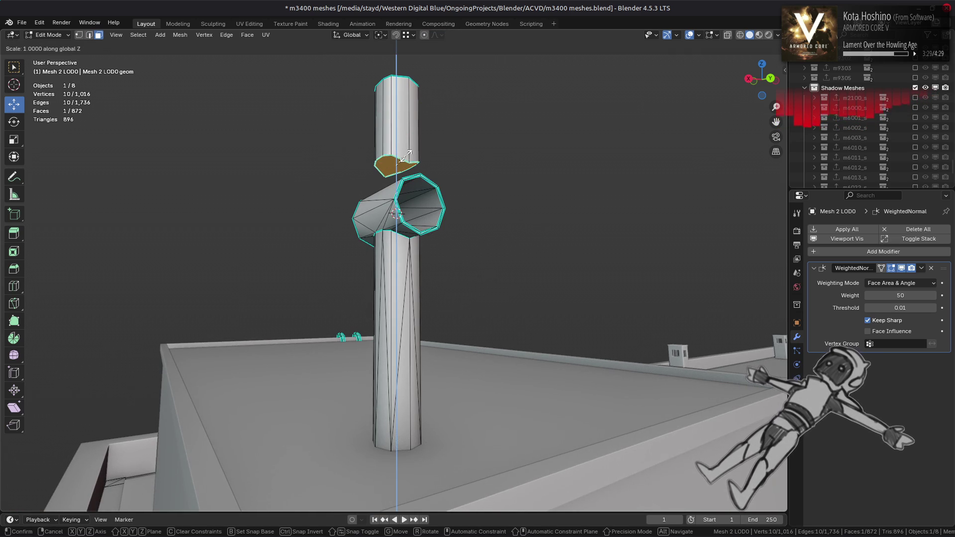
key(0)
key(Return)
mouse_move(406, 156)
middle_down()
mouse_move(360, 200)
mouse_move(411, 247)
mouse_move(415, 230)
middle_up()
key(alt+a)
scroll(422, 283, up, 4)
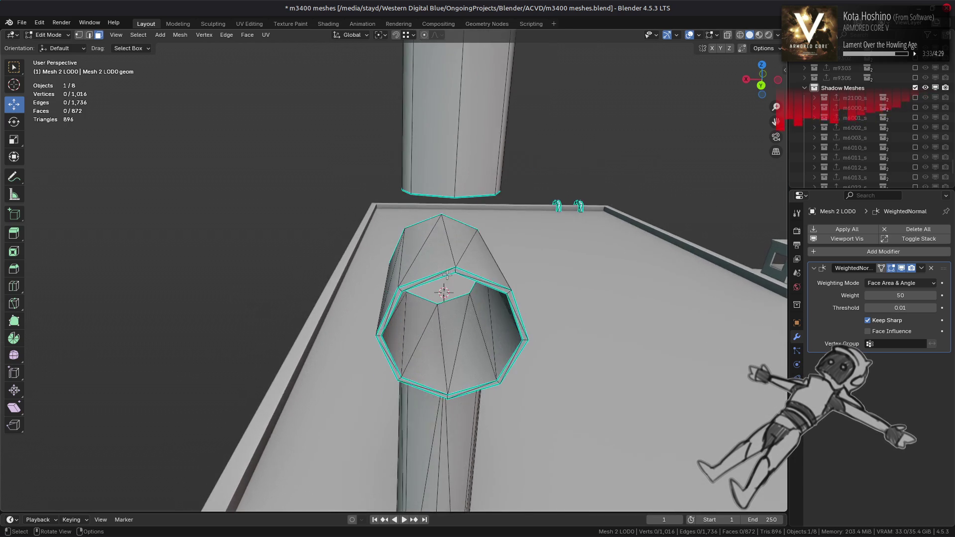
scroll(447, 278, down, 2)
Shrink the upper column's faces inward by -0.025 m with Alt+S, after undoing a vertex nudge
key(1)
drag(453, 242, 454, 248)
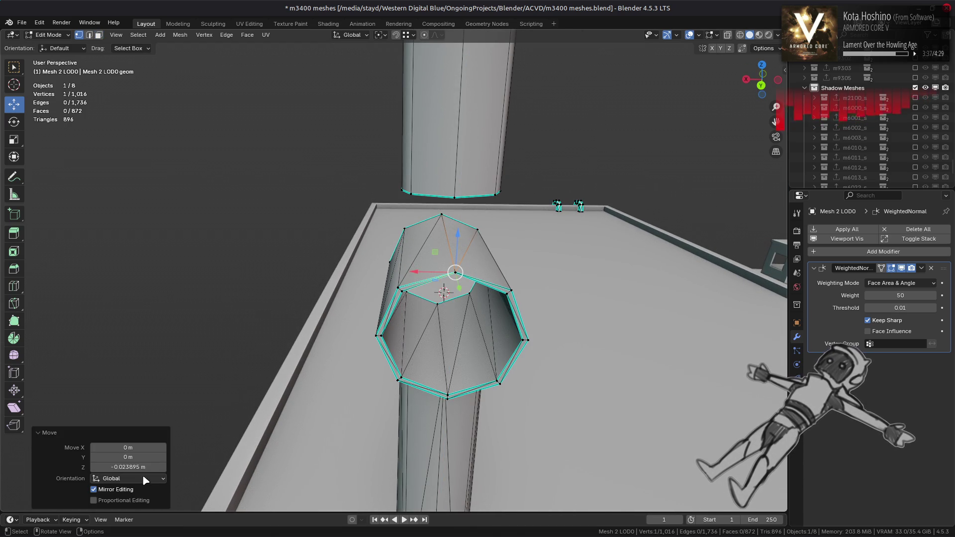
key(ctrl+z)
key(ctrl+z)
key(ctrl+z)
middle_drag(413, 209, 424, 196)
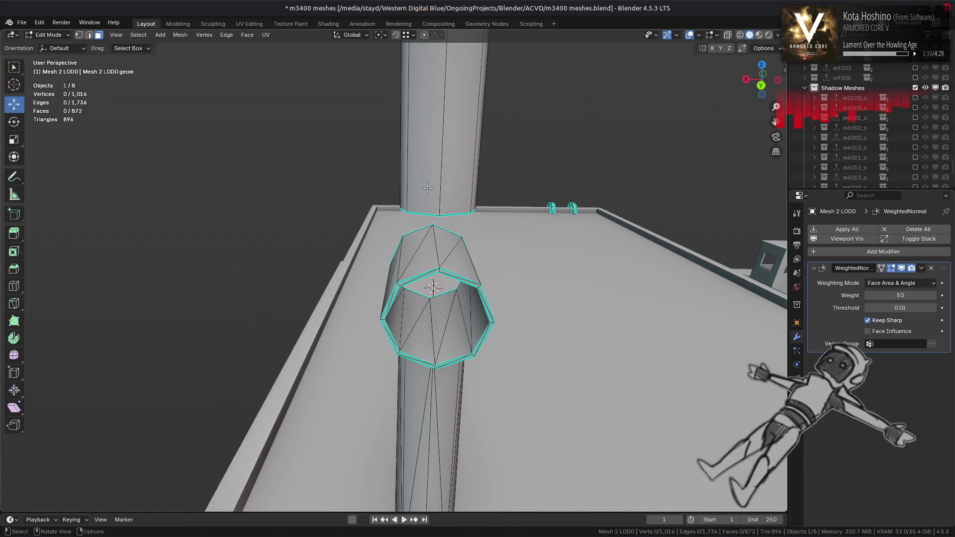
alt+click(438, 163)
middle_drag(437, 163, 340, 247)
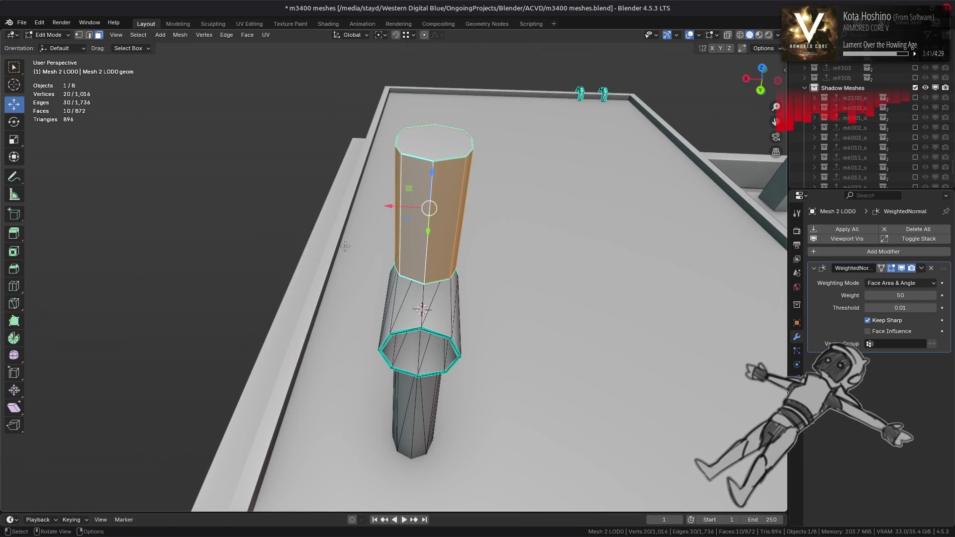
key(alt+s)
text(-0.025)
key(Return)
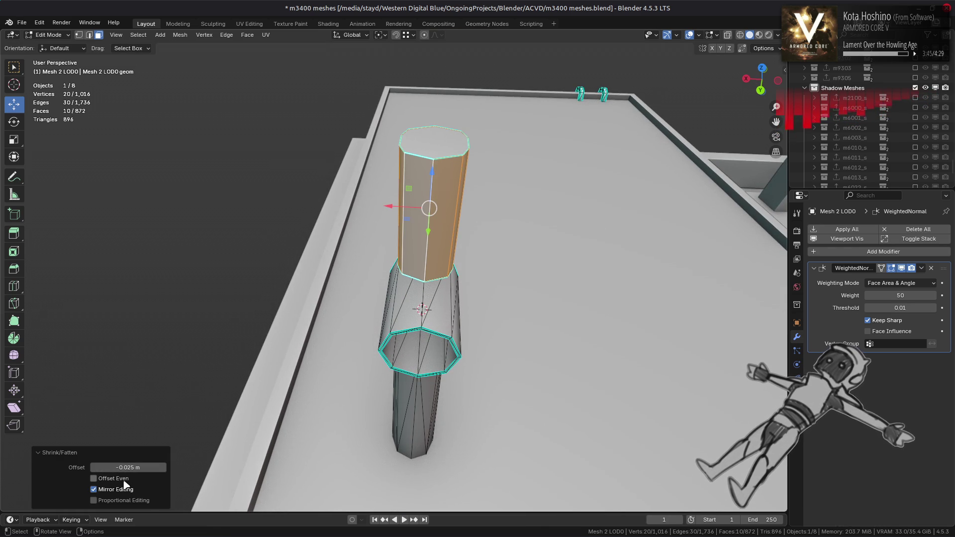
key(alt+a)
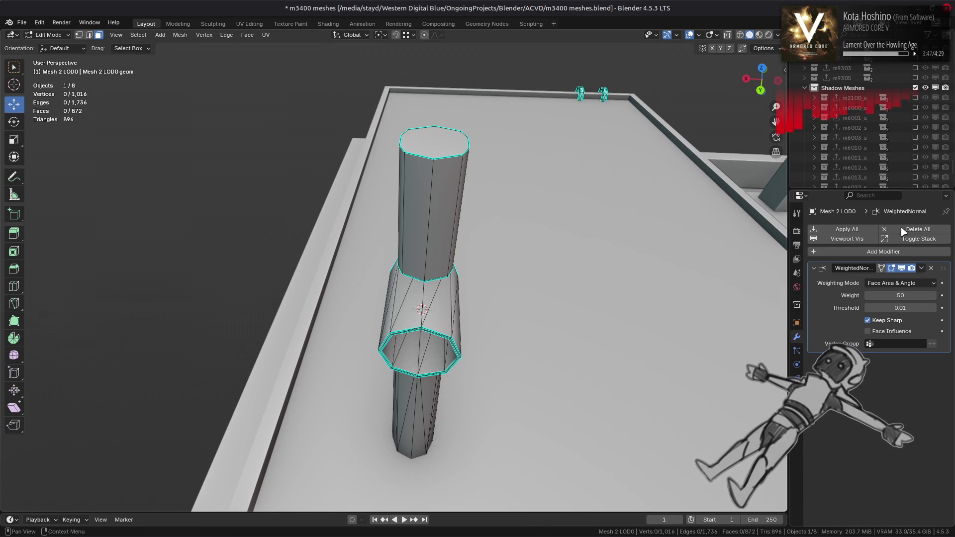
Remove the WeightedNormal modifier, then undo to restore it
click(931, 269)
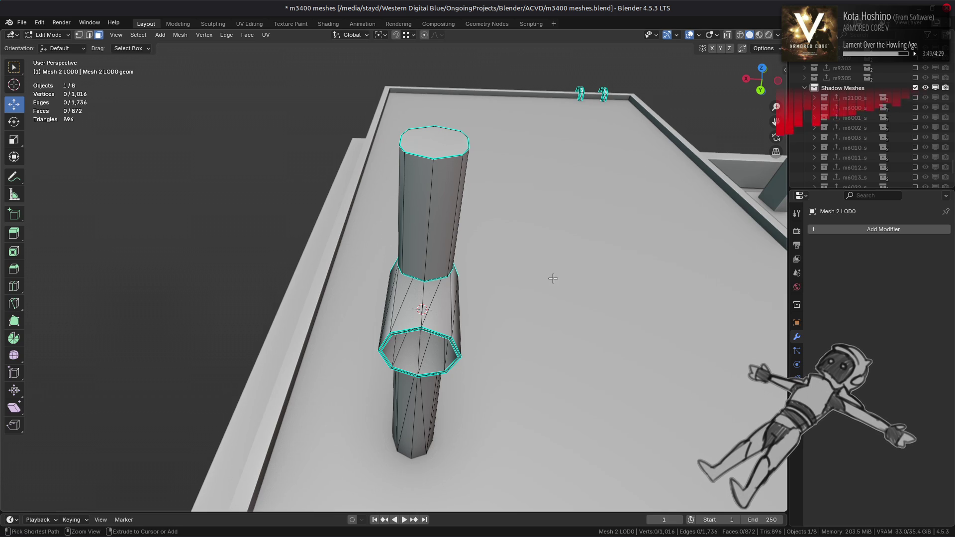
key(ctrl+z)
key(ctrl+z)
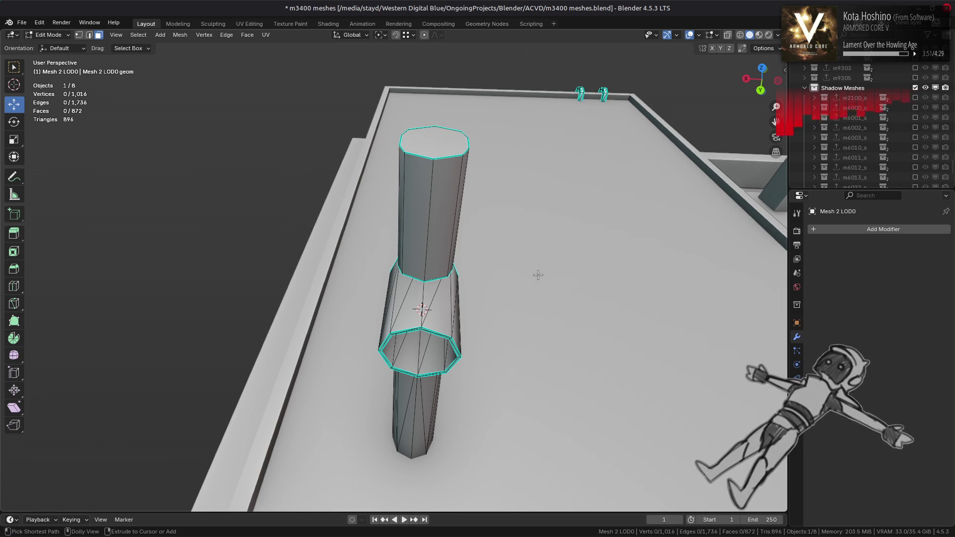
key(ctrl+z)
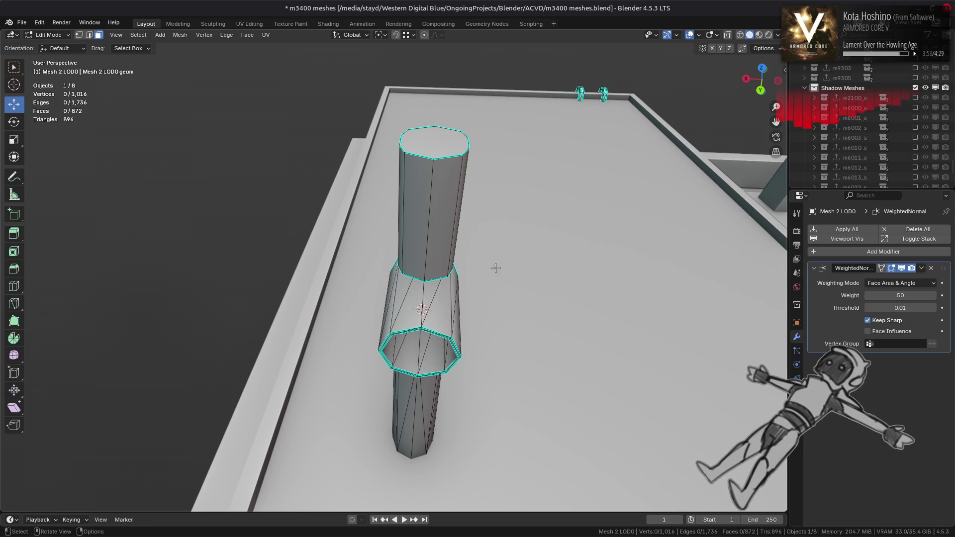
Select the whole connected upper column and separate it into a new object
click(413, 231)
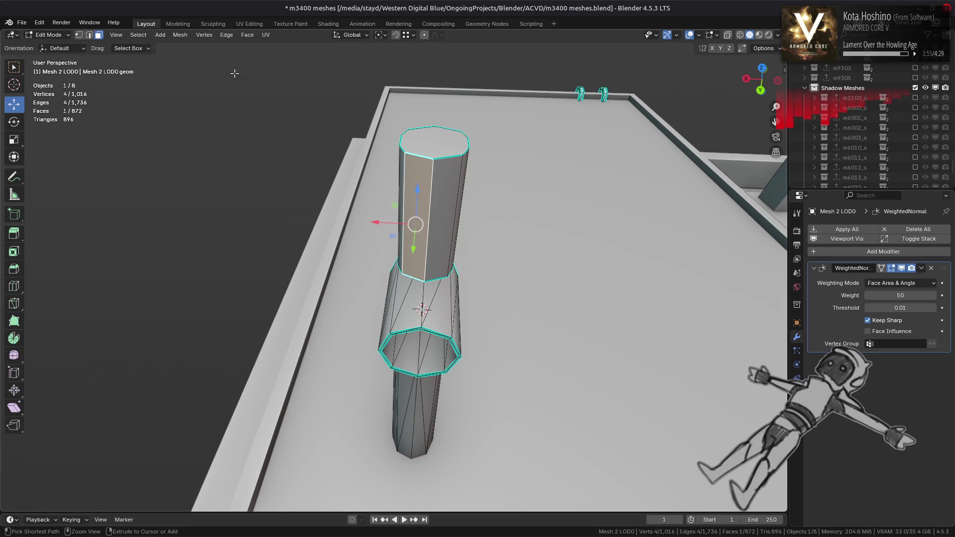
key(ctrl+l)
scroll(889, 131, up, 10)
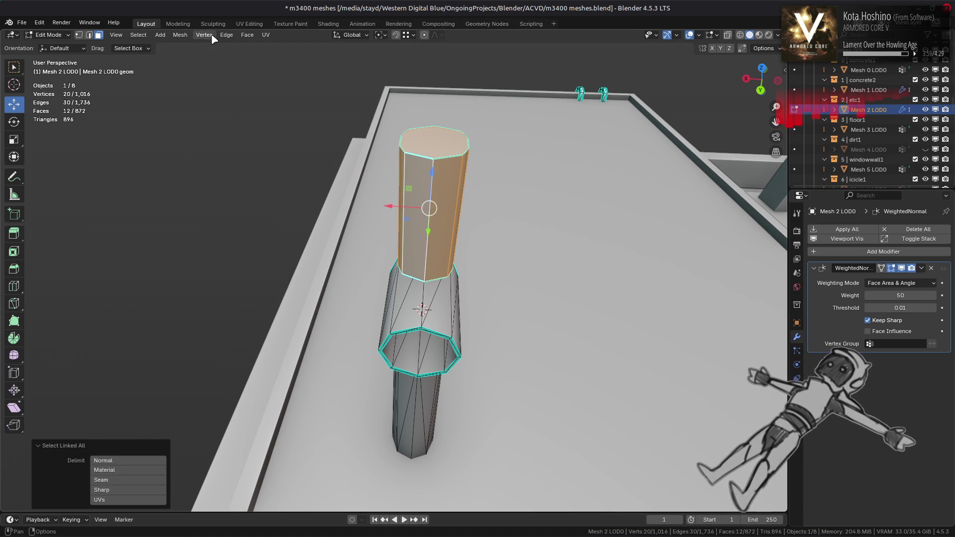
click(191, 35)
mouse_move(248, 122)
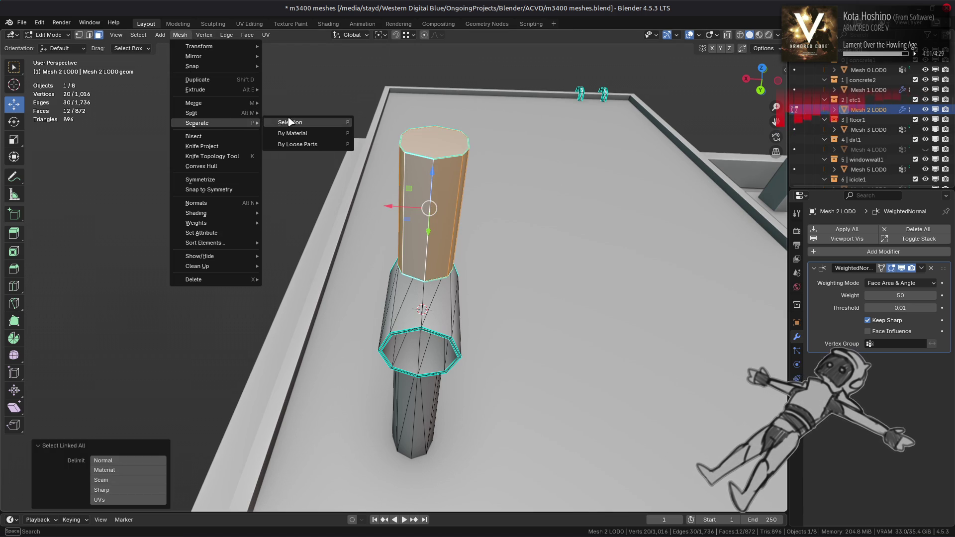
click(287, 117)
Return to Object Mode and select the separated column, Mesh 2 LOD0.024
click(47, 35)
click(50, 46)
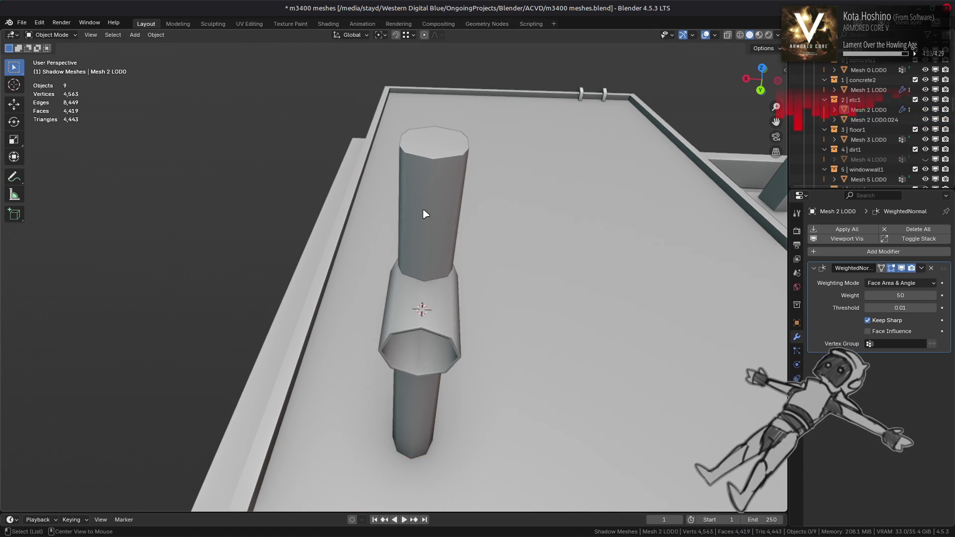
click(426, 212)
scroll(426, 213, up, 1)
scroll(438, 281, down, 3)
middle_drag(438, 281, 433, 205)
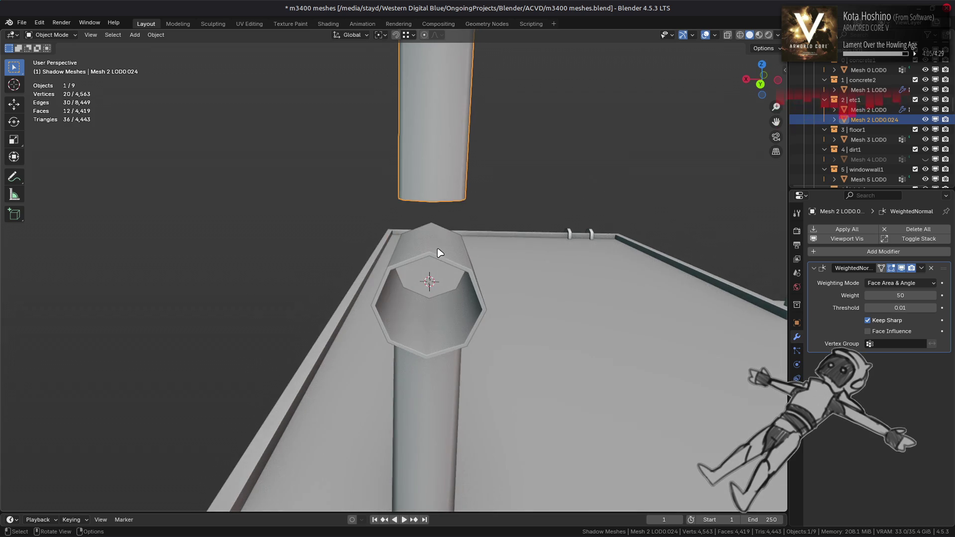
Move all of the column's geometry down, then raise it 0.38 m into the joint opening
key(Tab)
key(a)
drag(431, 122, 418, 301)
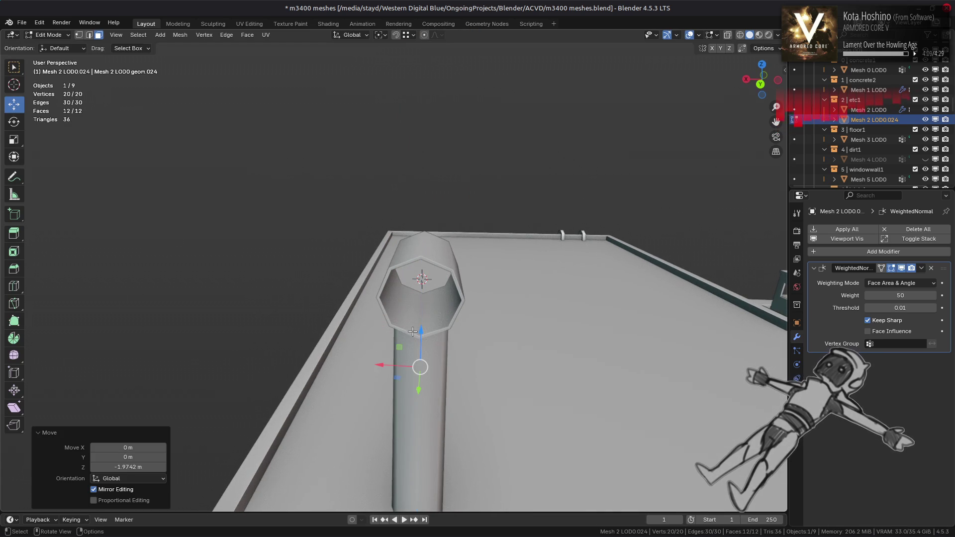
drag(420, 367, 381, 298)
middle_drag(381, 298, 392, 284)
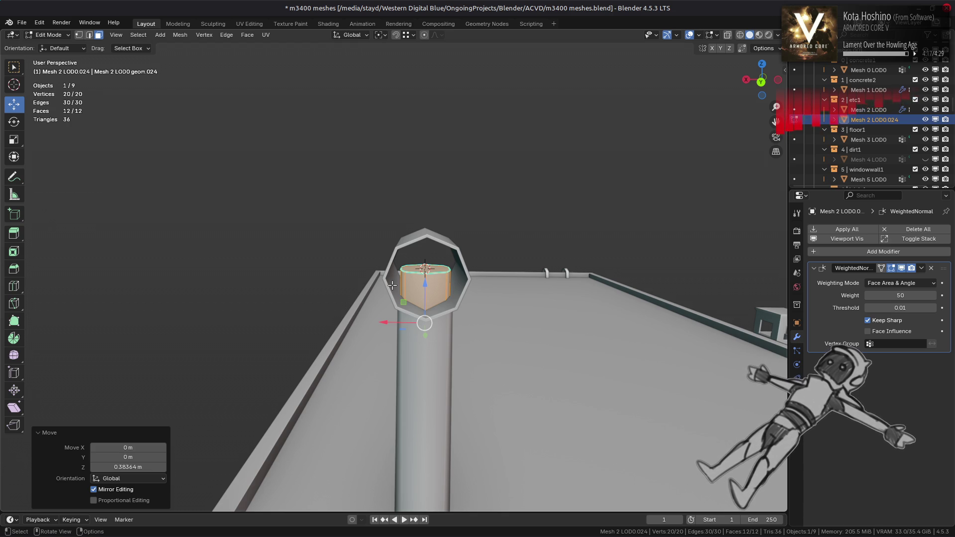
scroll(393, 285, up, 3)
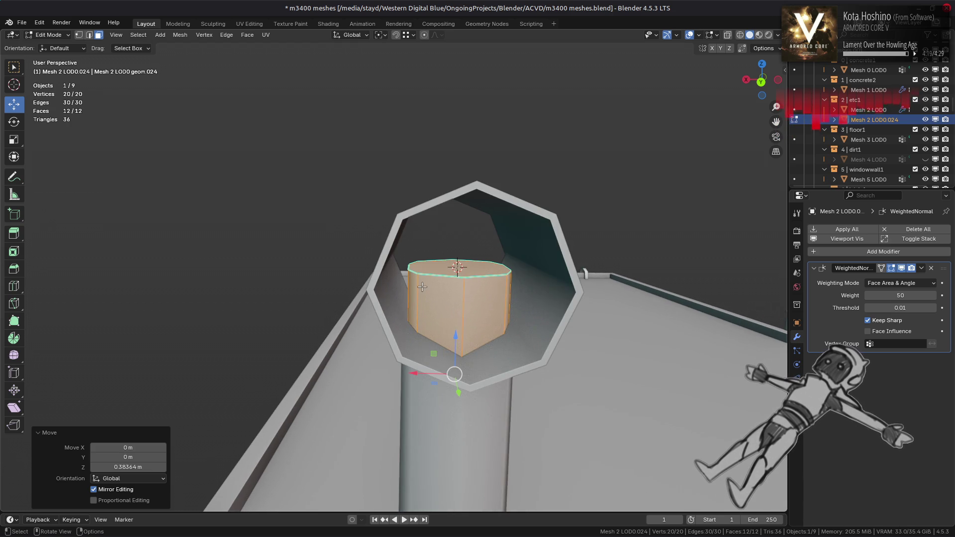
key(Tab)
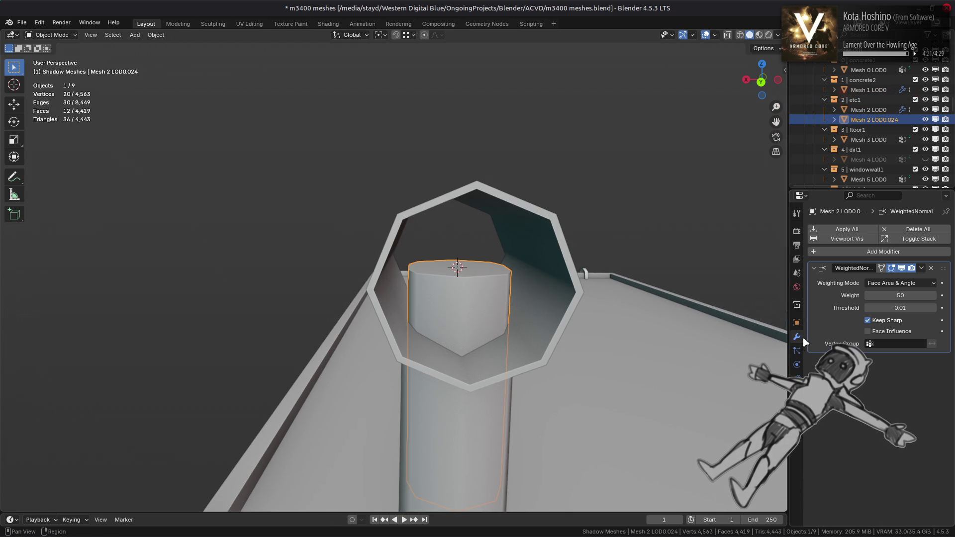
Set the inner column's viewport Display As to Wire
click(796, 322)
scroll(855, 473, down, 5)
click(890, 432)
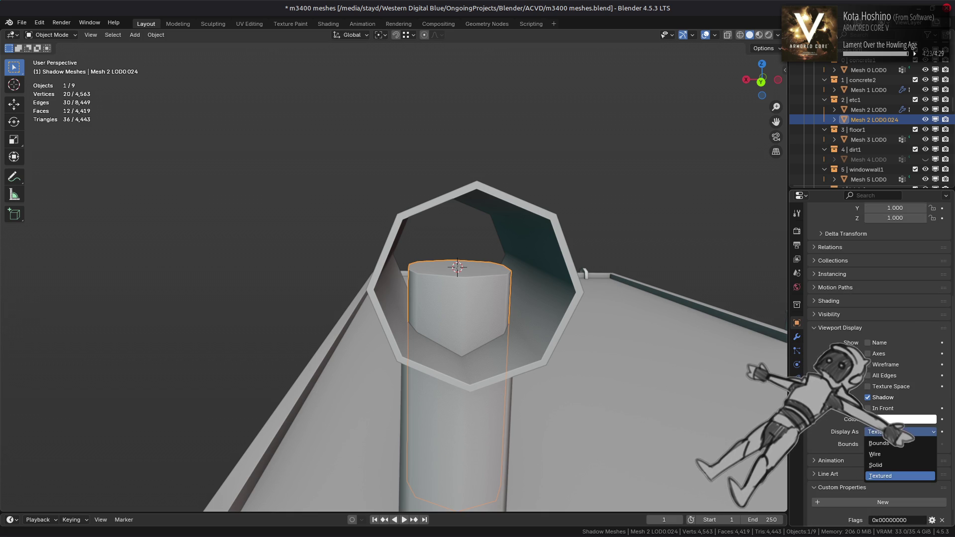
click(883, 457)
Select the linked pipe geometry in Mesh 2 LOD0 and separate it into a new object
mouse_move(557, 338)
middle_down()
mouse_move(502, 324)
mouse_move(515, 278)
middle_up()
click(514, 278)
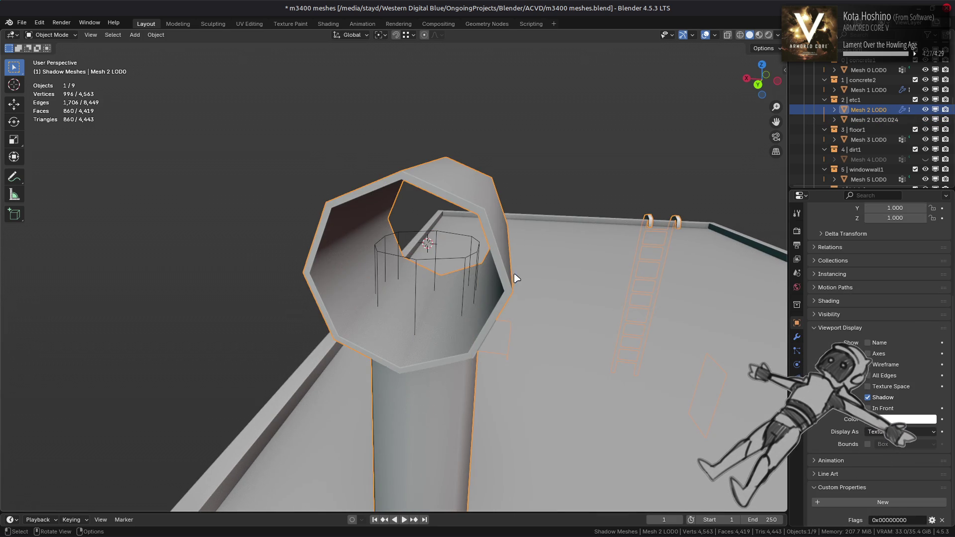
click(798, 337)
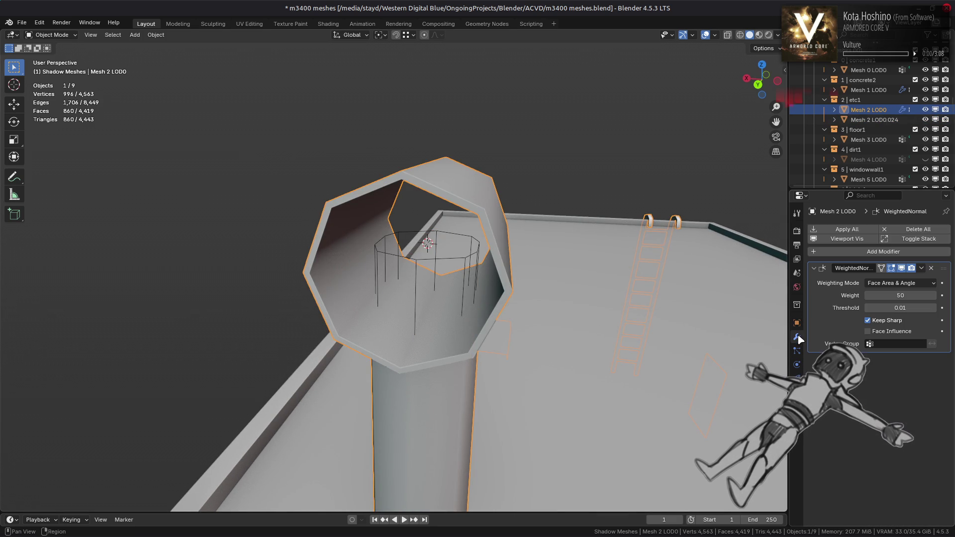
key(Tab)
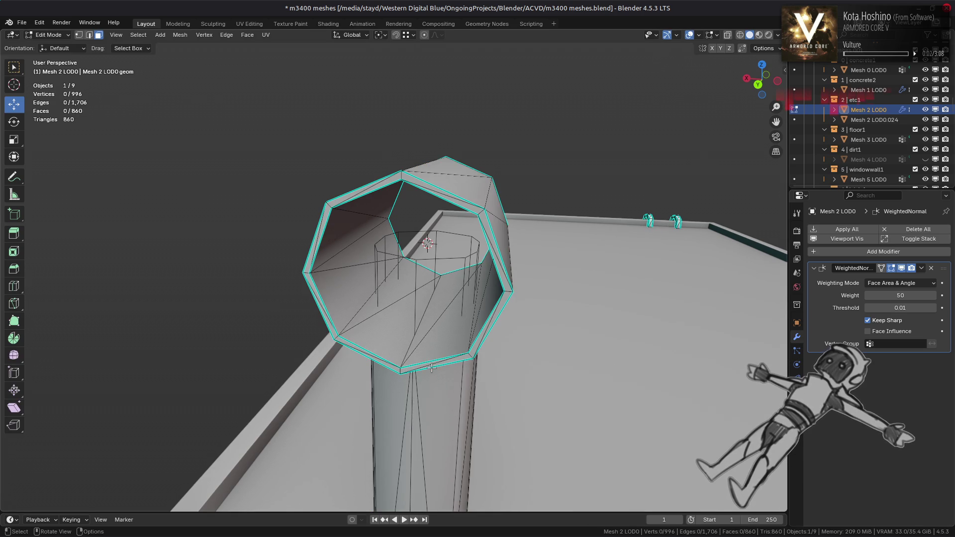
click(430, 368)
key(ctrl+l)
click(180, 34)
mouse_move(209, 121)
click(289, 121)
click(50, 35)
click(50, 48)
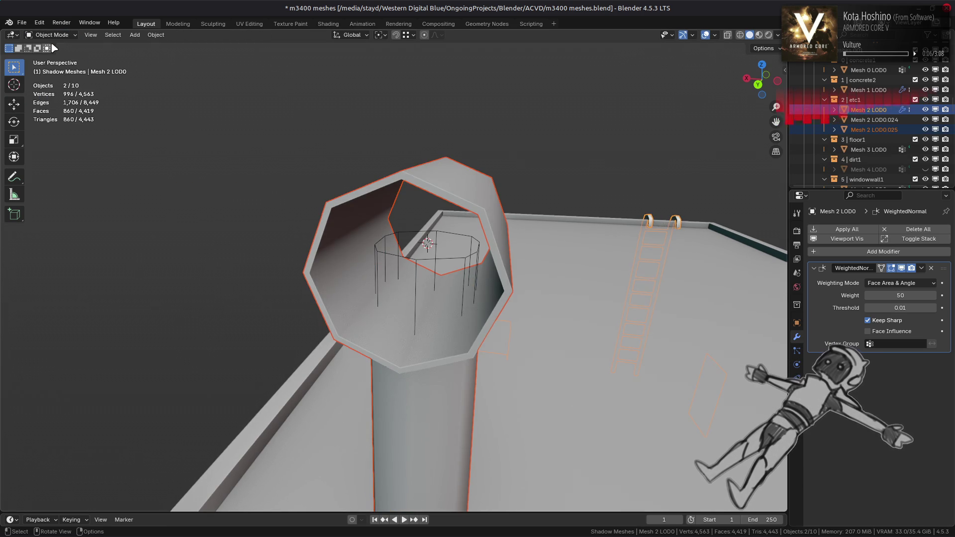
Select the separated pipe Mesh 2 LOD0.025 and delete its WeightedNormal modifier
click(349, 275)
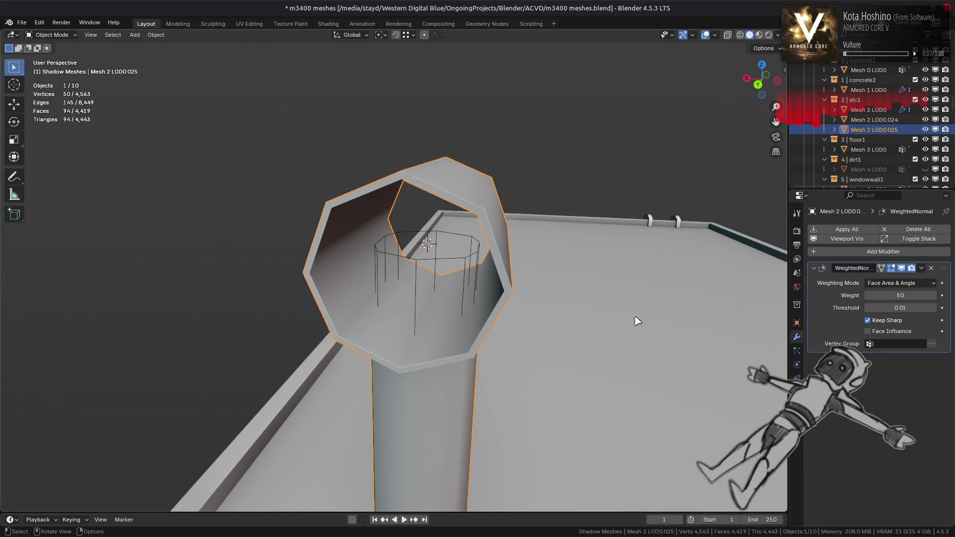
click(931, 268)
click(852, 229)
mouse_move(821, 206)
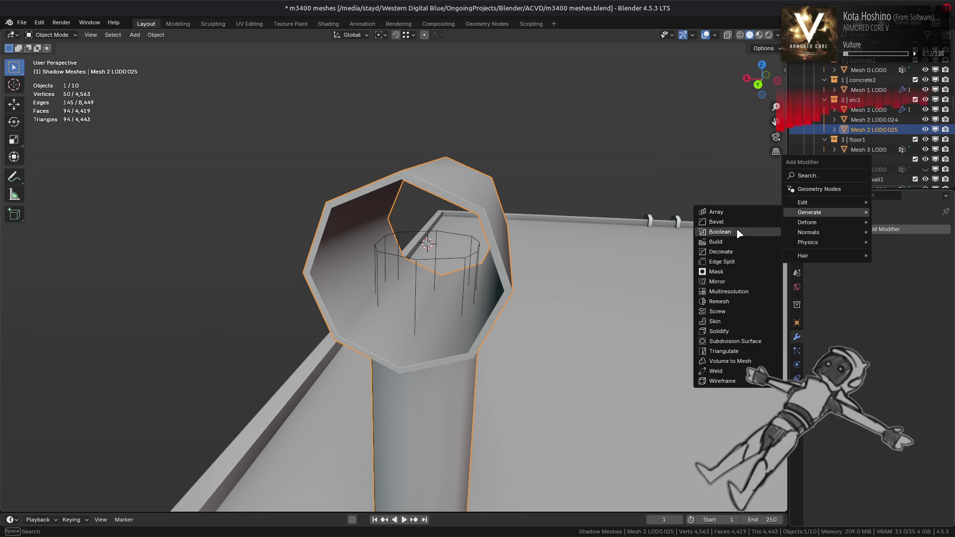
Add a Boolean modifier cutting with Mesh 2 LOD0.024, trying Manifold and Float before Exact
click(720, 232)
click(931, 308)
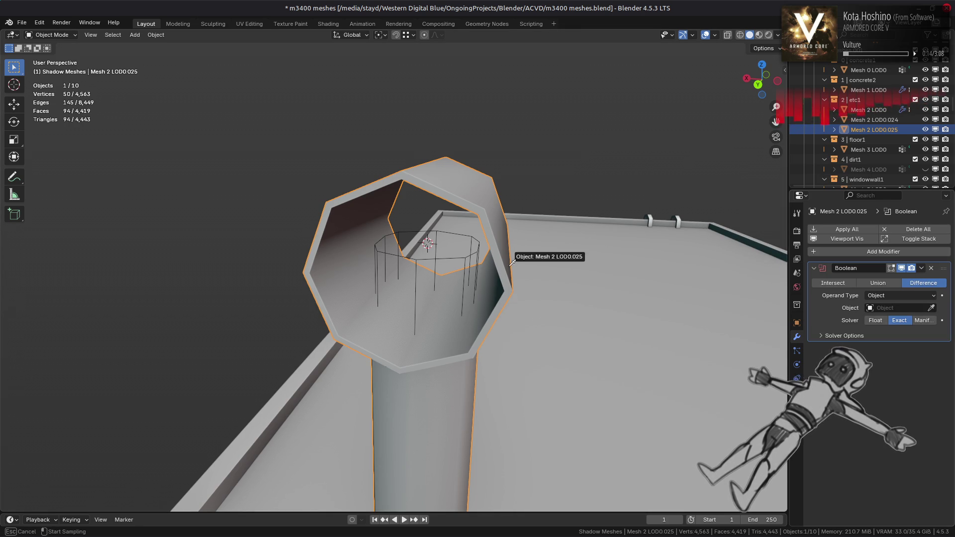
click(418, 267)
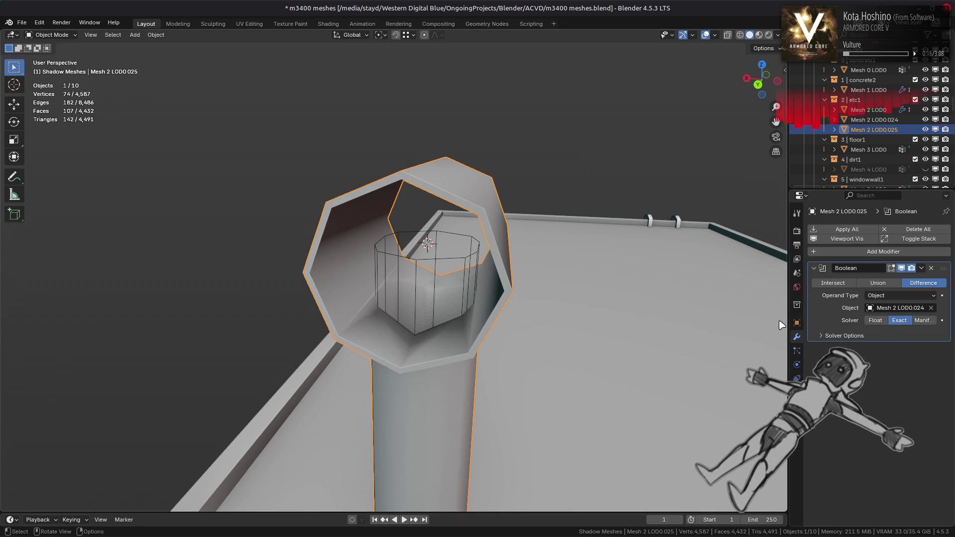
click(928, 320)
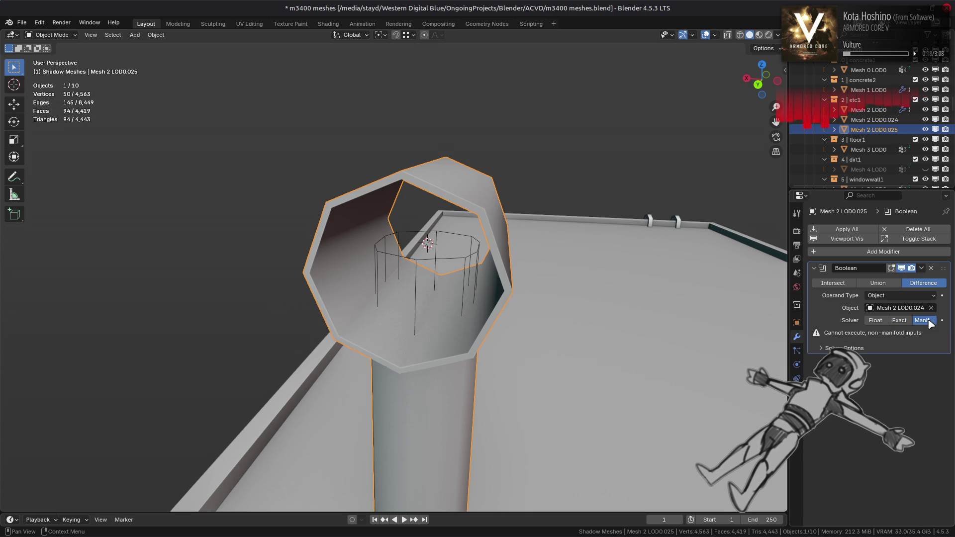
click(899, 321)
click(876, 321)
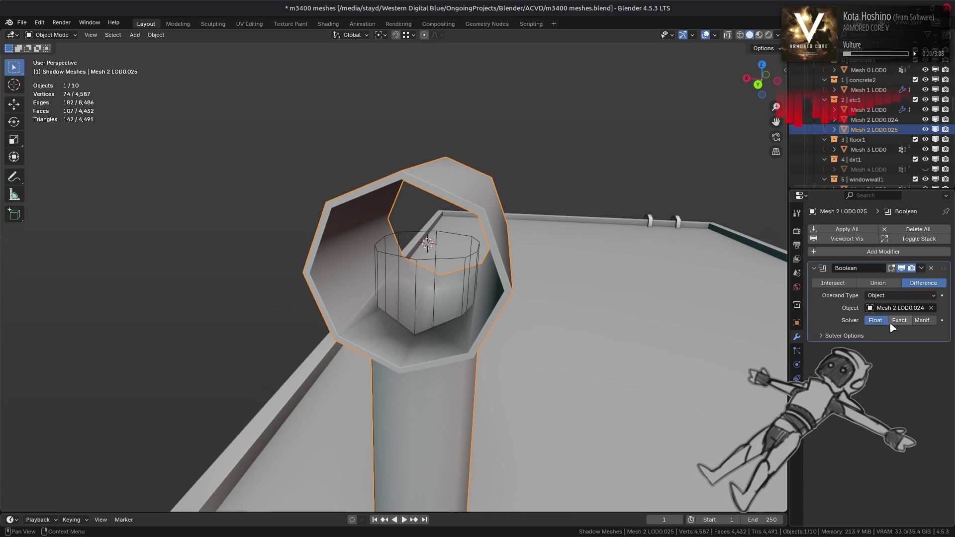
click(895, 322)
Compare the Manifold solver while inspecting the pipe top, then settle on Exact
middle_drag(473, 409, 460, 349)
key(Tab)
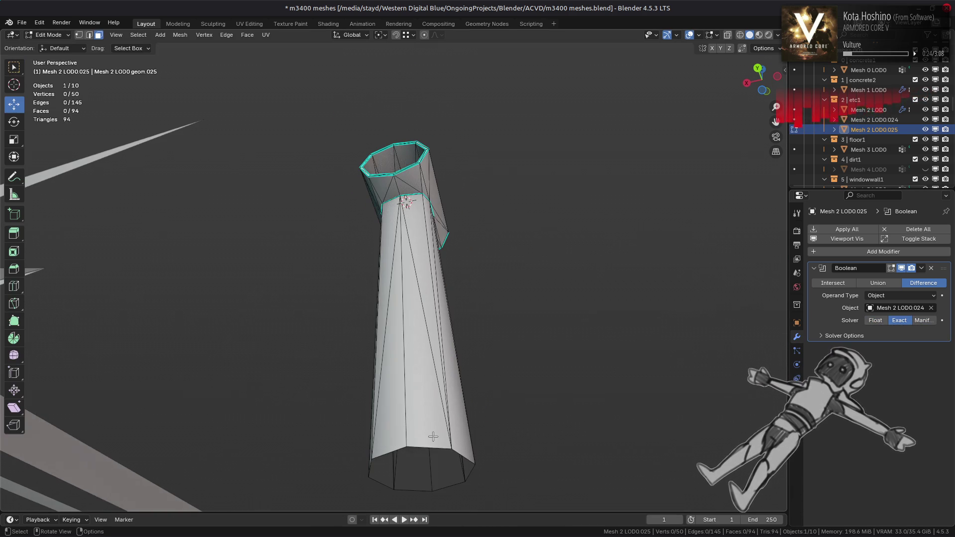
click(431, 447)
click(463, 324)
key(Tab)
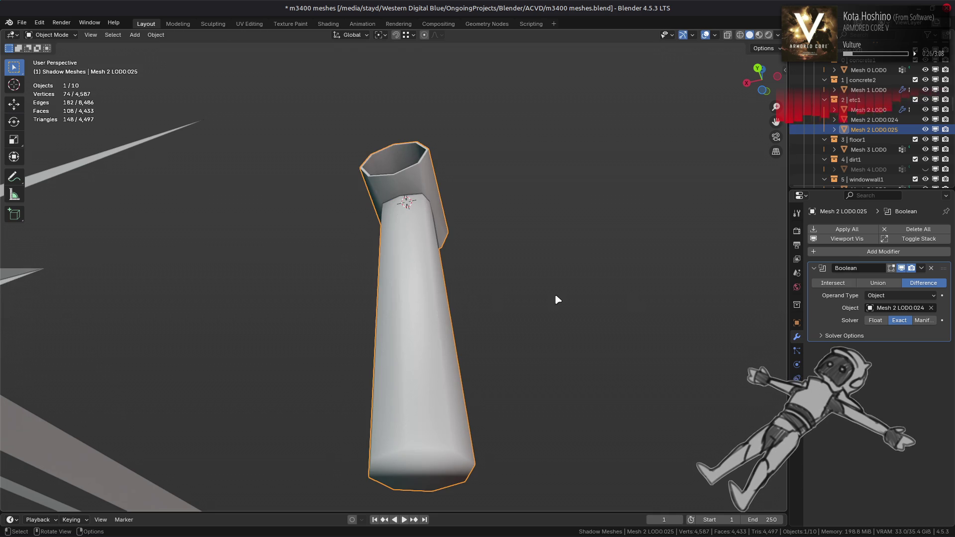
click(922, 320)
middle_drag(488, 260, 488, 342)
scroll(487, 343, up, 5)
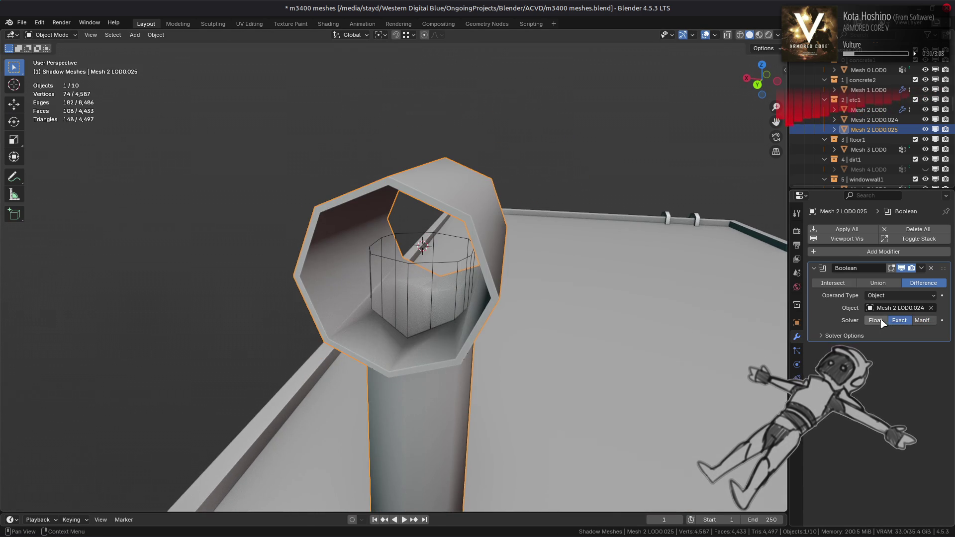
mouse_move(486, 303)
middle_down()
mouse_move(597, 326)
mouse_move(570, 348)
mouse_move(405, 363)
mouse_move(495, 348)
mouse_move(529, 324)
mouse_move(603, 327)
middle_up()
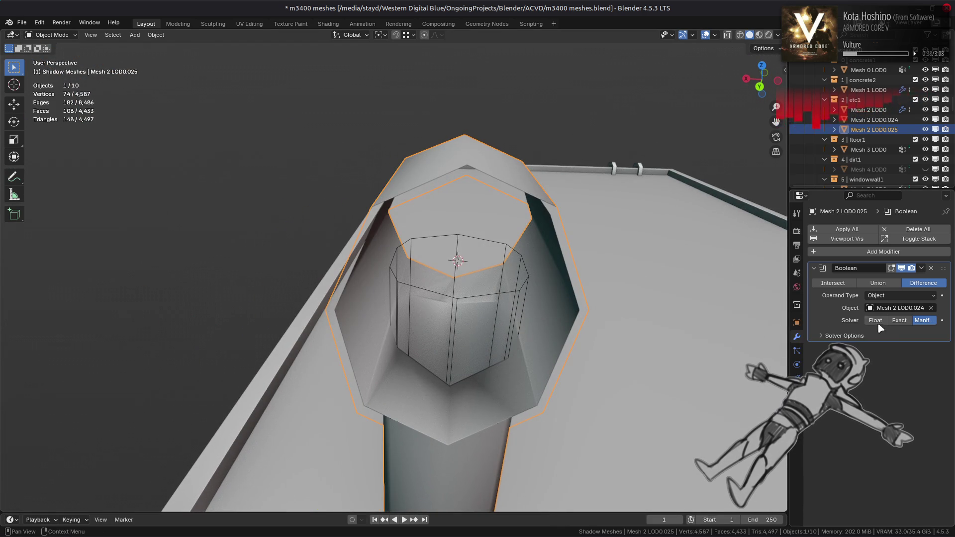
click(899, 320)
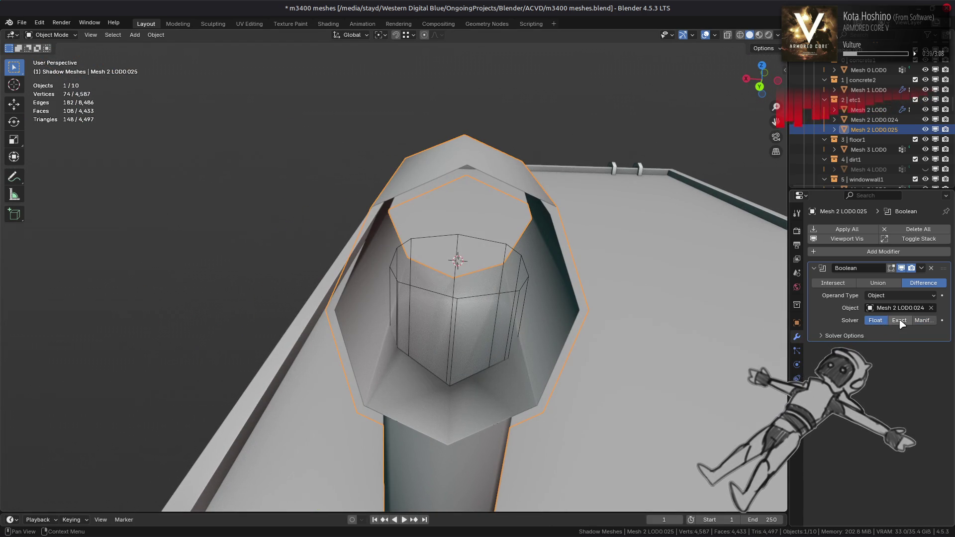
Turn on the Wireframe overlay and set the Boolean solver to Manifold
click(714, 35)
click(652, 203)
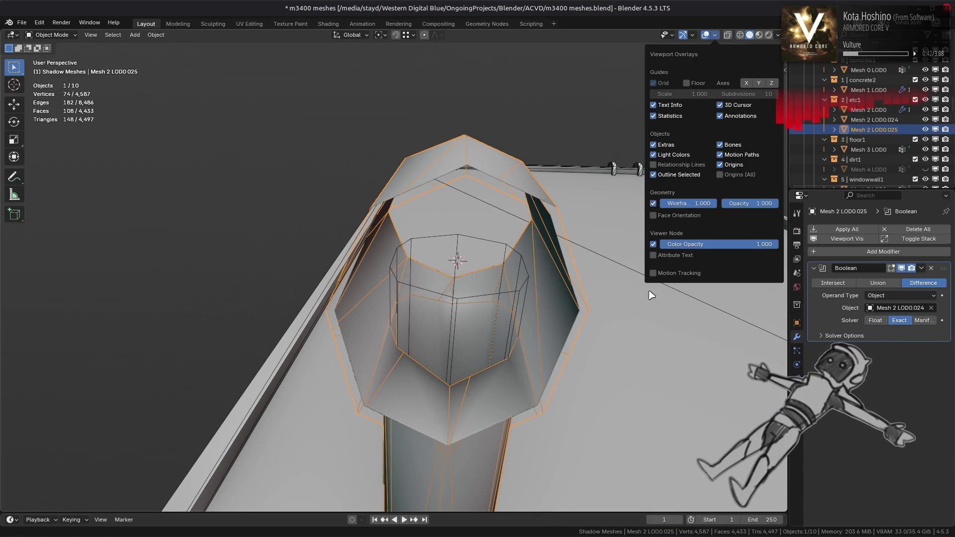
click(923, 320)
middle_drag(766, 319, 685, 324)
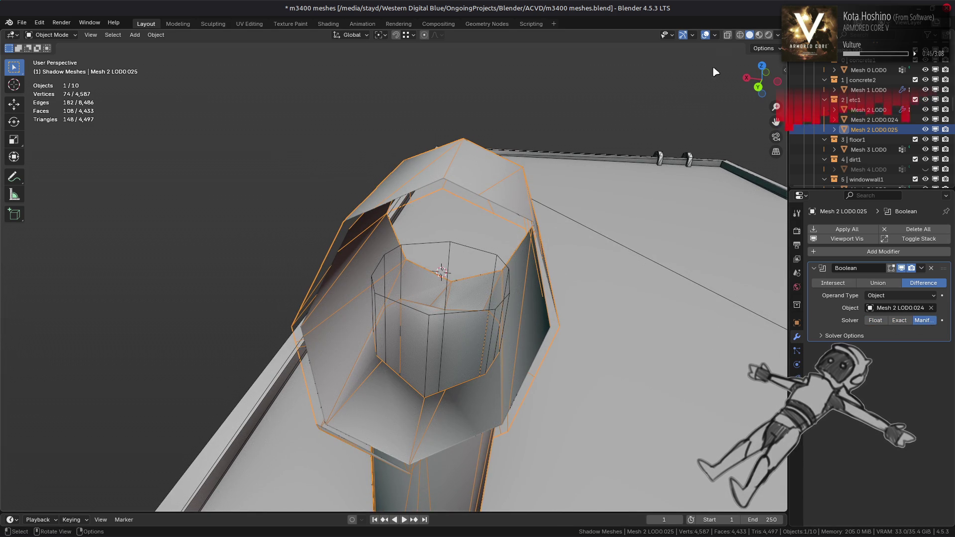
click(716, 35)
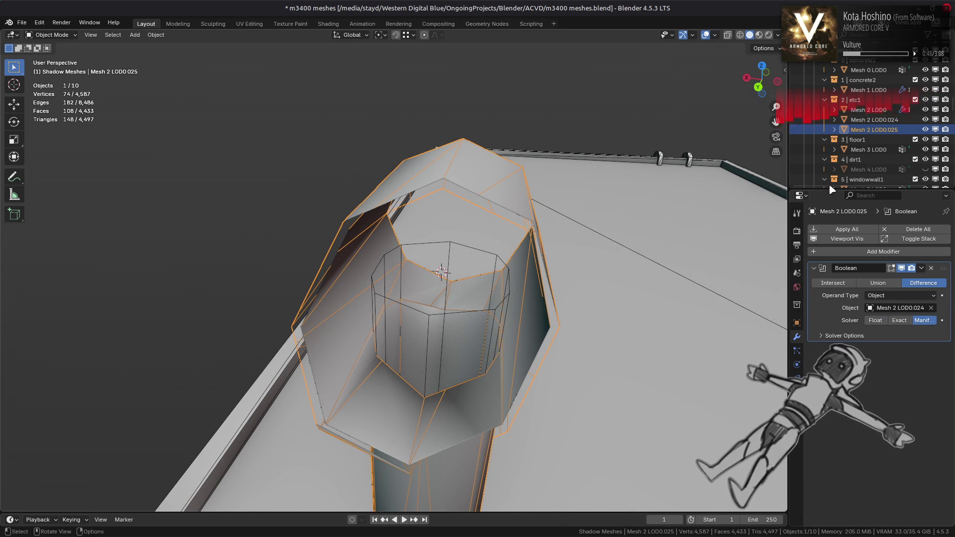
click(846, 335)
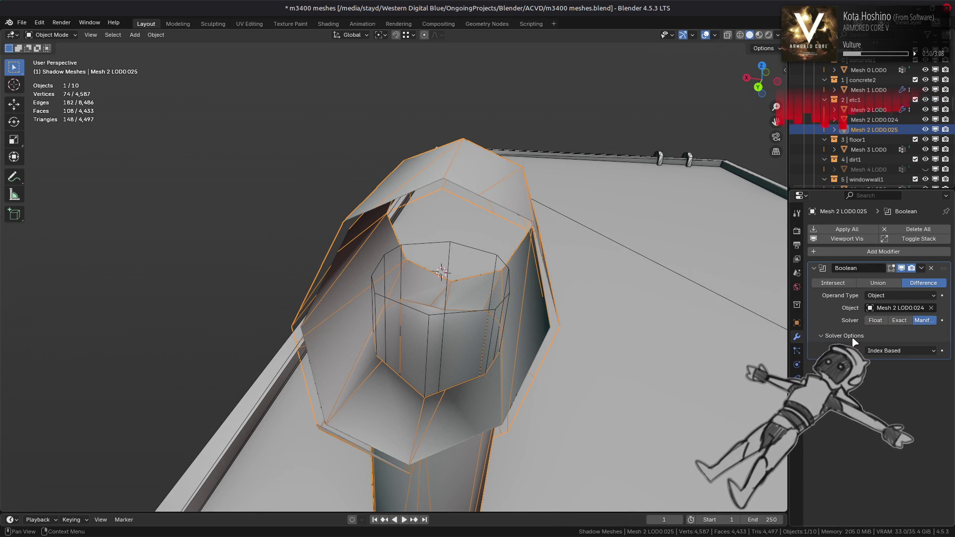
click(853, 337)
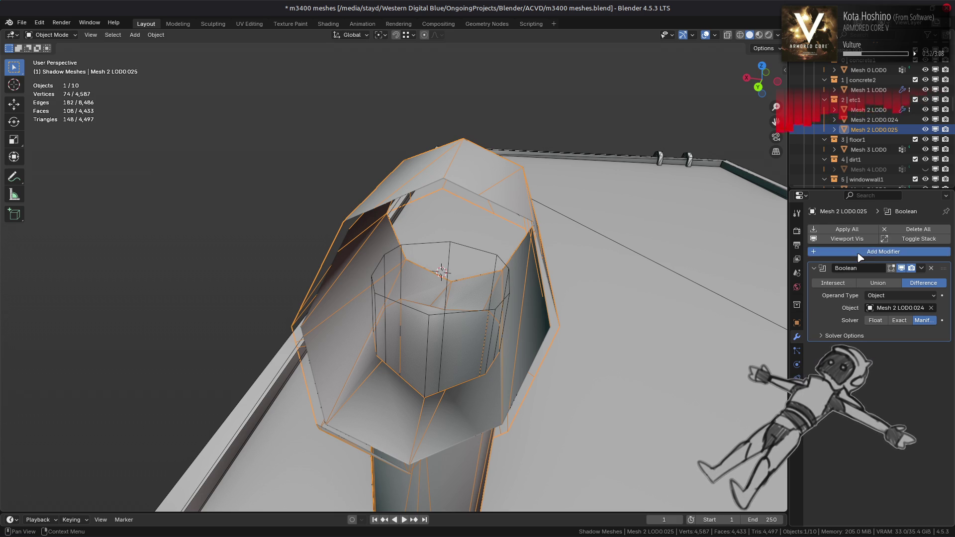
Add a trial Triangulate modifier, then undo it along with both object separations
click(857, 253)
mouse_move(857, 256)
click(742, 393)
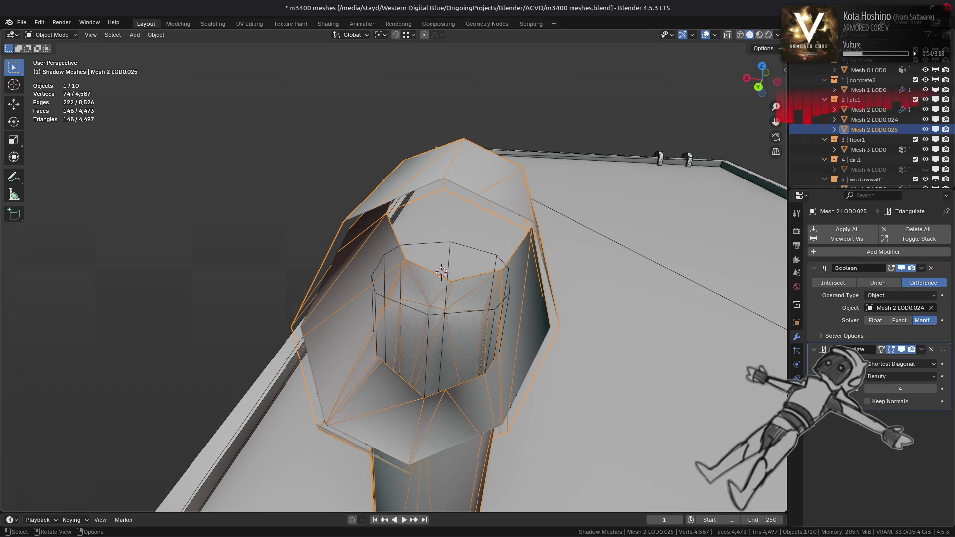
mouse_move(654, 333)
middle_down()
mouse_move(659, 339)
mouse_move(660, 278)
mouse_move(660, 330)
middle_up()
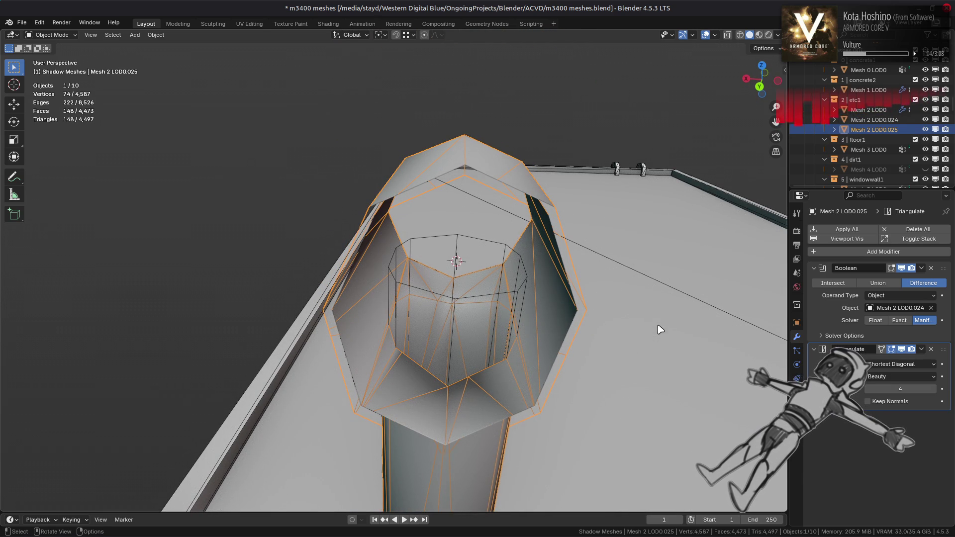
key(ctrl+z)
key(ctrl+z)
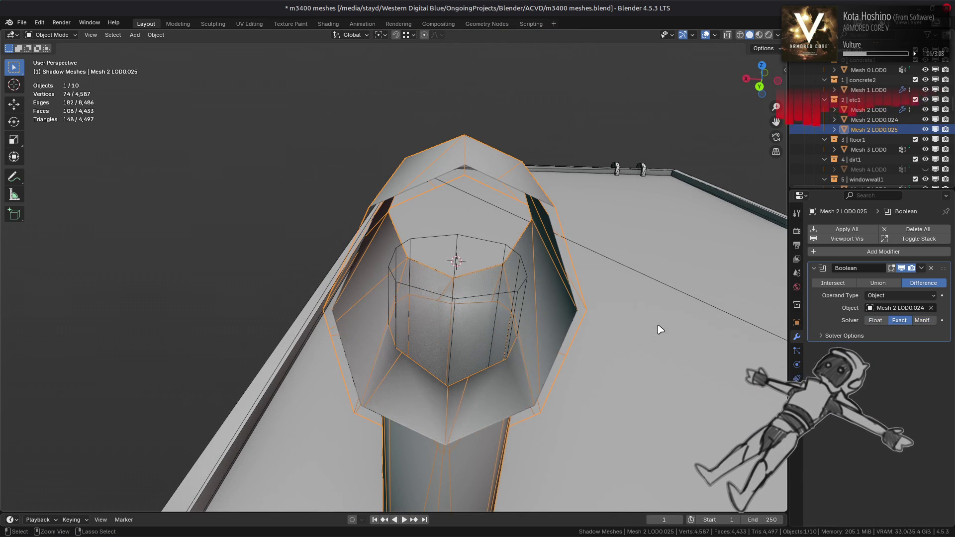
key(ctrl+z)
key(ctrl+z)
key(ctrl+z)
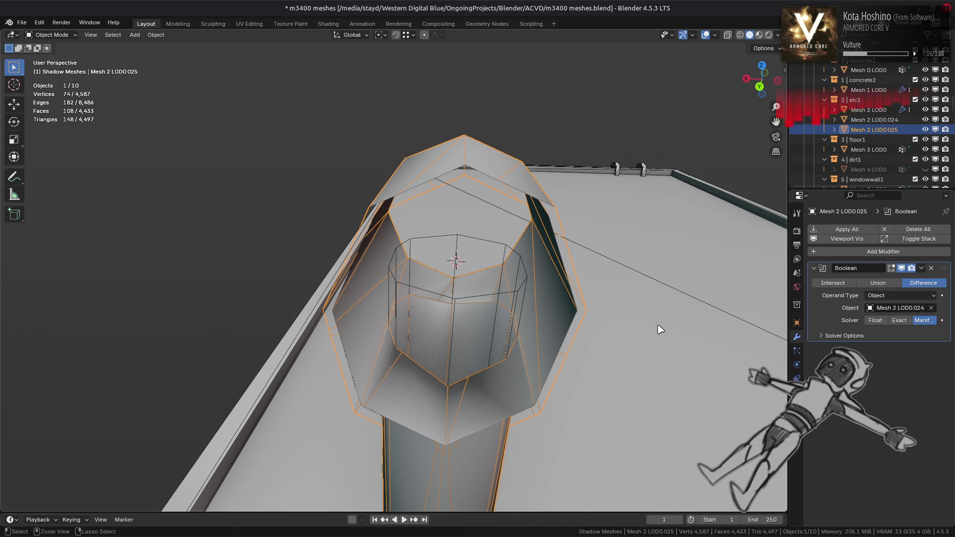
key(ctrl+z)
key(ctrl+z)
key(ctrl+z)
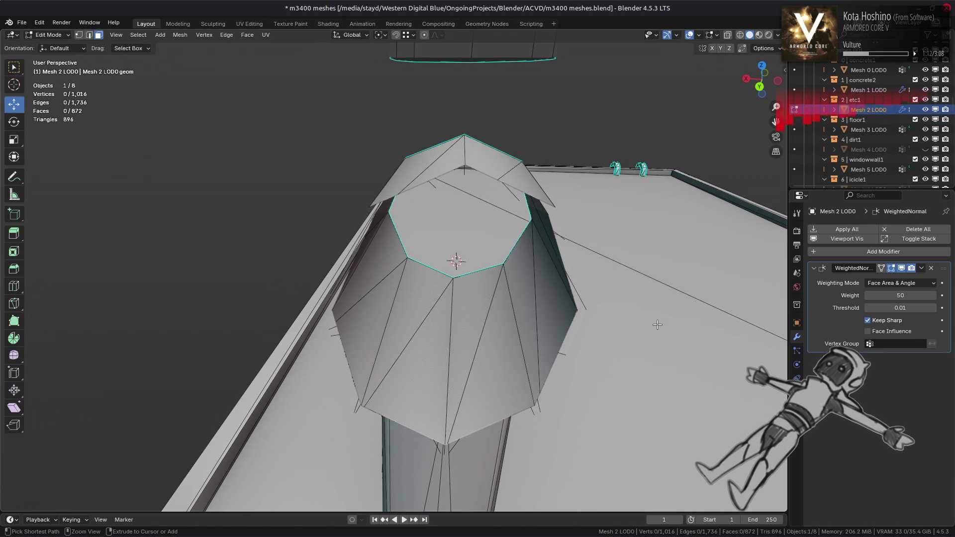
Move the upper pipe section down onto the column
key(ctrl+z)
scroll(657, 324, down, 3)
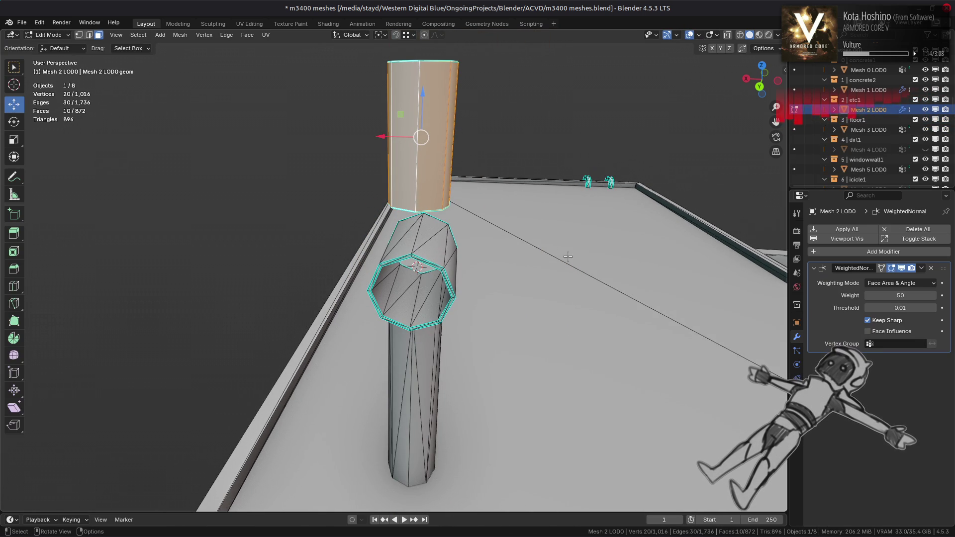
mouse_move(424, 96)
mouse_down()
mouse_move(417, 382)
mouse_move(366, 295)
mouse_up()
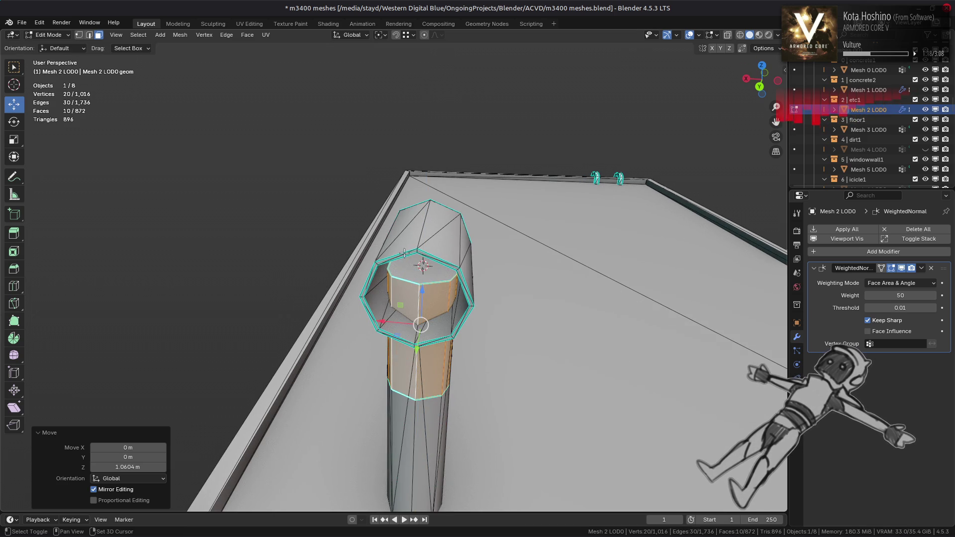
Separate the linked pillar mesh into its own object, Mesh 2 LOD0.024, and enter Edit Mode on it
key(ctrl+l)
click(180, 35)
mouse_move(244, 118)
click(286, 119)
click(62, 49)
click(50, 35)
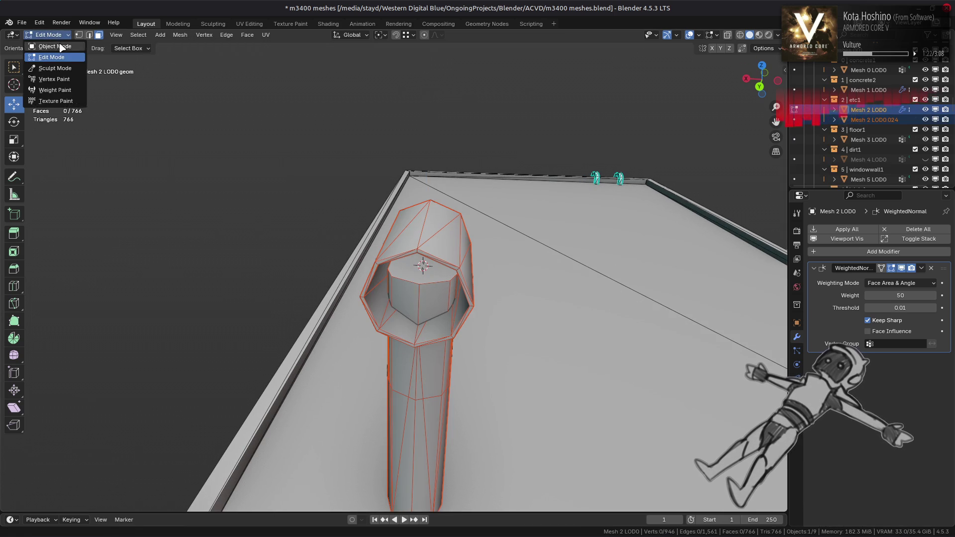
click(49, 55)
key(Tab)
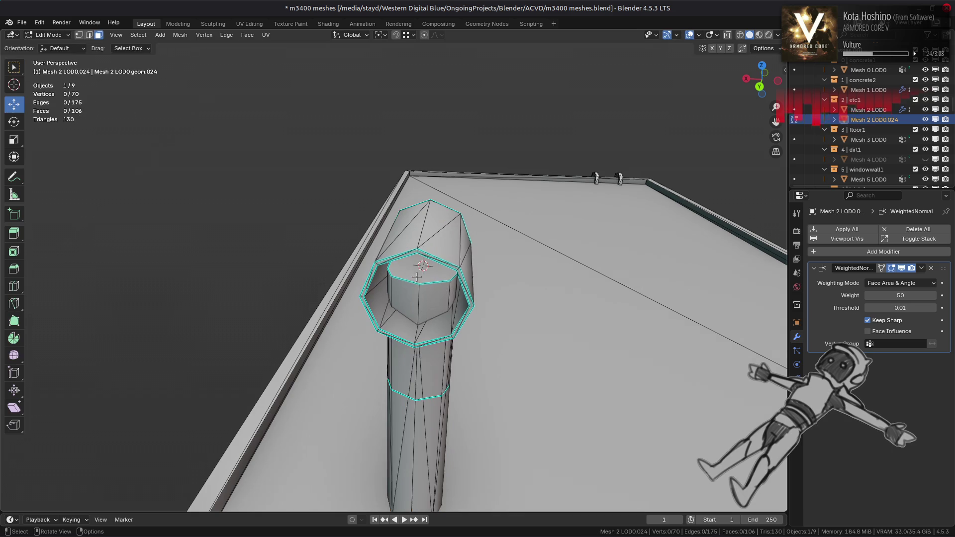
Select the inner tube's connected geometry and separate it into its own object
click(401, 304)
key(ctrl+l)
click(180, 35)
mouse_move(239, 123)
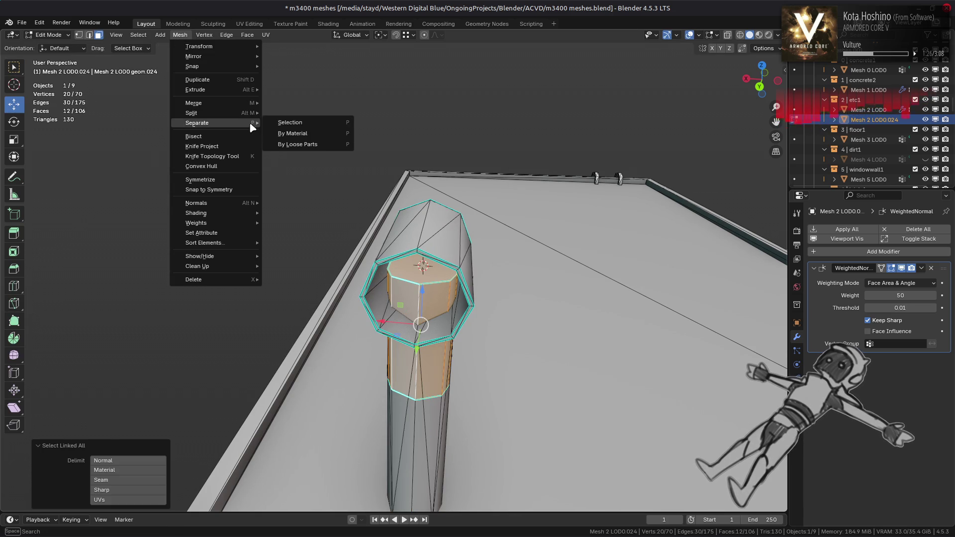
click(281, 123)
Back in Object Mode, select the new Mesh 2 LOD0.025 tube, inspect it, and enter Edit Mode
click(50, 34)
click(47, 44)
click(404, 294)
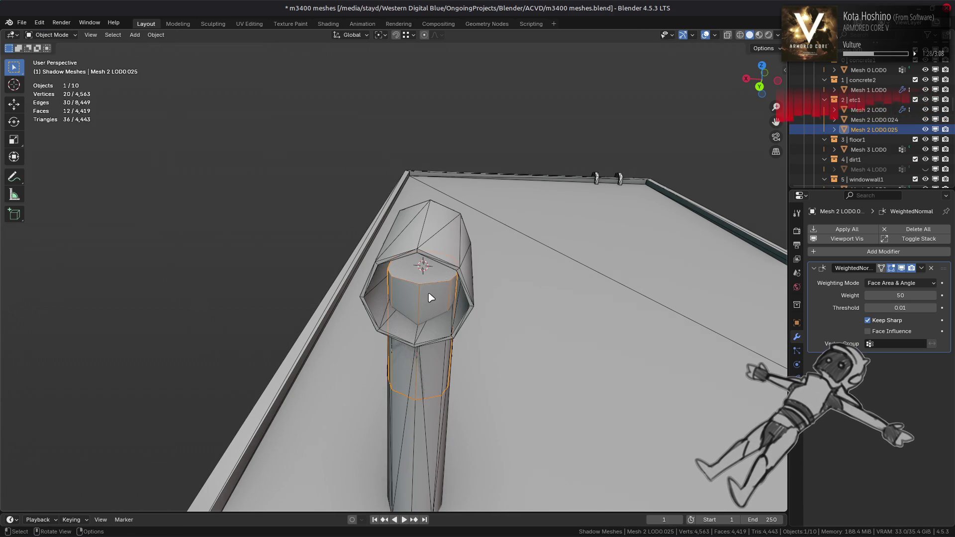
scroll(433, 297, up, 3)
mouse_move(432, 297)
middle_down()
mouse_move(443, 251)
mouse_move(435, 275)
middle_up()
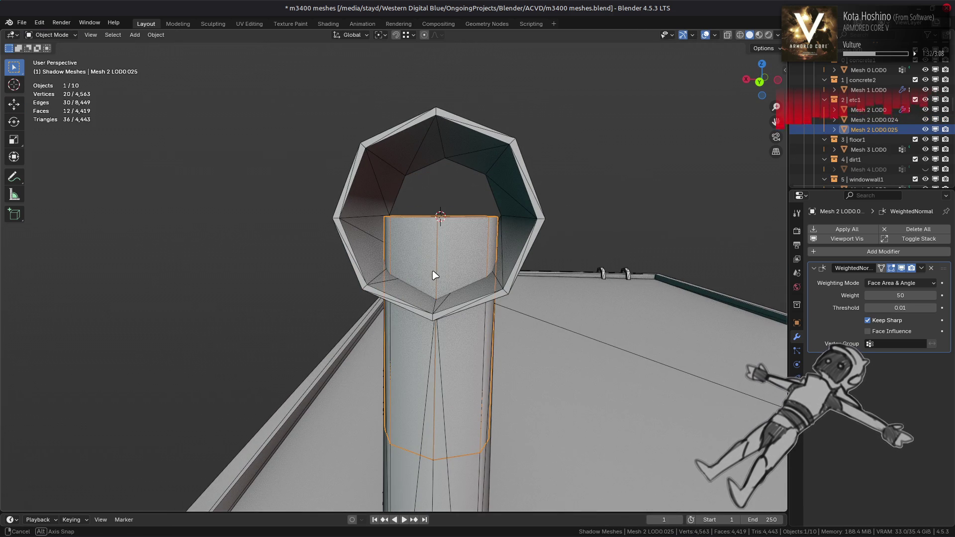
middle_drag(435, 275, 436, 307)
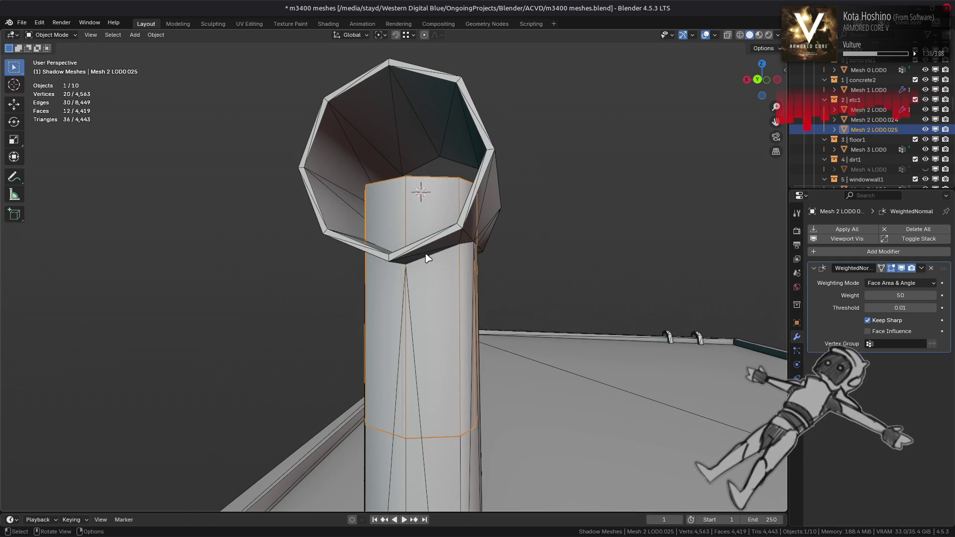
middle_drag(426, 257, 437, 277)
key(Tab)
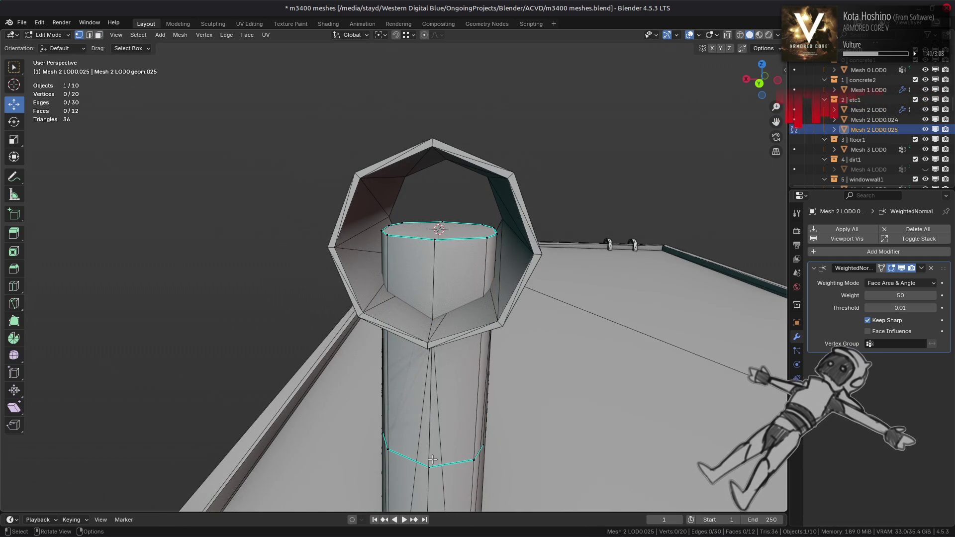
Add Edge as a snap target and raise the selected vertex rings along Z
click(410, 35)
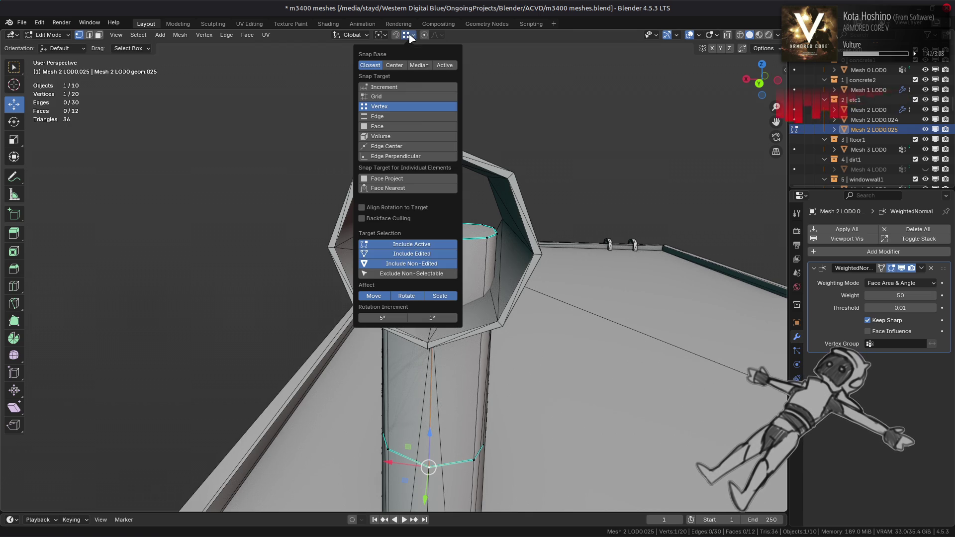
shift+click(416, 117)
mouse_move(325, 368)
middle_down()
mouse_move(220, 379)
mouse_move(324, 370)
mouse_move(297, 334)
middle_up()
scroll(317, 346, up, 2)
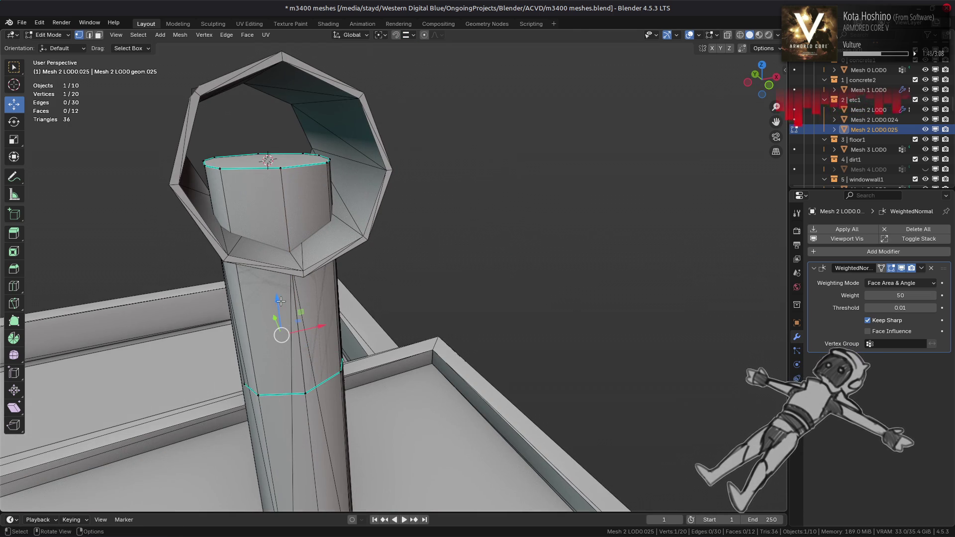
mouse_move(274, 297)
middle_down()
mouse_move(329, 338)
mouse_move(388, 358)
mouse_move(370, 413)
mouse_move(402, 442)
middle_up()
drag(401, 443, 397, 345)
Raise another ring and a lower-column vertex further up along Z
mouse_move(397, 345)
middle_down()
mouse_move(320, 339)
mouse_move(320, 367)
middle_up()
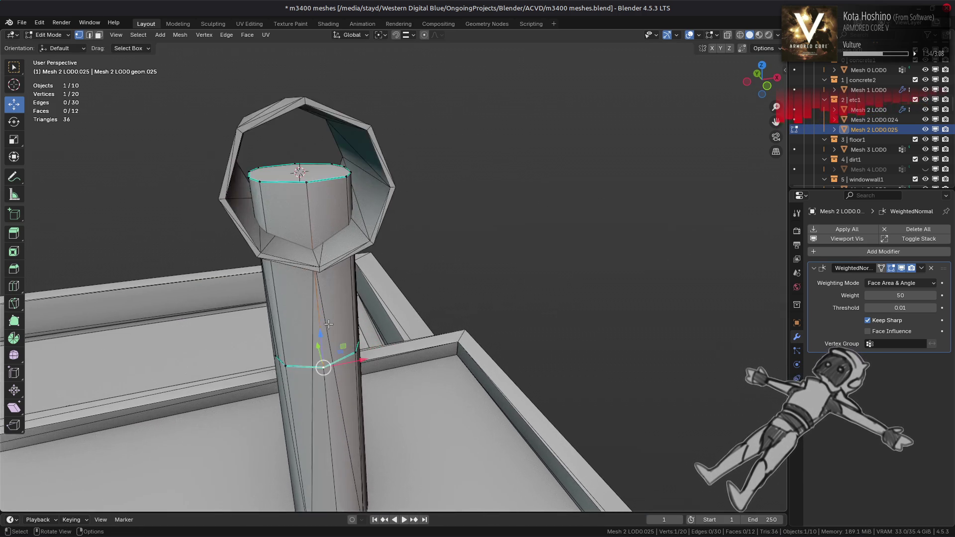
scroll(324, 330, up, 4)
middle_drag(324, 330, 366, 338)
drag(372, 340, 374, 284)
click(395, 334)
middle_drag(396, 335, 416, 343)
drag(416, 342, 412, 256)
mouse_move(413, 256)
middle_down()
mouse_move(397, 248)
mouse_move(378, 257)
mouse_move(406, 196)
mouse_move(379, 120)
mouse_move(406, 203)
mouse_move(401, 196)
middle_up()
scroll(406, 196, up, 2)
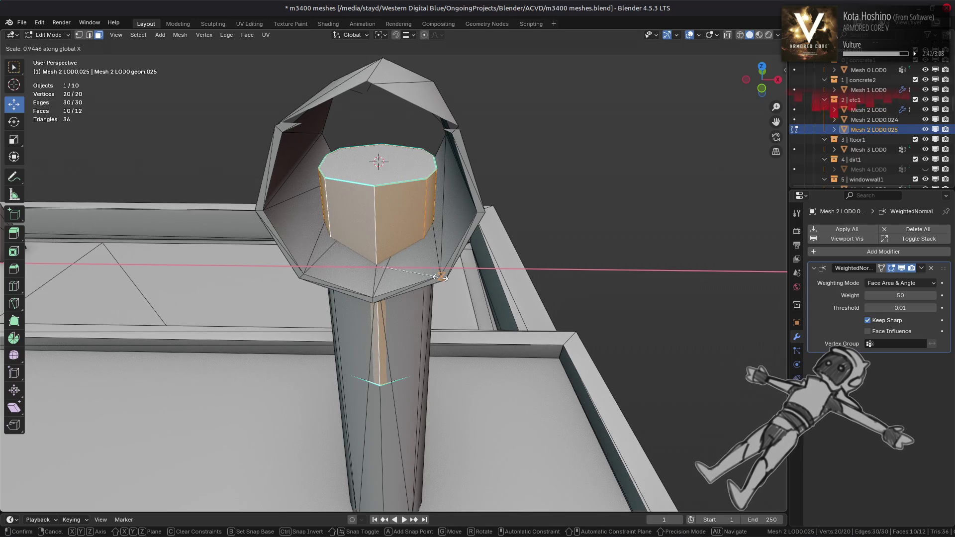
Switch snapping to vertices and scale the core to 0.930 along X and Y
click(440, 277)
click(406, 35)
click(392, 106)
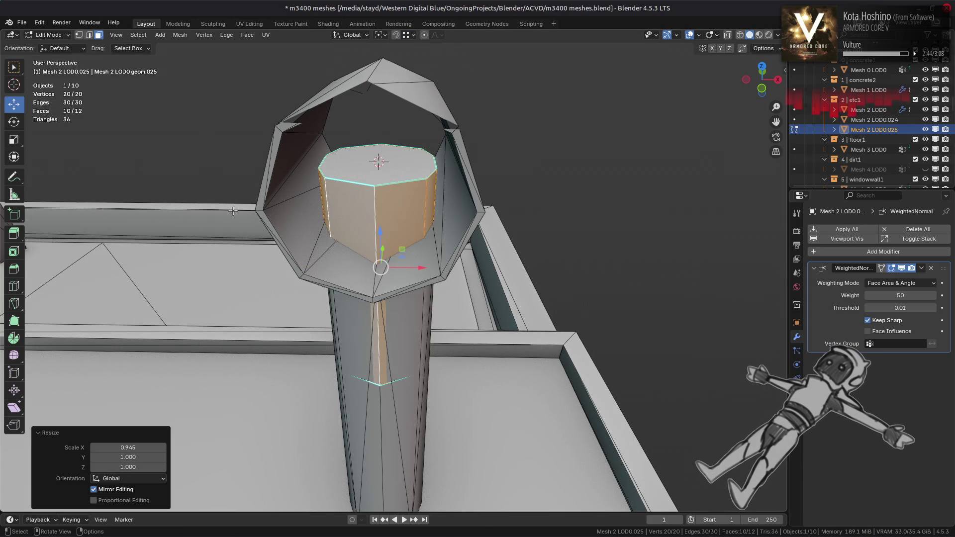
key(s)
key(x)
click(439, 274)
middle_drag(439, 275, 421, 276)
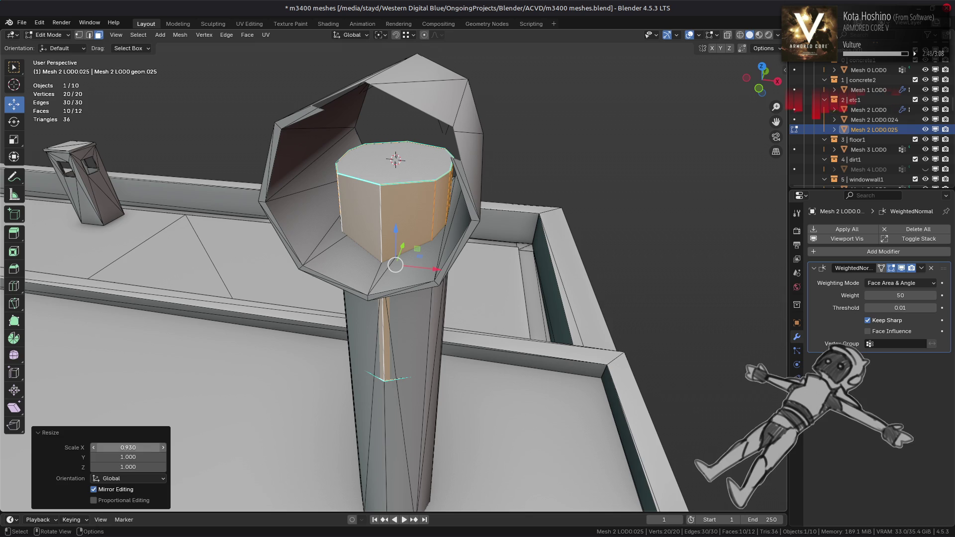
key(Return)
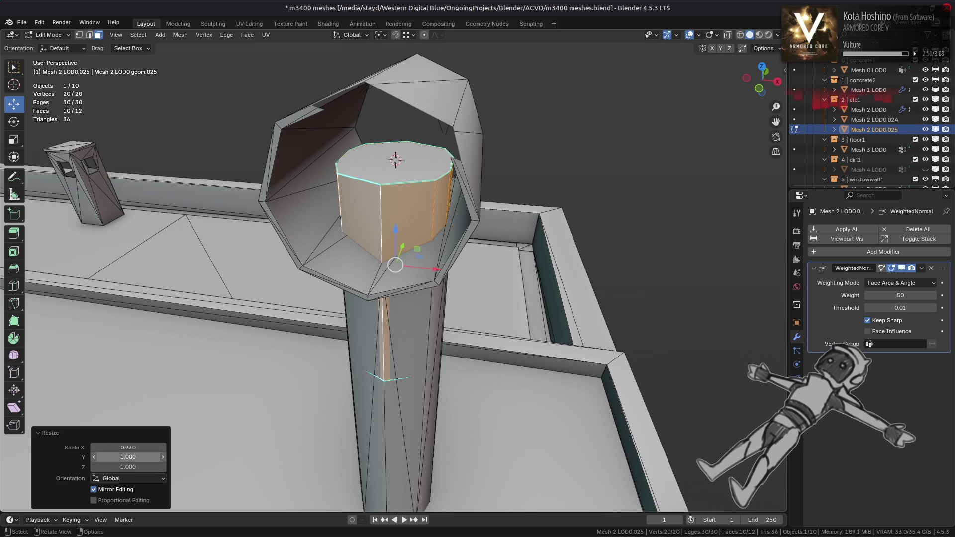
key(Return)
text(0.930)
mouse_move(469, 240)
middle_down()
mouse_move(484, 379)
mouse_move(430, 367)
mouse_move(434, 378)
middle_up()
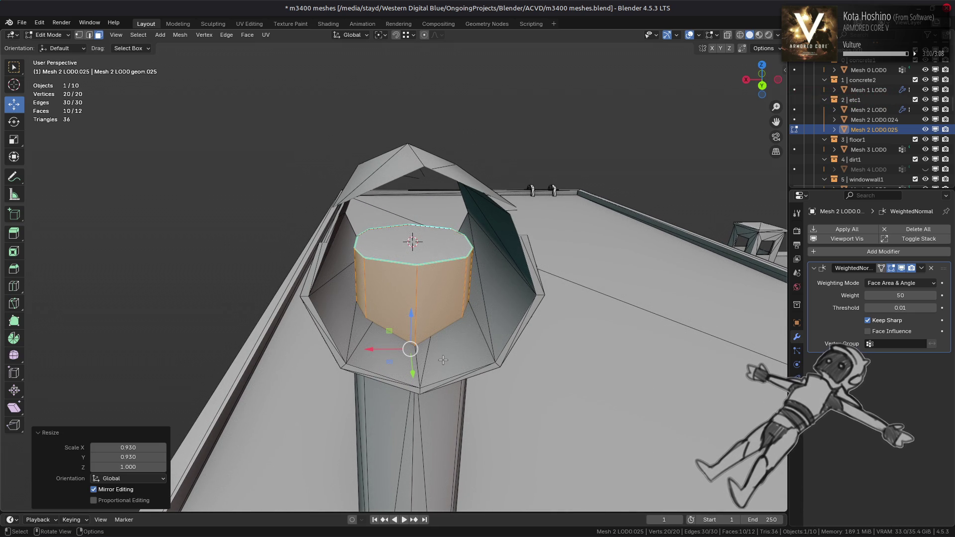
Leave Edit Mode, select pillar Mesh 2 LOD0.024, and select its bottom rim in Edit Mode
key(Tab)
middle_drag(447, 401, 405, 400)
click(426, 437)
mouse_move(426, 437)
middle_down()
mouse_move(430, 342)
mouse_move(437, 401)
middle_up()
key(Tab)
alt+click(425, 439)
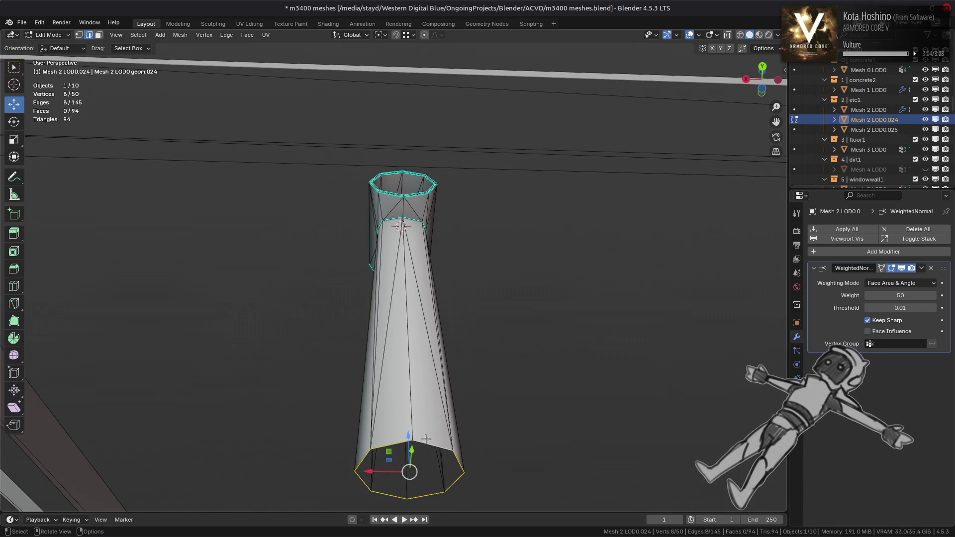
Remove the WeightedNormal modifier from core Mesh 2 LOD0.025 and display it as Wire
key(Tab)
mouse_move(433, 278)
middle_down()
mouse_move(426, 380)
mouse_move(420, 367)
middle_up()
click(394, 247)
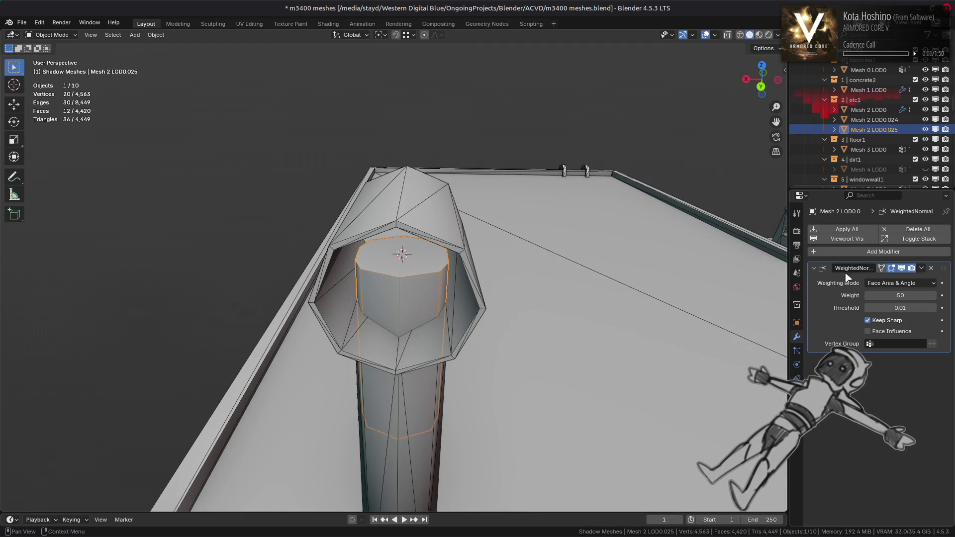
key(ctrl+x)
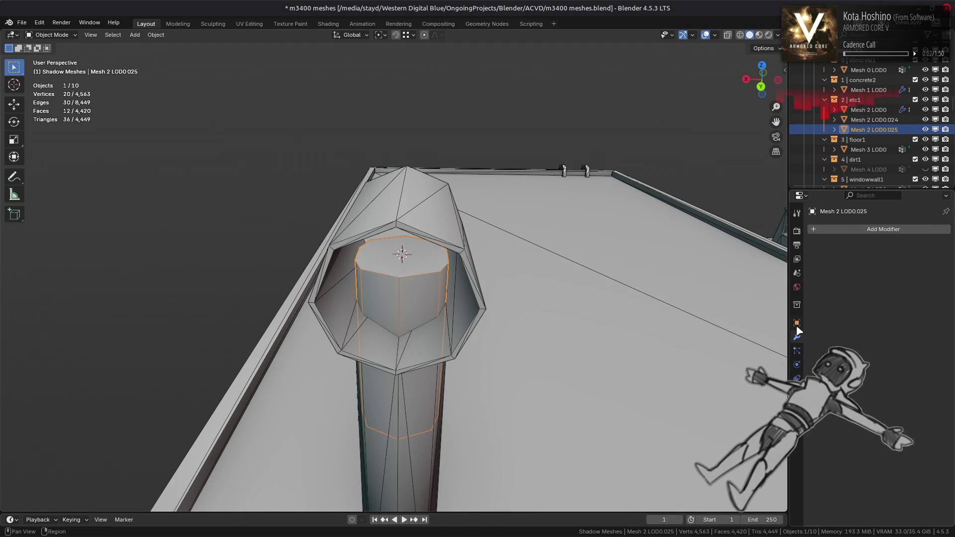
click(797, 324)
scroll(840, 397, down, 5)
click(877, 450)
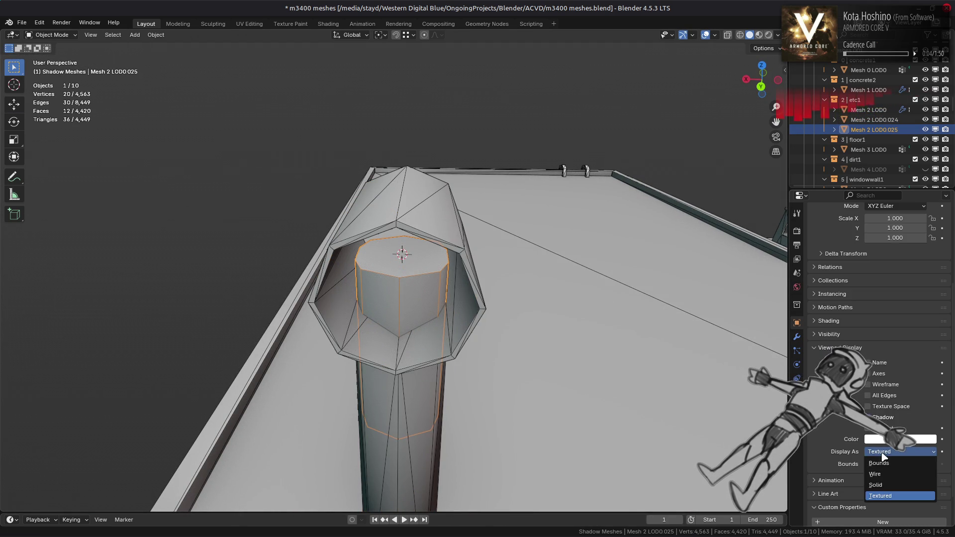
click(883, 468)
Give Mesh 2 LOD0.024 a Manifold Boolean Difference cut by Mesh 2 LOD0.025, removing its WeightedNormal
click(420, 390)
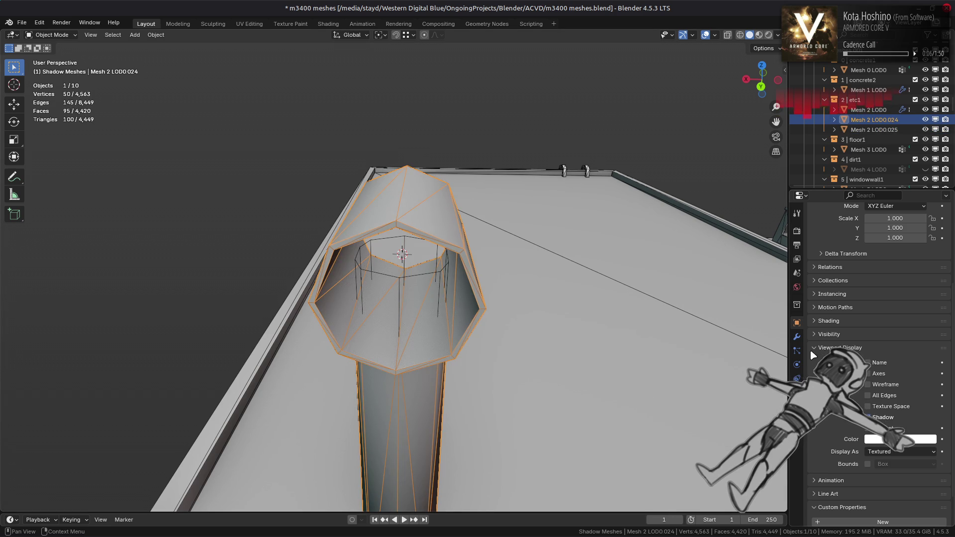
click(797, 337)
click(856, 230)
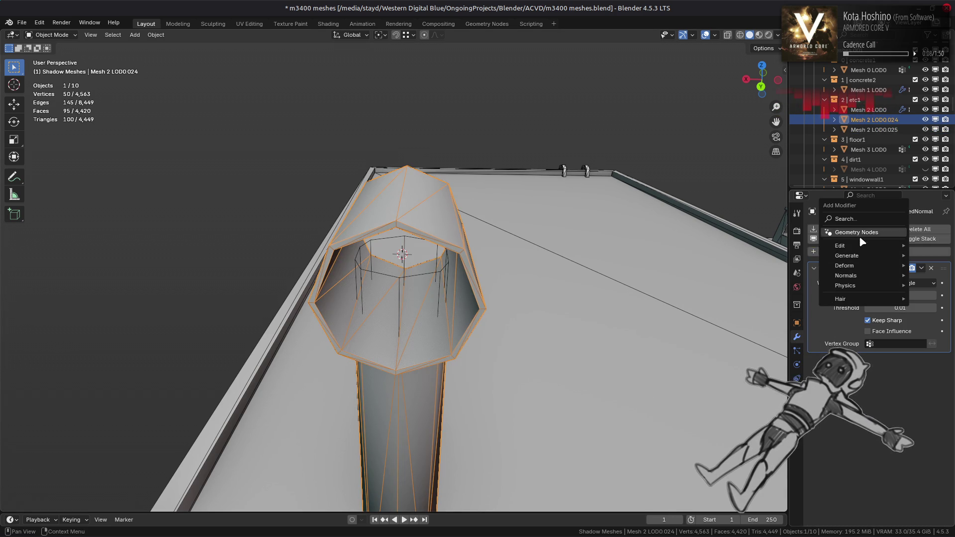
mouse_move(851, 247)
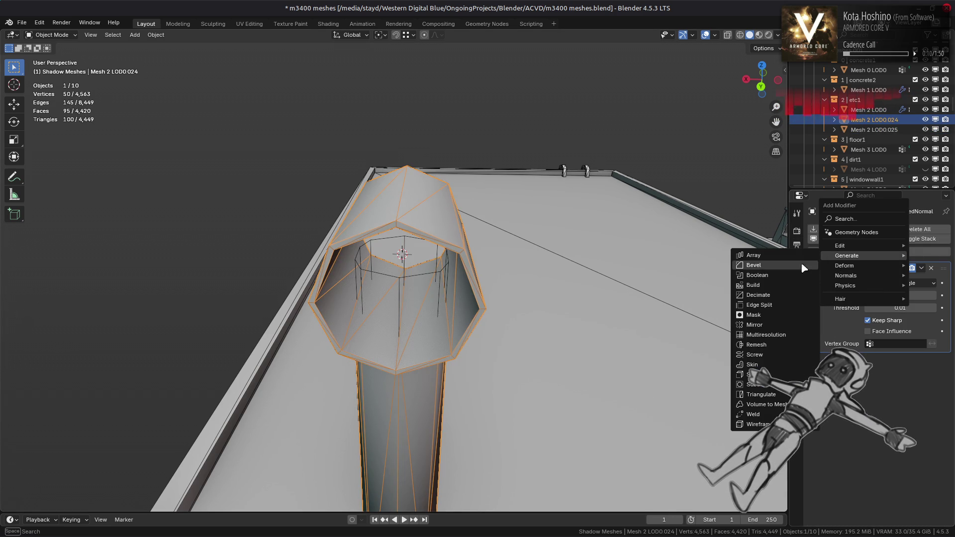
click(805, 275)
click(921, 360)
click(929, 295)
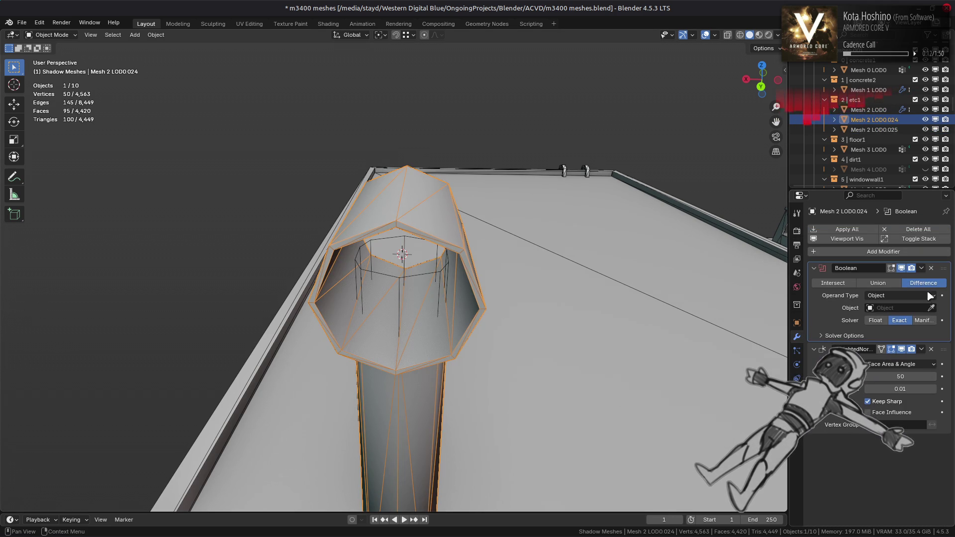
click(403, 283)
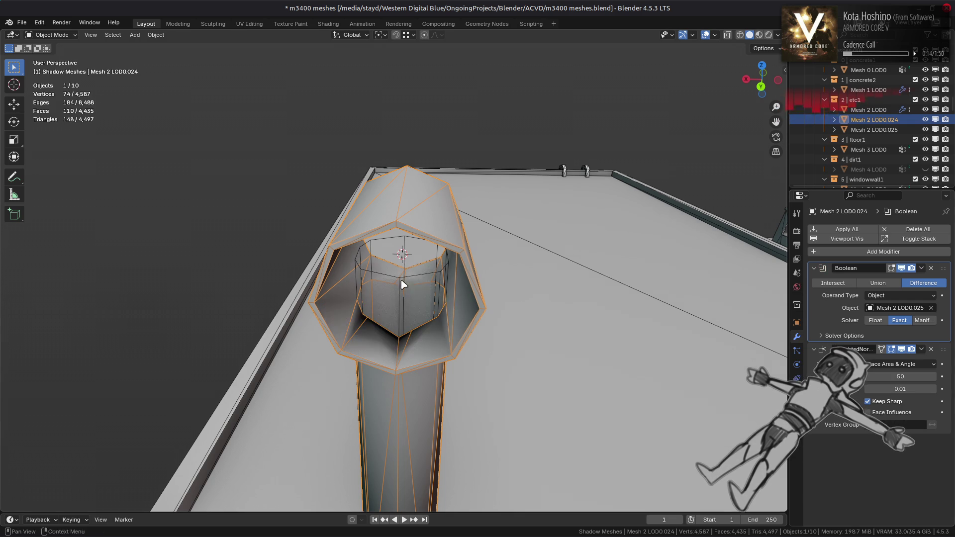
click(931, 349)
click(922, 320)
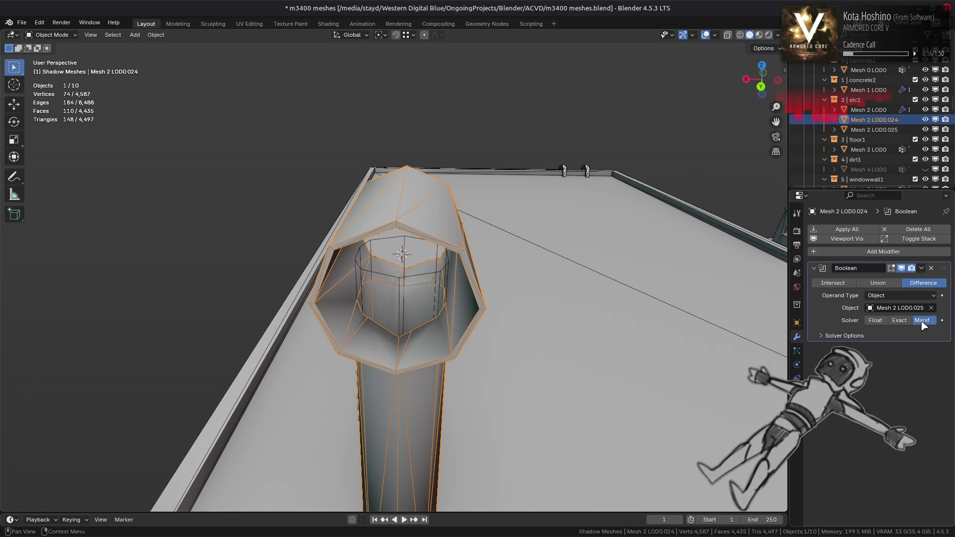
Add a Triangulate modifier to the pillar
click(836, 253)
mouse_move(835, 255)
click(730, 394)
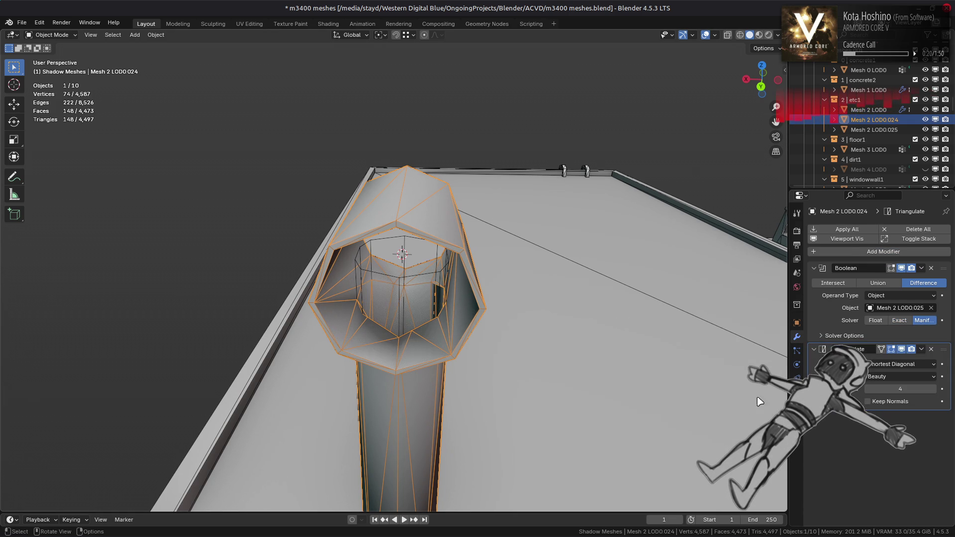
Toggle the Triangulate modifier's viewport display to compare the pillar with and without it
scroll(572, 350, up, 5)
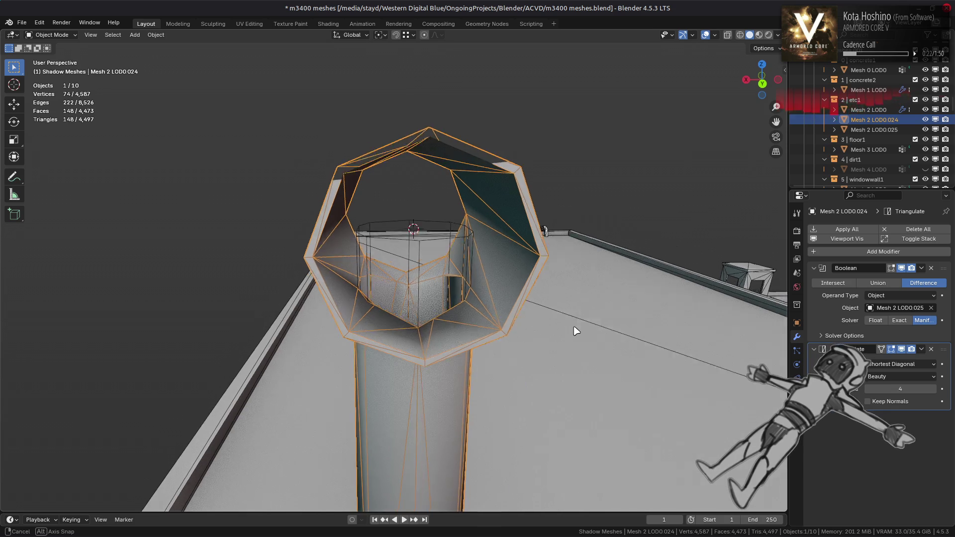
scroll(574, 341, up, 4)
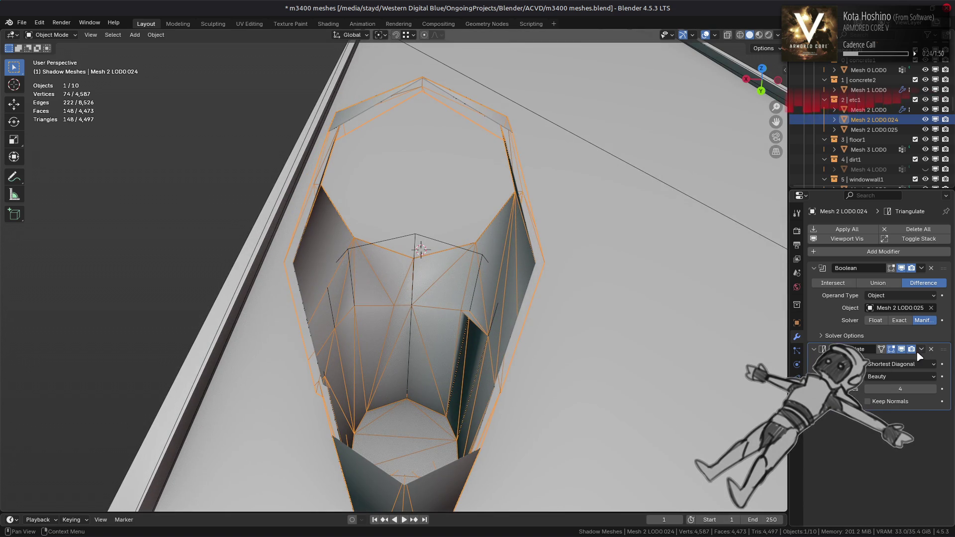
click(901, 349)
click(905, 350)
click(905, 350)
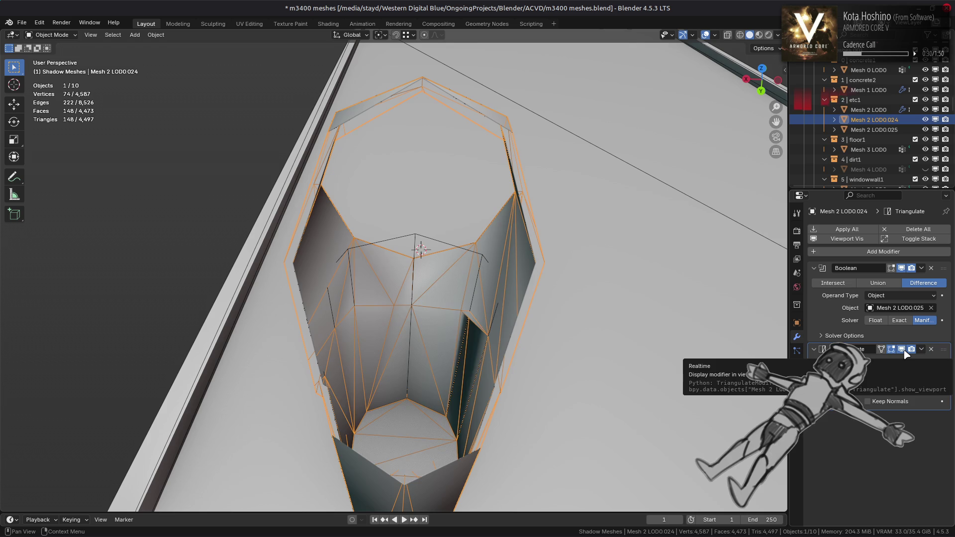
click(905, 349)
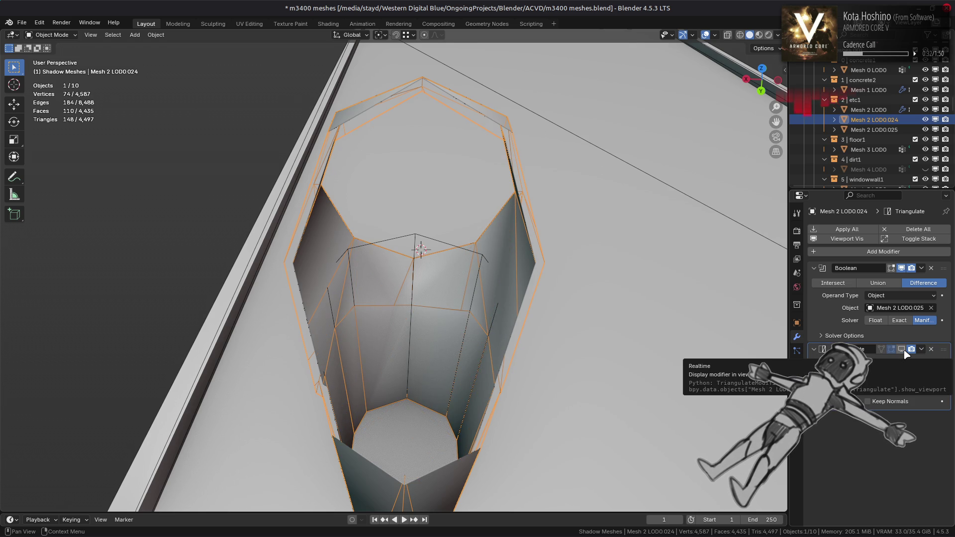
click(904, 351)
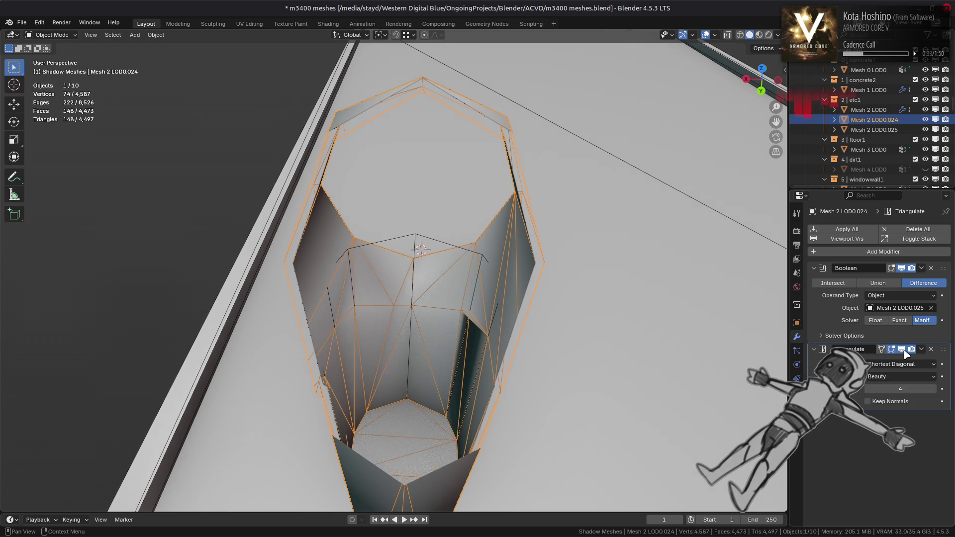
Keep Beauty for n-gons and, after trying Fixed, Fixed Alternate and Longest Diagonal, set quads to Beauty
click(889, 377)
click(889, 383)
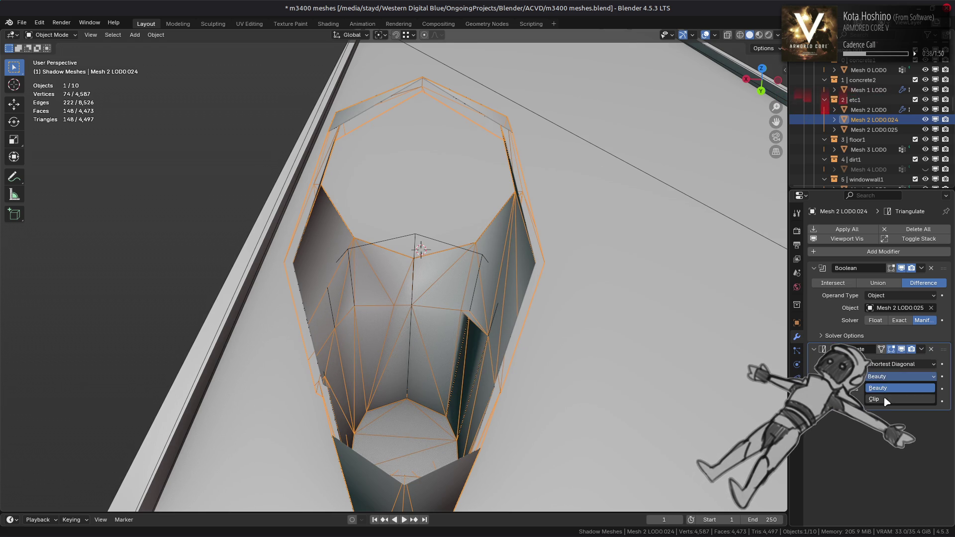
click(890, 366)
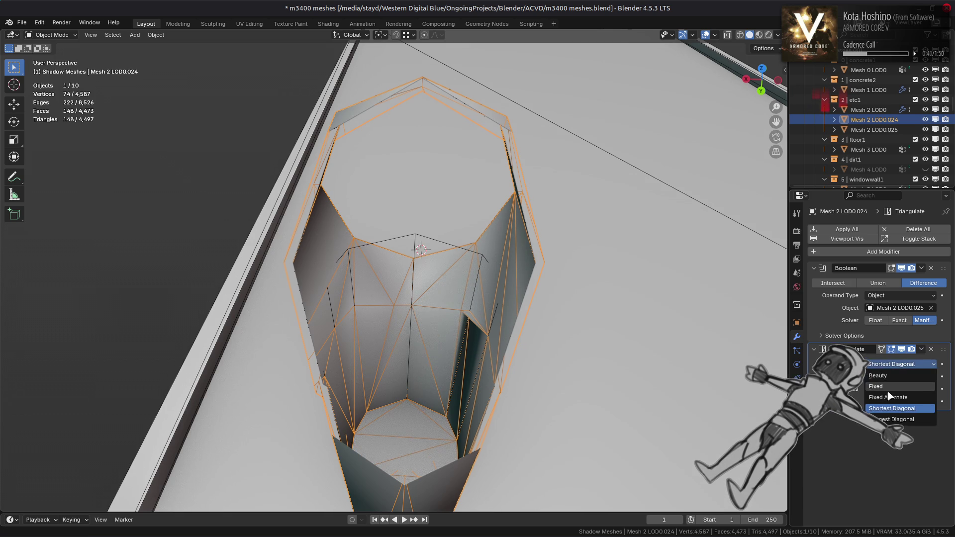
click(890, 376)
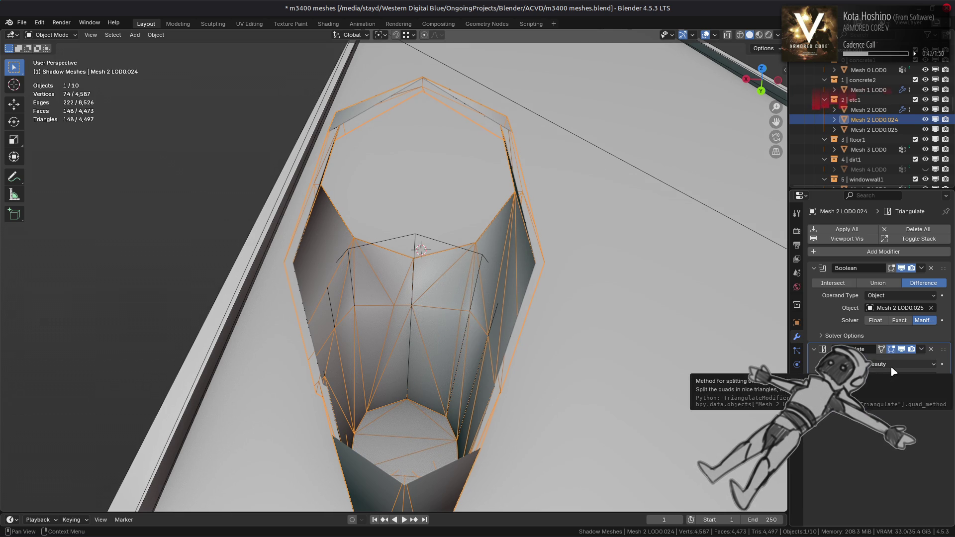
click(891, 366)
click(895, 387)
click(891, 365)
click(891, 377)
click(890, 366)
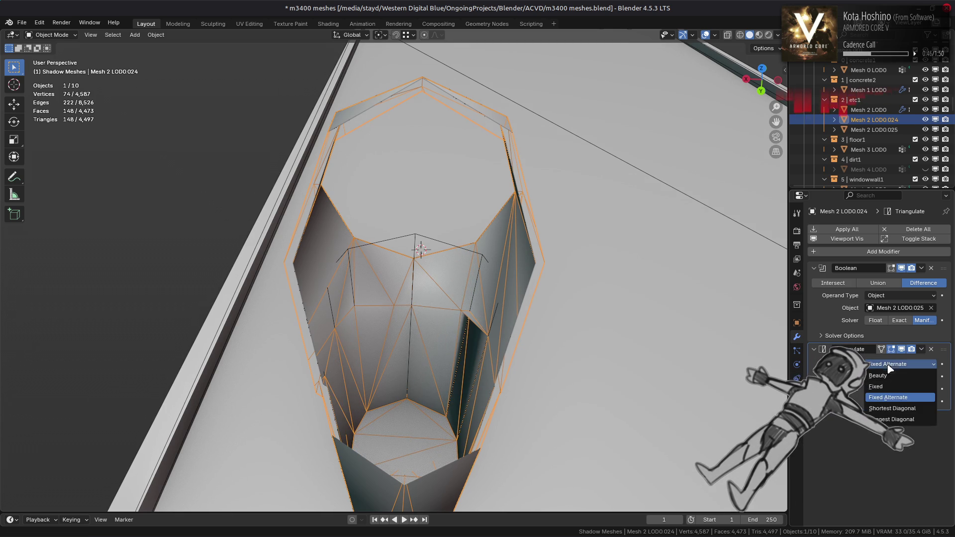
click(891, 419)
click(891, 367)
click(890, 376)
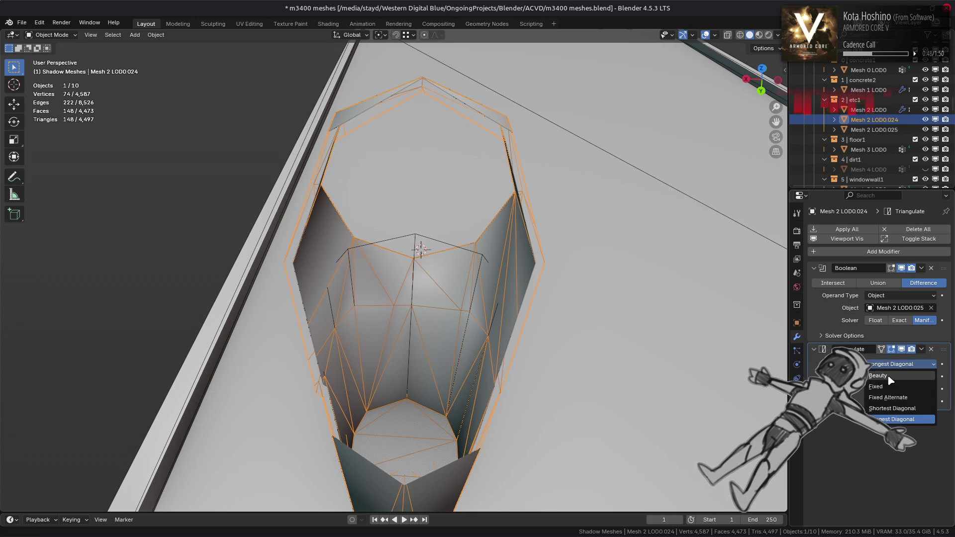
mouse_move(721, 368)
middle_down()
mouse_move(512, 343)
mouse_move(512, 324)
mouse_move(527, 309)
mouse_move(577, 310)
middle_up()
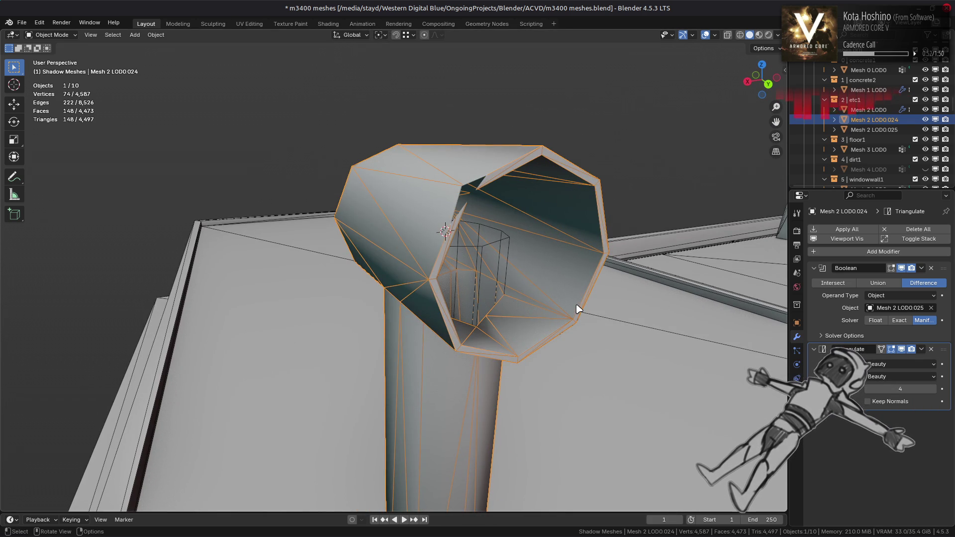
Compare the Boolean cut under Exact and Manifold solvers, checking with undo and redo
mouse_move(351, 279)
middle_down()
mouse_move(486, 290)
mouse_move(486, 373)
mouse_move(475, 346)
mouse_move(502, 284)
middle_up()
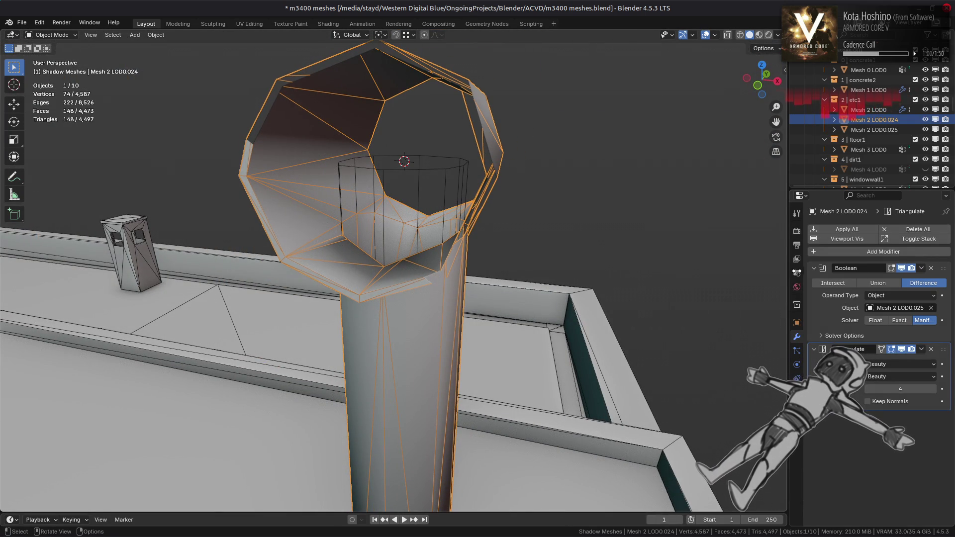
click(899, 320)
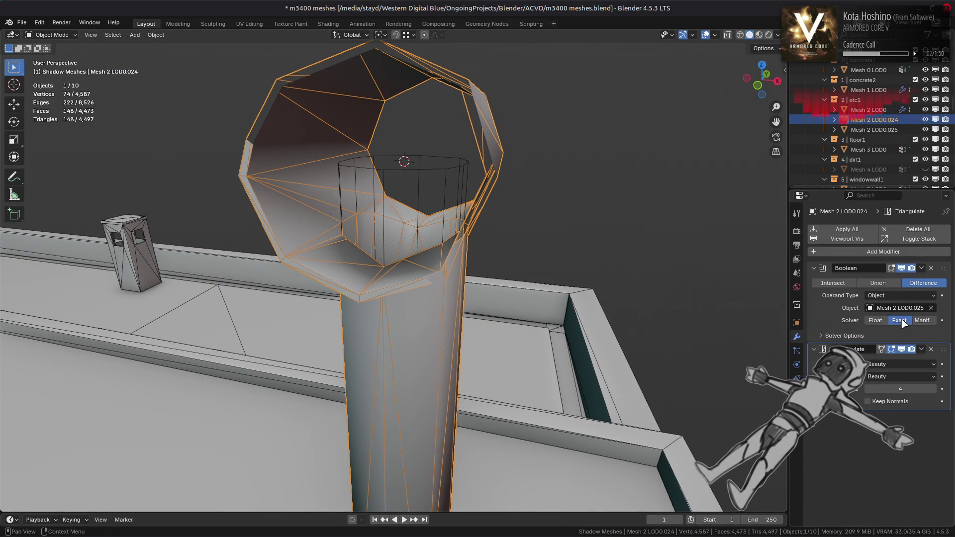
middle_drag(731, 282, 738, 293)
key(ctrl+z)
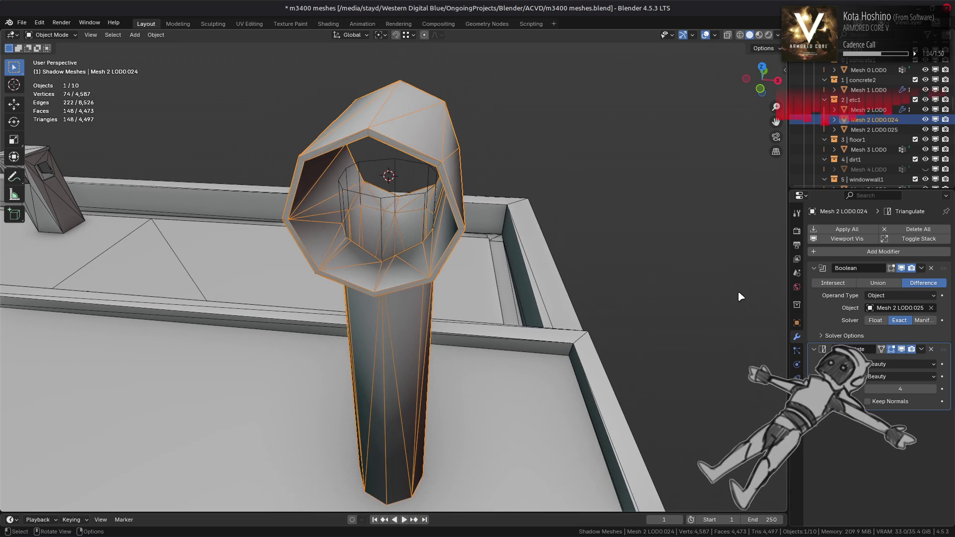
key(ctrl+shift+z)
click(924, 320)
click(900, 320)
click(923, 321)
click(901, 322)
Try Float, Exact and Manifold solvers on the joint, settling on Manifold
middle_drag(672, 305, 693, 306)
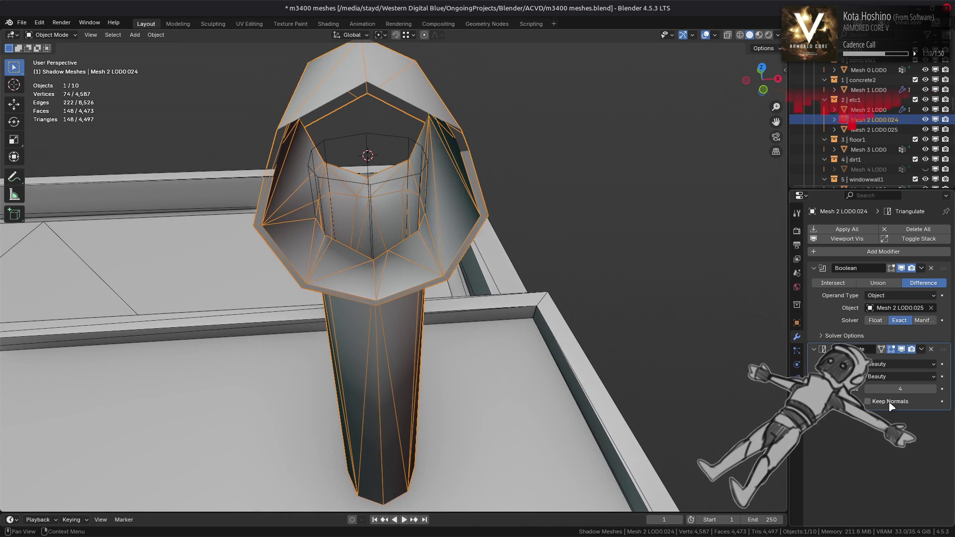
click(876, 322)
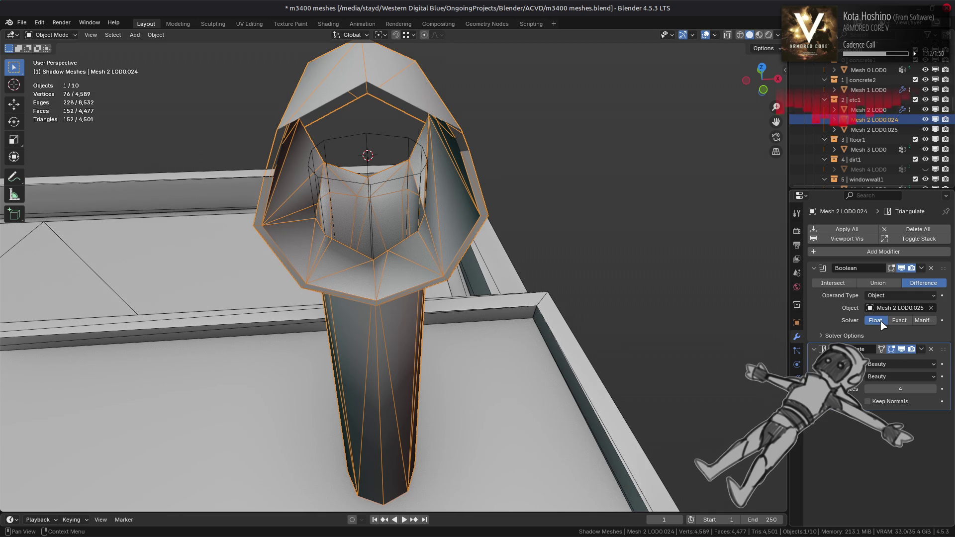
click(899, 321)
click(920, 321)
click(909, 321)
click(919, 321)
click(910, 321)
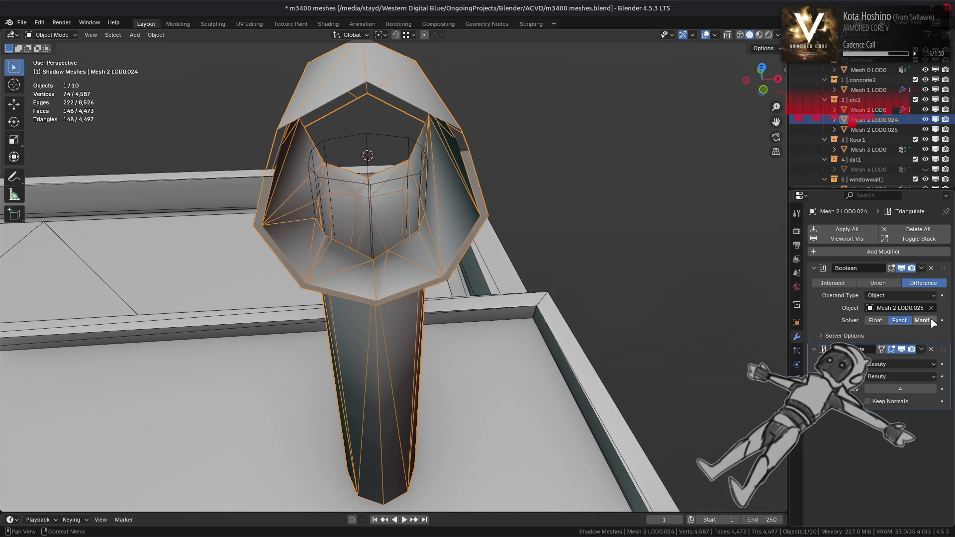
click(915, 321)
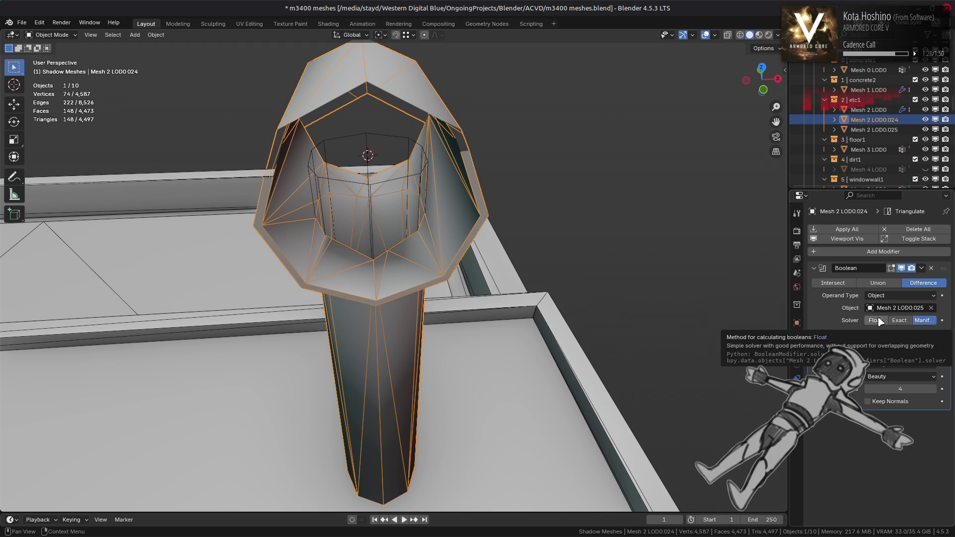
click(899, 321)
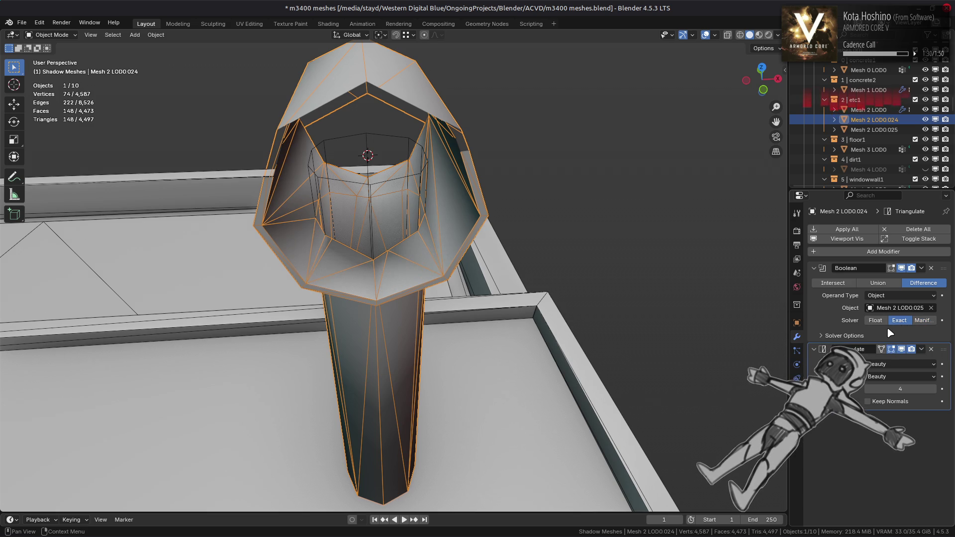
click(888, 336)
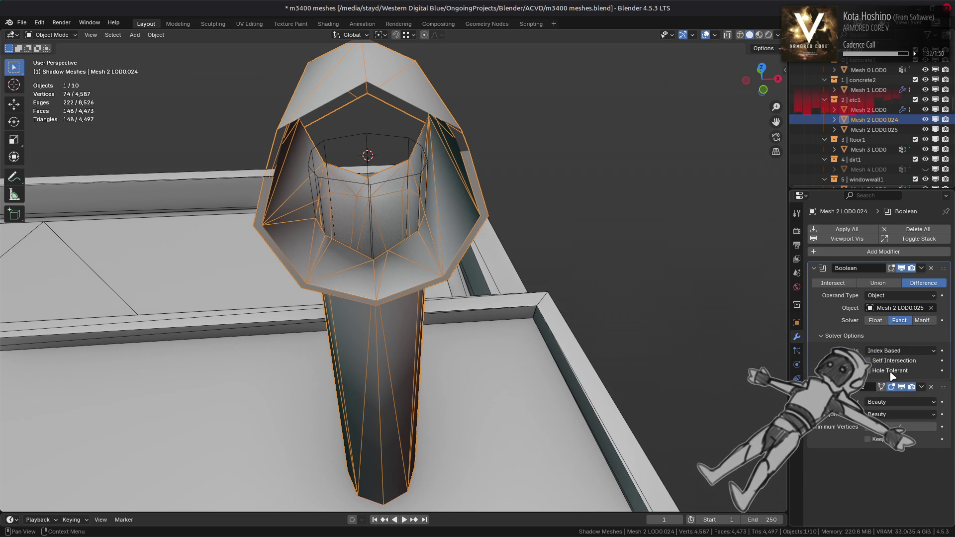
click(921, 321)
Apply the Boolean modifier, verify via undo and redo, then select Mesh 2 LOD0.025
click(921, 269)
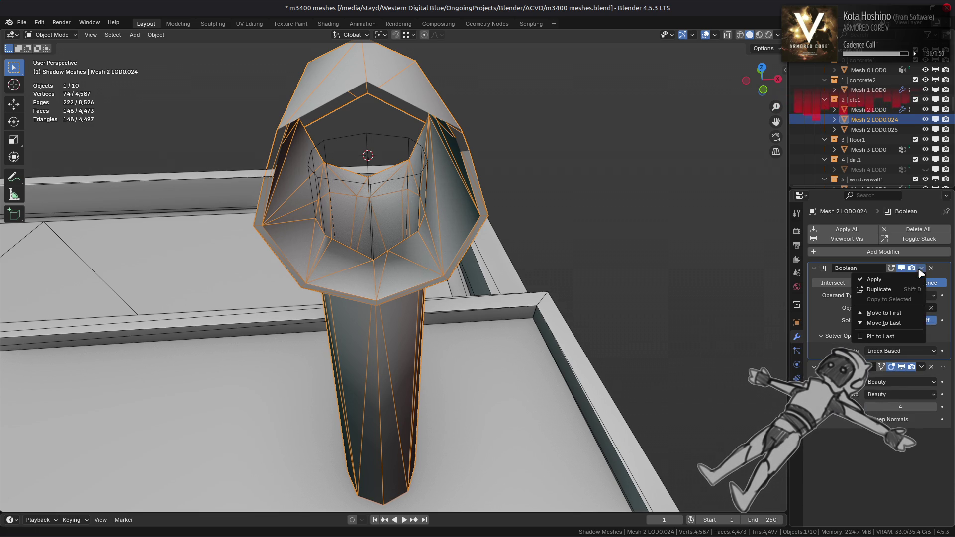
click(915, 280)
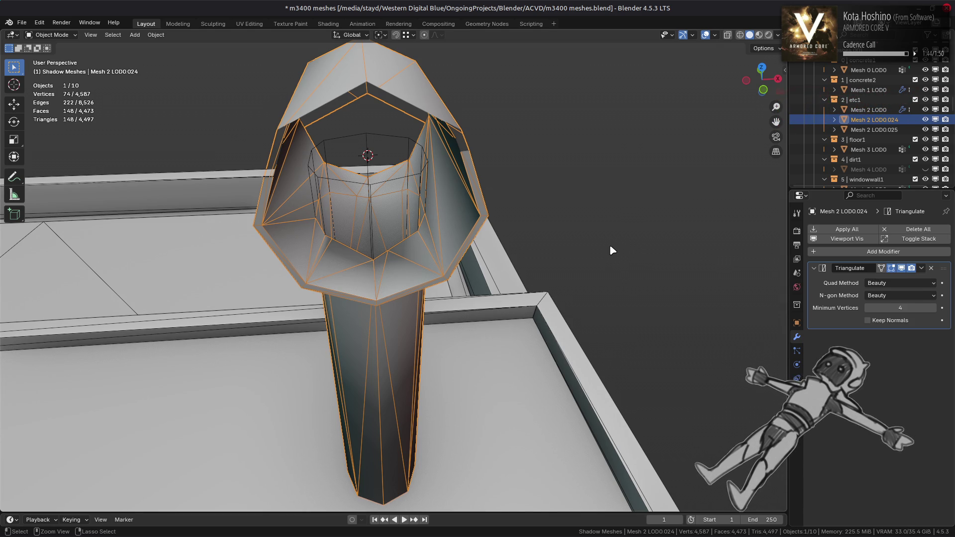
key(ctrl+z)
key(ctrl+shift+z)
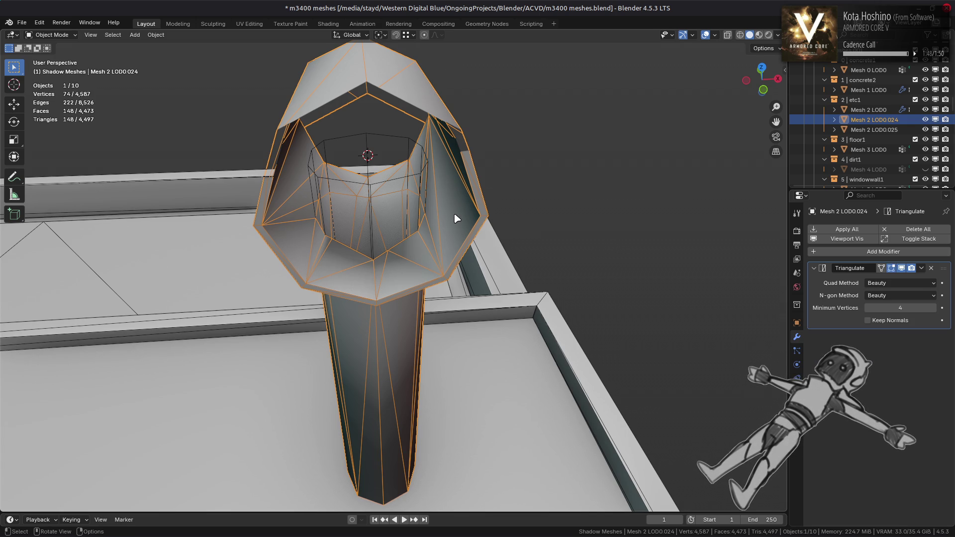
key(ctrl+z)
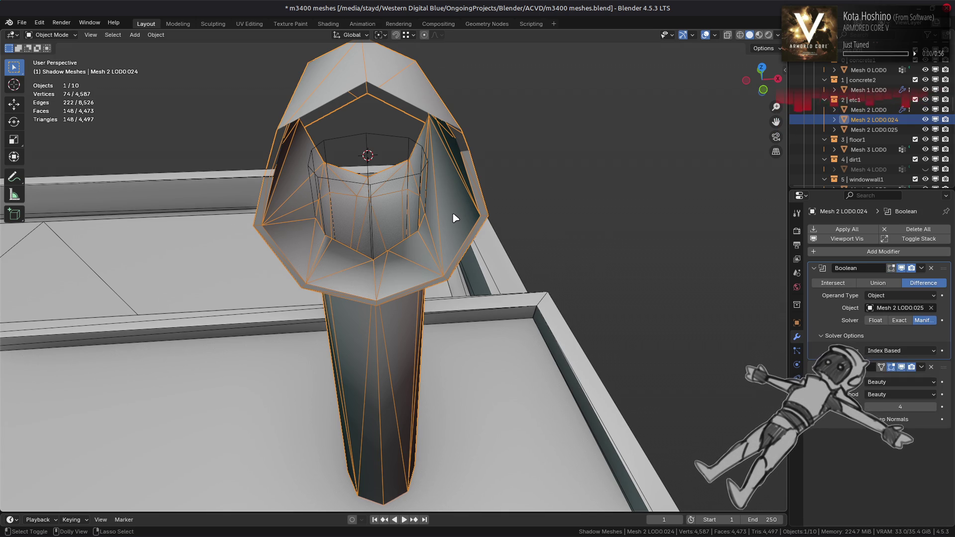
key(ctrl+shift+z)
click(371, 188)
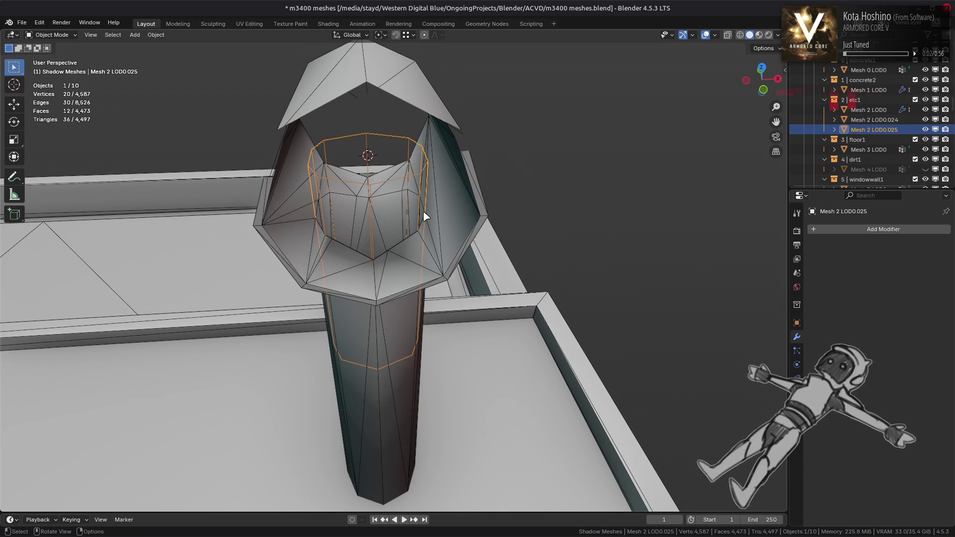
Switch to the Move tool, enter Edit Mode on the cylinder, and move its geometry across the roof
click(14, 104)
mouse_move(362, 232)
middle_down()
mouse_move(390, 227)
mouse_move(319, 215)
middle_up()
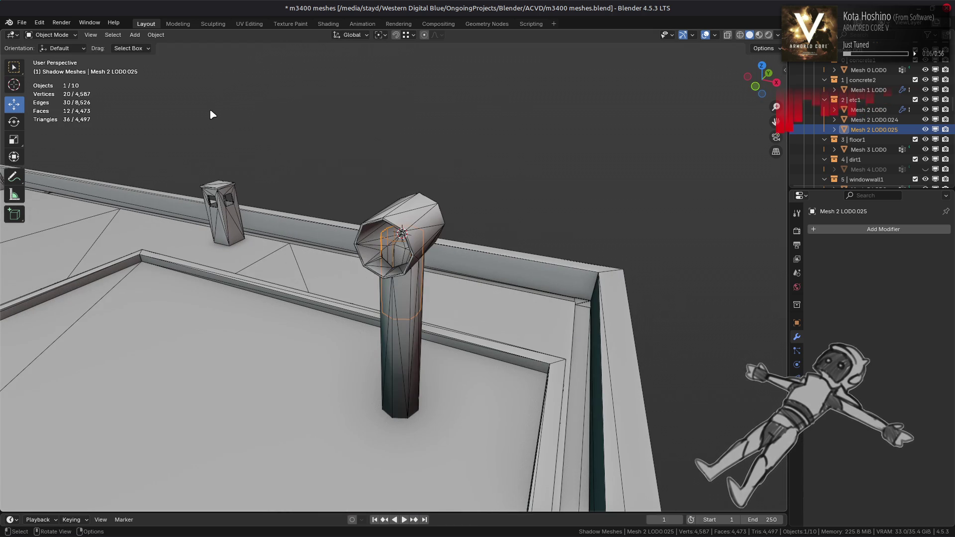
key(Tab)
mouse_move(321, 165)
middle_down()
mouse_move(427, 234)
mouse_move(601, 172)
mouse_move(677, 202)
middle_up()
drag(592, 251, 529, 246)
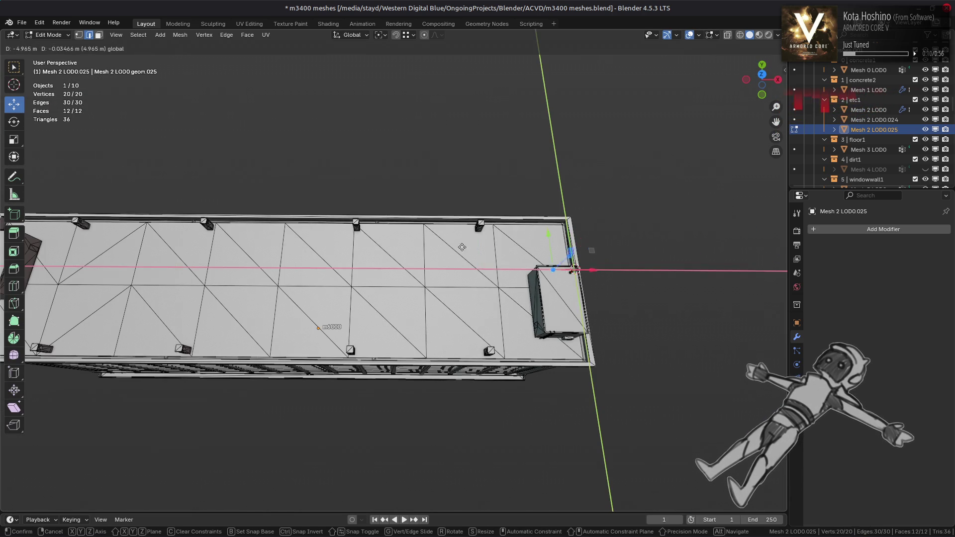
drag(62, 256, 863, 251)
Move the cylinder geometry back and nudge it along X while viewing the whole pillar
middle_drag(388, 241, 438, 263)
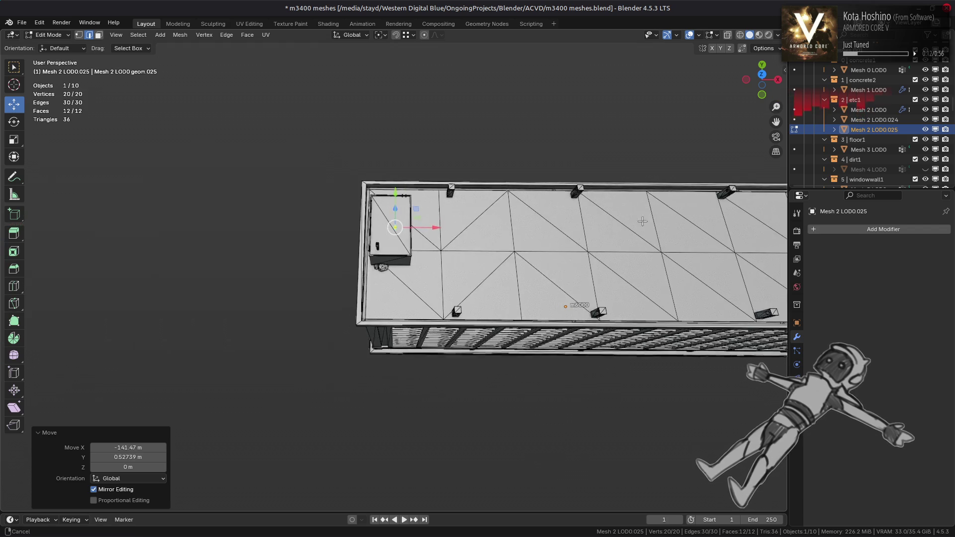
scroll(447, 271, up, 5)
drag(448, 262, 395, 322)
scroll(277, 301, up, 6)
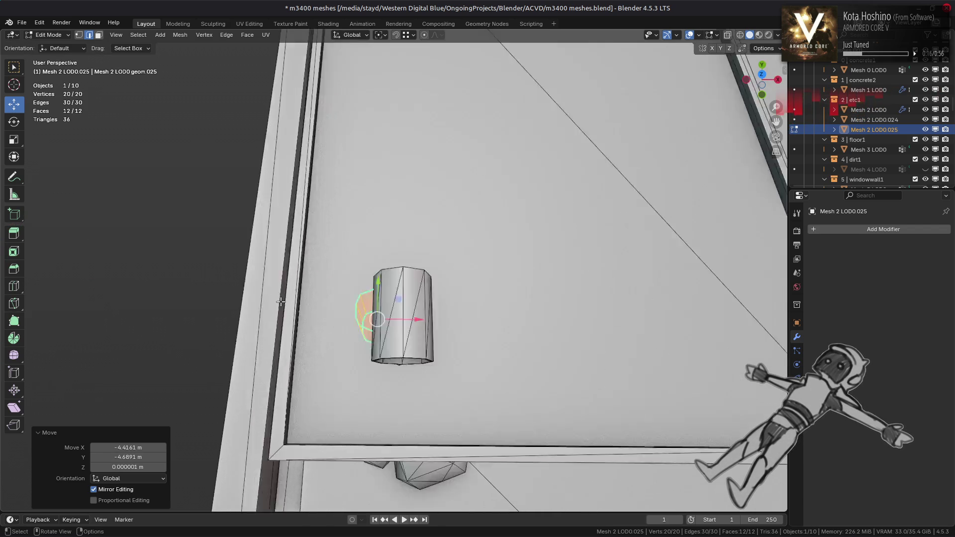
scroll(488, 239, up, 1)
middle_drag(496, 285, 417, 218)
scroll(447, 239, down, 4)
scroll(418, 218, up, 1)
click(413, 35)
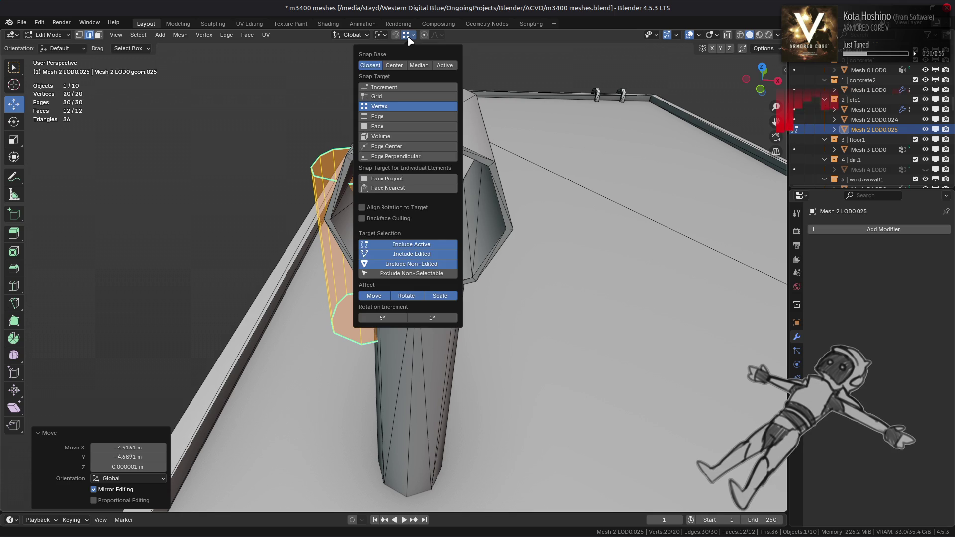
mouse_move(408, 251)
mouse_down()
mouse_move(458, 259)
mouse_move(421, 293)
mouse_move(415, 283)
mouse_up()
Set snapping to Edge Center and move the selected edge along Y
middle_drag(440, 251, 344, 232)
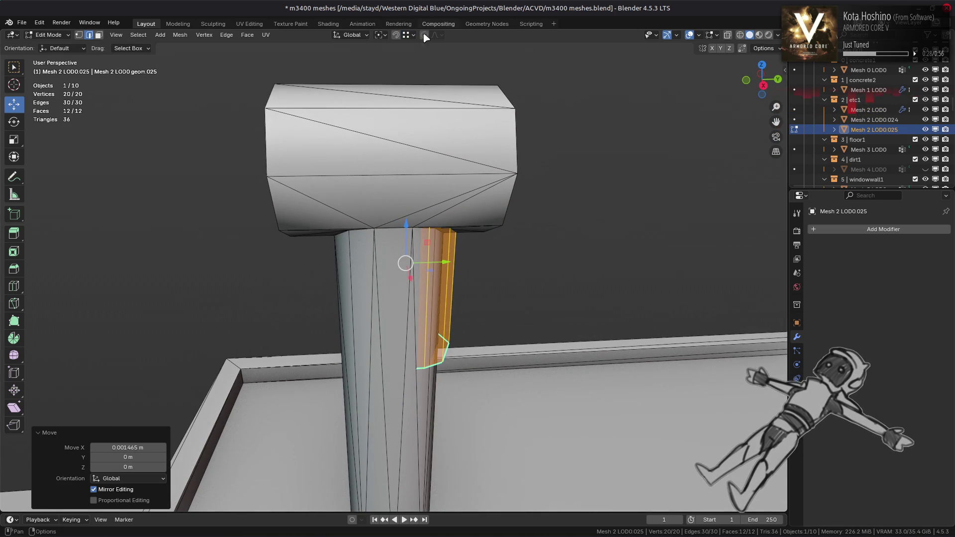
click(409, 35)
click(405, 145)
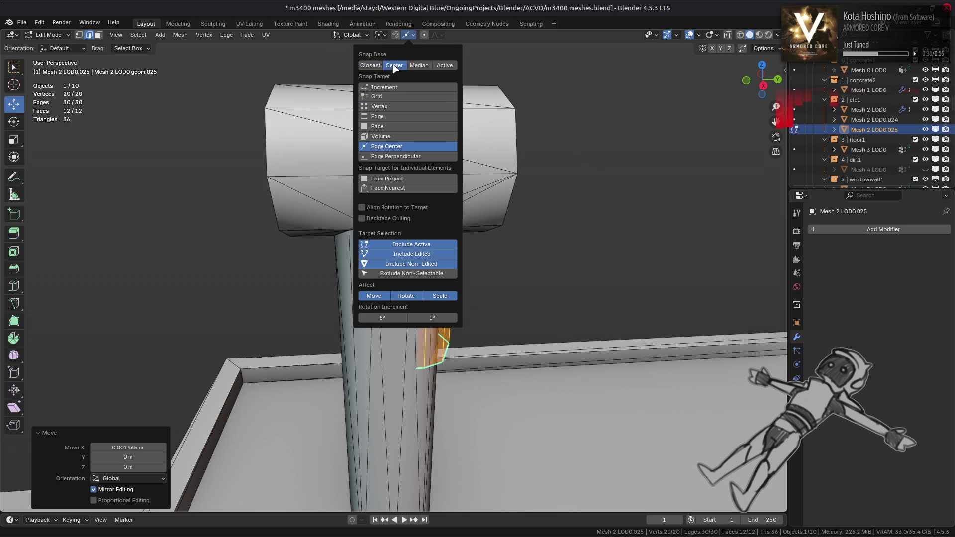
key(g)
key(y)
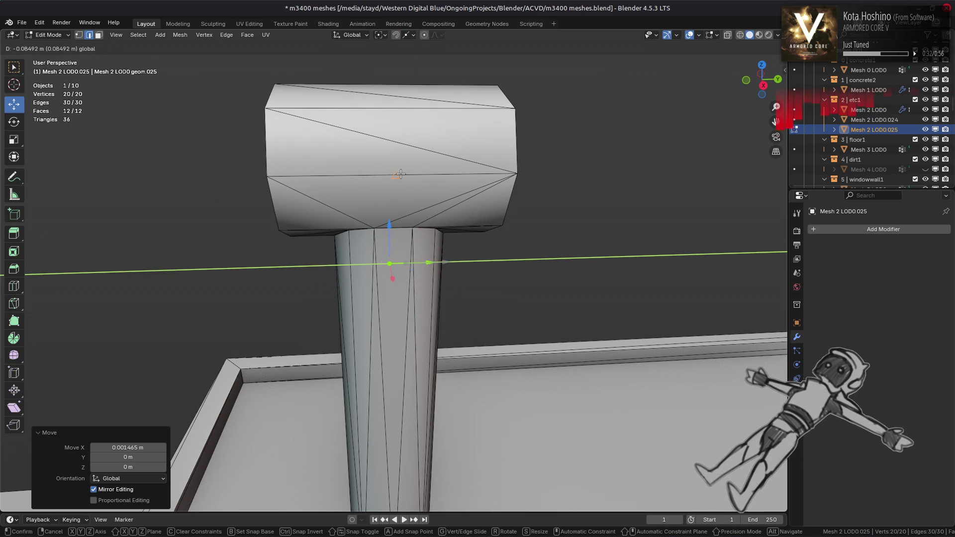
click(401, 175)
mouse_move(402, 174)
middle_down()
mouse_move(441, 224)
mouse_move(446, 51)
middle_up()
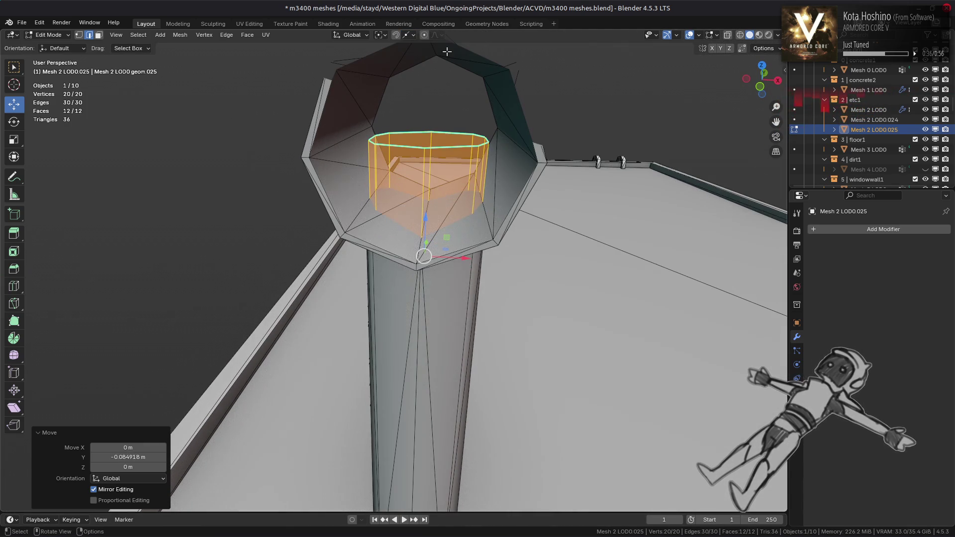
Restore vertex snapping and switch editing to the outer pipe Mesh 2 LOD0
click(405, 35)
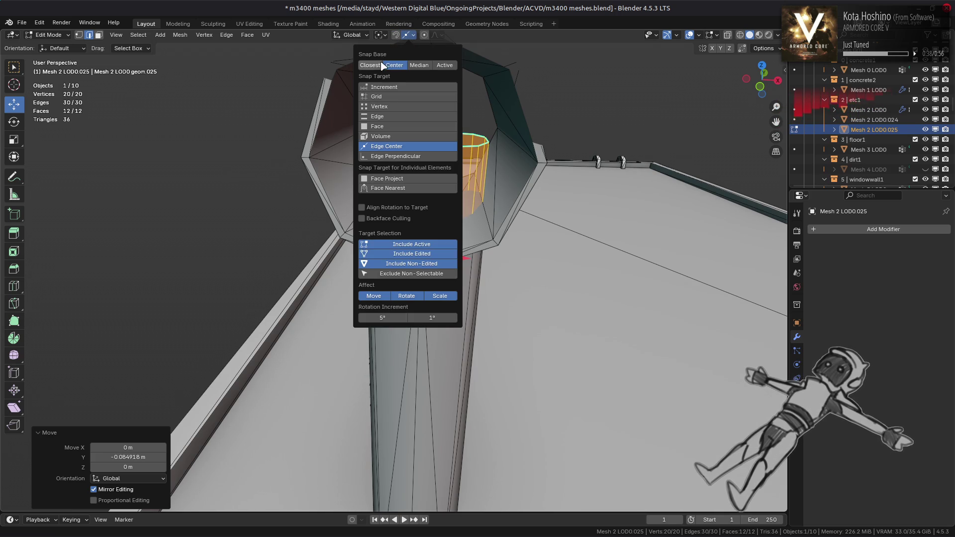
click(389, 105)
key(alt+q)
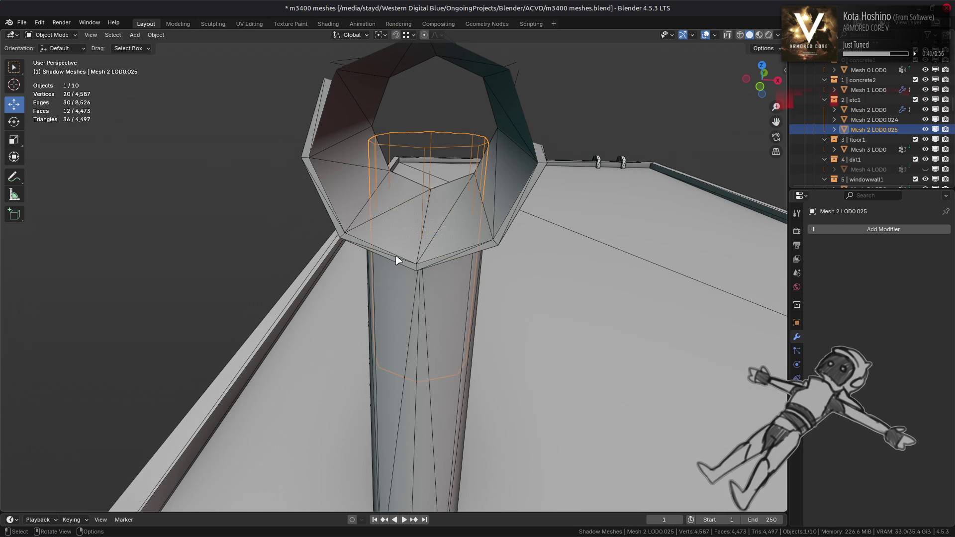
Separate the linked pipe faces into the new object Mesh 2 LOD0.026 and select it in Object Mode
key(ctrl+l)
key(3)
key(ctrl+l)
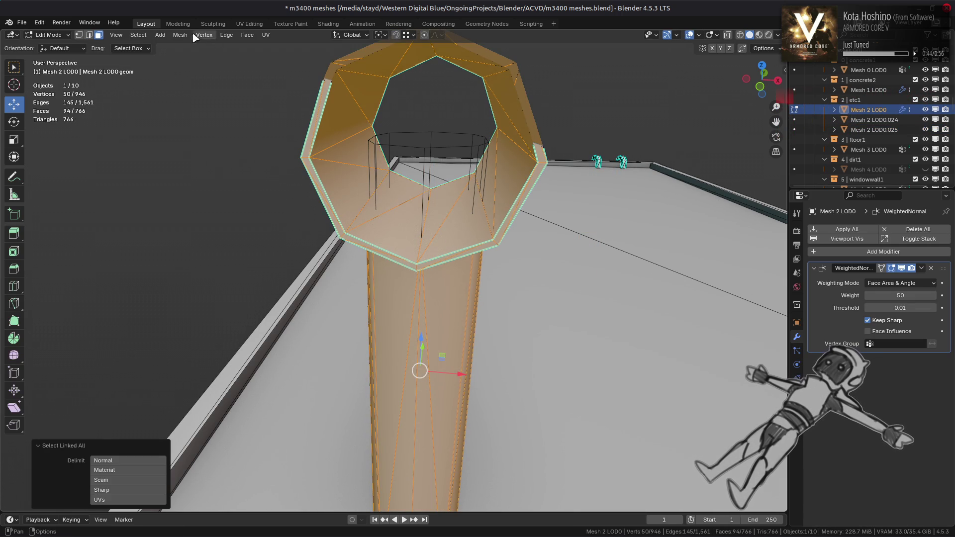
click(180, 34)
mouse_move(214, 124)
click(286, 122)
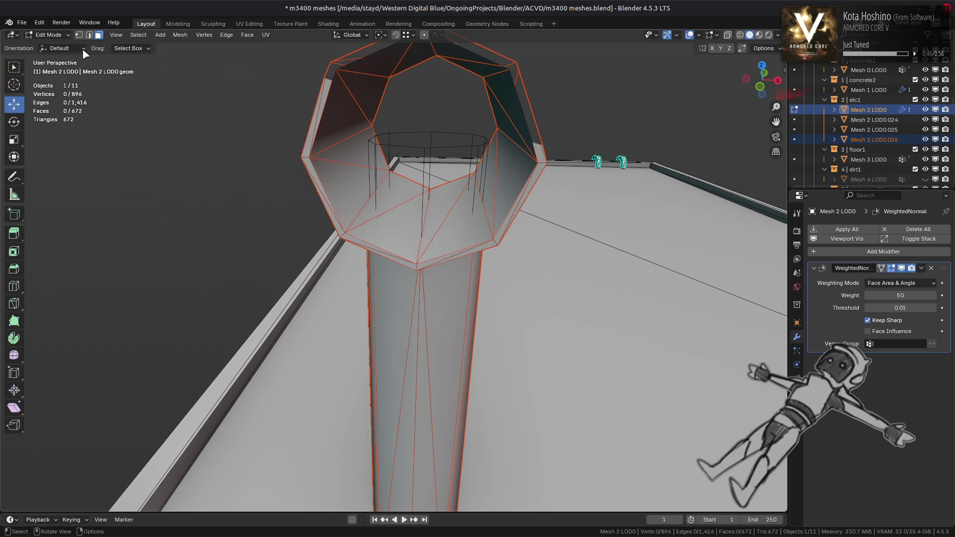
click(50, 35)
click(50, 44)
click(442, 267)
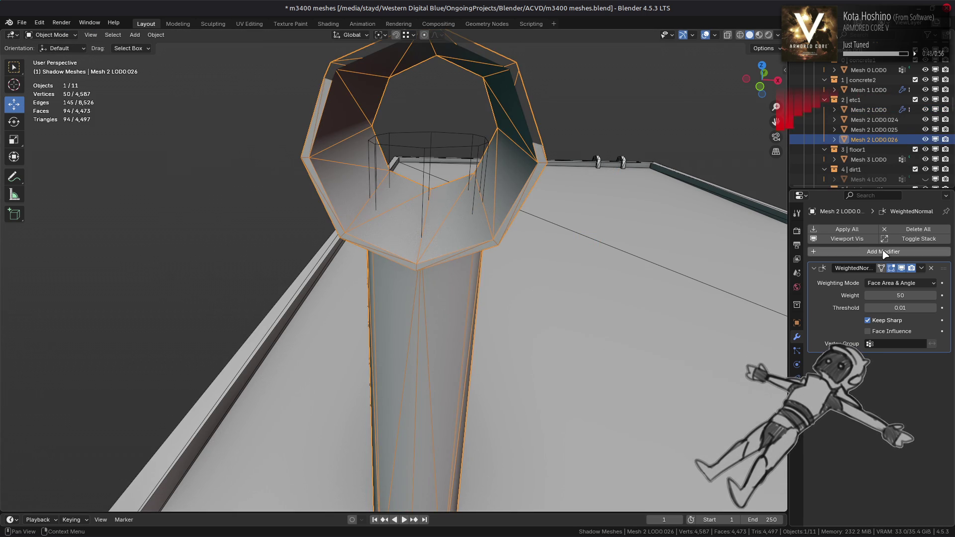
Add a top-of-stack Boolean modifier cutting with Mesh 2 LOD0.025 using the Manifold solver
click(884, 253)
mouse_move(882, 254)
click(770, 271)
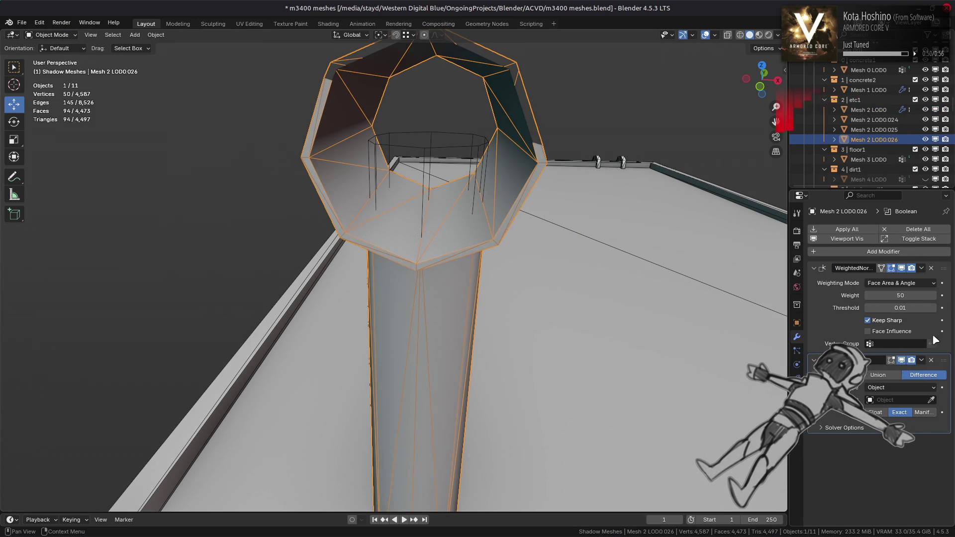
drag(938, 359, 935, 263)
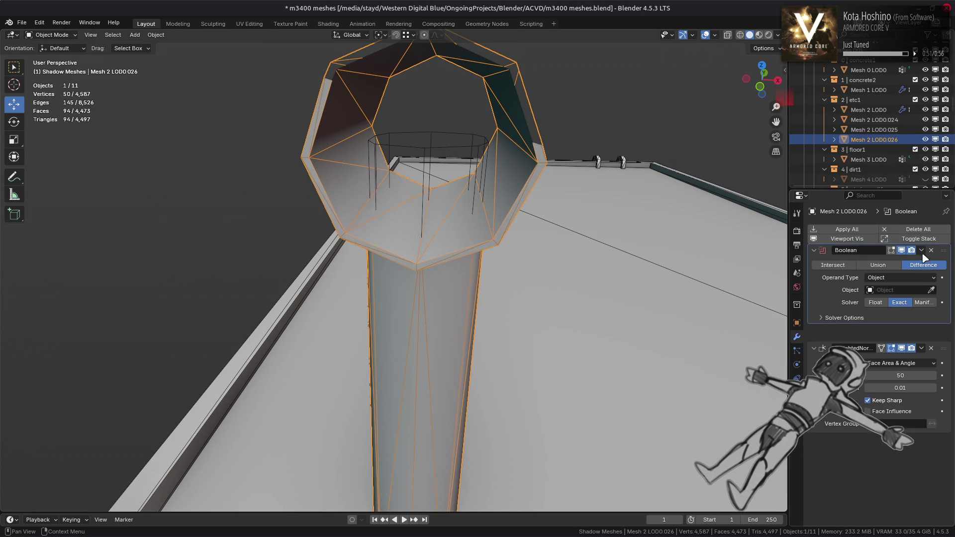
click(428, 146)
click(920, 320)
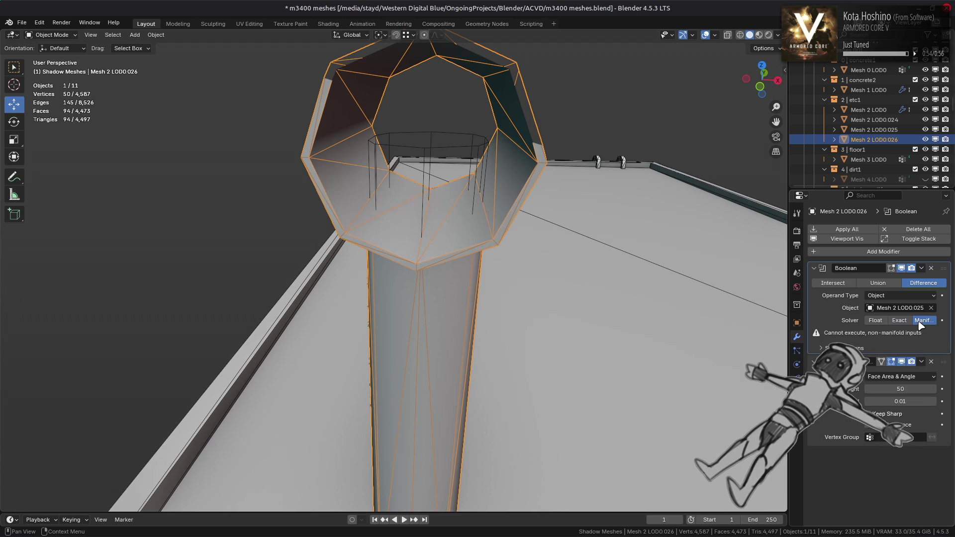
Compare the Boolean result with the Exact and Manifold solvers, settling on Manifold
key(Tab)
scroll(358, 341, down, 5)
mouse_move(358, 342)
middle_down()
mouse_move(422, 415)
mouse_move(426, 293)
mouse_move(437, 297)
middle_up()
key(Tab)
scroll(422, 368, up, 5)
scroll(574, 305, up, 2)
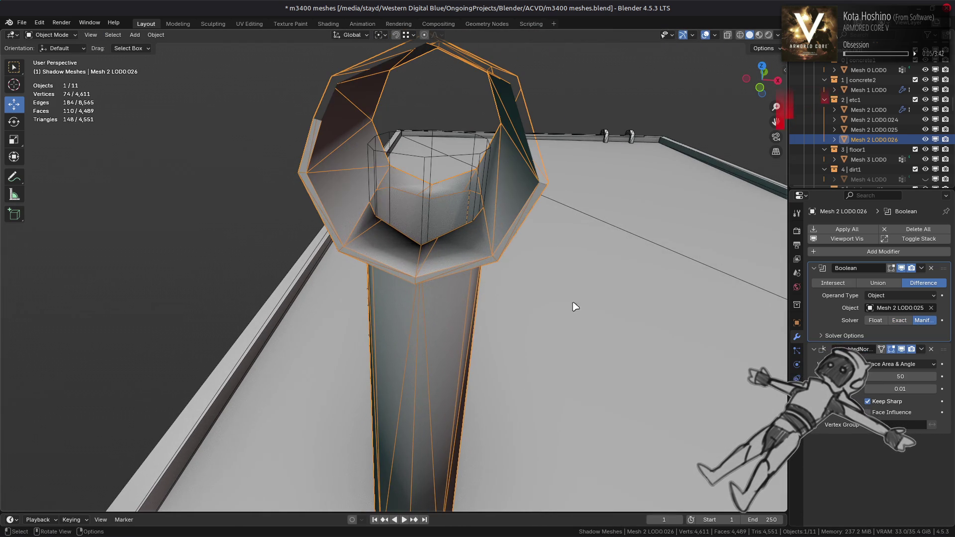
click(904, 321)
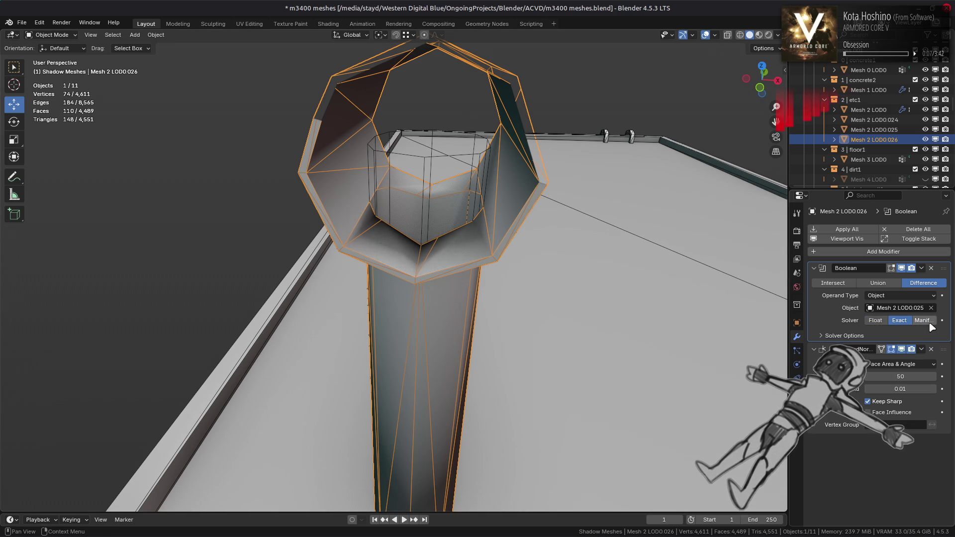
middle_drag(649, 305, 661, 323)
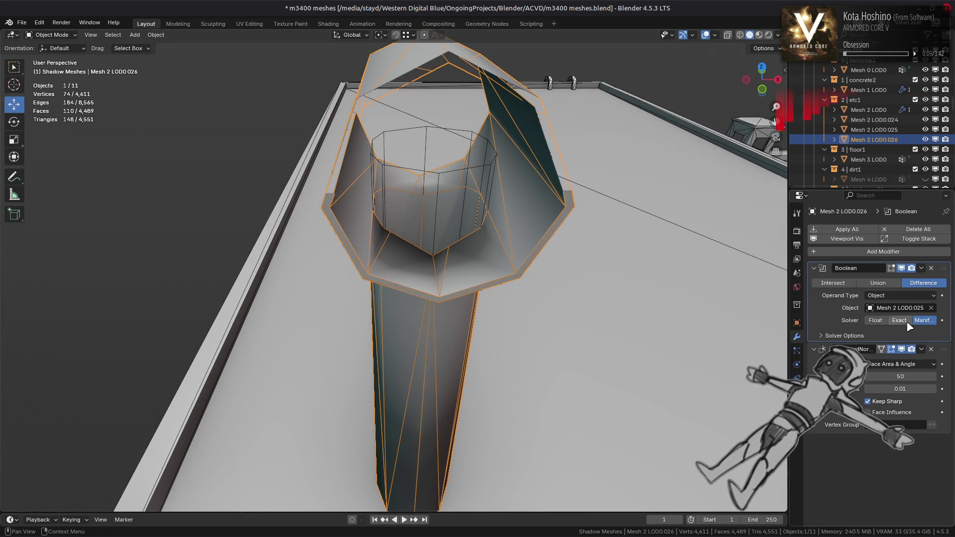
click(924, 322)
click(904, 337)
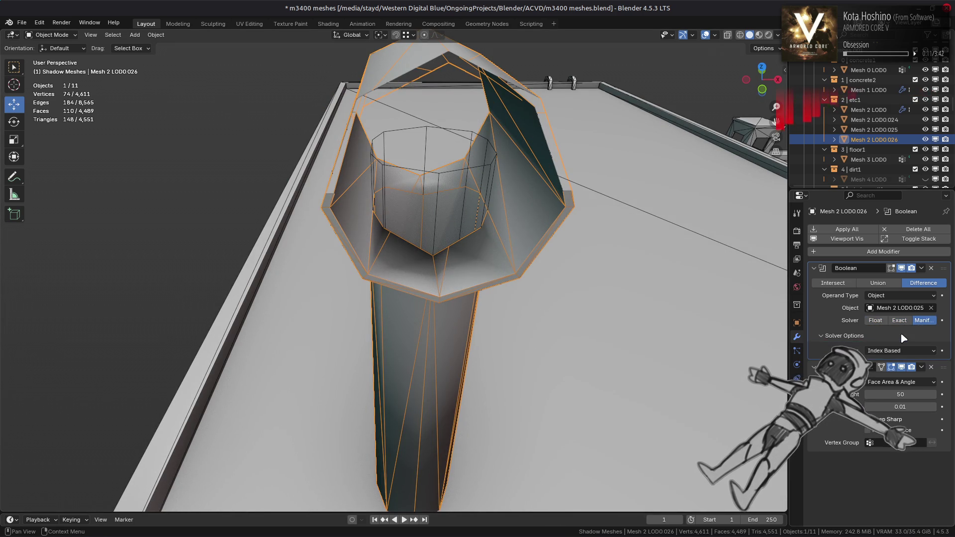
click(905, 321)
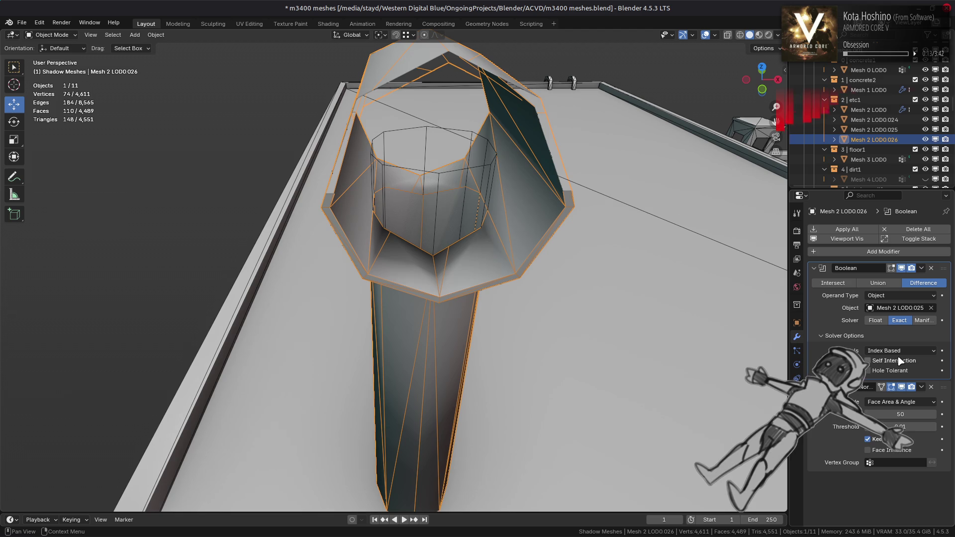
click(923, 322)
Apply the Boolean modifier permanently, then select the inner cutter cylinder
click(923, 271)
click(851, 281)
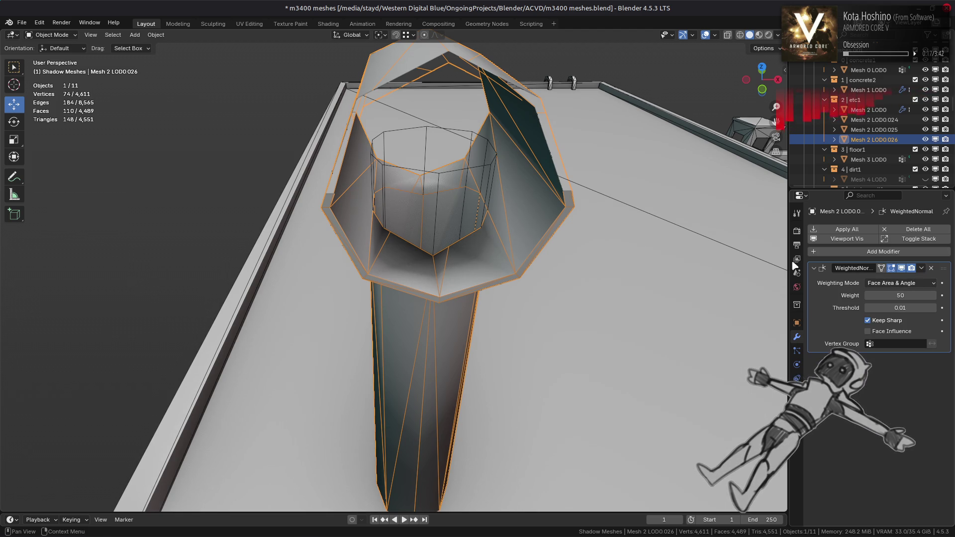
click(461, 171)
Delete the cutter Mesh 2 LOD0.025 and select Mesh 2 LOD0.026 with Mesh 2 LOD0.024 active
key(x)
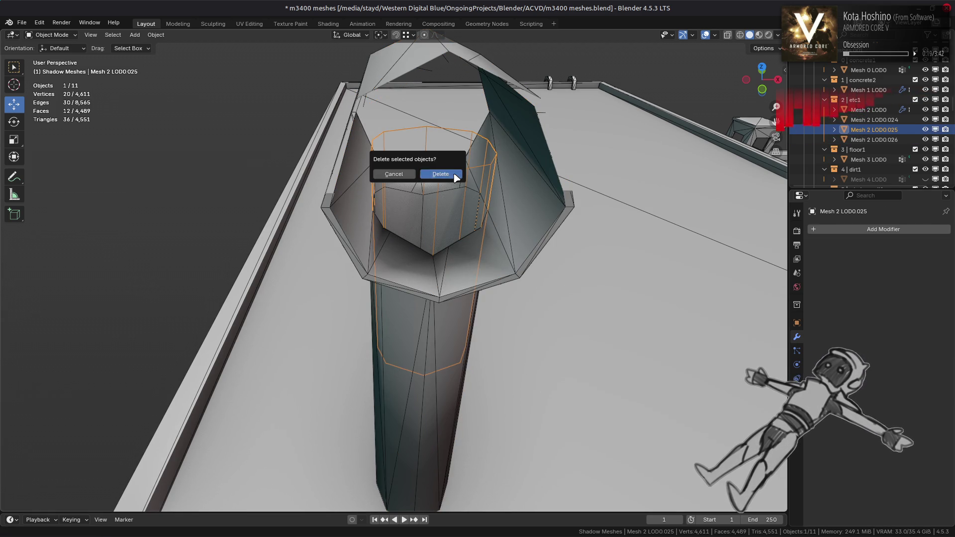
click(440, 174)
click(863, 131)
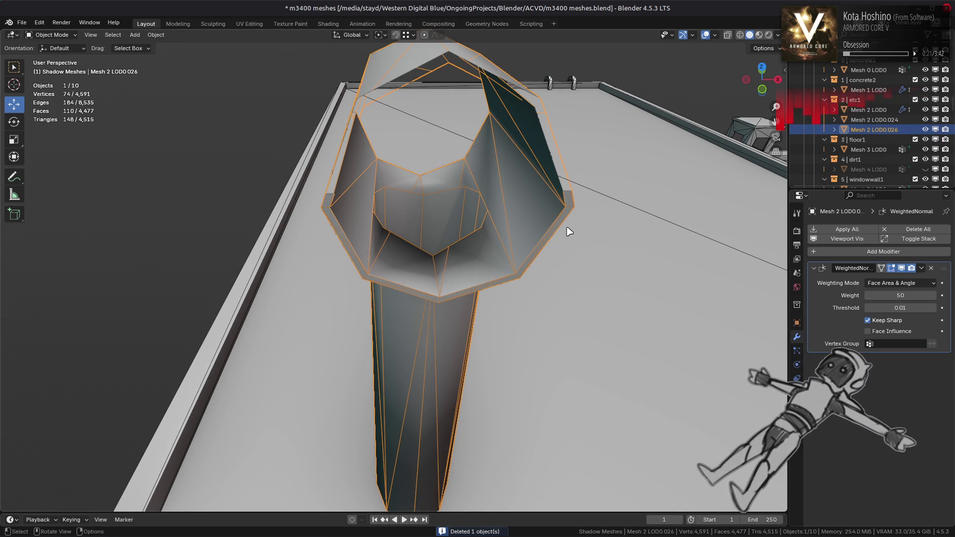
click(876, 121)
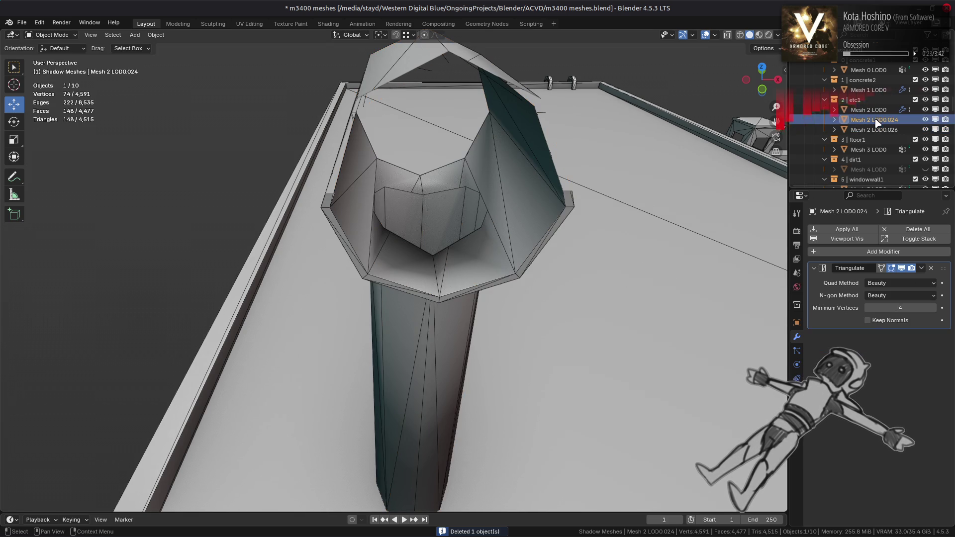
shift+click(873, 130)
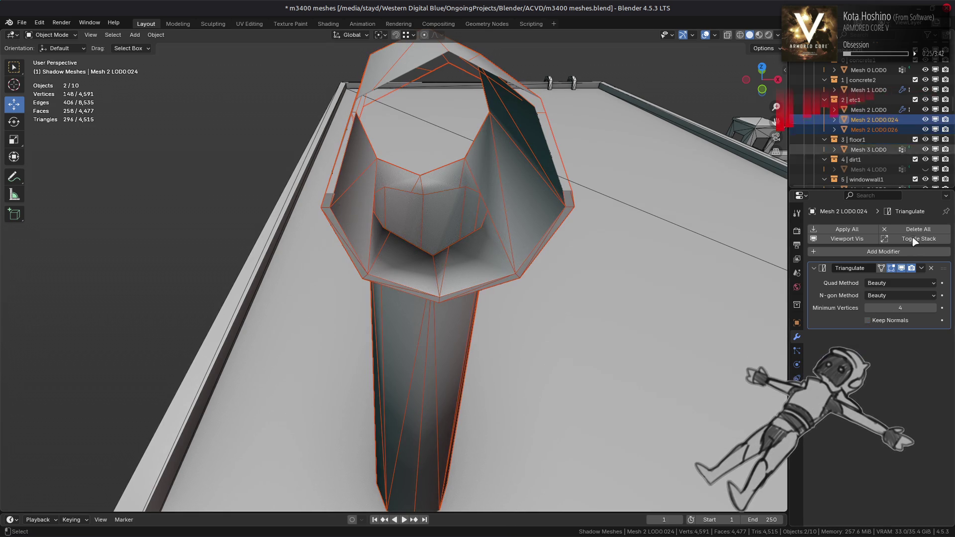
Copy LOD0.024's Beauty Triangulate modifier onto Mesh 2 LOD0.026, comparing before and after
click(923, 269)
click(907, 305)
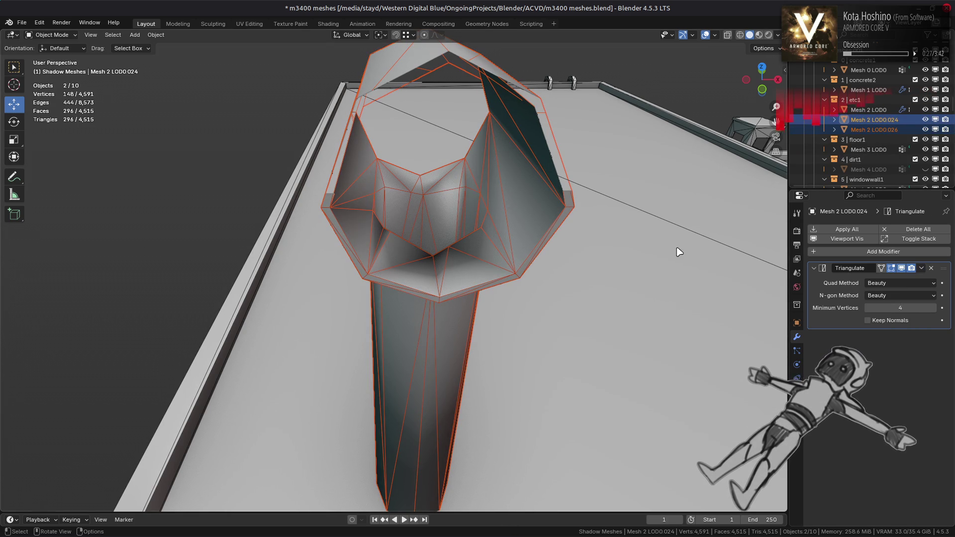
middle_drag(621, 239, 612, 240)
key(ctrl+z)
key(ctrl+shift+z)
key(ctrl+z)
key(ctrl+shift+z)
key(ctrl+z)
key(ctrl+shift+z)
Recheck the triangulated joint from another angle, then select one of its edges in Edit Mode
mouse_move(503, 217)
middle_down()
mouse_move(512, 199)
mouse_move(558, 222)
mouse_move(373, 189)
middle_up()
key(ctrl+z)
key(ctrl+shift+z)
key(Tab)
click(501, 191)
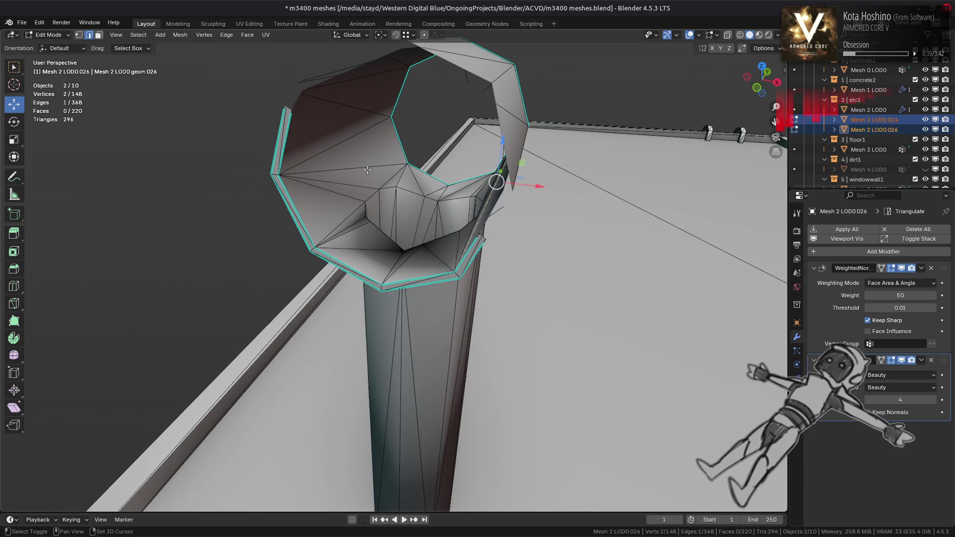
Rotate the selected joint edge clockwise and clear the selection
click(222, 37)
click(259, 123)
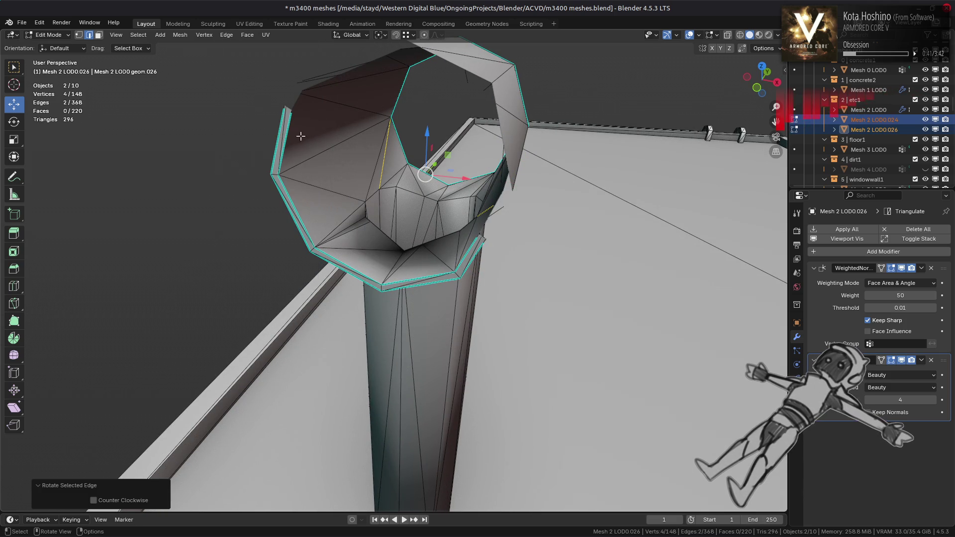
mouse_move(383, 170)
middle_down()
mouse_move(400, 172)
mouse_move(403, 186)
middle_up()
key(alt+a)
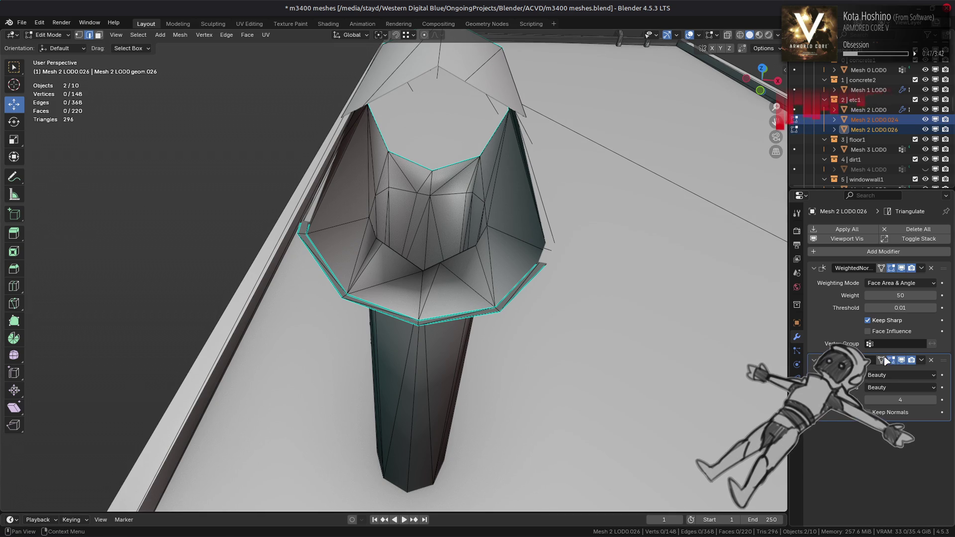
Dissolve the stray edges inside the joint opening, keeping the result after comparison
mouse_move(507, 296)
middle_down()
mouse_move(510, 285)
mouse_move(487, 294)
mouse_move(481, 329)
mouse_move(289, 276)
mouse_move(303, 246)
middle_up()
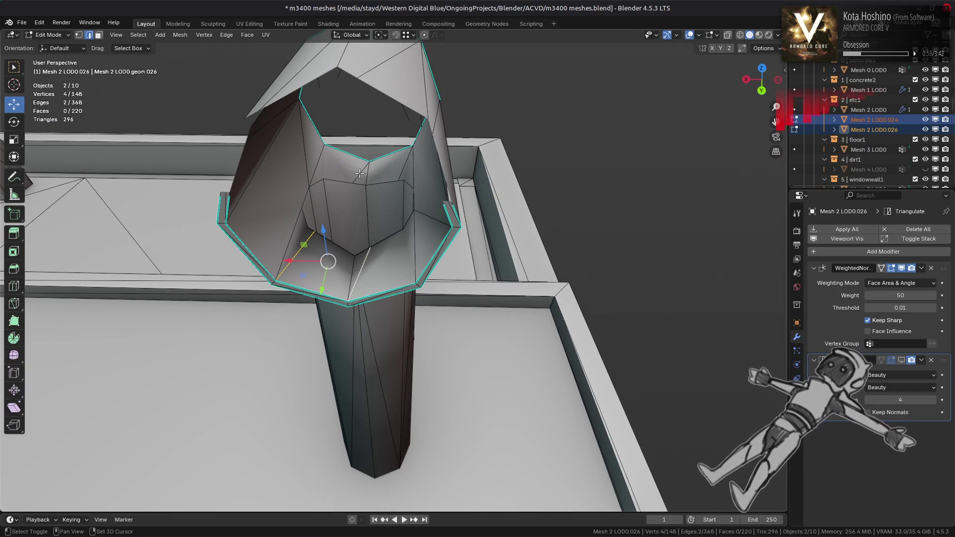
right_click(362, 232)
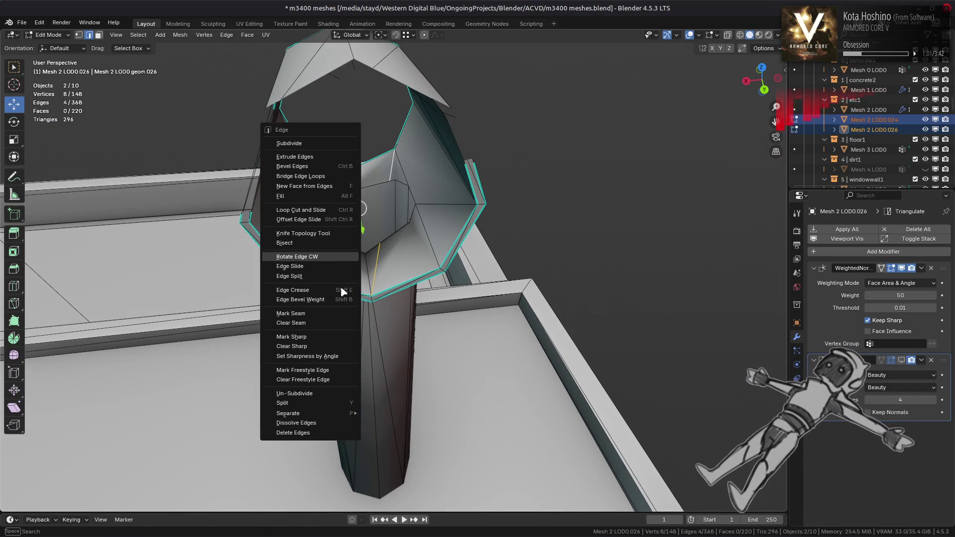
click(328, 423)
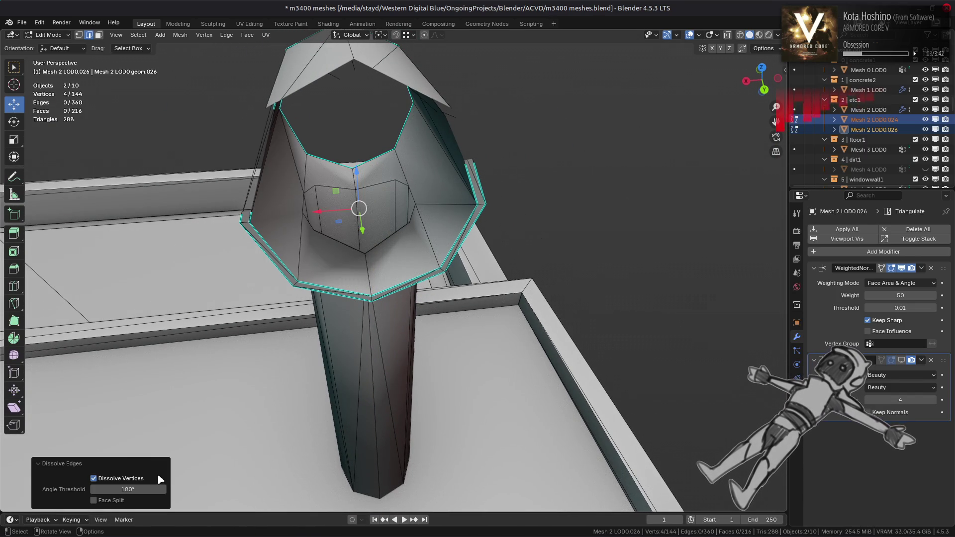
key(ctrl+z)
key(ctrl+shift+z)
key(ctrl+z)
key(ctrl+shift+z)
key(ctrl+z)
key(ctrl+shift+z)
mouse_move(366, 281)
middle_down()
mouse_move(373, 247)
mouse_move(385, 264)
middle_up()
scroll(373, 247, down, 5)
scroll(377, 253, up, 6)
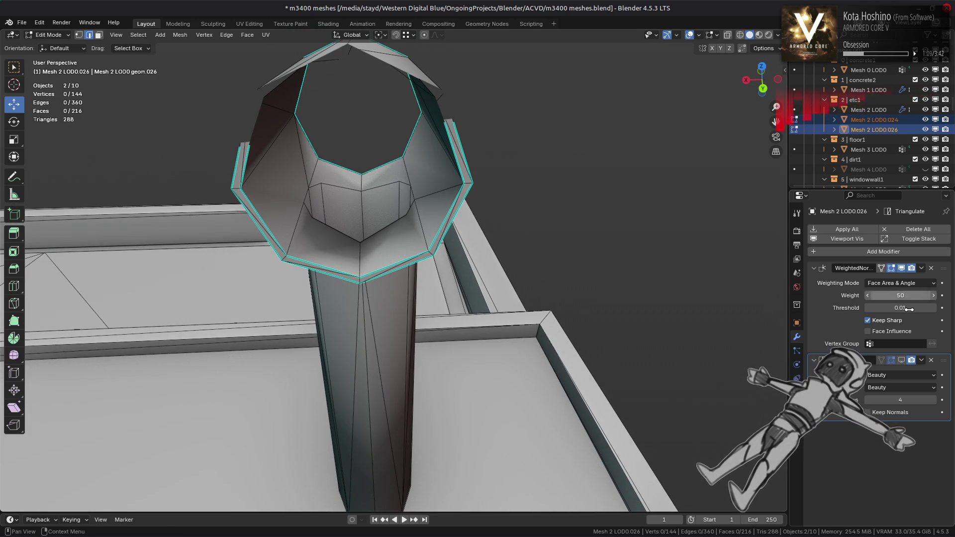
Inspect the joint's faces with the triangulation preview toggled, then return to Object Mode
click(902, 361)
click(903, 361)
click(903, 361)
mouse_move(522, 279)
middle_down()
mouse_move(530, 270)
mouse_move(677, 277)
middle_up()
alt+click(453, 197)
alt+click(408, 194)
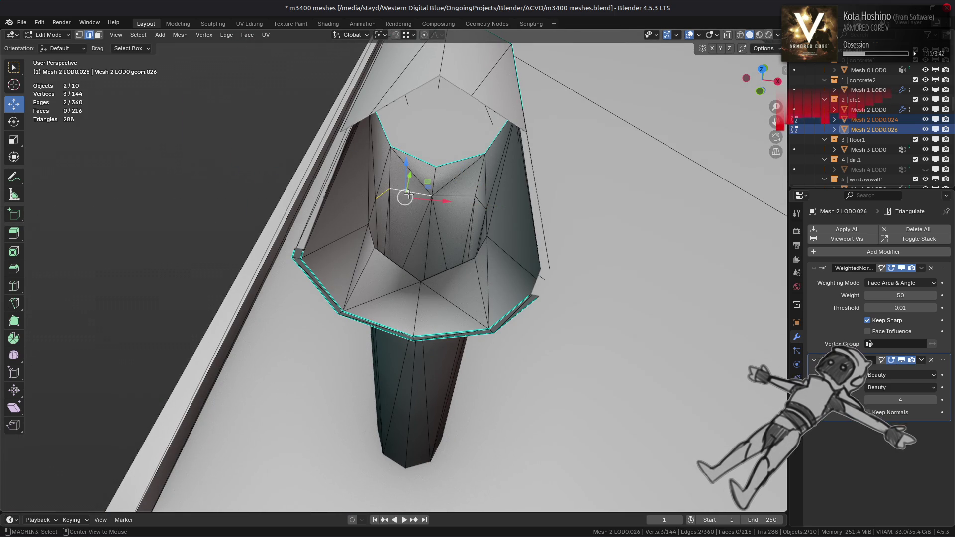
key(alt+a)
mouse_move(382, 192)
middle_down()
mouse_move(379, 219)
mouse_move(351, 231)
mouse_move(419, 284)
middle_up()
key(3)
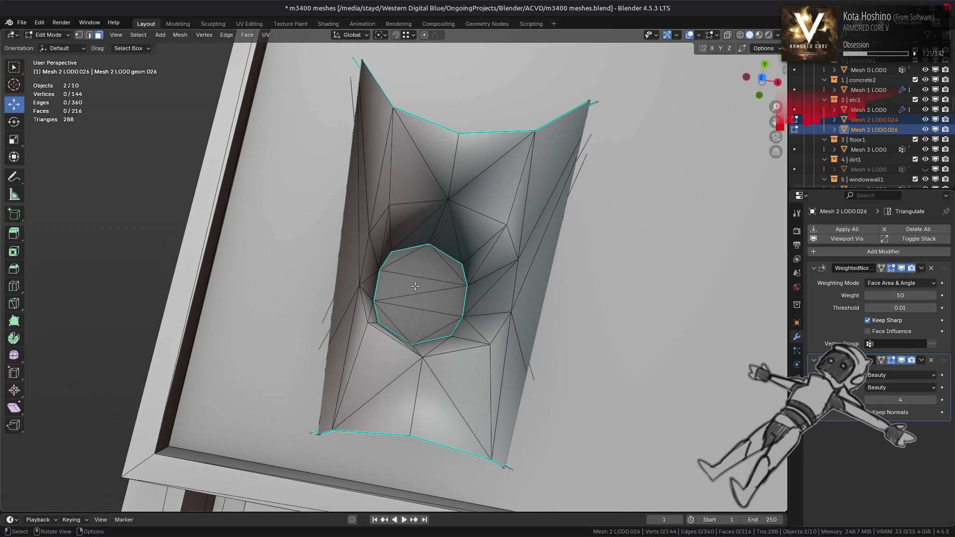
key(Tab)
scroll(415, 286, down, 5)
mouse_move(480, 299)
middle_down()
mouse_move(348, 258)
mouse_move(153, 225)
mouse_move(179, 264)
middle_up()
scroll(440, 281, up, 6)
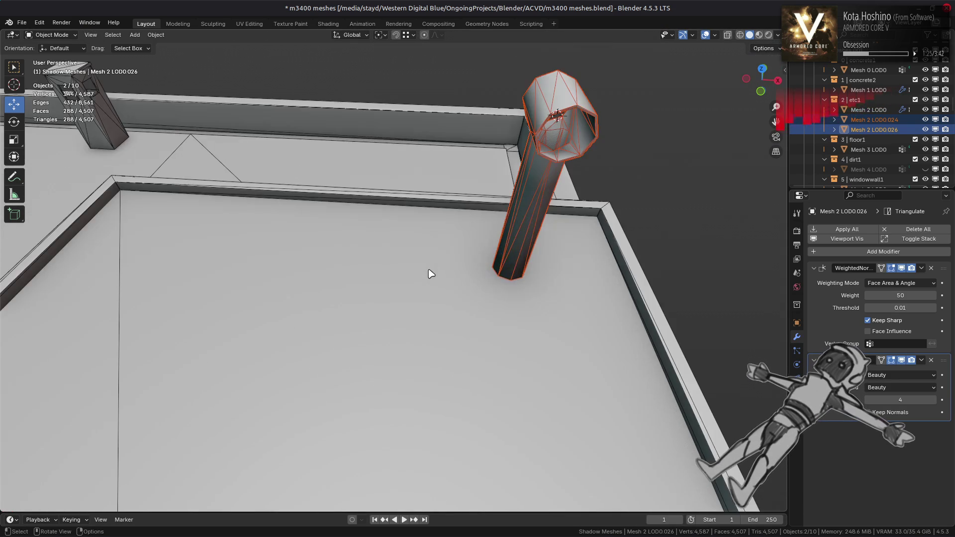
Select Mesh 2 LOD0.024 and enter Edit Mode in edge select mode
key(Tab)
key(Tab)
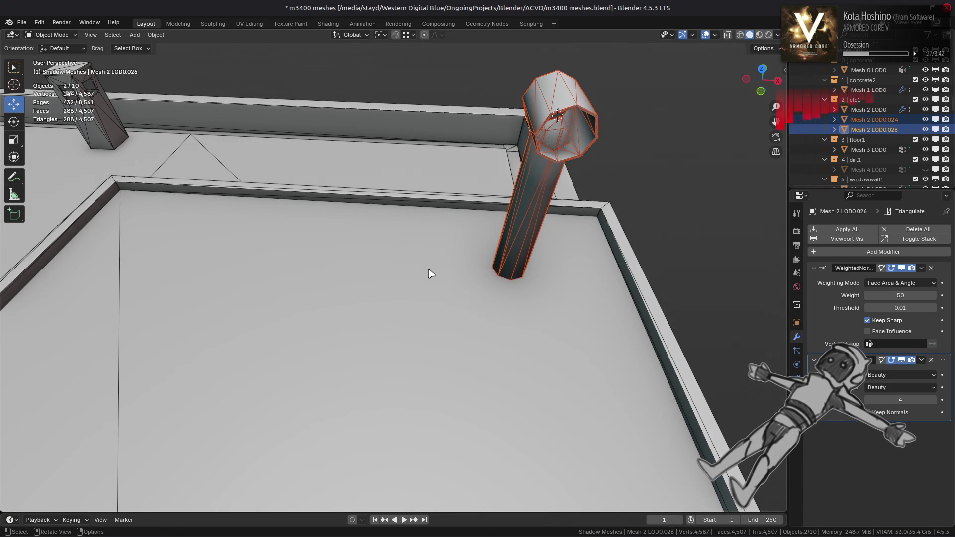
click(551, 196)
click(551, 197)
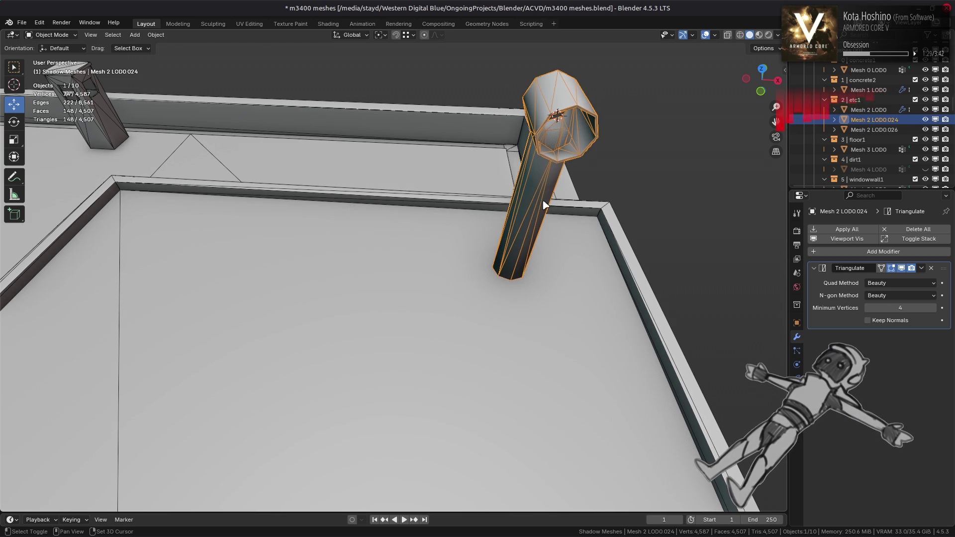
mouse_move(542, 203)
middle_down()
mouse_move(478, 228)
mouse_move(450, 221)
middle_up()
scroll(477, 228, up, 5)
key(Tab)
key(2)
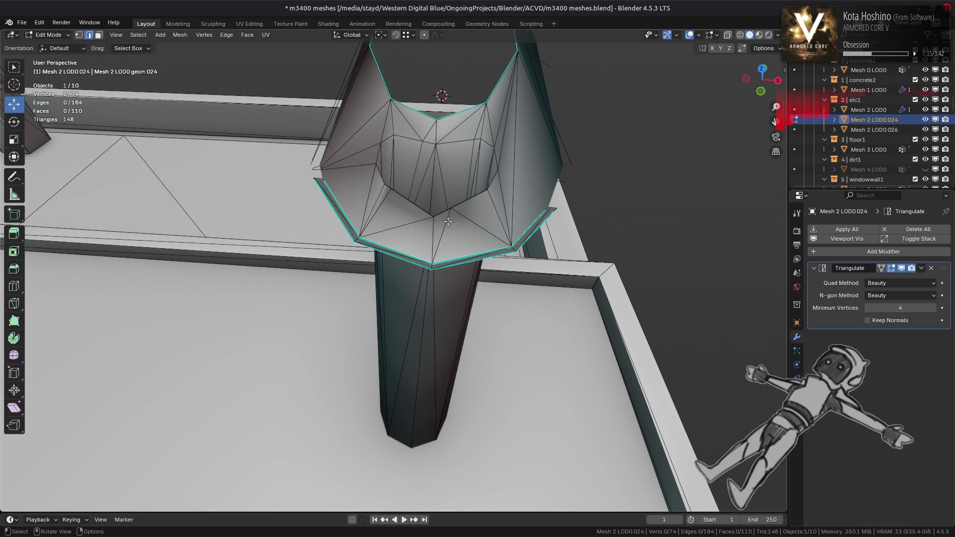
With the triangulation preview hidden, dissolve four edges on the inner joint wall
click(901, 268)
click(384, 201)
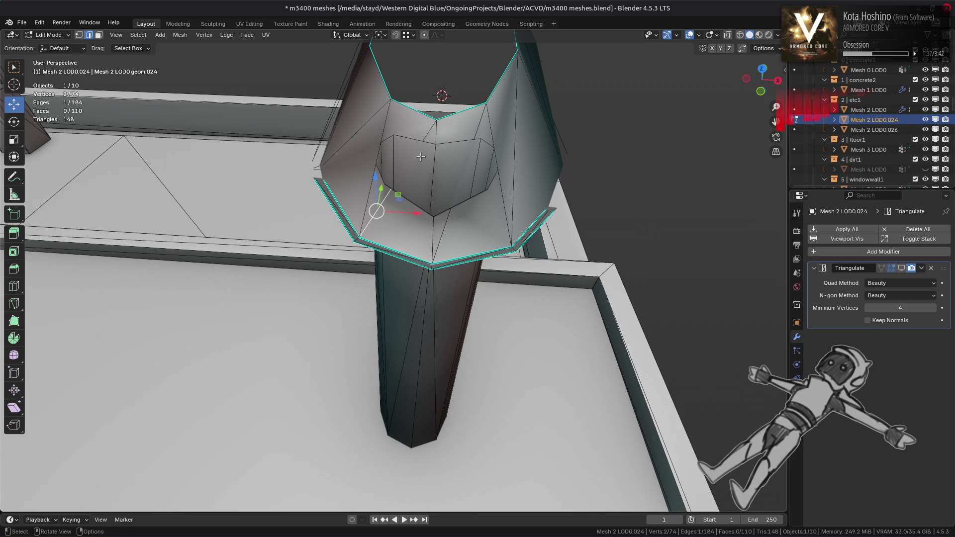
shift+click(477, 131)
shift+click(451, 221)
shift+click(433, 246)
key(ctrl+e)
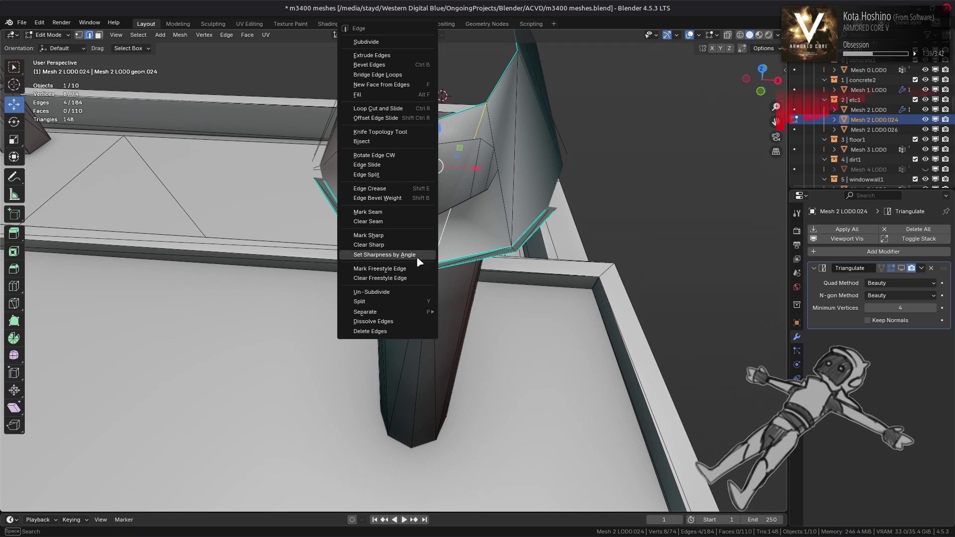
click(406, 321)
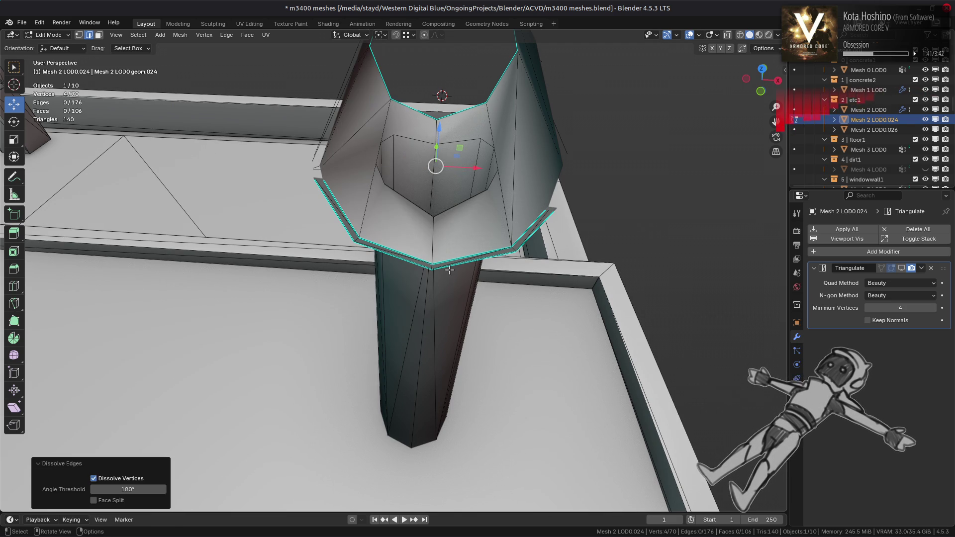
Compare the wall before and after dissolving, keep the result, and return to Object Mode
key(ctrl+z)
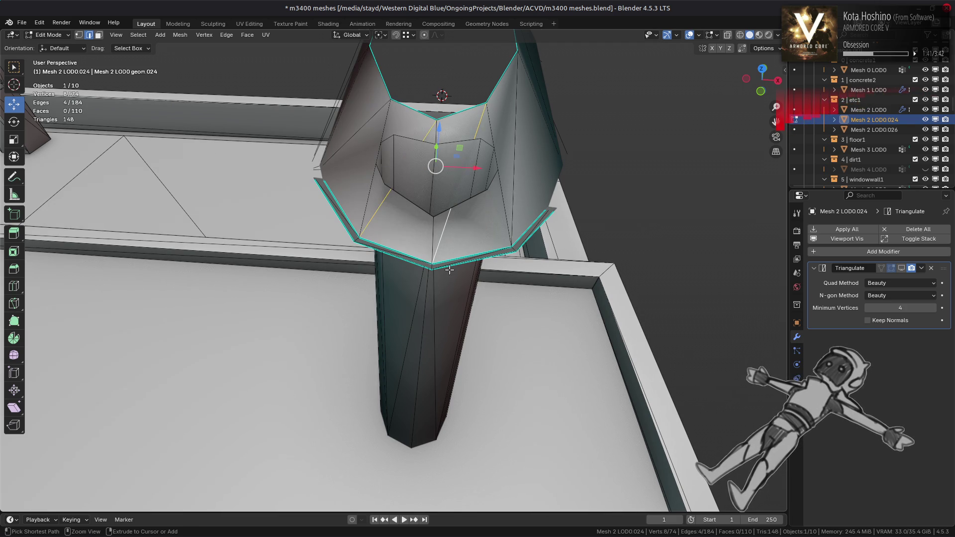
key(ctrl+shift+z)
key(ctrl+z)
key(ctrl+shift+z)
key(ctrl+z)
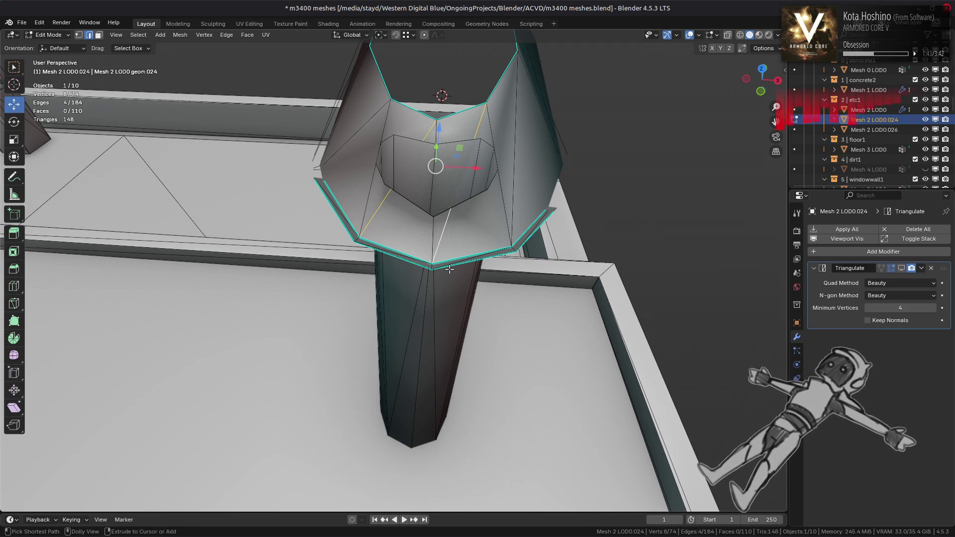
key(ctrl+shift+z)
key(ctrl+z)
key(ctrl+shift+z)
key(alt+a)
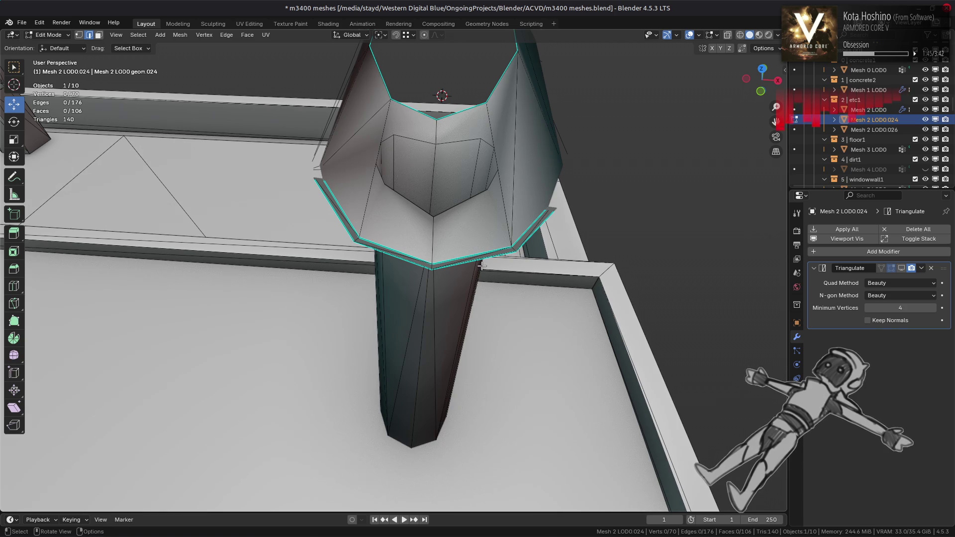
middle_drag(485, 265, 502, 248)
key(Tab)
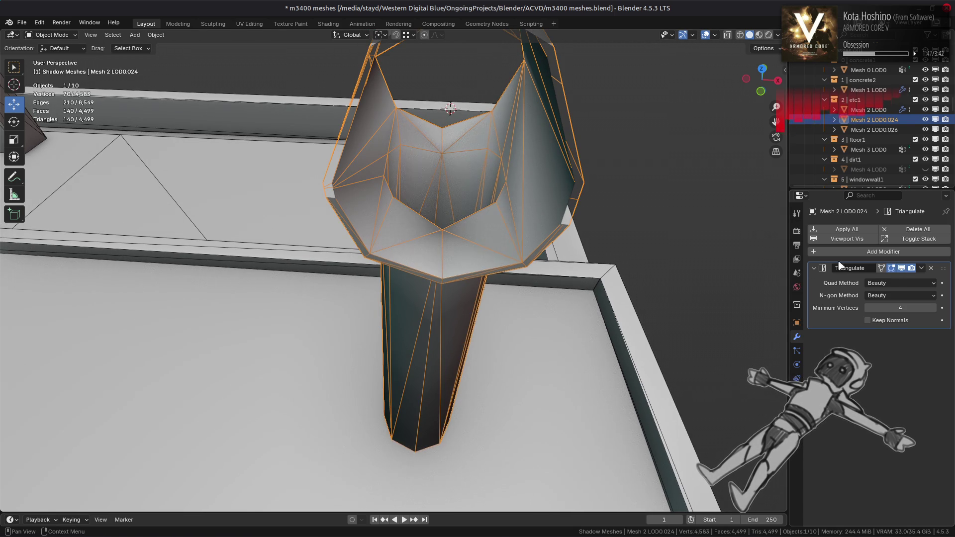
key(alt+a)
Reselect the pillar in Edit Mode and try selecting edge loops on its inner wall
click(518, 229)
key(Tab)
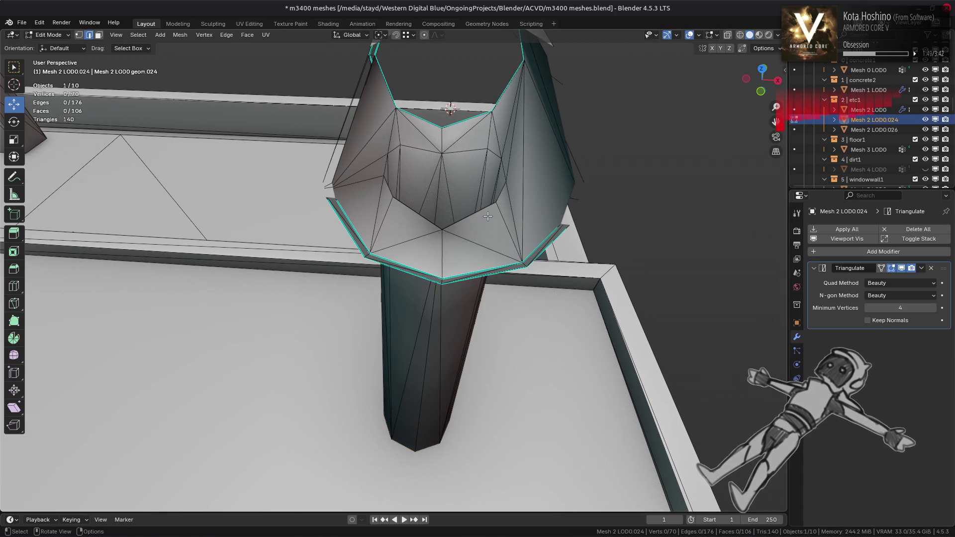
double_click(472, 213)
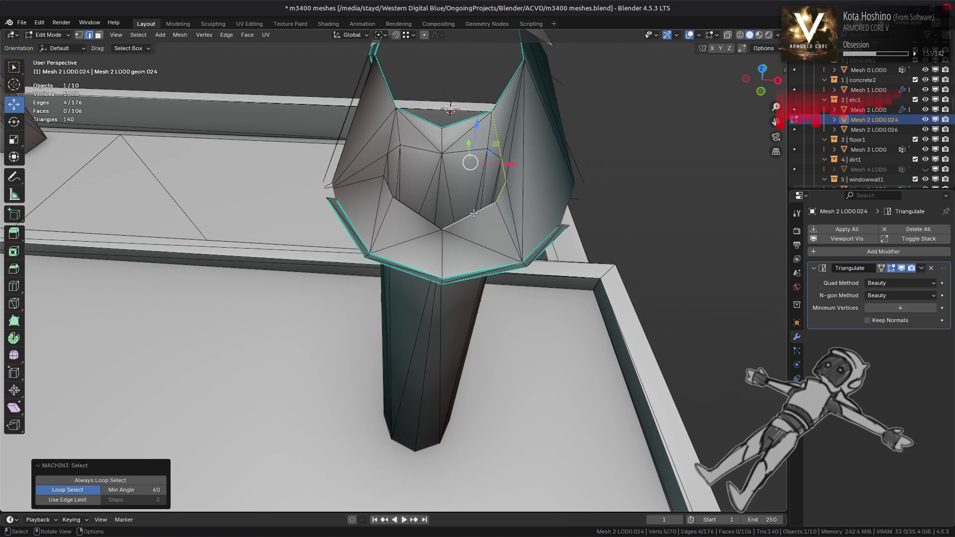
click(459, 152)
double_click(448, 154)
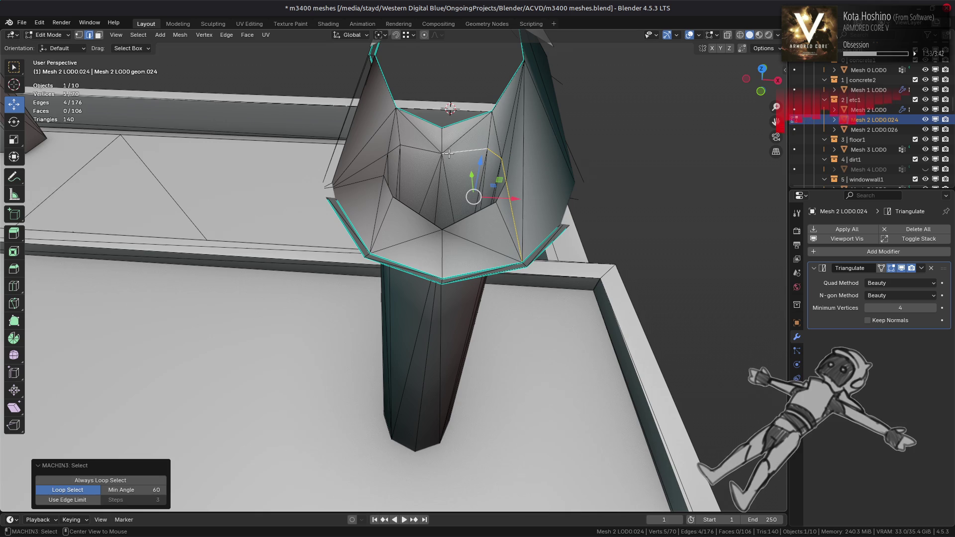
click(448, 154)
double_click(492, 154)
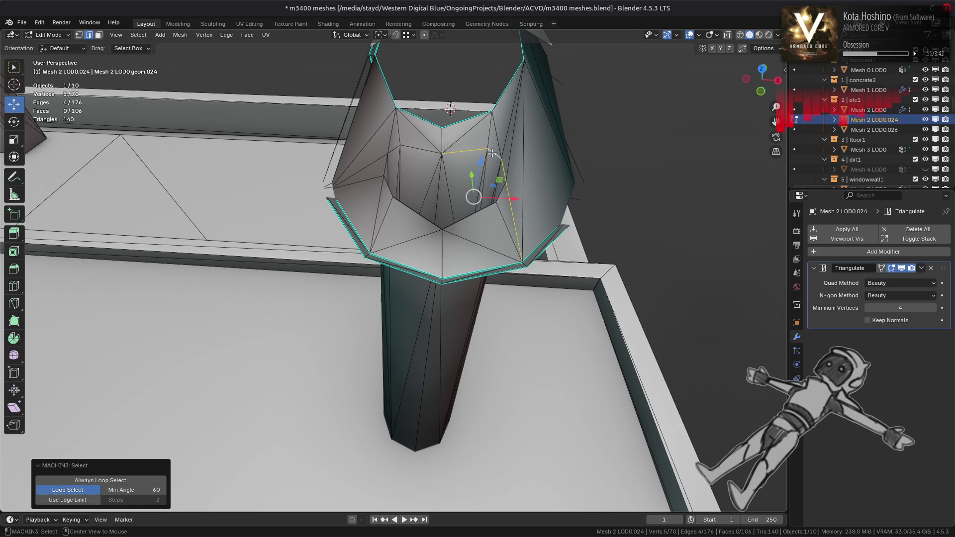
click(496, 162)
Select an edge loop inside the joint with the loop's minimum angle set to 60
middle_drag(509, 176, 555, 145)
click(554, 145)
double_click(554, 145)
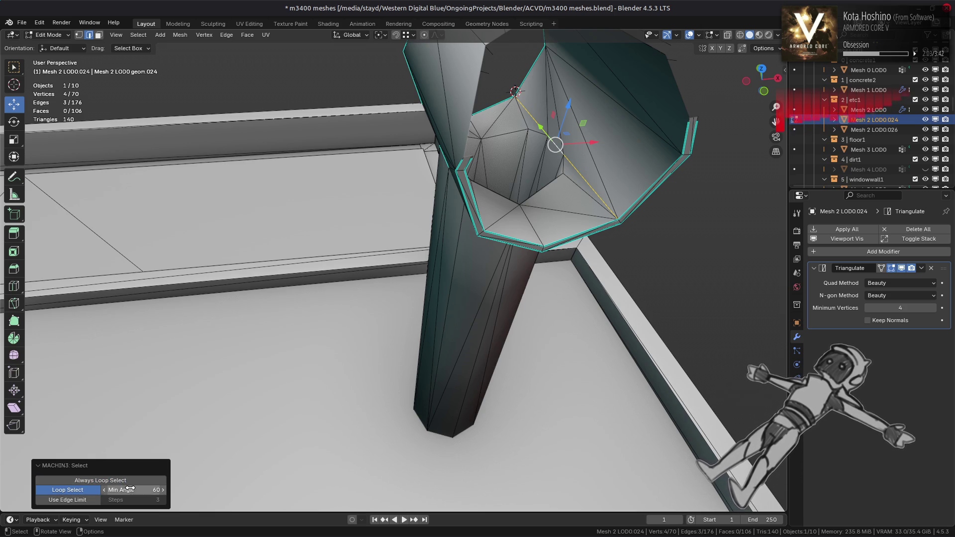
click(83, 501)
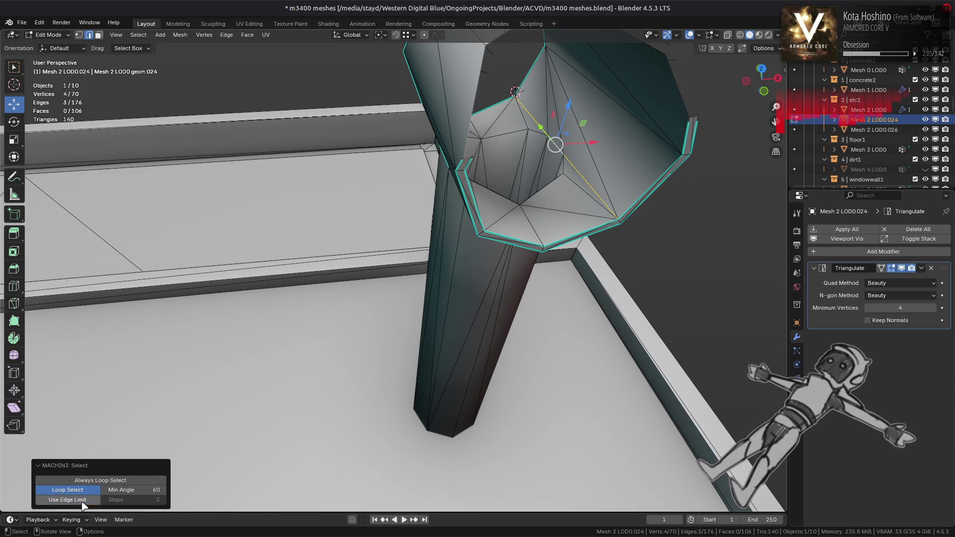
click(82, 501)
mouse_move(133, 490)
mouse_down()
mouse_move(109, 489)
mouse_move(151, 486)
mouse_up()
click(150, 486)
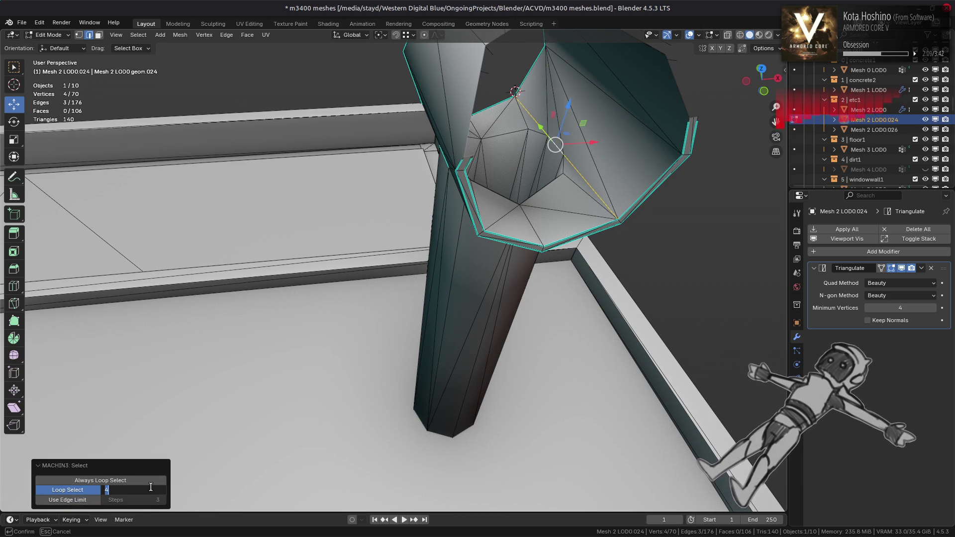
key(Return)
Select the pipe's end cap face, hide Triangulate in the viewport, and grow the selection
mouse_move(299, 398)
middle_down()
mouse_move(401, 422)
mouse_move(405, 437)
mouse_move(412, 330)
mouse_move(397, 362)
mouse_move(378, 298)
mouse_move(367, 330)
mouse_move(370, 245)
mouse_move(372, 300)
middle_up()
key(alt+a)
click(366, 330)
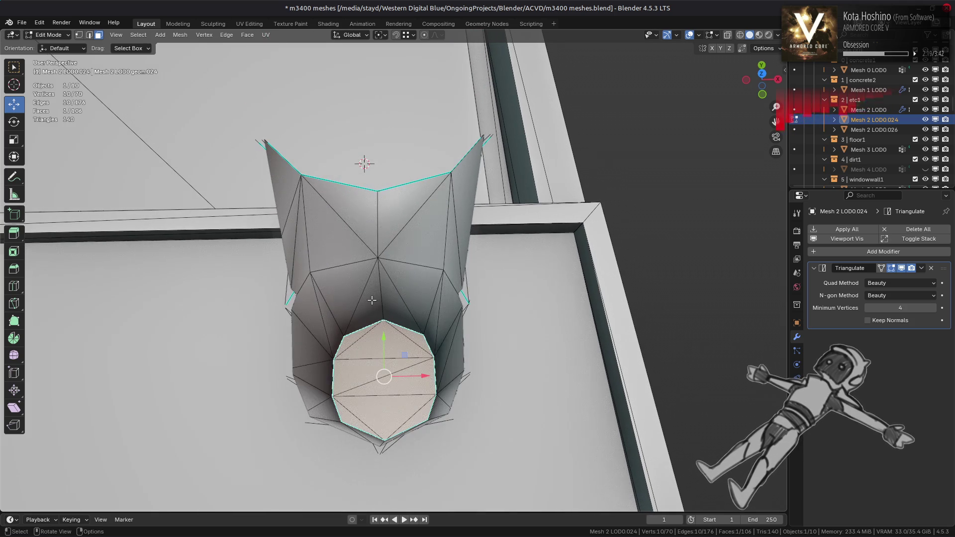
click(901, 268)
mouse_move(666, 287)
middle_down()
mouse_move(440, 312)
mouse_move(433, 264)
middle_up()
key(ctrl+KP_Add)
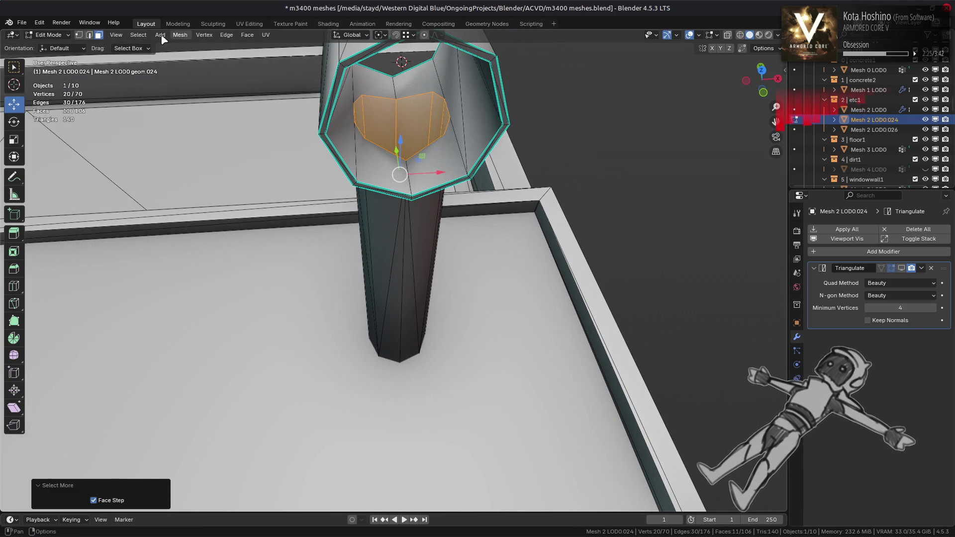
click(141, 36)
Select the cap region's boundary loop and mark its edges sharp
mouse_move(193, 190)
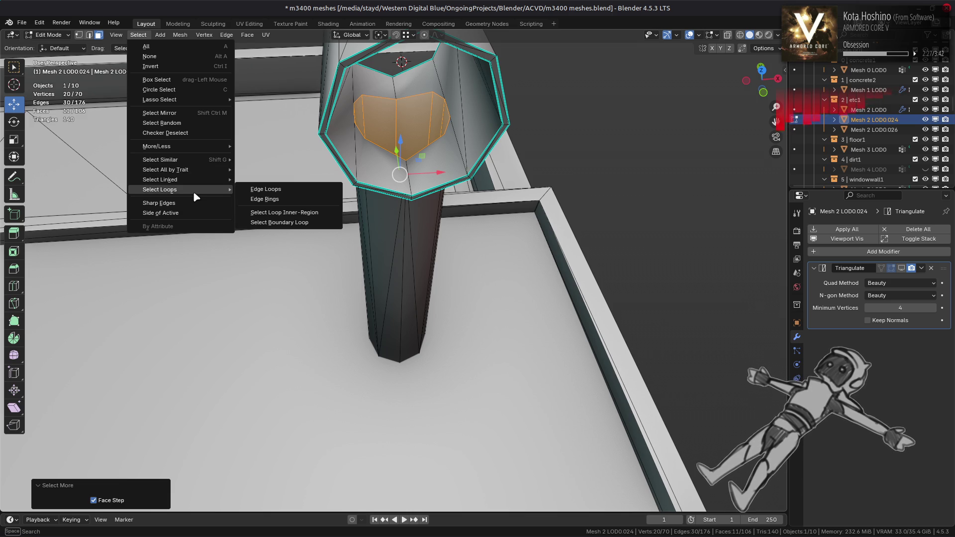
click(267, 222)
key(ctrl+e)
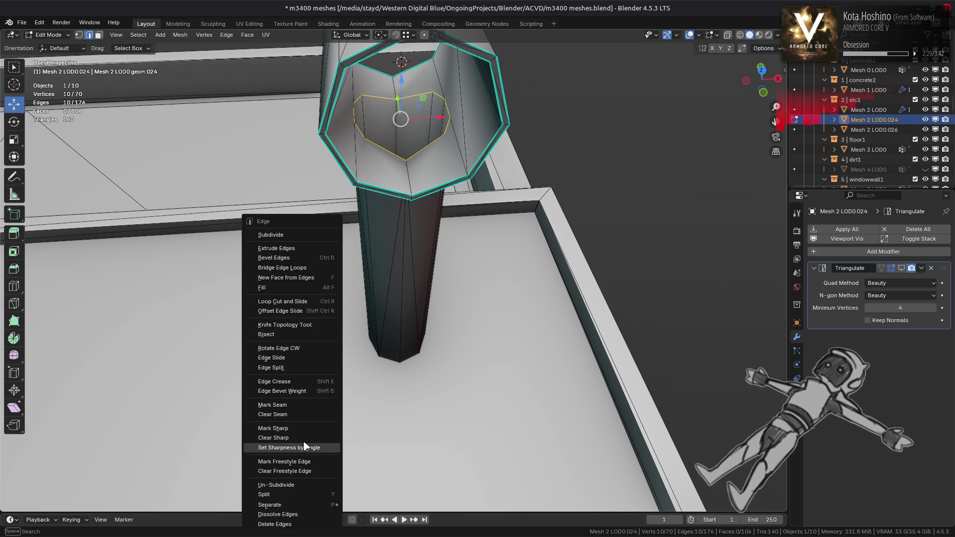
click(300, 425)
key(alt+a)
Dissolve the two stray edges on the pipe's cap
middle_drag(355, 201, 360, 189)
key(a)
key(alt+a)
click(317, 80)
mouse_move(316, 81)
middle_down()
mouse_move(510, 62)
mouse_move(412, 170)
middle_up()
shift+click(496, 70)
key(ctrl+e)
click(358, 323)
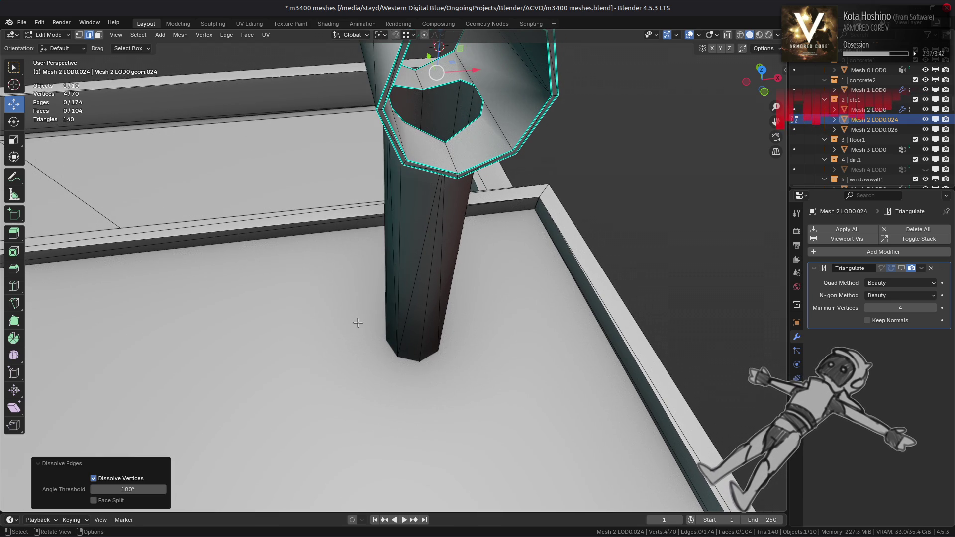
Show the Triangulate modifier in the viewport again
middle_drag(306, 364, 300, 353)
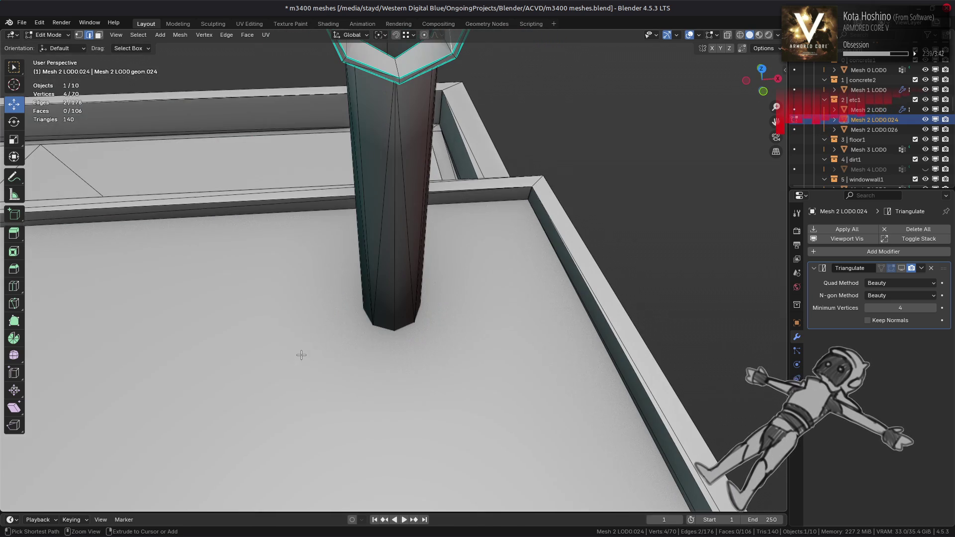
middle_drag(435, 227, 423, 263)
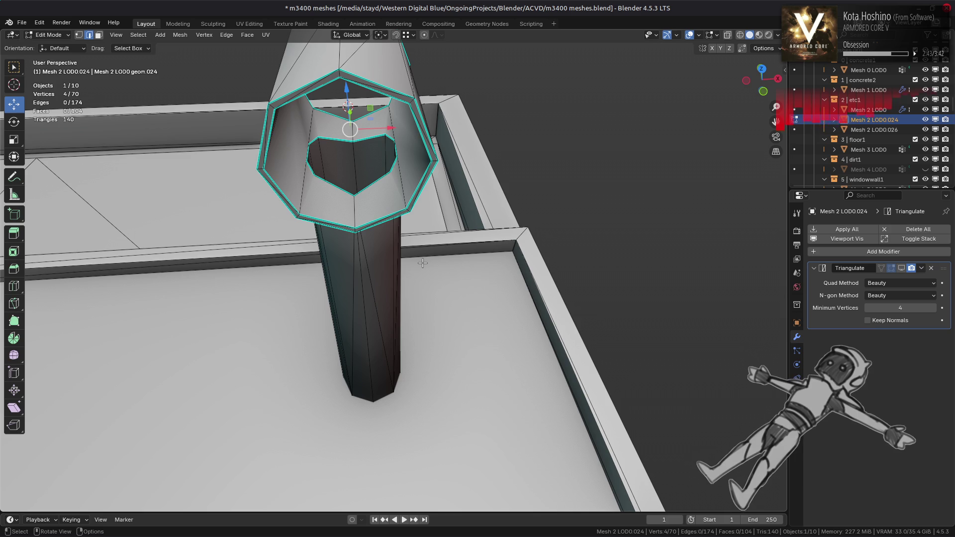
middle_drag(400, 271, 399, 269)
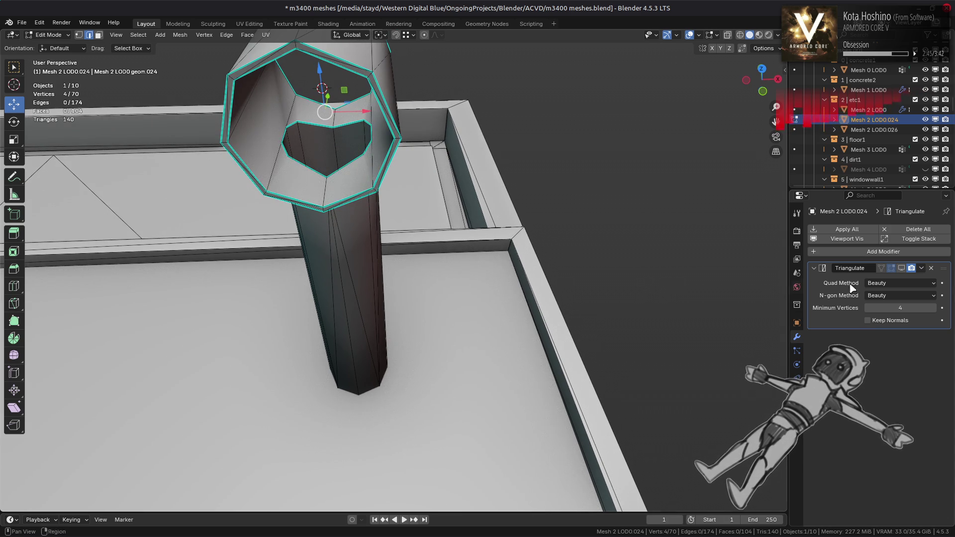
click(901, 268)
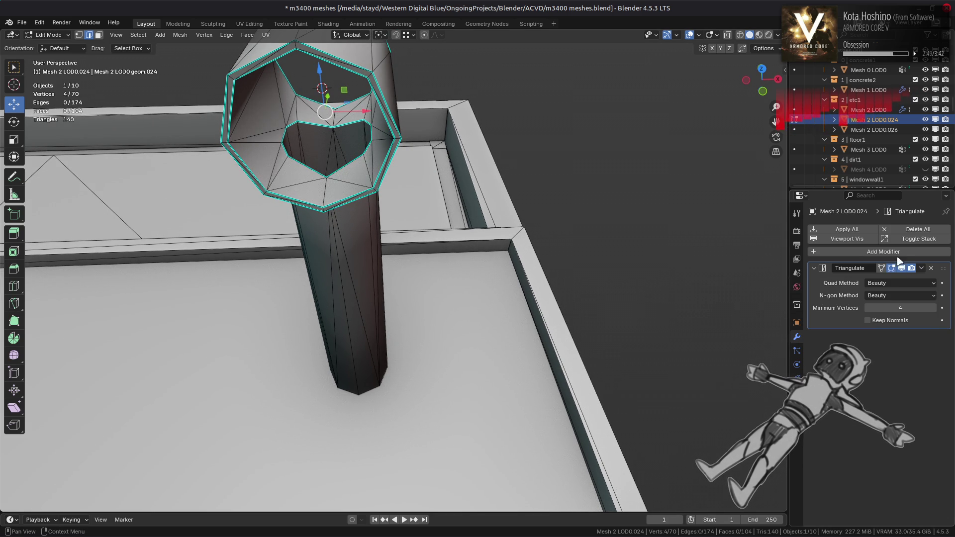
Add a Weighted Normal modifier with Corner Angle weighting and compare its shading preview
click(895, 251)
mouse_move(895, 253)
mouse_move(850, 269)
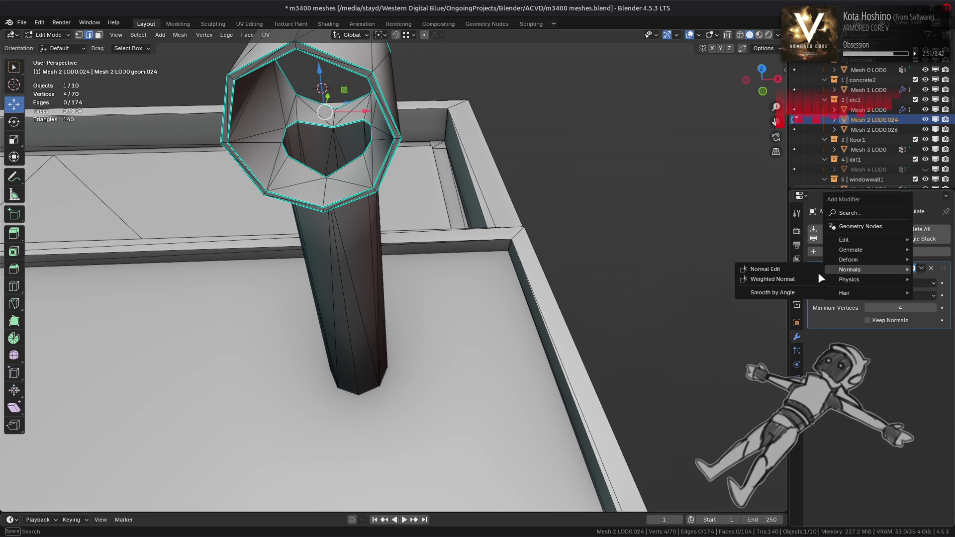
click(776, 280)
click(889, 351)
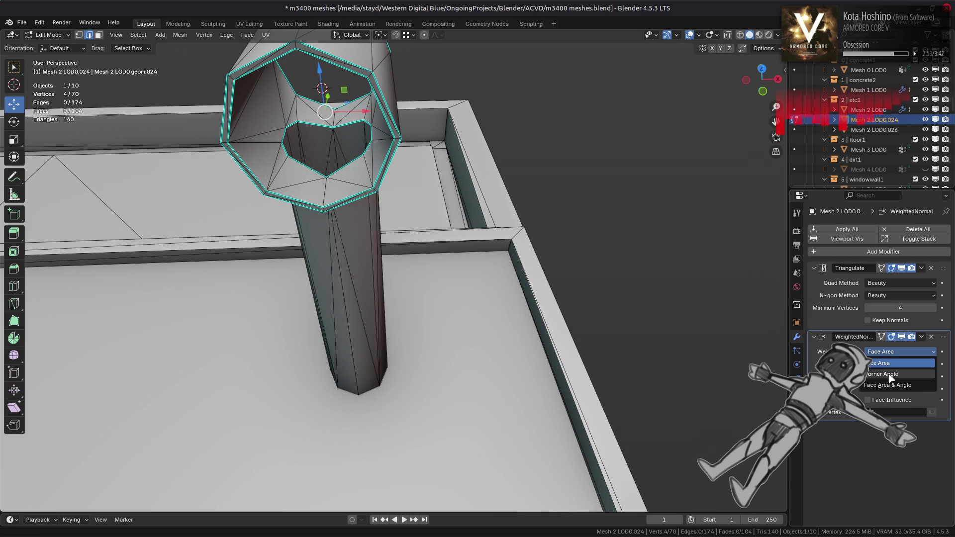
click(895, 373)
click(901, 336)
click(901, 336)
Return to Object Mode and switch the Weighted Normal weighting to Face Area & Angle
click(901, 337)
mouse_move(664, 288)
middle_down()
mouse_move(511, 296)
mouse_move(511, 271)
mouse_move(517, 294)
mouse_move(596, 322)
middle_up()
key(Tab)
scroll(512, 278, down, 2)
key(alt+a)
click(902, 337)
click(901, 337)
click(901, 337)
click(901, 336)
click(895, 351)
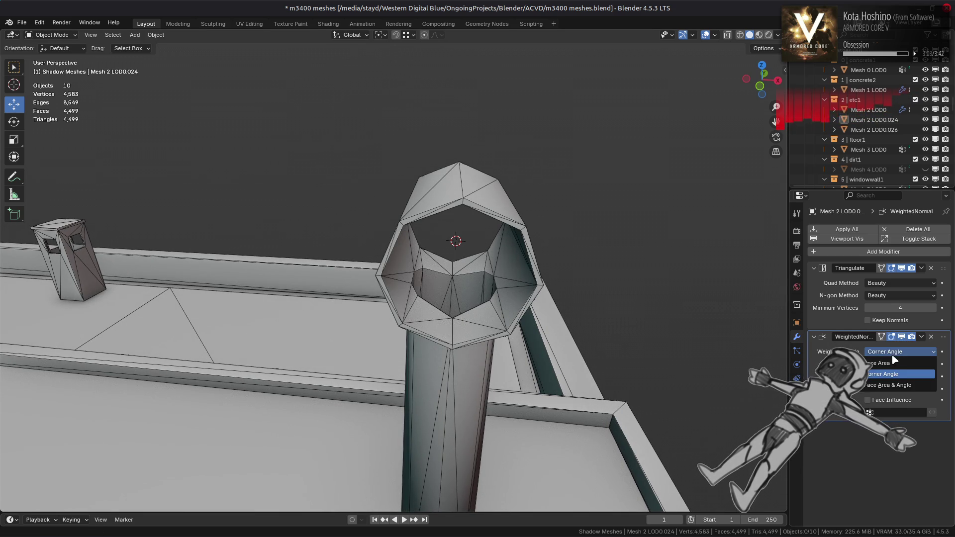
click(895, 387)
middle_drag(693, 337, 693, 335)
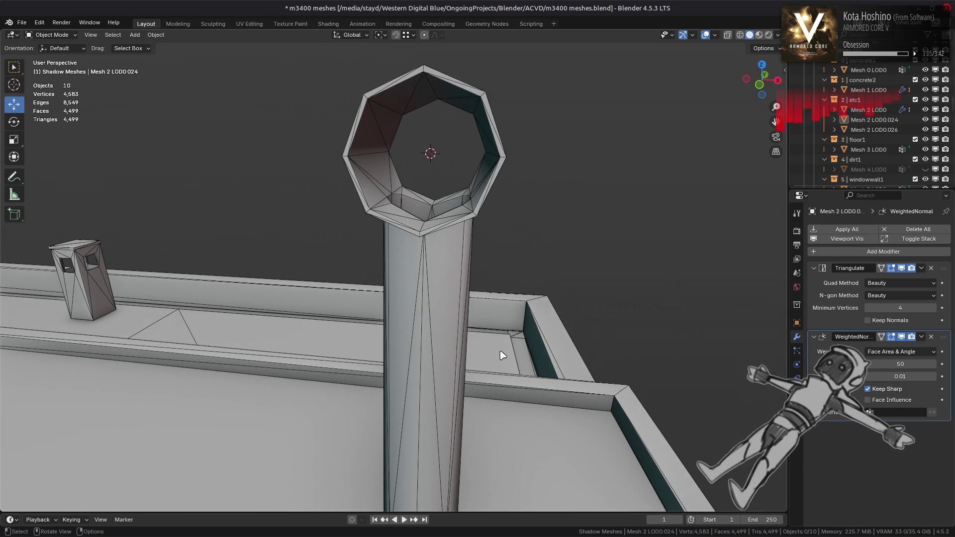
Delete the pipe column's bottom end face in Edit Mode
key(Tab)
scroll(506, 359, down, 4)
middle_drag(506, 358, 468, 273)
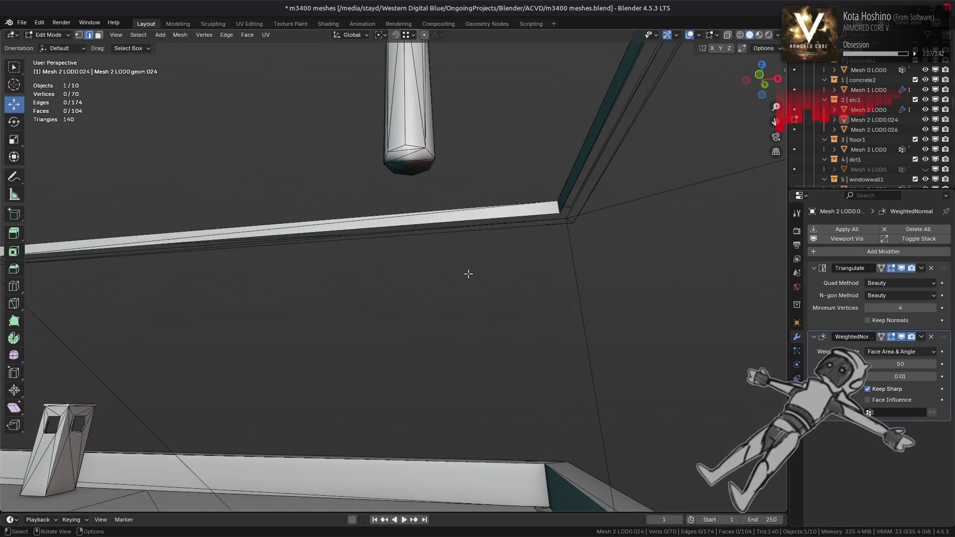
click(404, 154)
key(m)
right_click(328, 234)
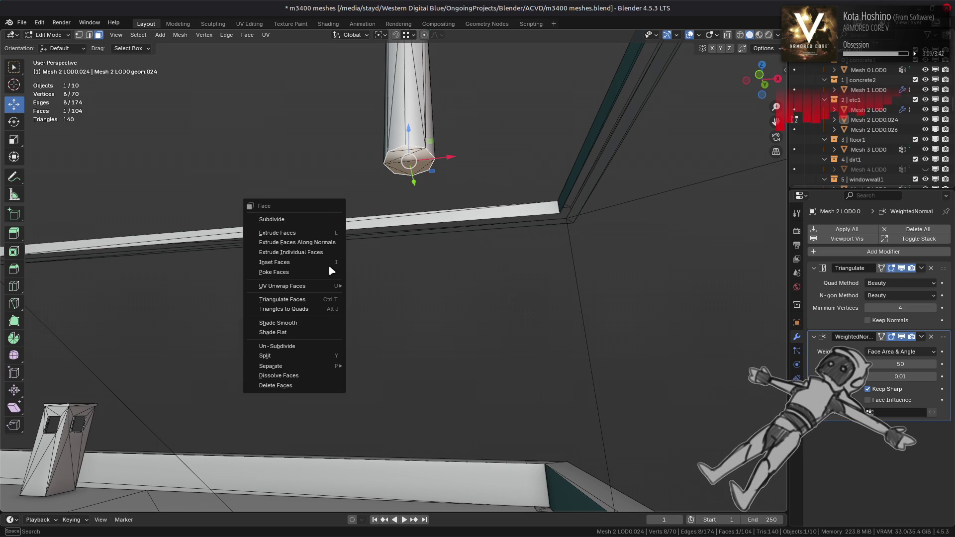
click(275, 385)
middle_drag(416, 230, 730, 50)
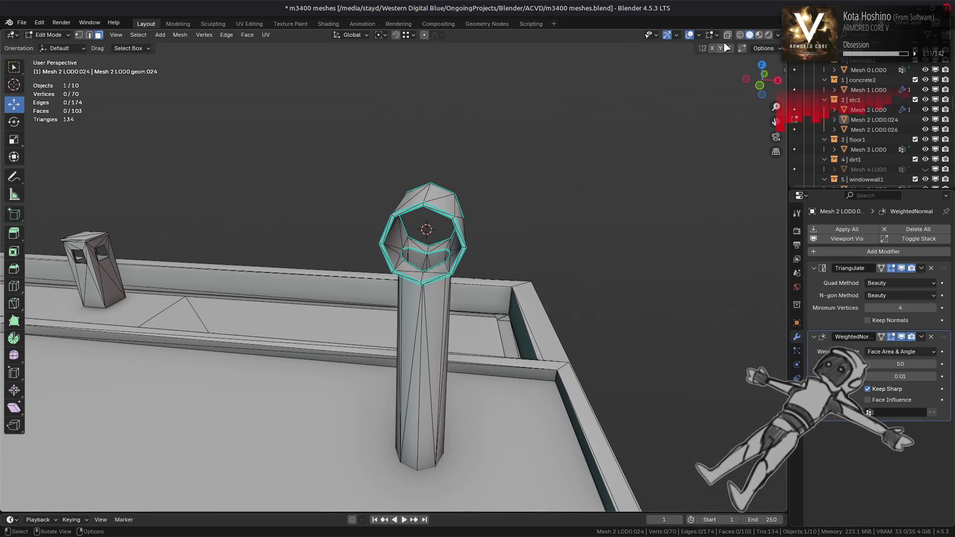
Lower the wireframe overlay opacity to 0.5
click(699, 35)
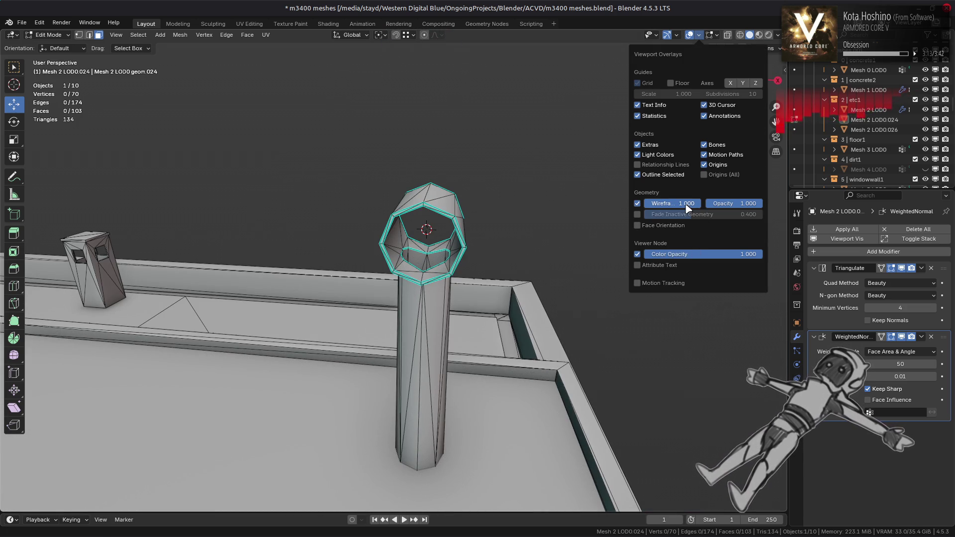
drag(761, 204, 735, 205)
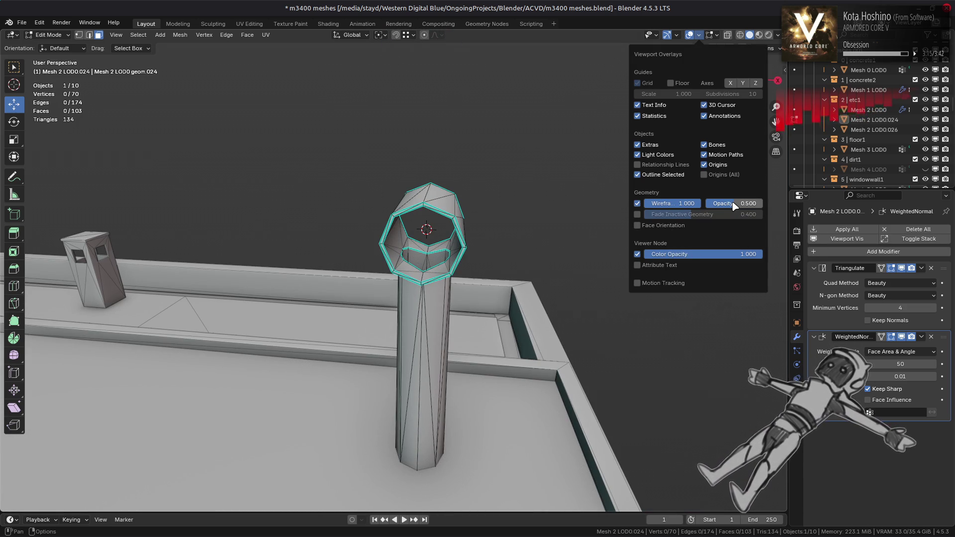
scroll(497, 239, up, 5)
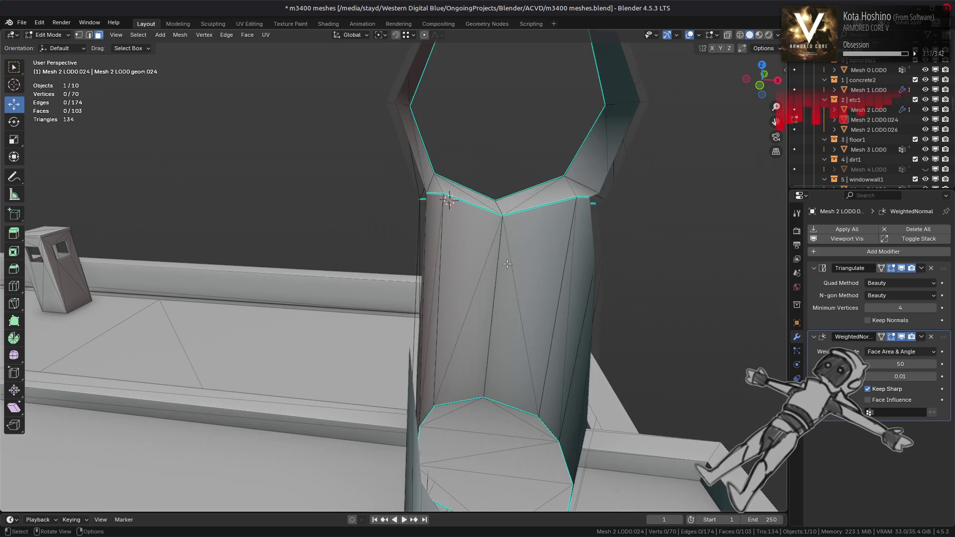
middle_drag(497, 238, 502, 283)
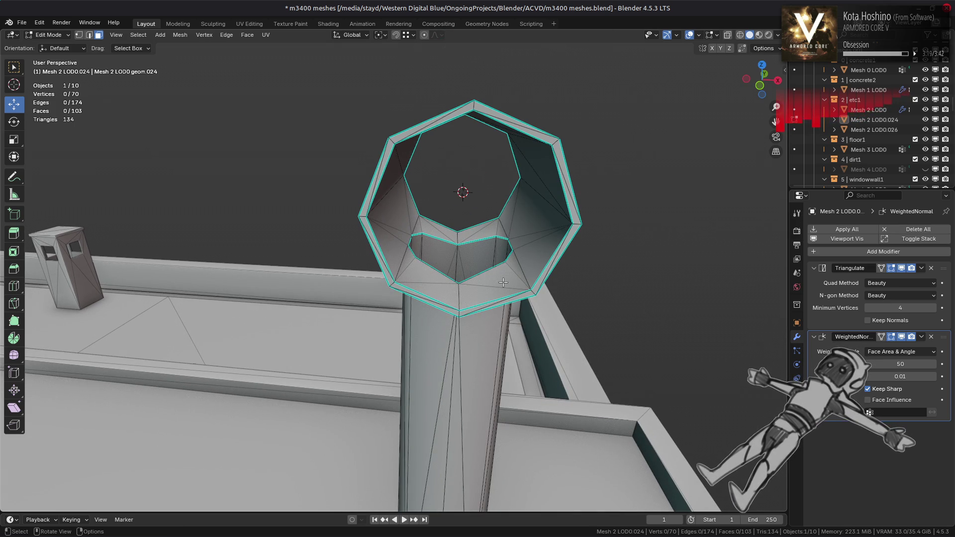
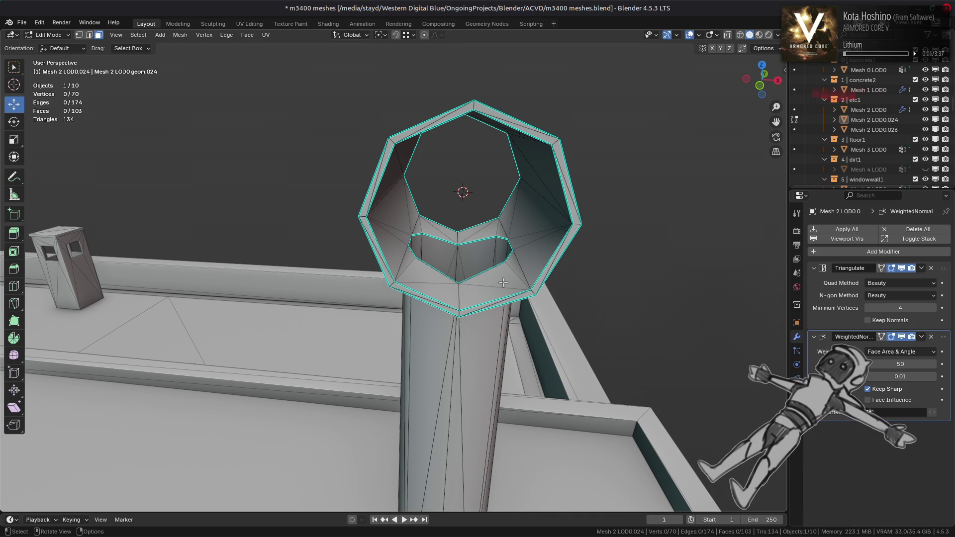
In Object Mode, hide the wireframe overlay to see the pipe's smooth shading
key(Tab)
scroll(504, 271, down, 5)
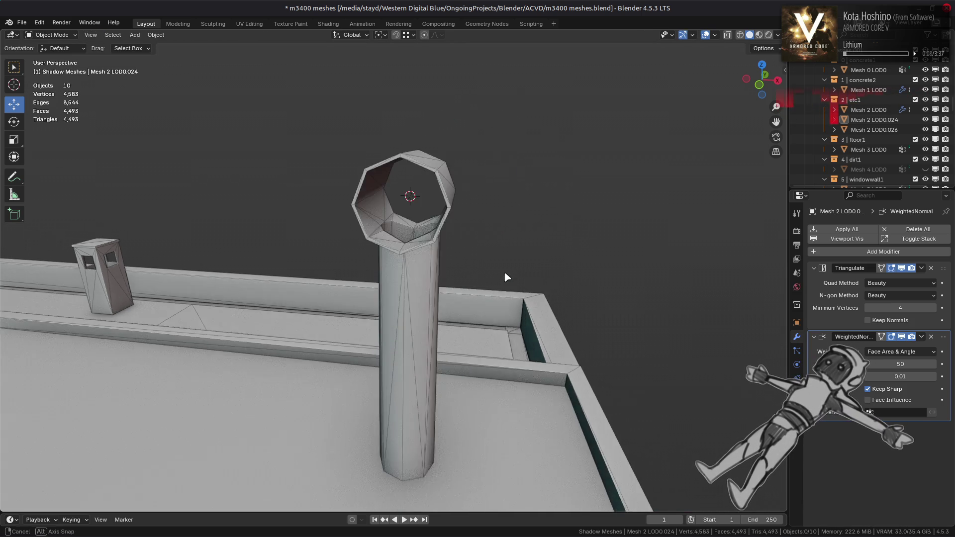
scroll(504, 267, up, 7)
mouse_move(505, 267)
middle_down()
mouse_move(509, 249)
mouse_move(514, 259)
middle_up()
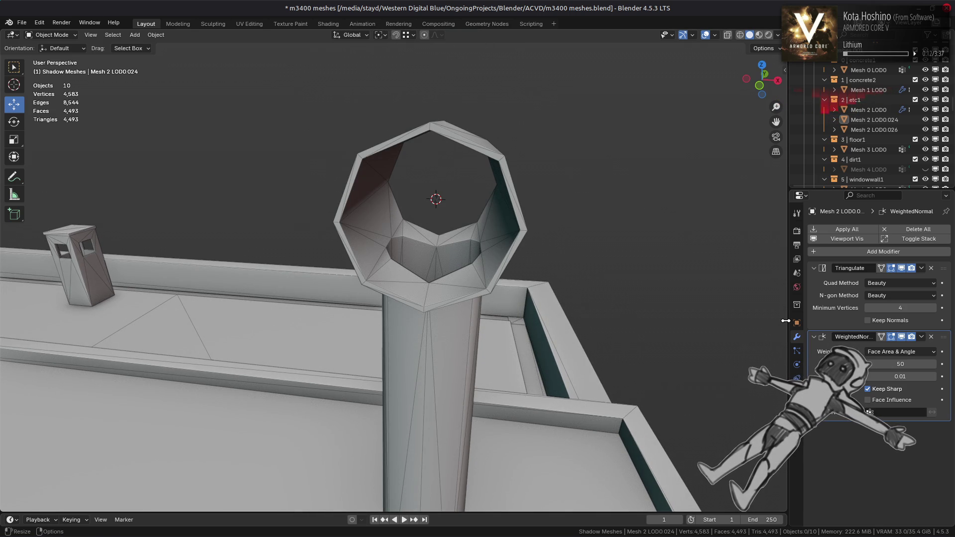
click(715, 35)
click(654, 210)
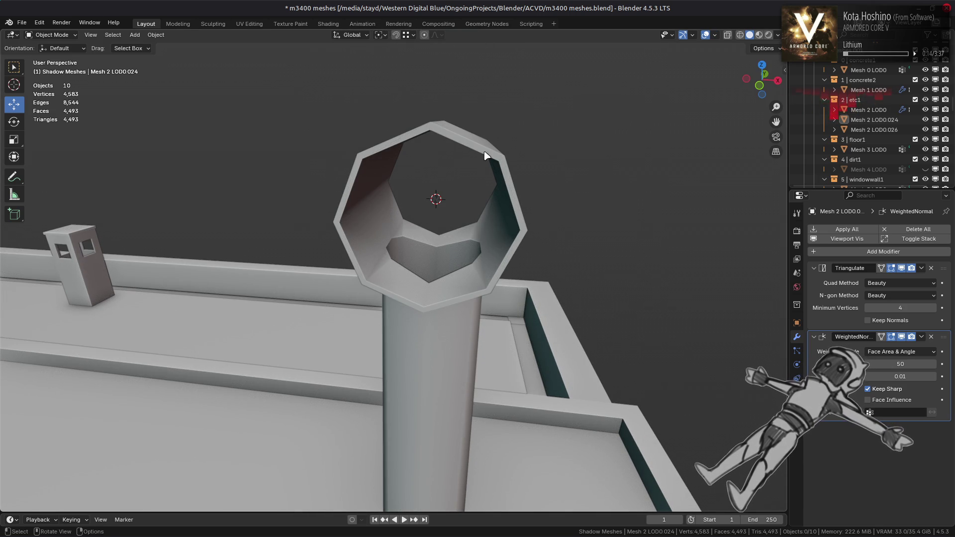
Try Corner Angle weighting, then return the Weighted Normal modifier to Face Area & Angle
click(900, 351)
click(890, 366)
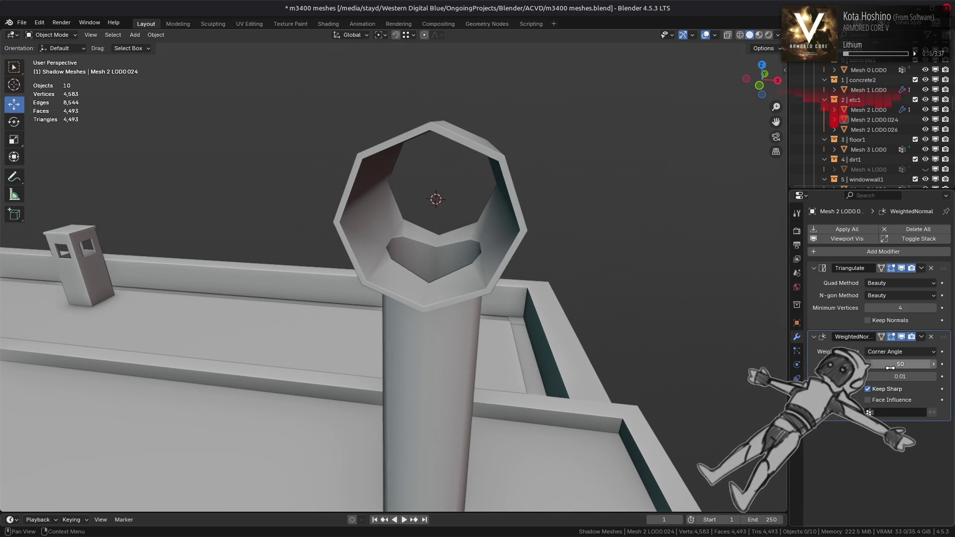
click(885, 353)
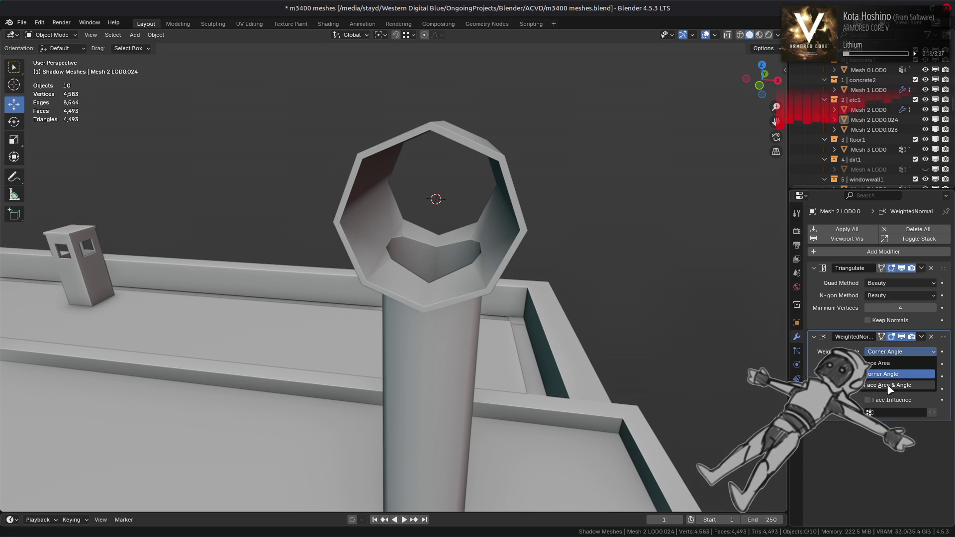
click(888, 386)
middle_drag(524, 316, 524, 294)
key(Tab)
middle_drag(465, 308, 425, 313)
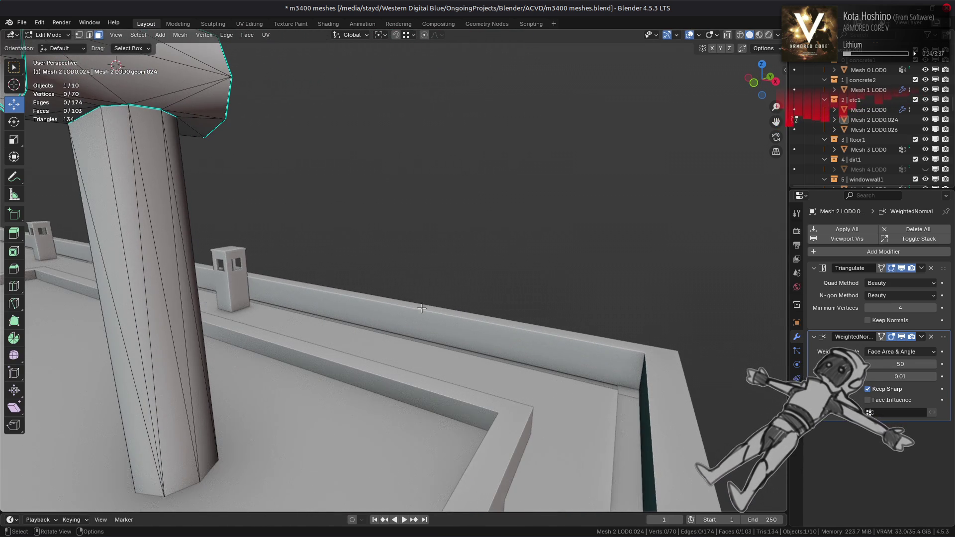
In Object Mode, compare Face Area, Corner Angle and Face Area & Angle weighting, ending on Face Area & Angle
key(Tab)
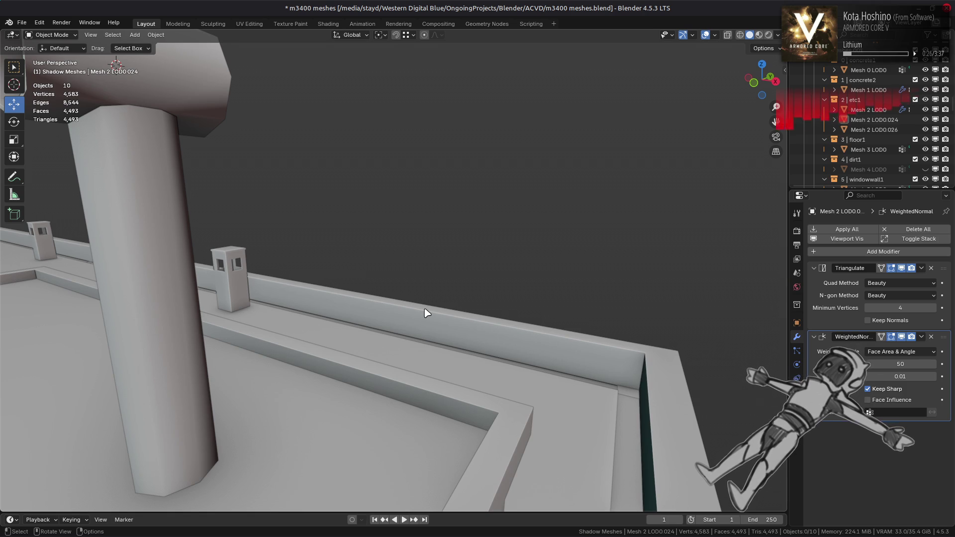
click(925, 351)
click(915, 363)
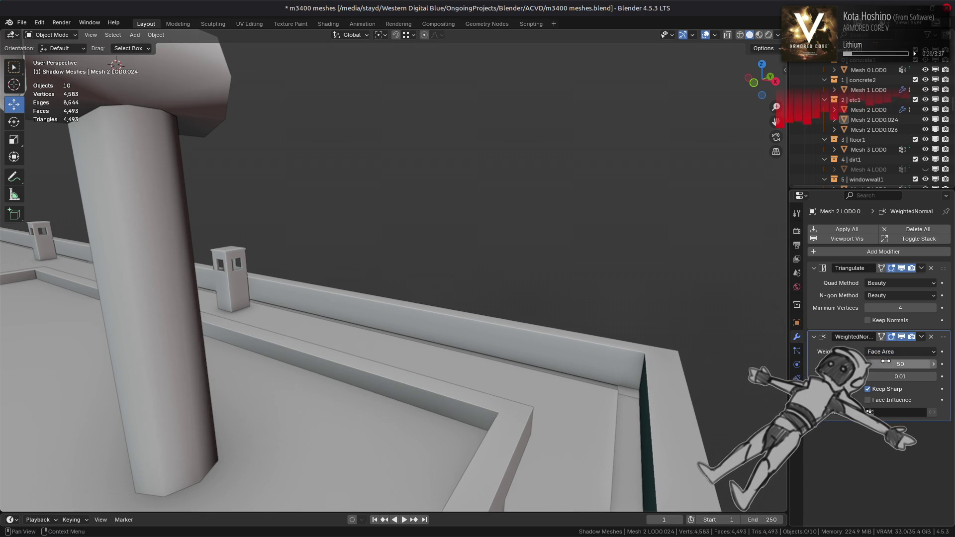
middle_drag(667, 313, 686, 319)
click(902, 351)
click(893, 386)
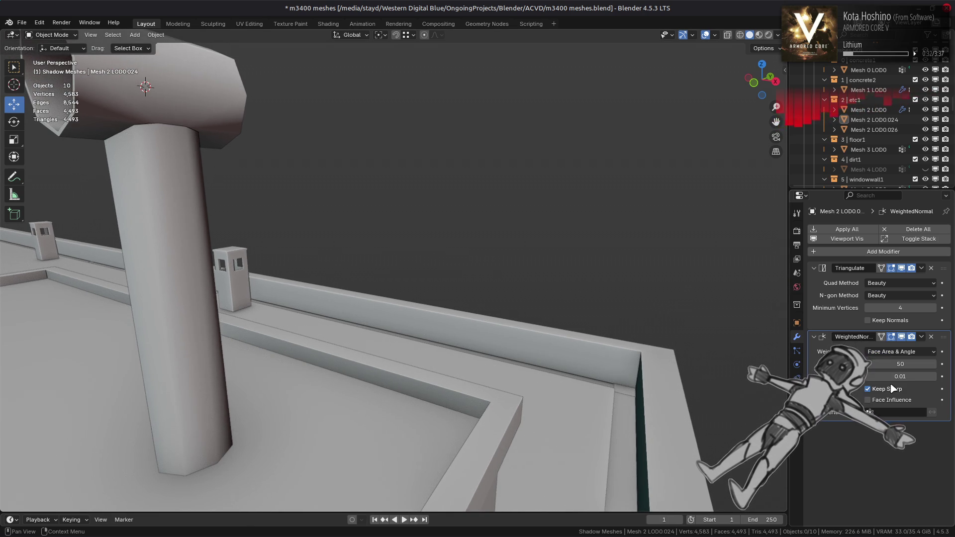
click(895, 352)
click(893, 374)
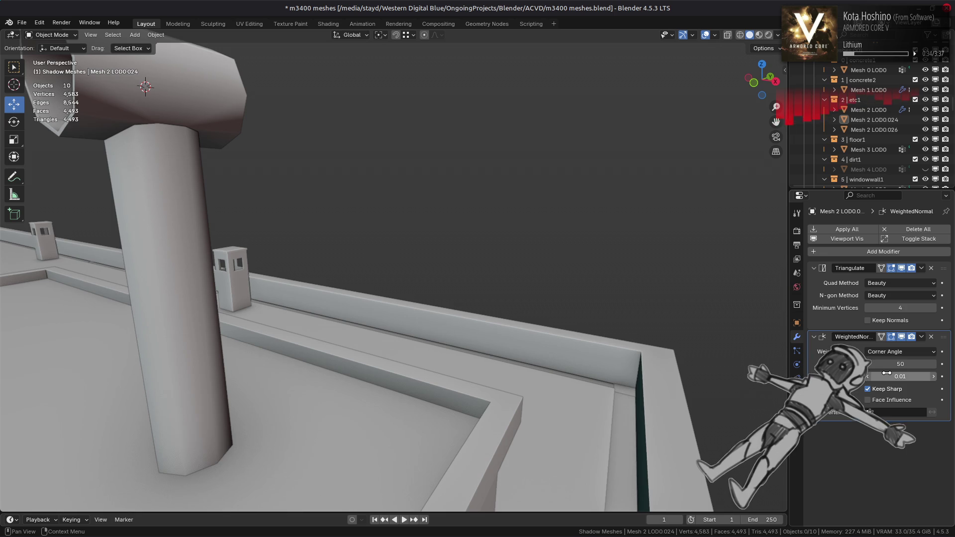
click(894, 352)
click(890, 363)
click(893, 351)
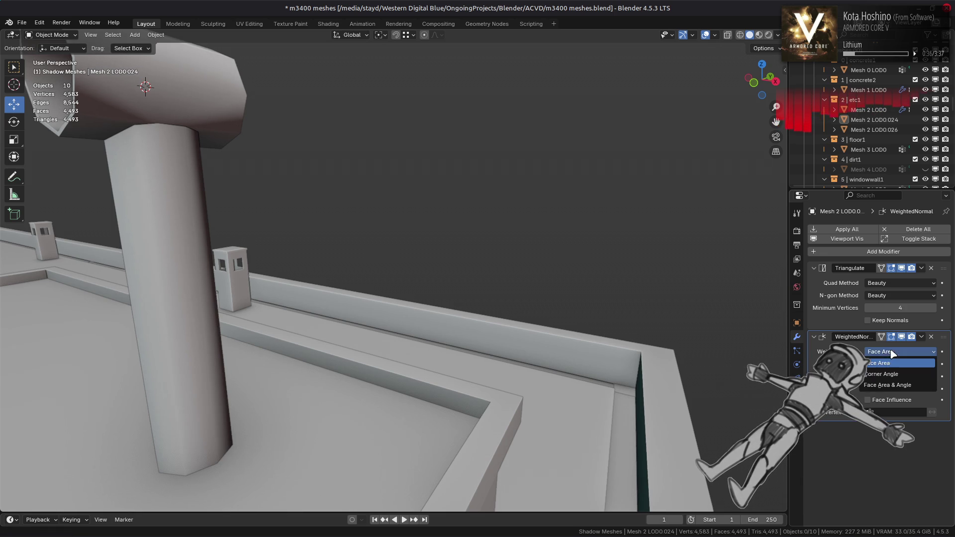
click(888, 386)
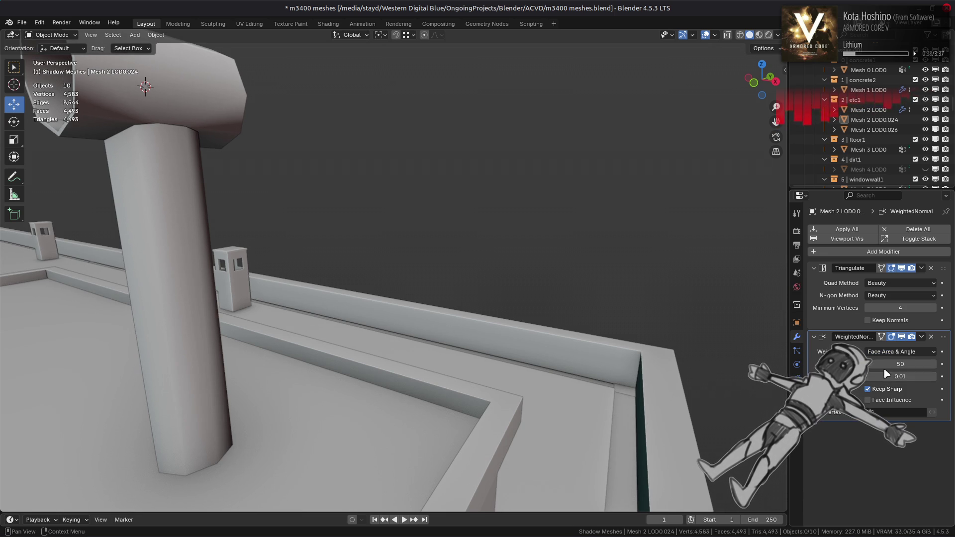
Set the Weighted Normal Weight to 62, resetting it to 50 along the way
mouse_move(900, 364)
mouse_down()
mouse_move(930, 364)
mouse_move(900, 364)
mouse_up()
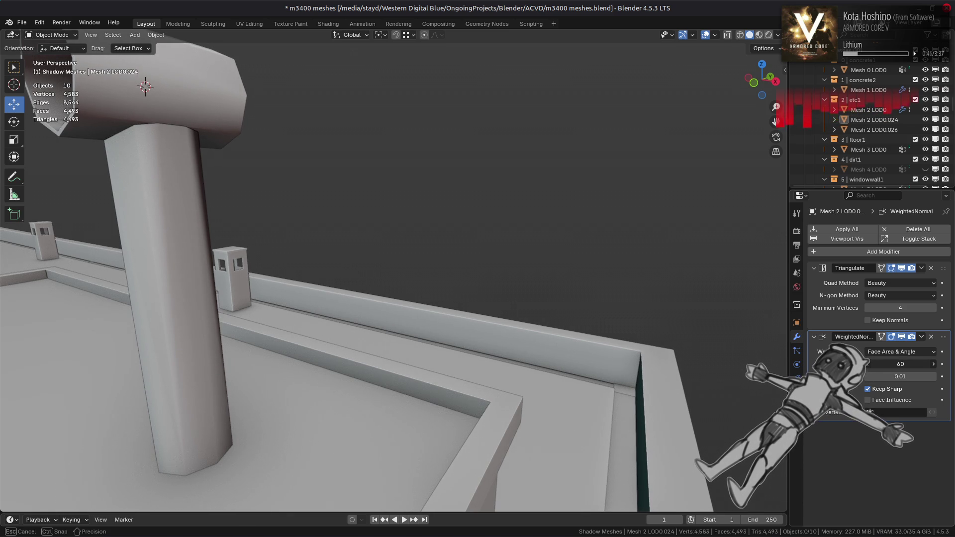
click(889, 364)
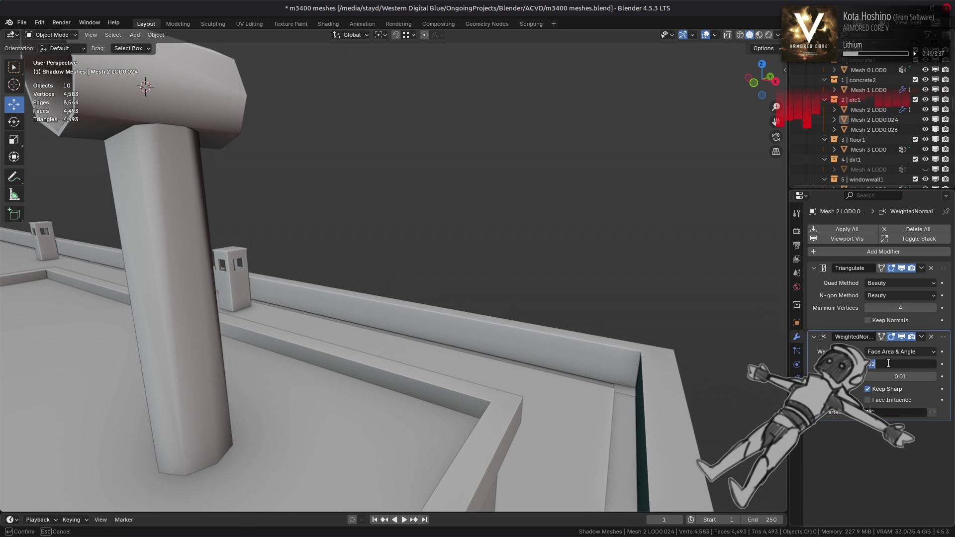
text(0)
key(Return)
drag(887, 362, 887, 363)
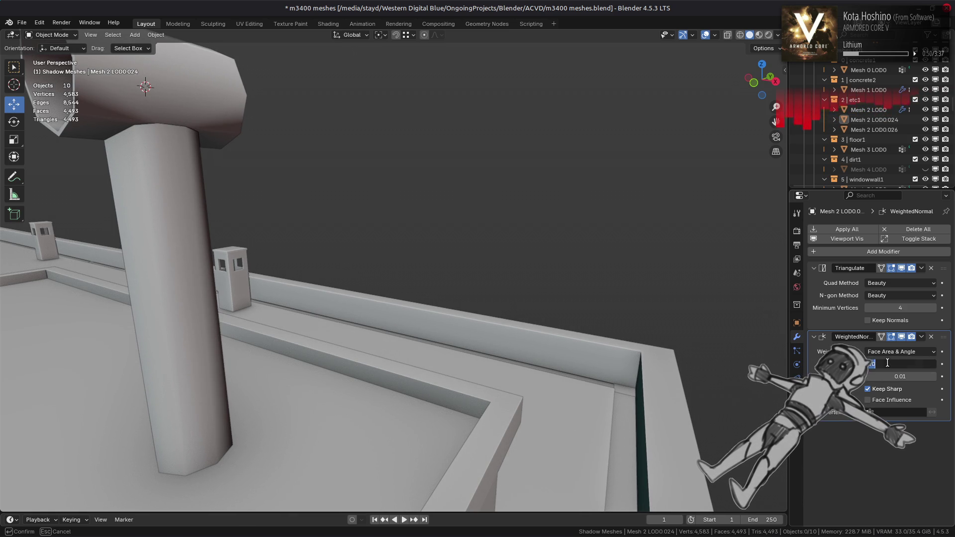
key(Return)
mouse_move(610, 300)
middle_down()
mouse_move(503, 289)
mouse_move(532, 295)
middle_up()
Return the Weight to 50 and toggle between Edit and Object Mode to compare shading
click(890, 363)
key(Return)
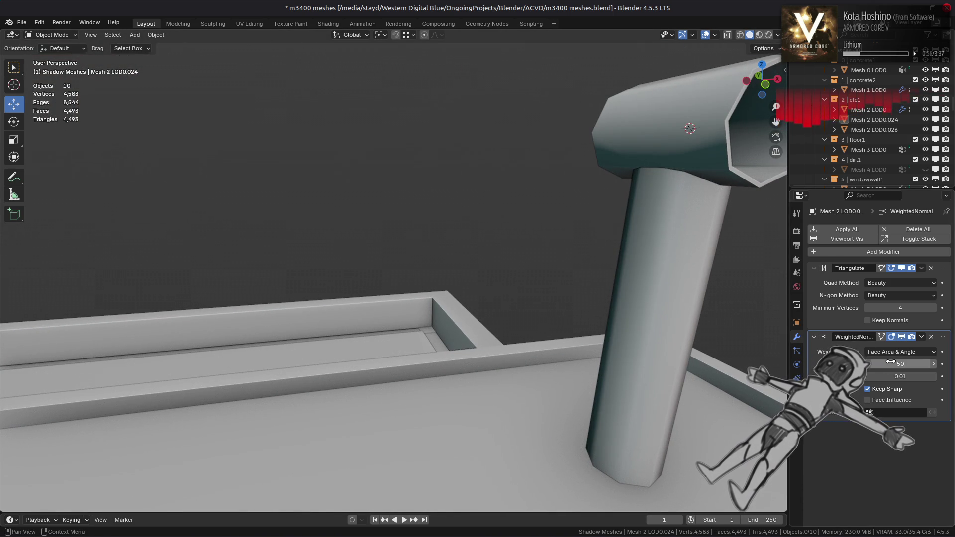
key(Tab)
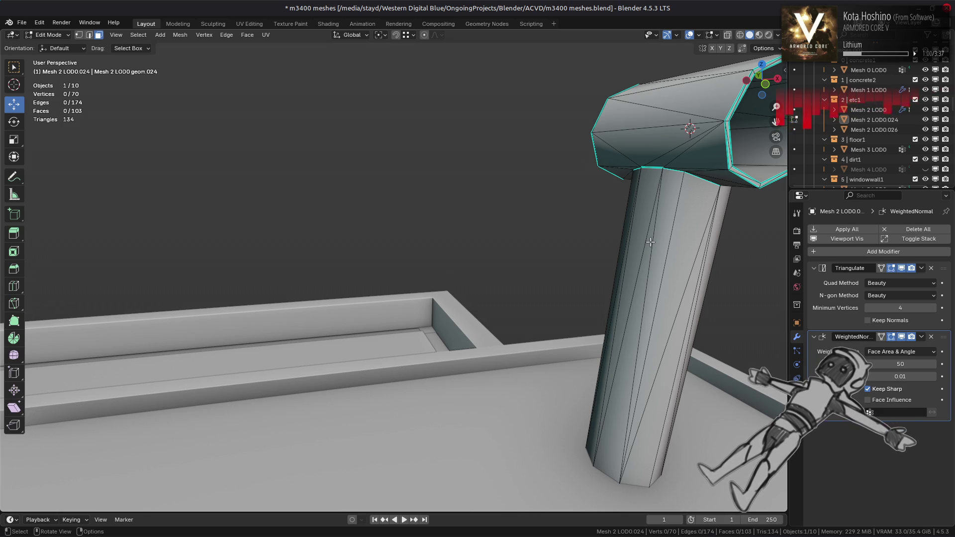
key(Tab)
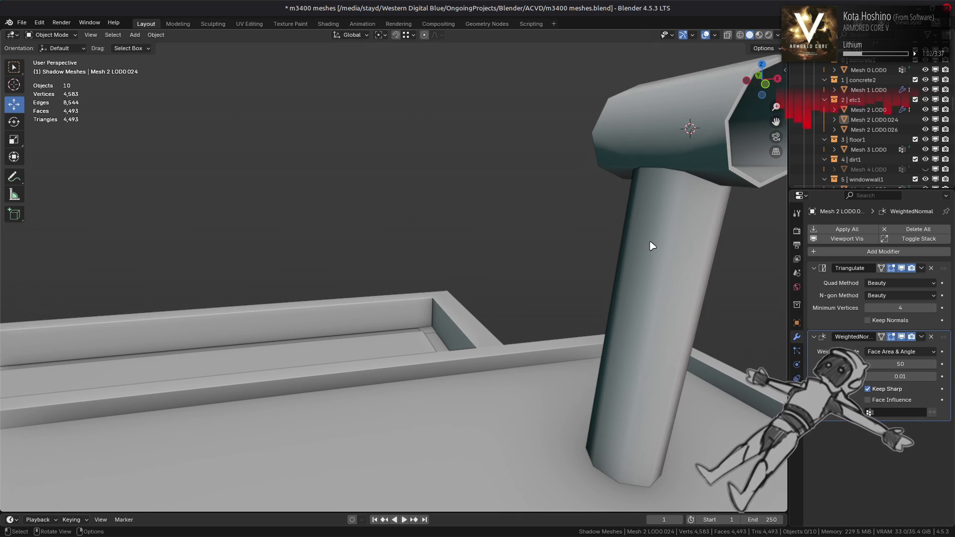
key(Tab)
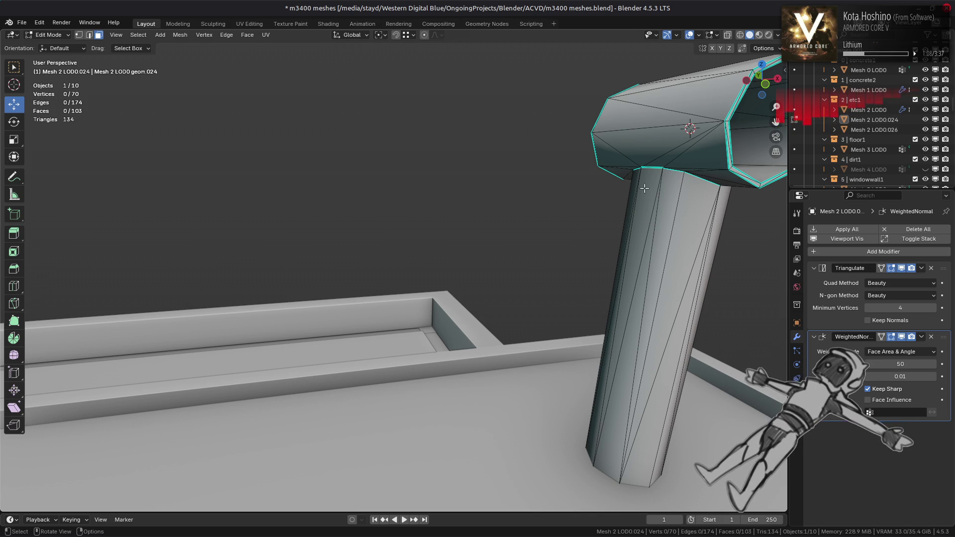
middle_drag(639, 180, 632, 173)
Switch weighting to Corner Angle and inspect the pipe opening in Object Mode
click(890, 352)
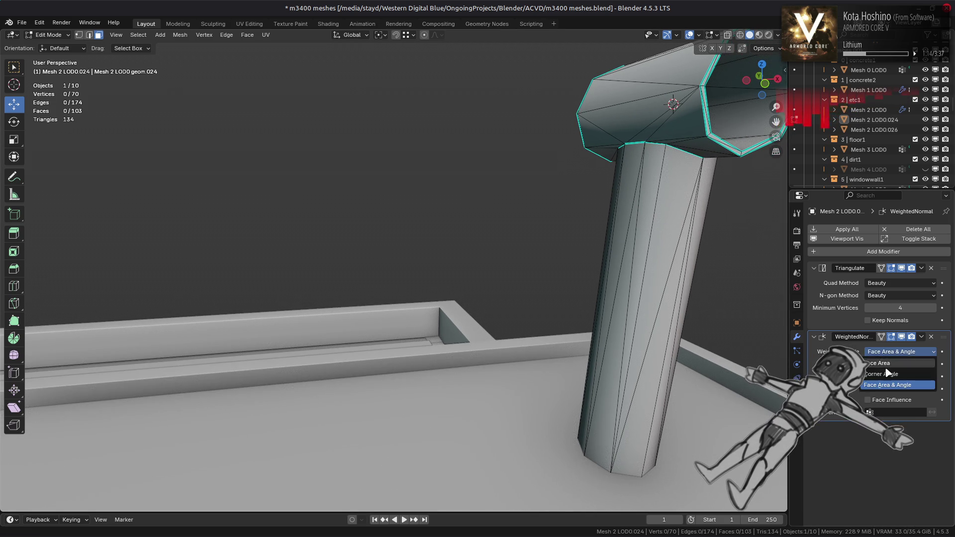
click(886, 373)
key(Tab)
middle_drag(764, 313, 748, 318)
key(Tab)
key(Tab)
Cycle through Face Area and Face Area & Angle before settling on Corner Angle weighting
click(895, 351)
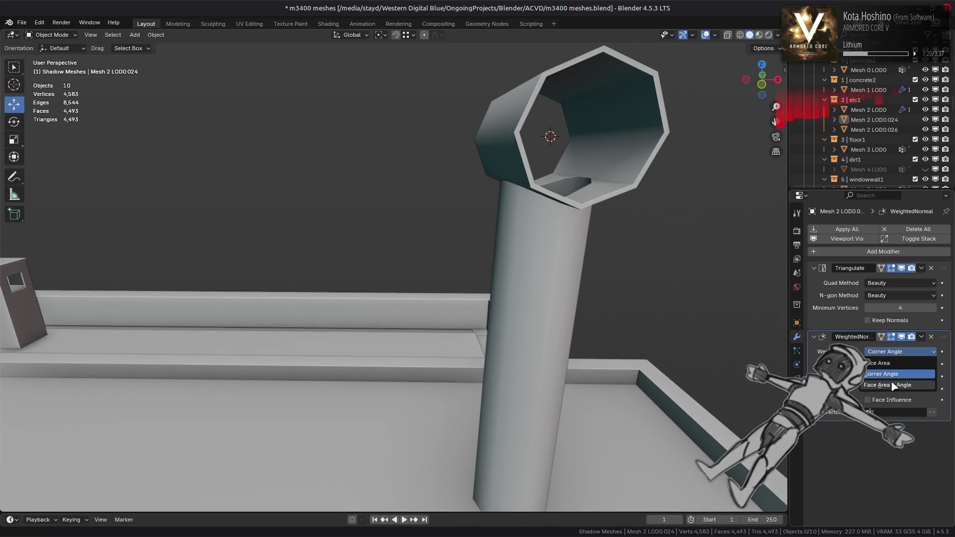
click(893, 386)
click(895, 352)
click(890, 363)
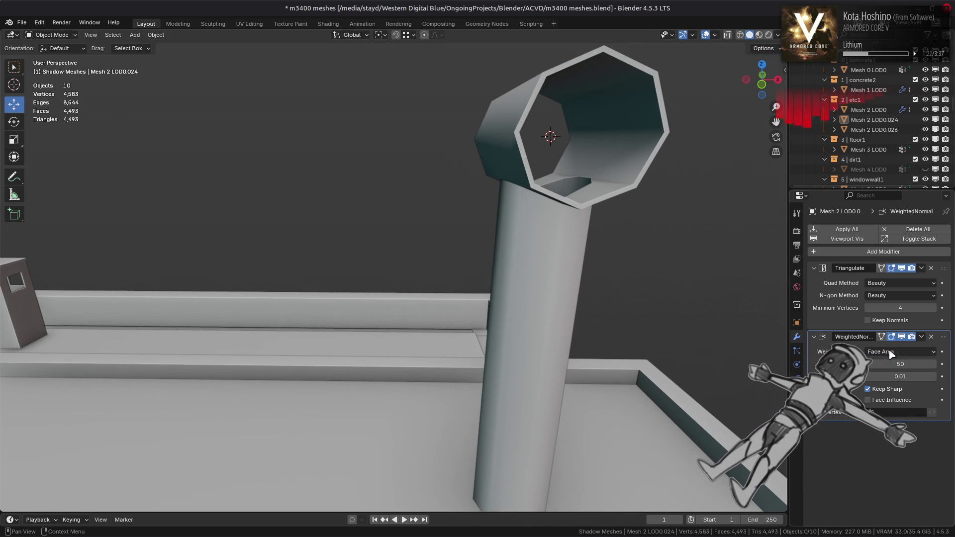
click(889, 354)
click(887, 383)
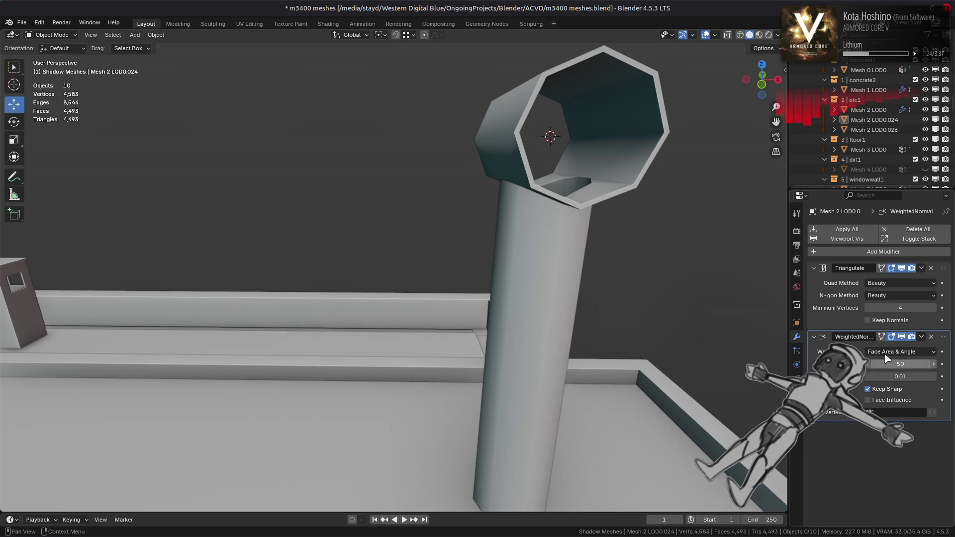
click(886, 354)
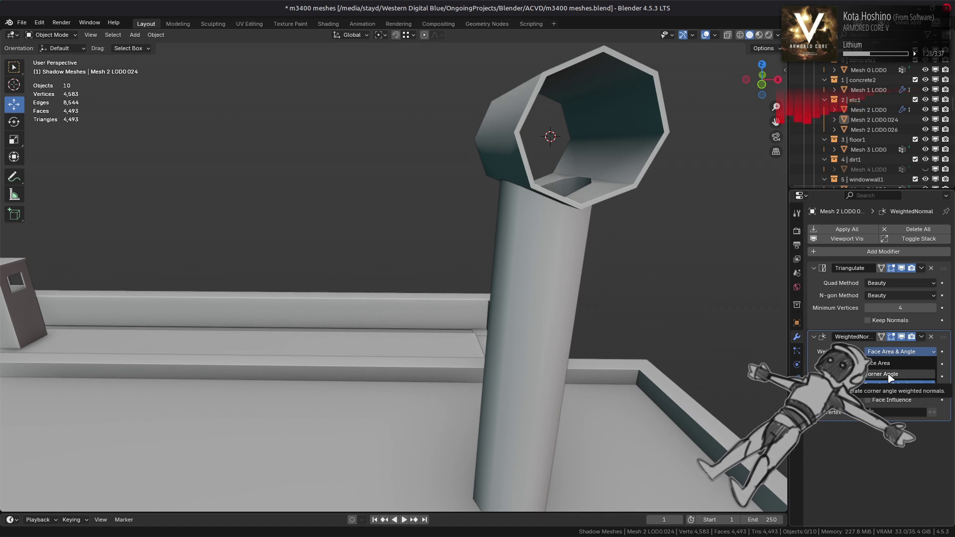
click(890, 376)
click(890, 351)
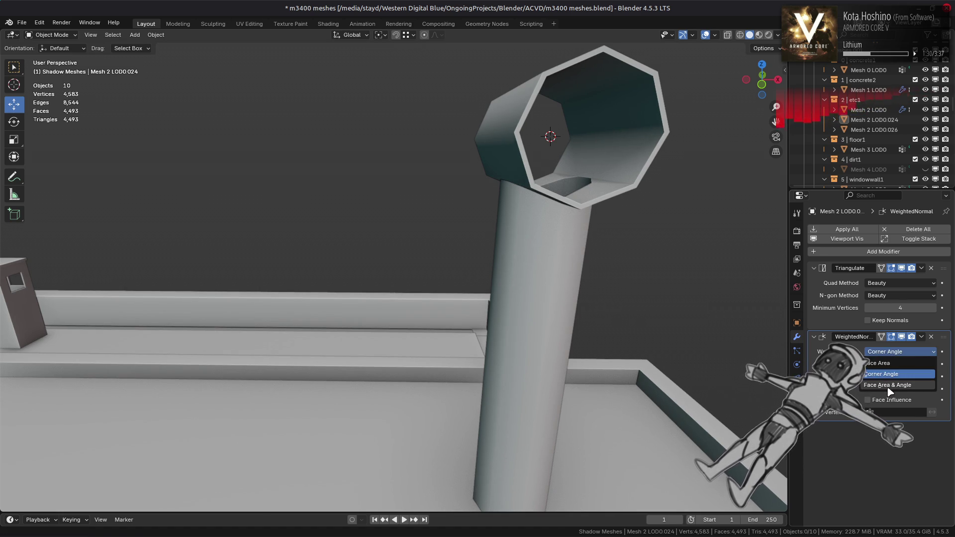
mouse_move(528, 263)
middle_down()
mouse_move(426, 405)
mouse_move(426, 277)
mouse_move(446, 366)
mouse_move(428, 174)
middle_up()
Lower the pipe's octagonal end face about 1.64 m onto the roof and view it in Material Preview
key(Tab)
scroll(430, 247, up, 5)
click(446, 363)
drag(408, 77, 416, 154)
ctrl+drag(427, 302, 427, 275)
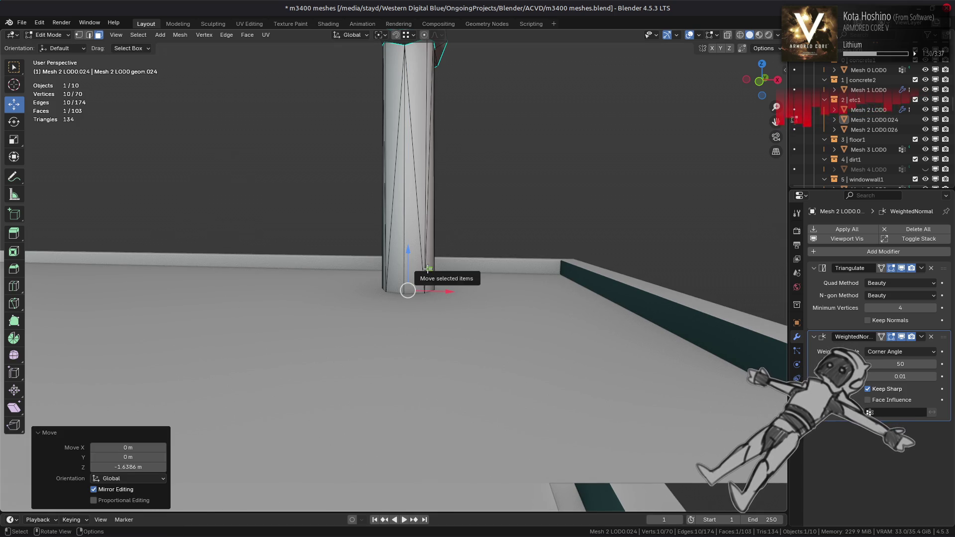
middle_drag(429, 269, 438, 348)
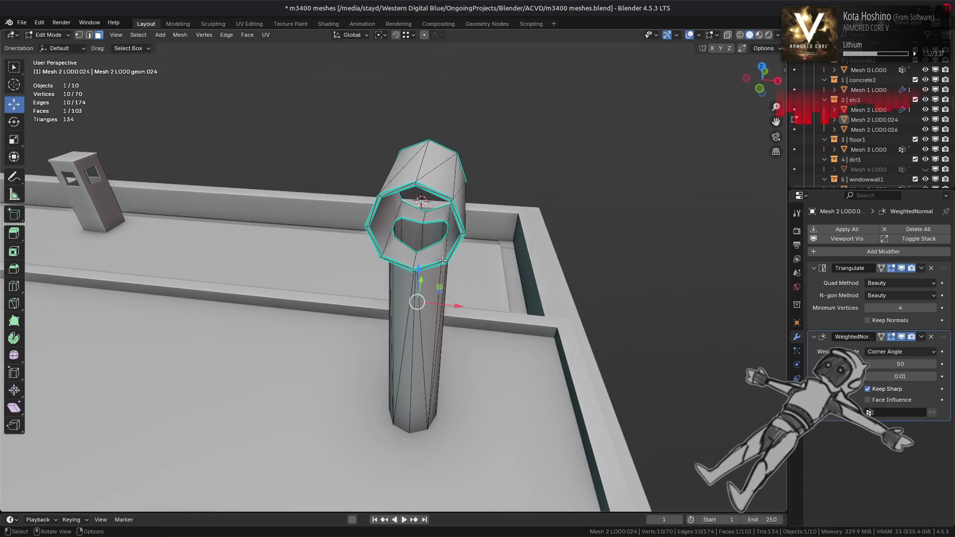
click(759, 34)
mouse_move(518, 259)
ctrl+middle_down()
mouse_move(518, 222)
mouse_move(505, 247)
mouse_move(451, 280)
mouse_move(646, 212)
ctrl+middle_up()
Enable Correct Face Attributes and Keep Connected, redo the 1.6386 m drop and check it from Front view
key(n)
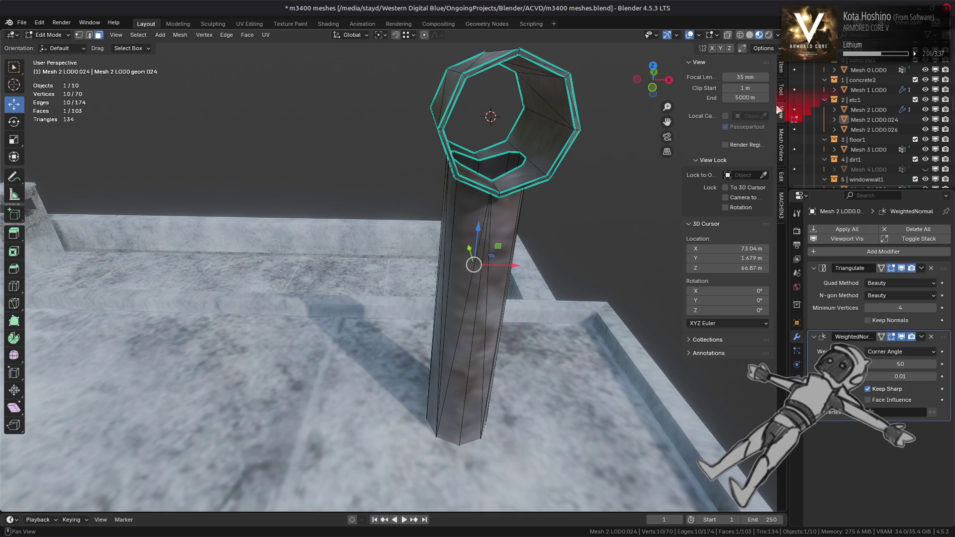
click(782, 92)
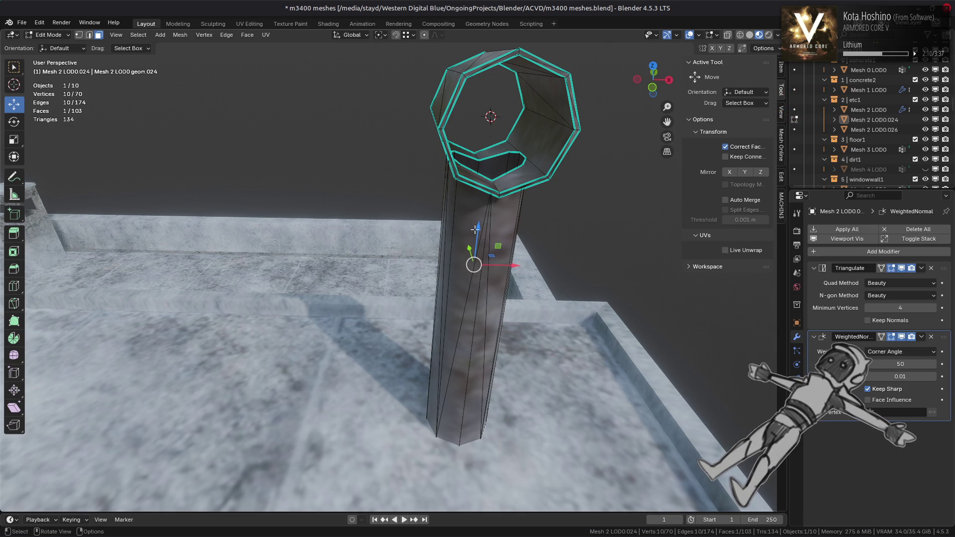
mouse_move(475, 229)
mouse_down()
mouse_move(471, 398)
mouse_move(455, 420)
mouse_up()
key(KP_1)
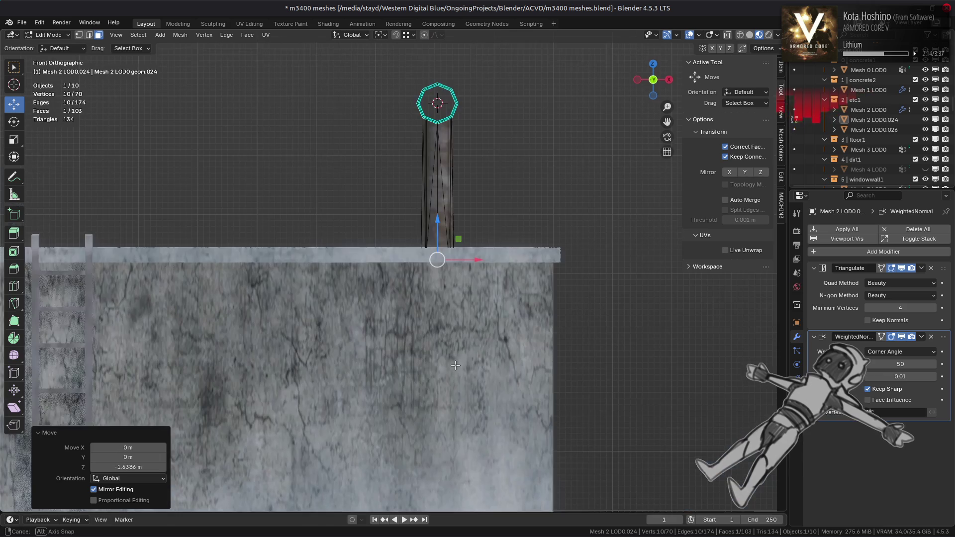
scroll(490, 246, up, 4)
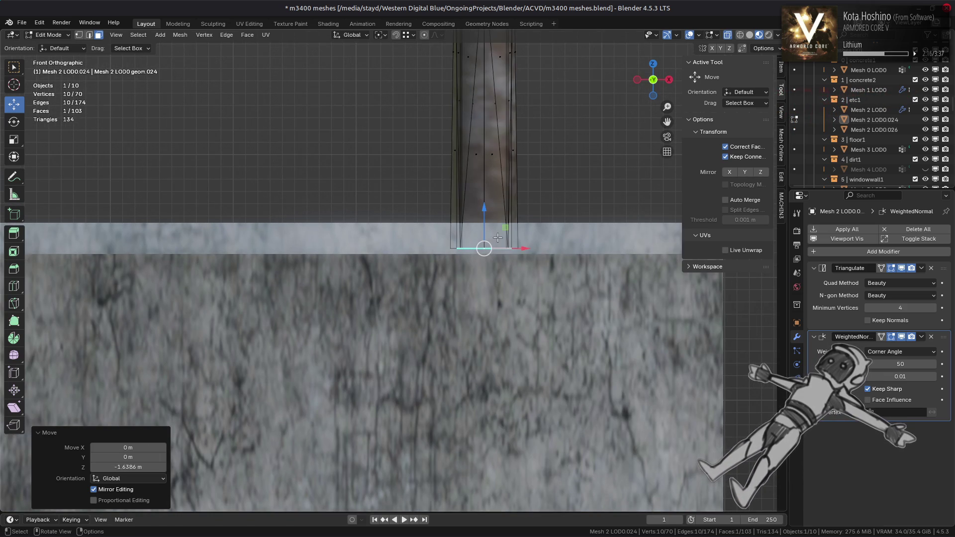
middle_drag(483, 250, 400, 266)
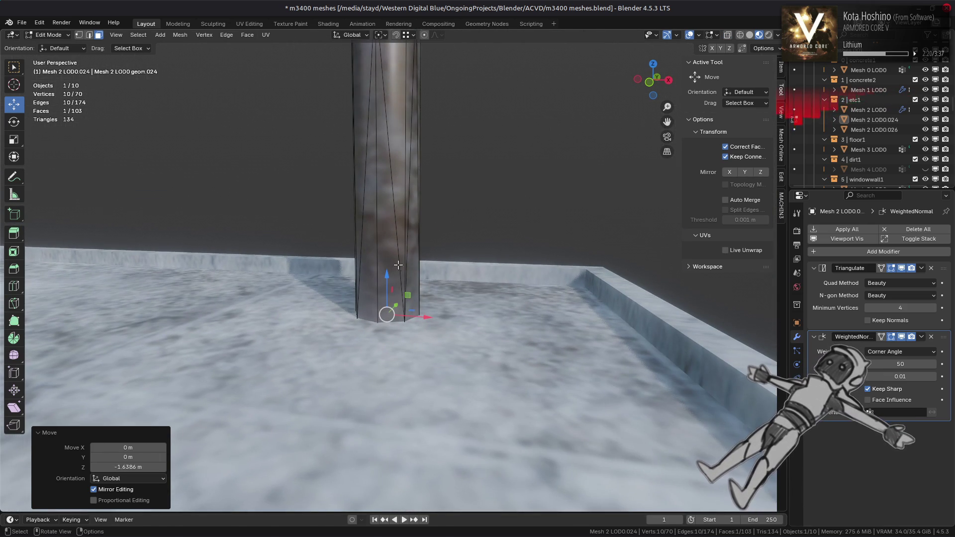
key(g)
key(z)
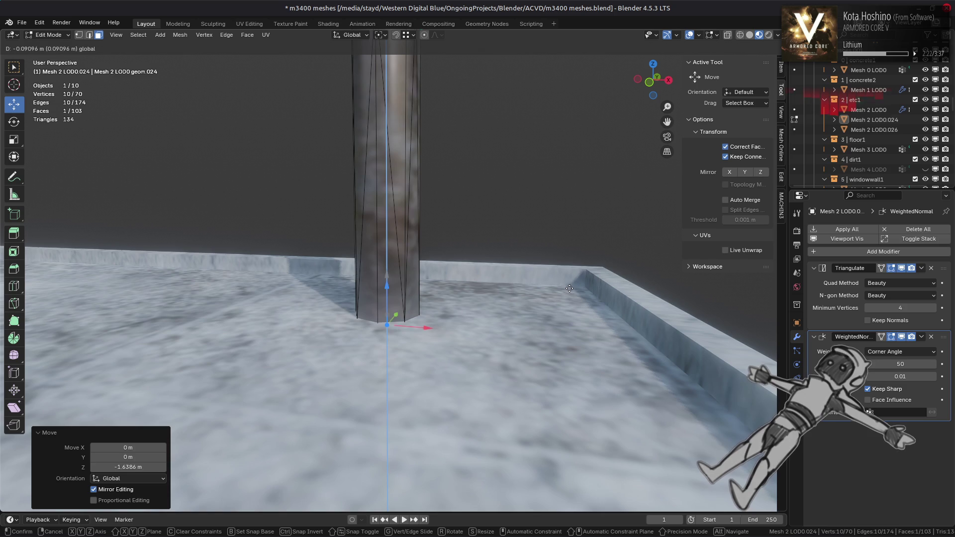
Move the selected face up along Z, trying 0.5 m before settling on 0.1 m
click(572, 288)
mouse_move(572, 288)
middle_down()
mouse_move(558, 281)
mouse_move(535, 300)
middle_up()
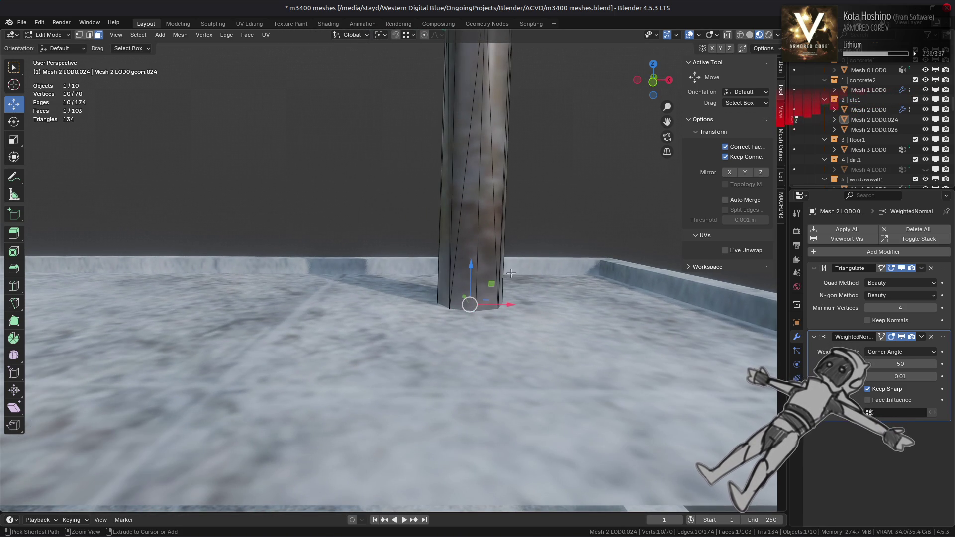
drag(472, 263, 473, 261)
text(.5)
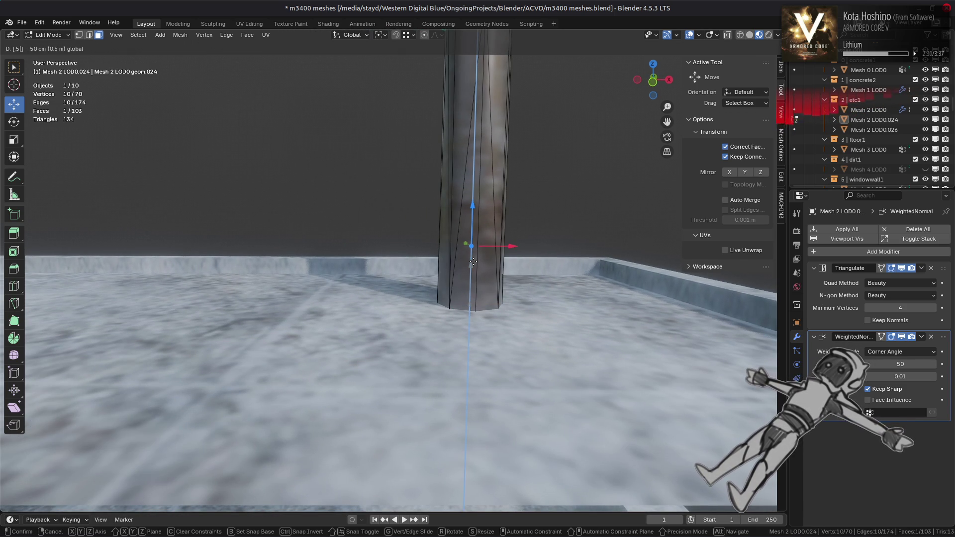
key(Return)
mouse_move(473, 262)
middle_down()
mouse_move(467, 288)
mouse_move(447, 267)
middle_up()
drag(447, 263, 448, 261)
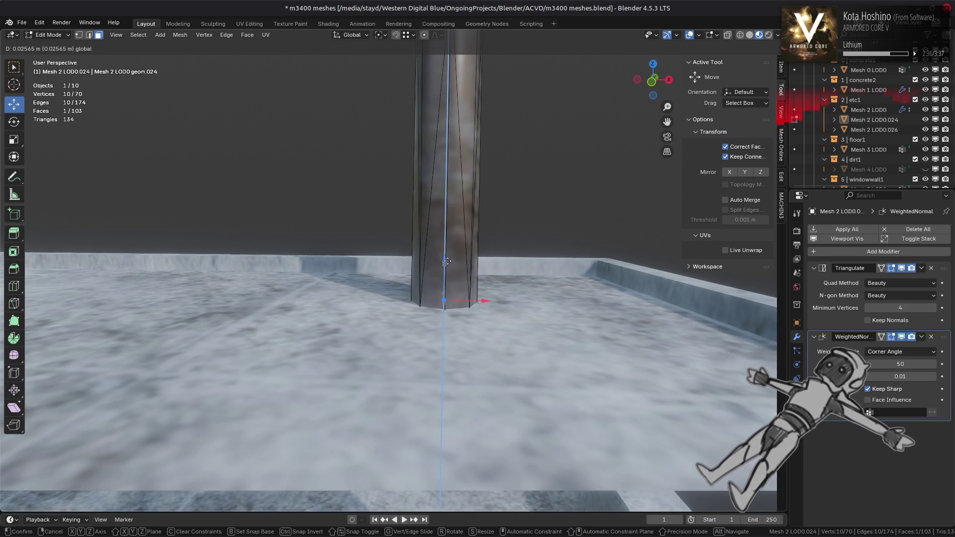
text(0.1)
key(Return)
mouse_move(448, 261)
middle_down()
mouse_move(444, 331)
mouse_move(451, 284)
middle_up()
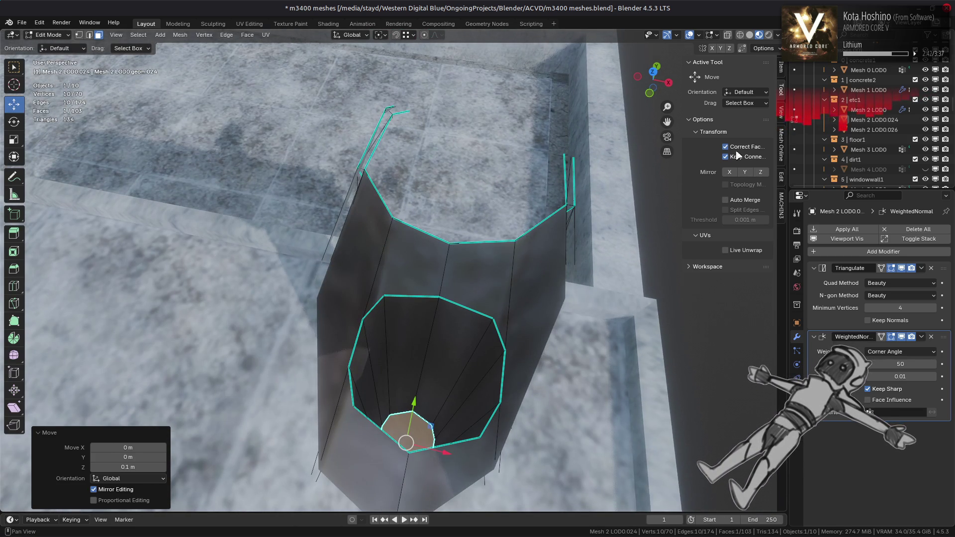
Merge the end ring's vertices at center to close the opening with a fan
key(1)
right_click(521, 281)
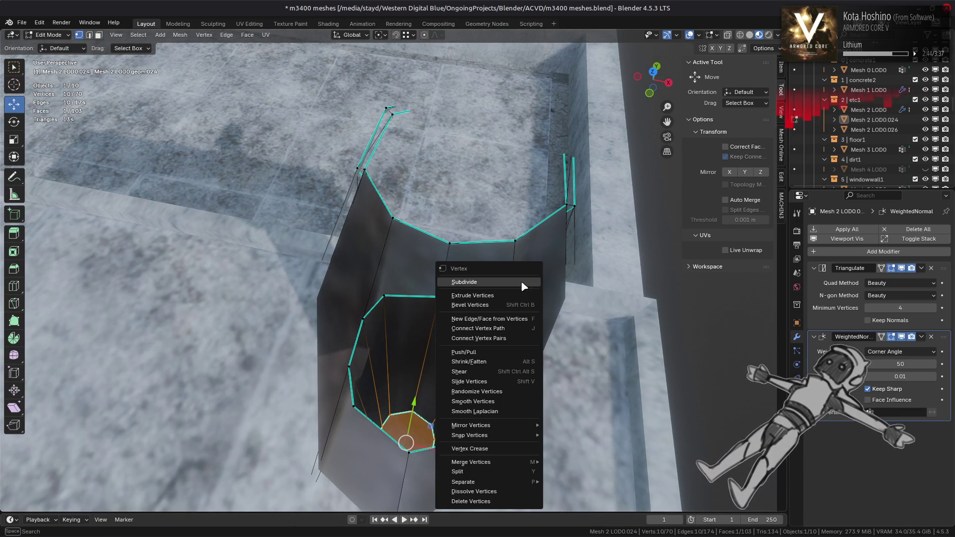
mouse_move(523, 461)
click(558, 465)
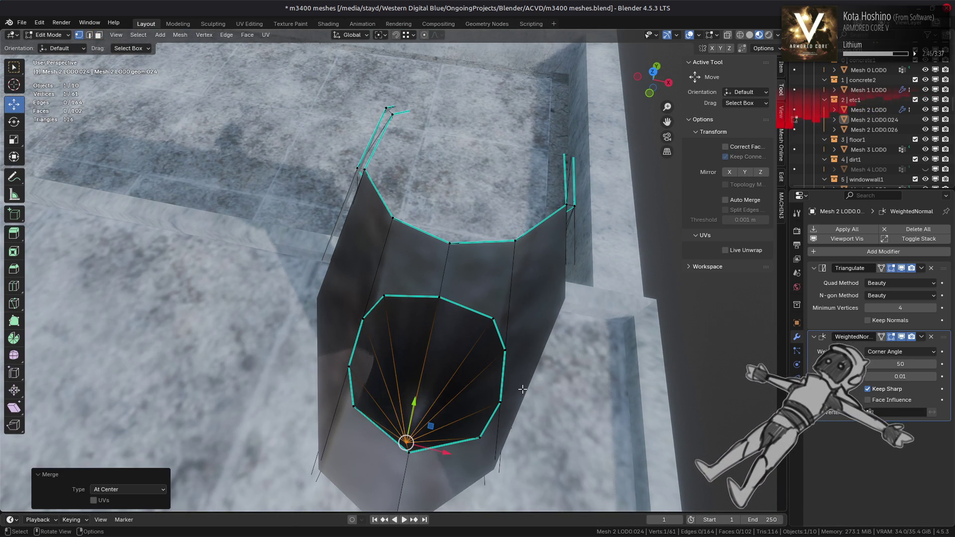
Inspect the closed pipe in Object Mode with Solid shading and show its mesh data properties
key(Tab)
mouse_move(507, 366)
middle_down()
mouse_move(507, 299)
mouse_move(505, 354)
mouse_move(465, 329)
middle_up()
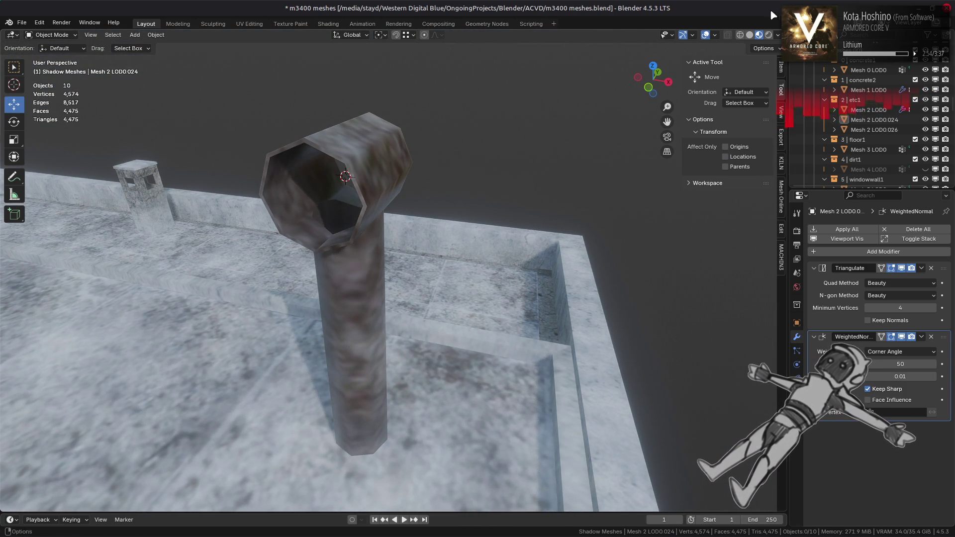
key(z)
mouse_move(433, 300)
middle_down()
mouse_move(443, 303)
mouse_move(431, 379)
mouse_move(446, 305)
middle_up()
click(796, 392)
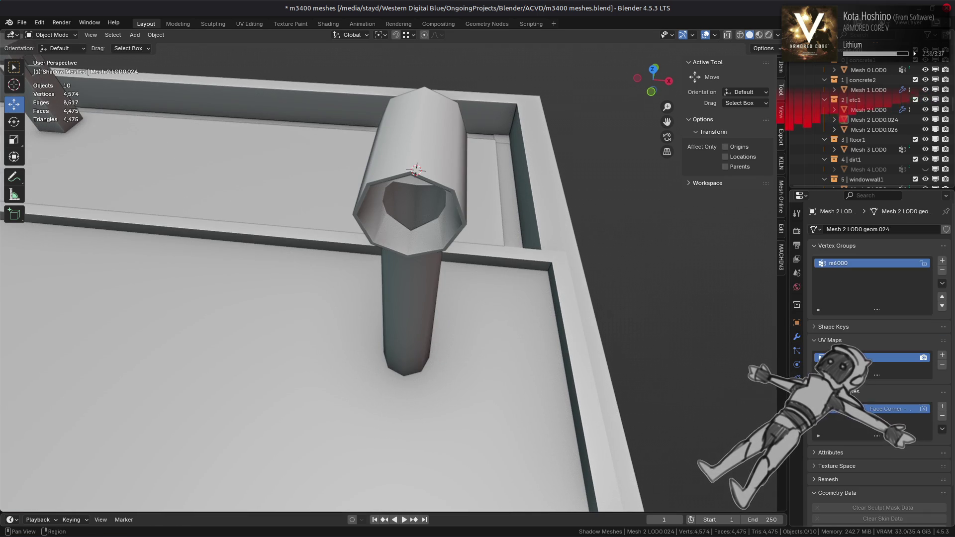
mouse_move(486, 363)
middle_down()
mouse_move(484, 379)
mouse_move(460, 396)
middle_up()
Re-enter Edit Mode on the pipe and select the fan's centre vertex
key(Tab)
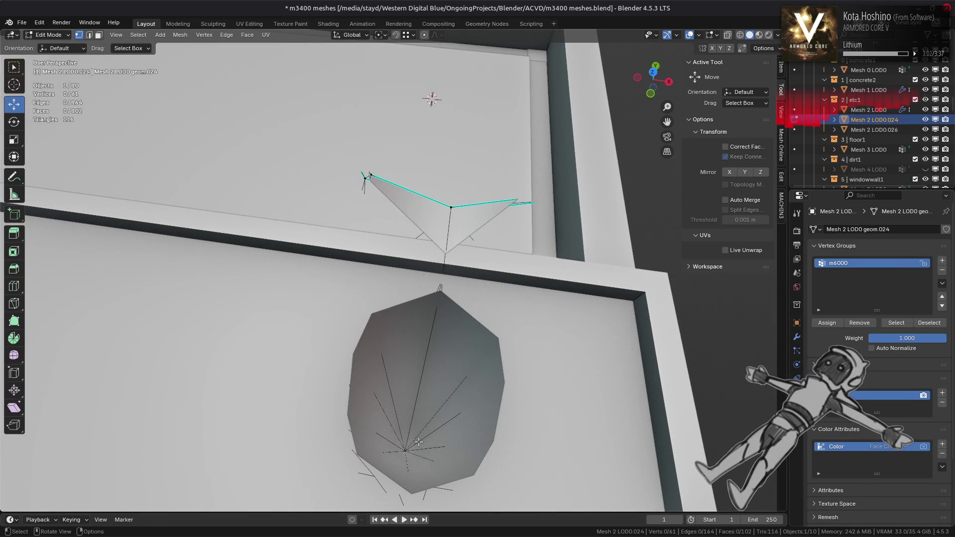
mouse_move(406, 445)
middle_down()
mouse_move(415, 410)
mouse_move(407, 423)
middle_up()
click(405, 425)
click(404, 434)
click(49, 35)
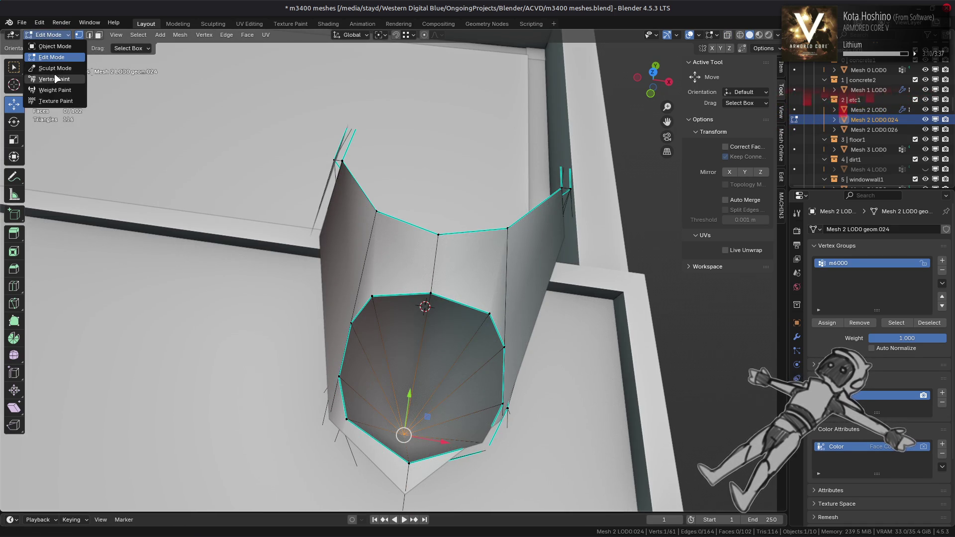
In Vertex Paint, fill the selected inner fan with black vertex colour
click(54, 79)
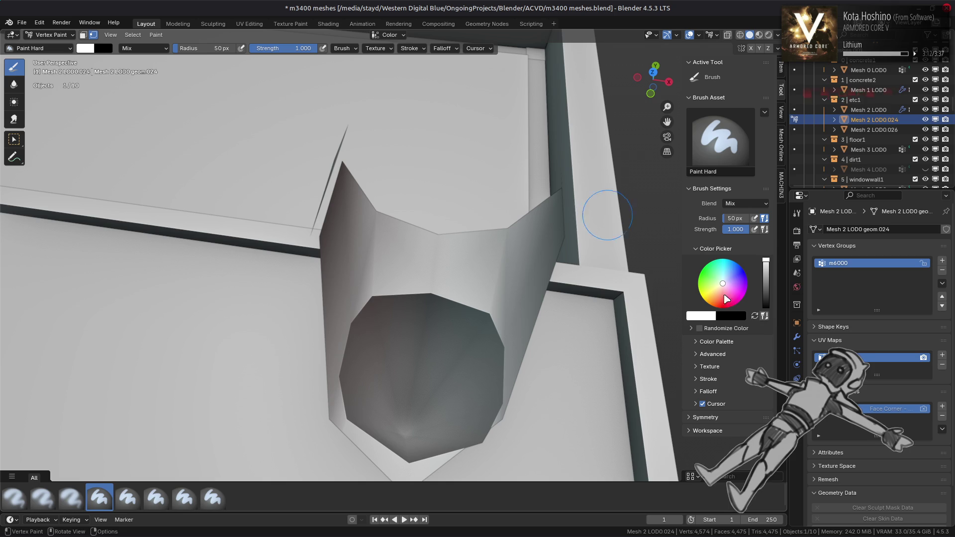
key(x)
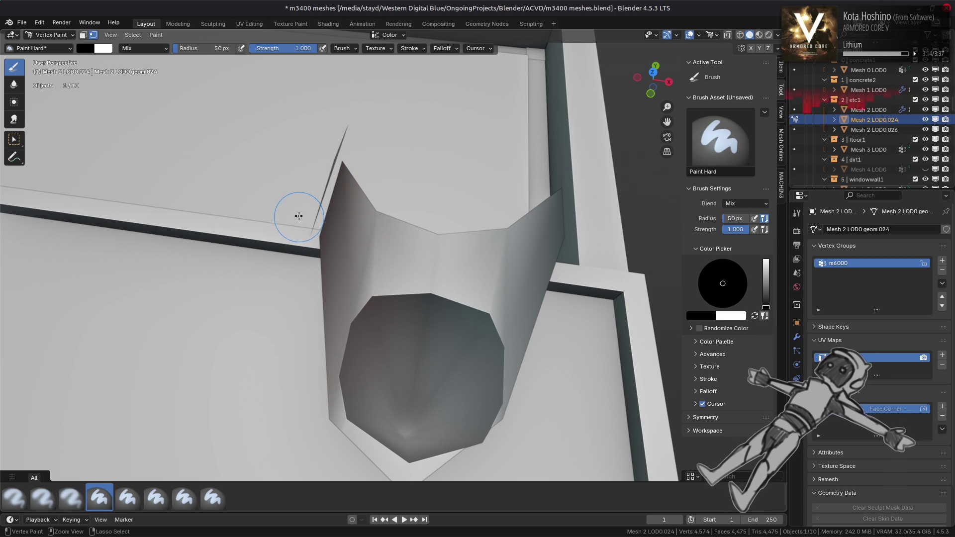
key(shift+k)
middle_drag(272, 302, 269, 315)
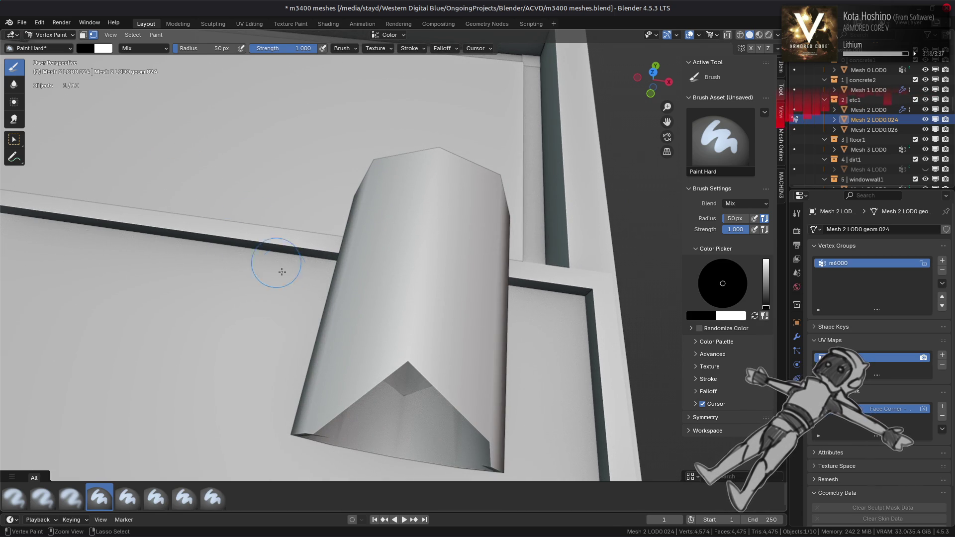
key(ctrl+shift+z)
mouse_move(282, 273)
middle_down()
mouse_move(292, 273)
mouse_move(189, 117)
middle_up()
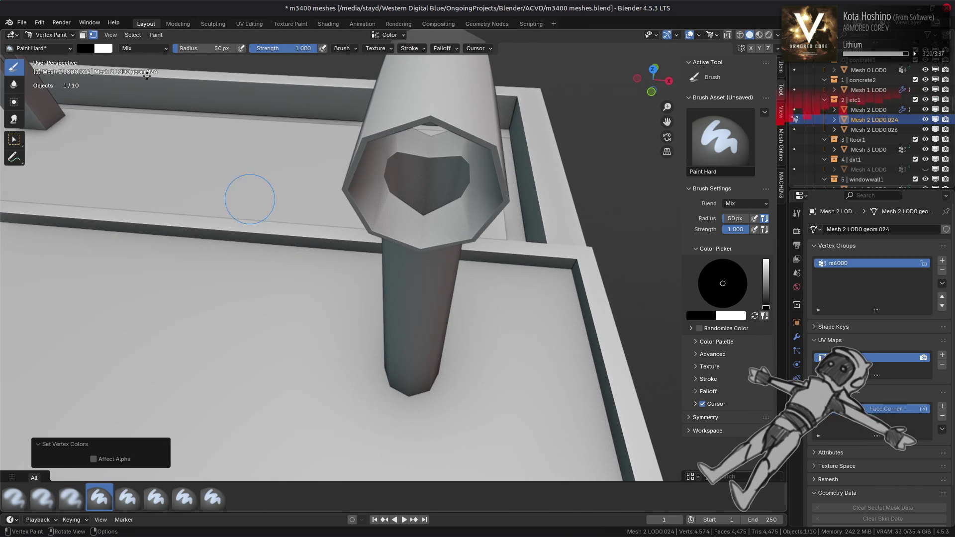
Return to Object Mode in Material Preview, deselect everything, and show the Render properties
click(50, 35)
click(48, 40)
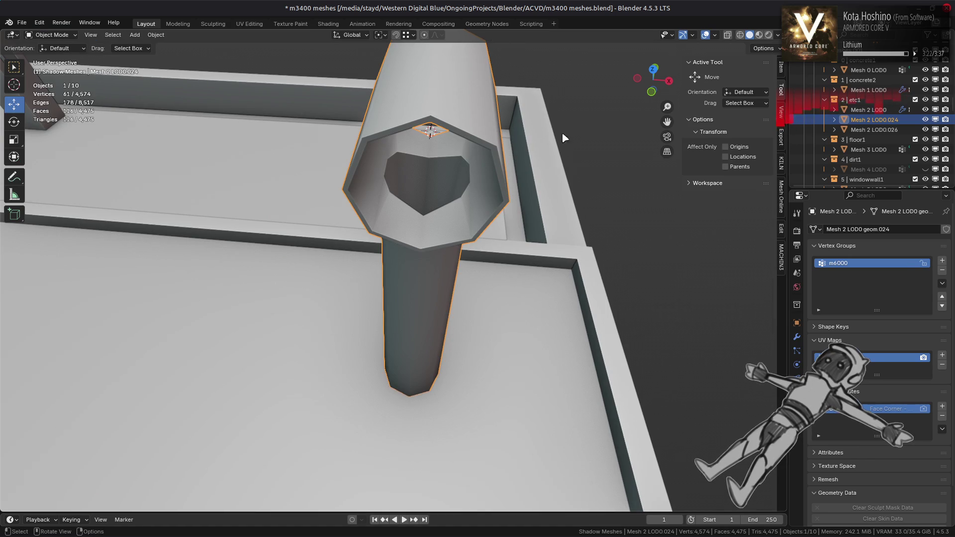
click(758, 34)
key(alt+a)
mouse_move(539, 196)
middle_down()
mouse_move(518, 192)
mouse_move(515, 180)
middle_up()
click(797, 232)
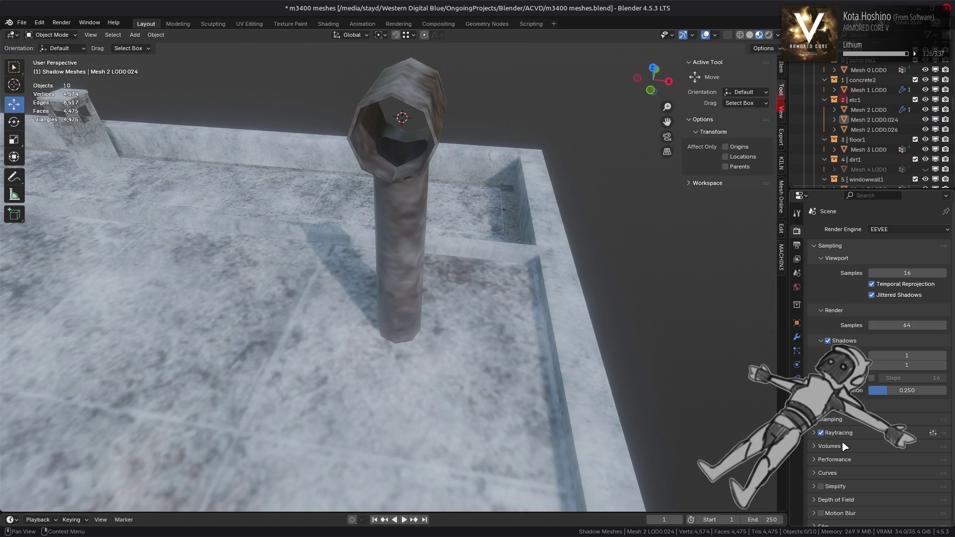
click(821, 433)
click(827, 341)
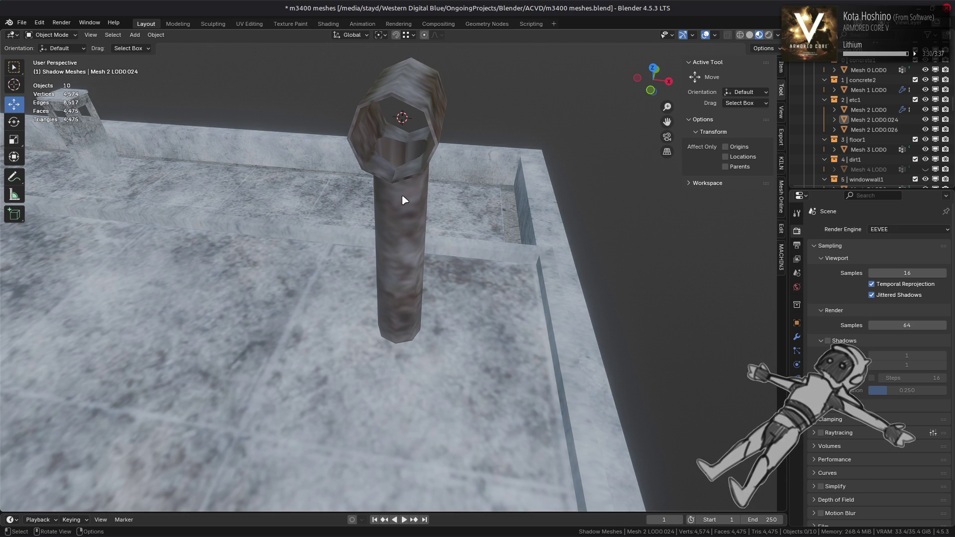
ctrl+scroll(403, 199, up, 3)
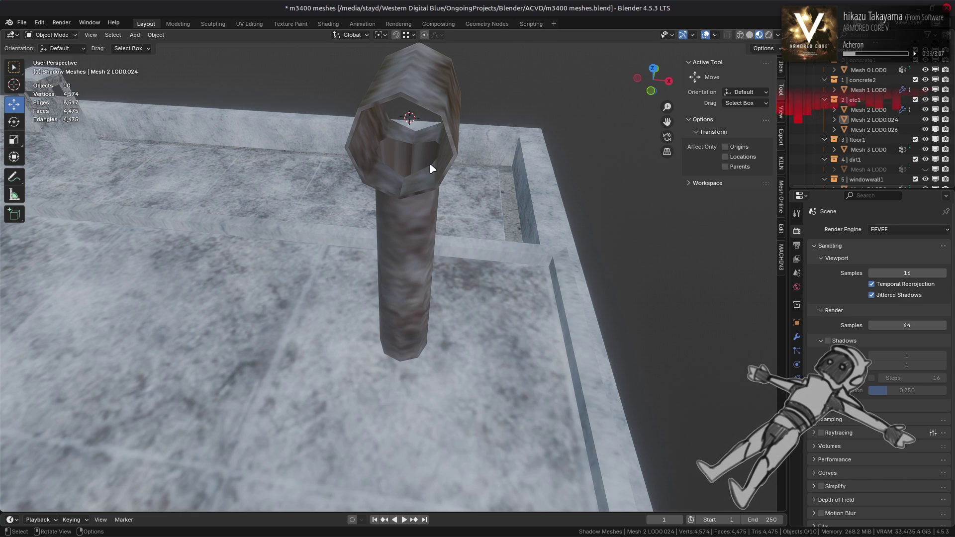
Grow the selection to the inner rim faces and paint them mid-grey (value 0.5) using the face mask
key(Tab)
key(ctrl+KP_Add)
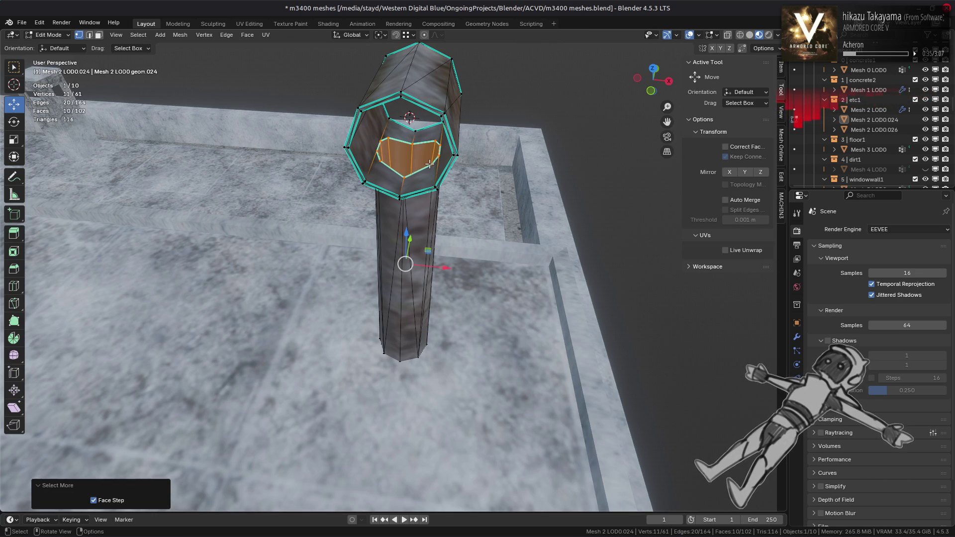
click(58, 35)
click(64, 81)
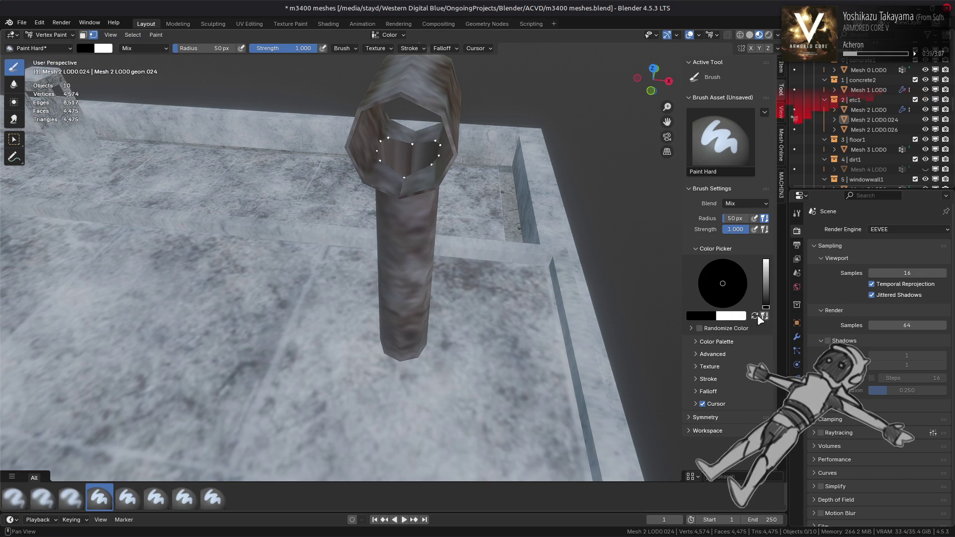
click(754, 315)
click(709, 316)
click(747, 292)
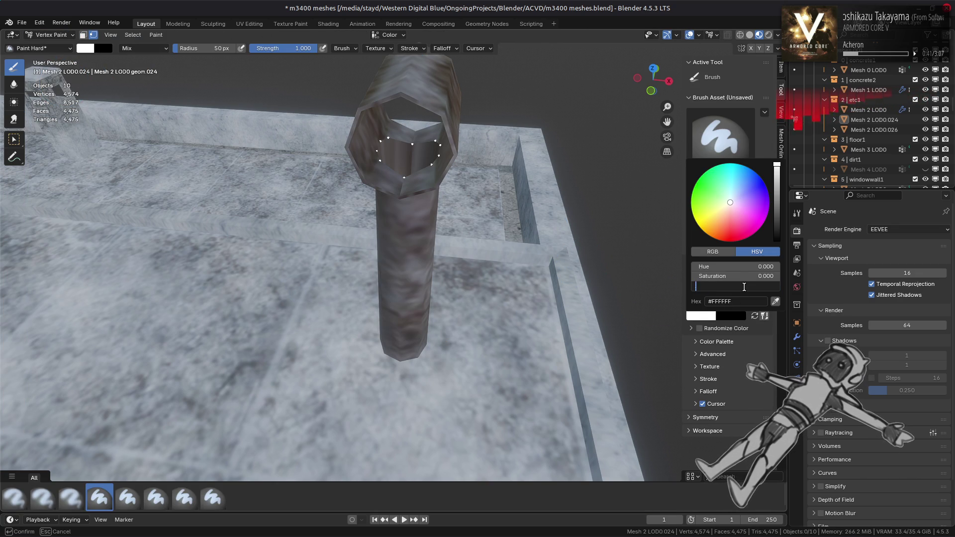
text(0.5)
key(Return)
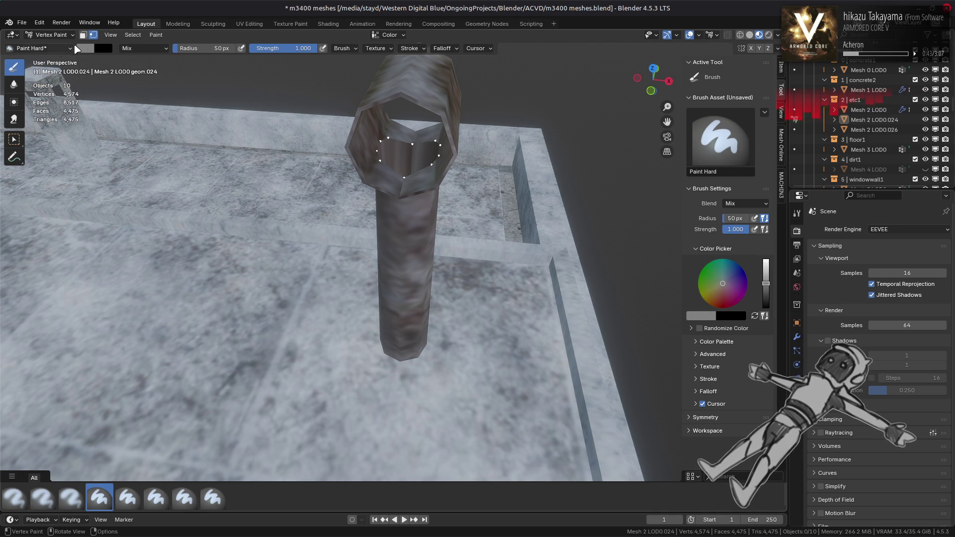
click(84, 36)
key(shift+k)
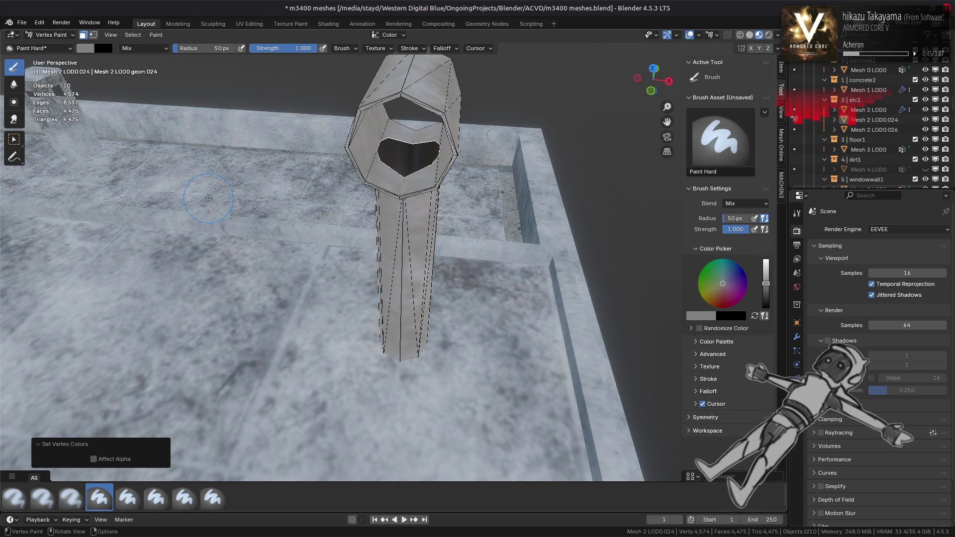
Shrink the selection to the innermost vertex, paint it black with the vertex mask, and return to Object Mode
click(50, 36)
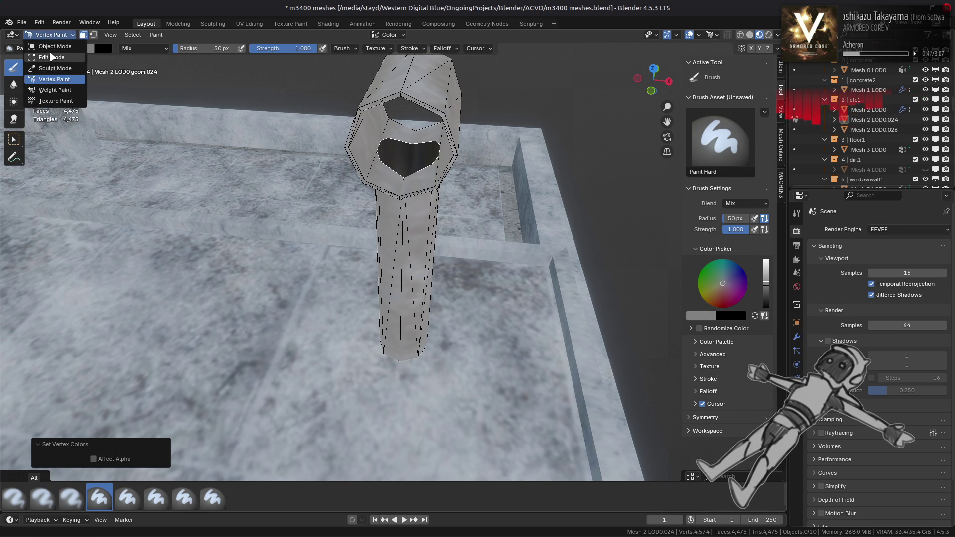
click(50, 58)
key(ctrl+KP_Subtract)
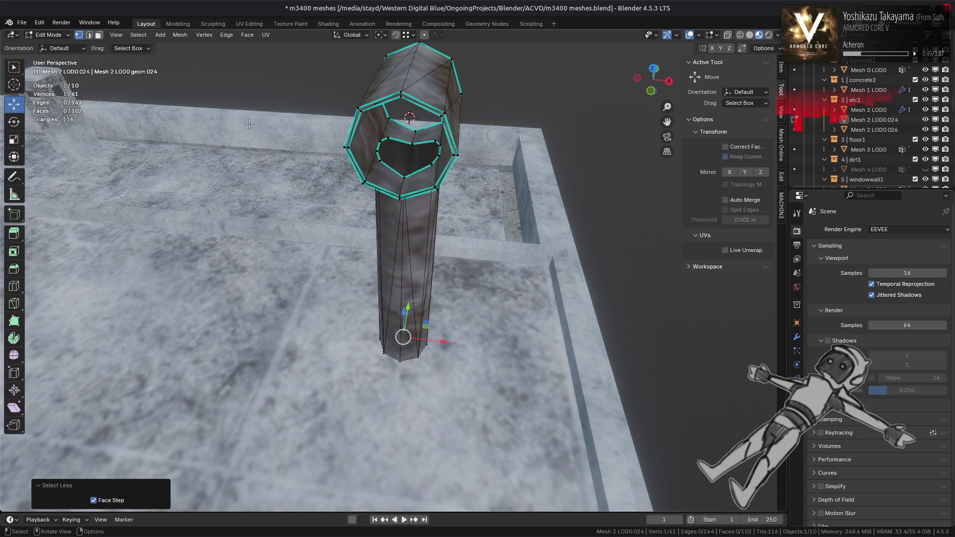
click(50, 35)
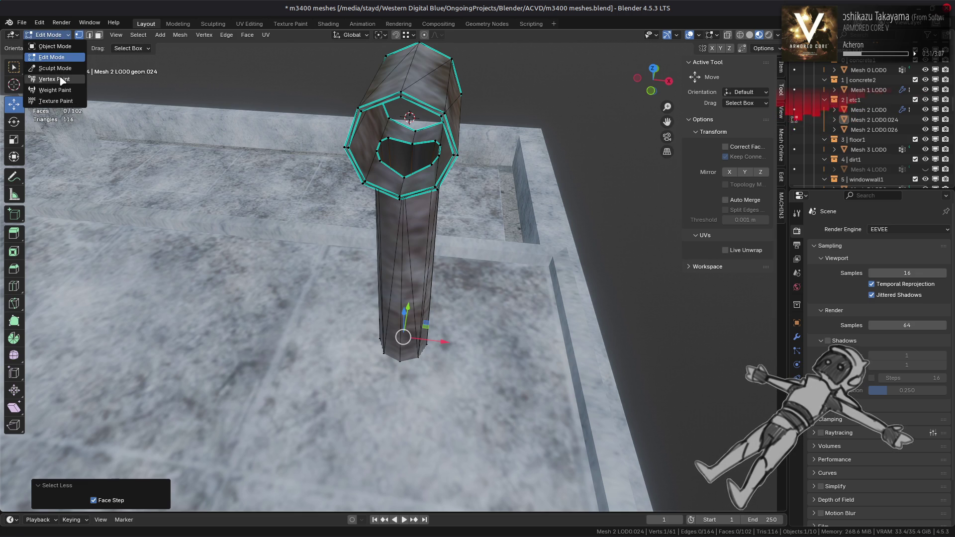
click(50, 79)
click(755, 317)
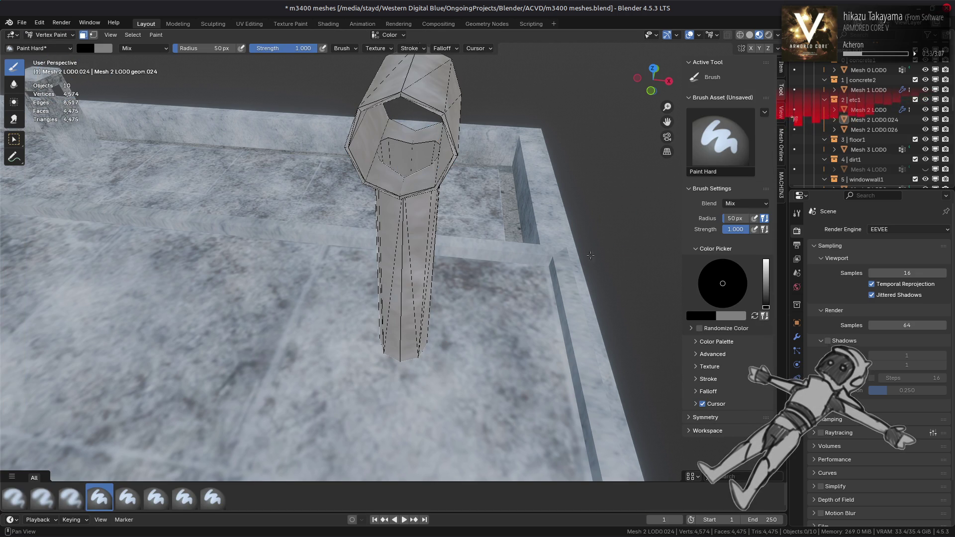
click(93, 35)
mouse_move(214, 206)
middle_down()
mouse_move(328, 327)
mouse_move(316, 323)
middle_up()
key(shift+k)
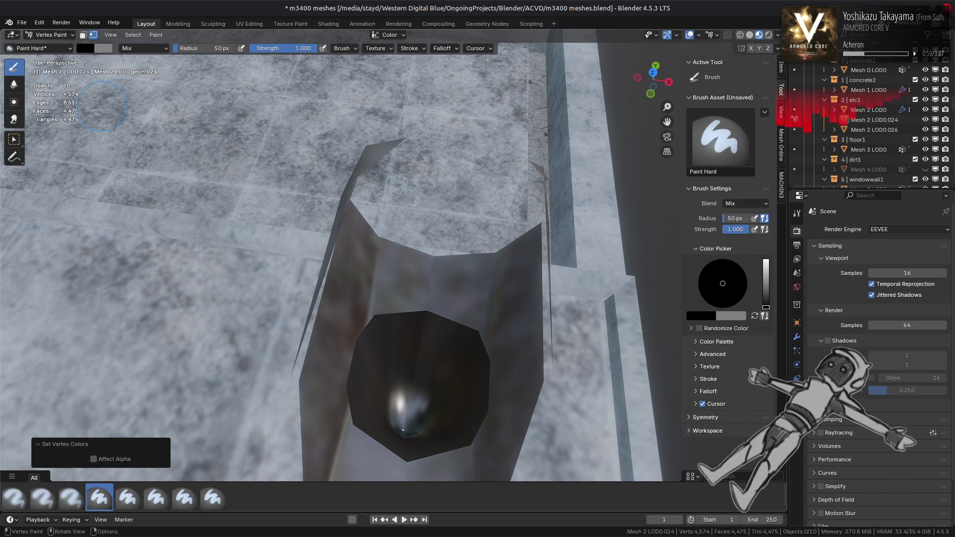
click(42, 35)
click(47, 46)
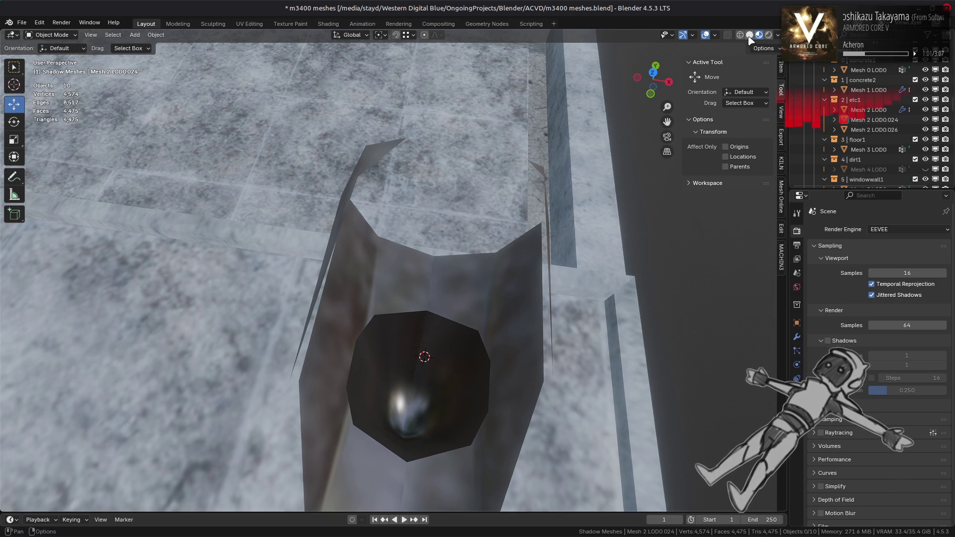
Compare the painted pipe in Solid and Material Preview, then edit the pipe and select a top-ring face
click(750, 35)
mouse_move(494, 198)
middle_down()
mouse_move(484, 241)
mouse_move(495, 182)
middle_up()
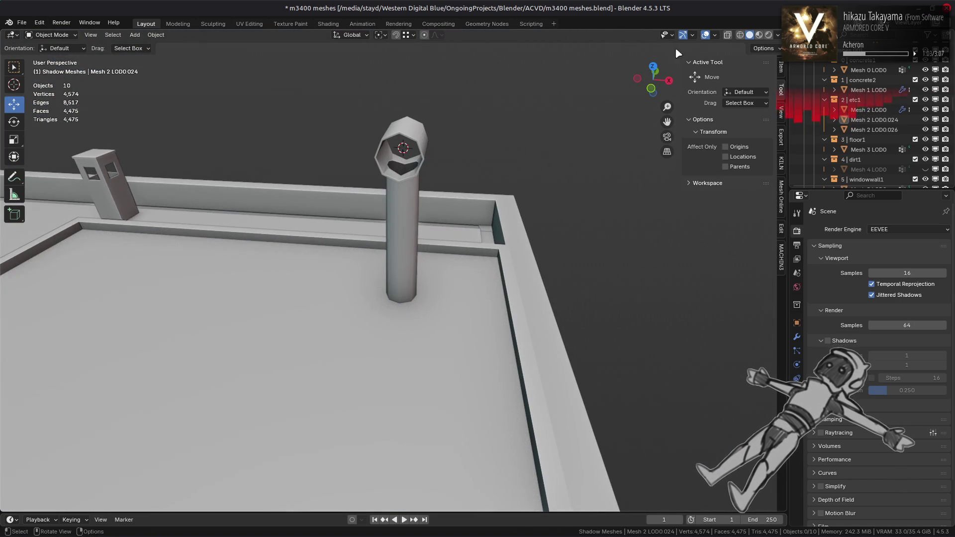
click(759, 36)
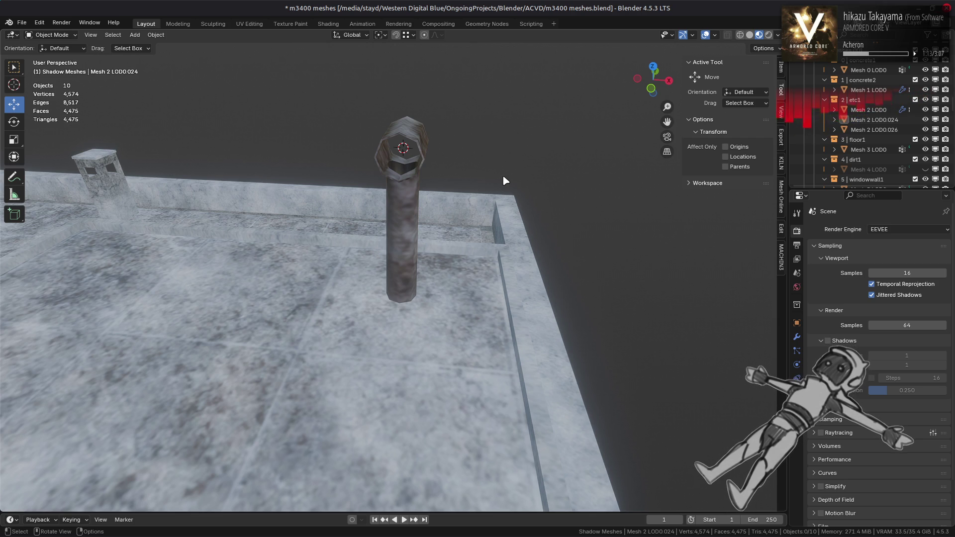
scroll(502, 176, up, 5)
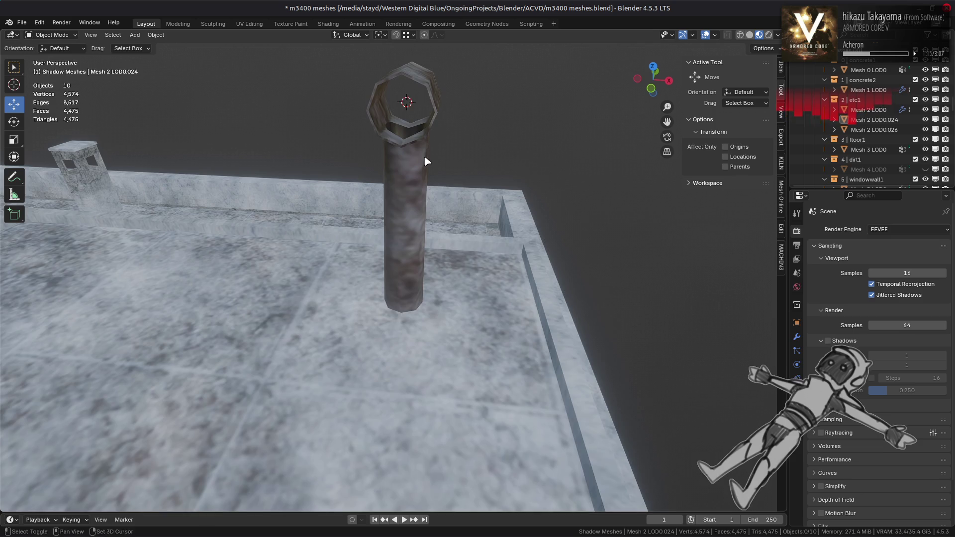
click(380, 154)
key(Tab)
click(370, 146)
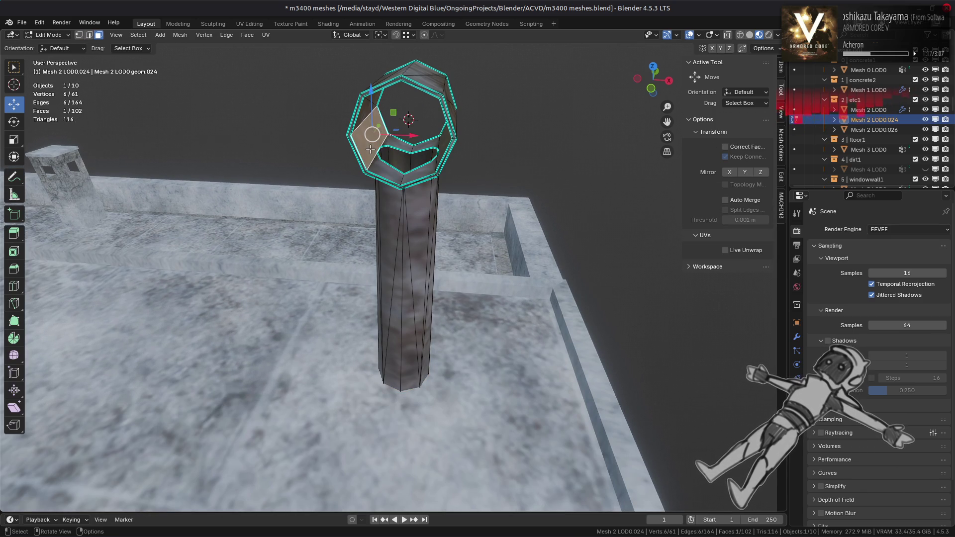
Select the top ring faces with linked selection delimited by Sharp, then enter Vertex Paint with face masking
key(ctrl+l)
click(130, 490)
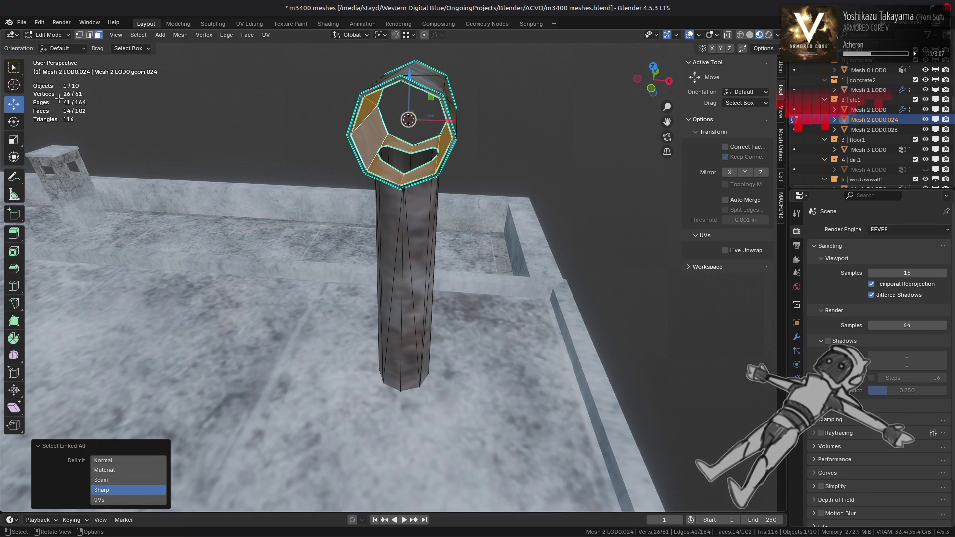
click(50, 35)
click(68, 81)
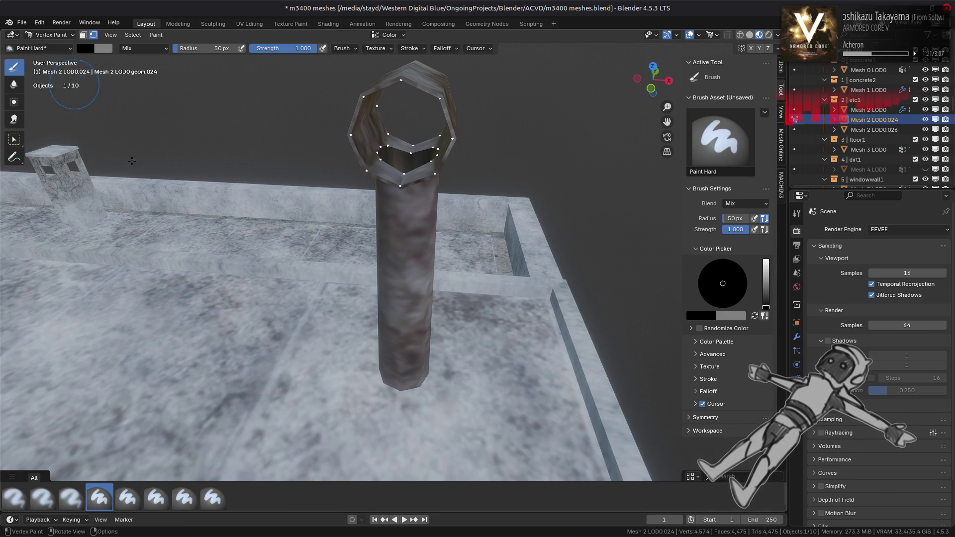
click(84, 36)
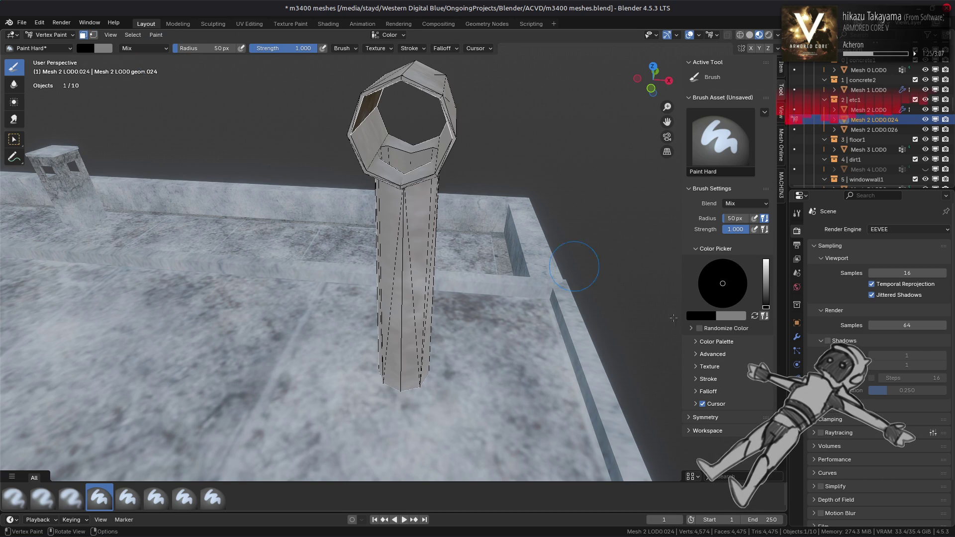
Swap to the grey paint colour and set its Value to 0.8
key(x)
click(709, 316)
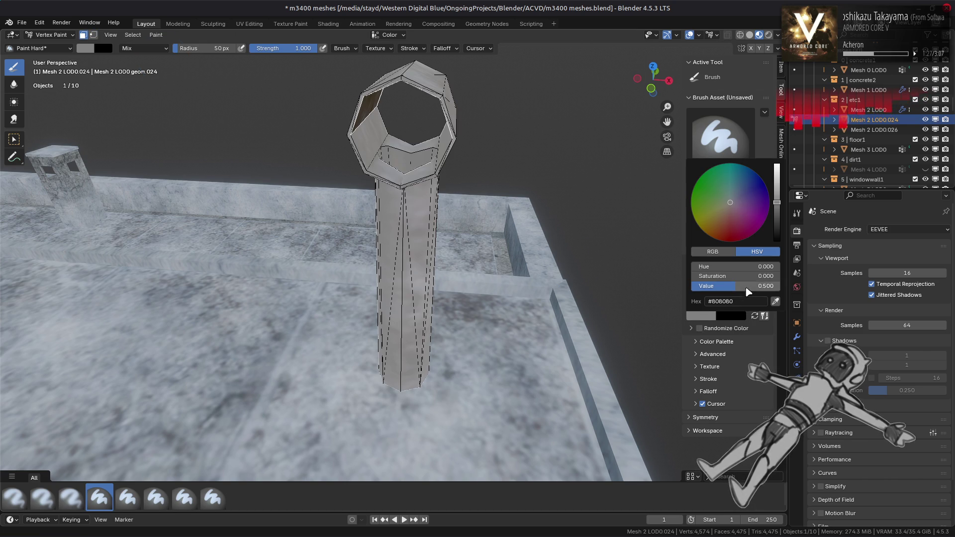
click(746, 287)
text(0.8)
key(Return)
Fill the selected ring faces with the light grey using Shift+K and return to Object Mode
mouse_move(618, 341)
middle_down()
mouse_move(404, 287)
mouse_move(416, 309)
middle_up()
key(shift+k)
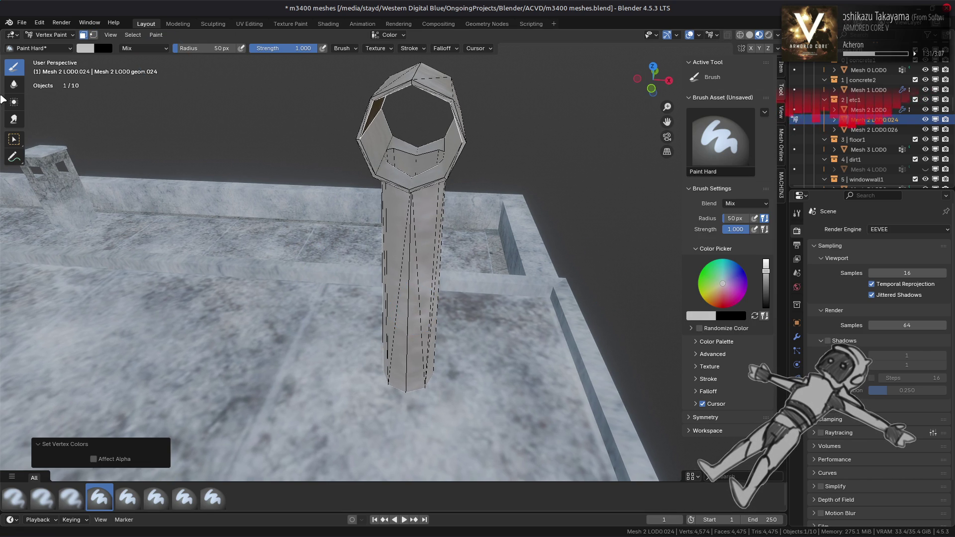
click(51, 35)
click(45, 44)
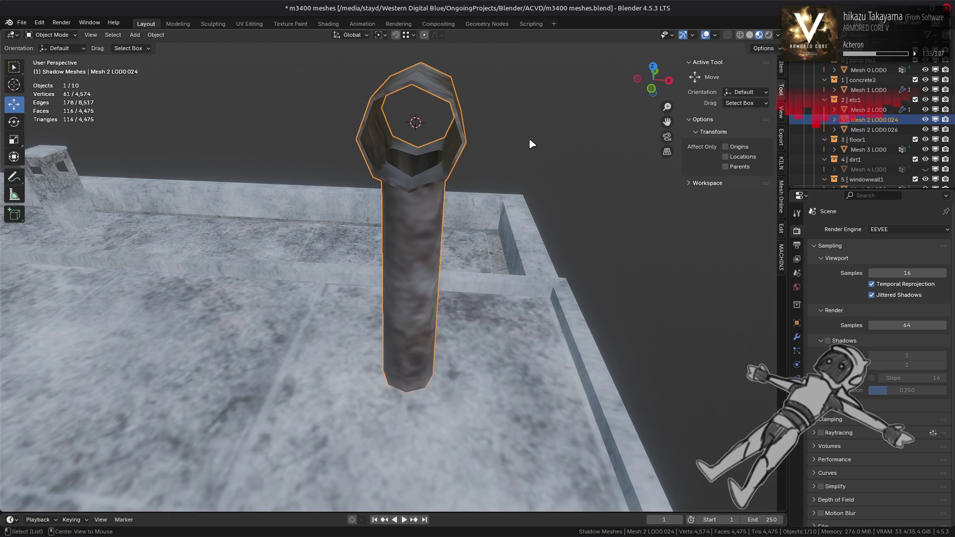
Deselect the pipe and switch the viewport to Solid shading
click(484, 165)
click(750, 35)
scroll(518, 184, down, 3)
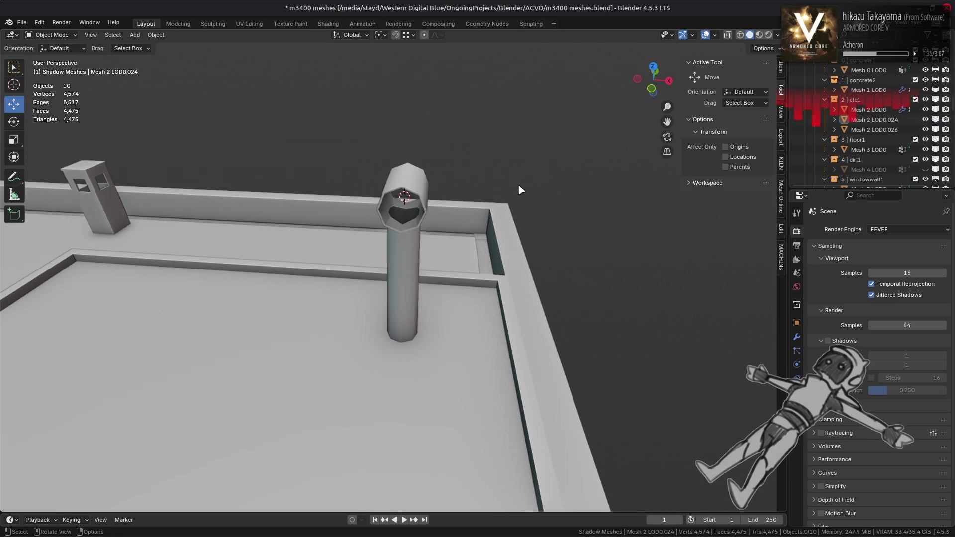
click(778, 36)
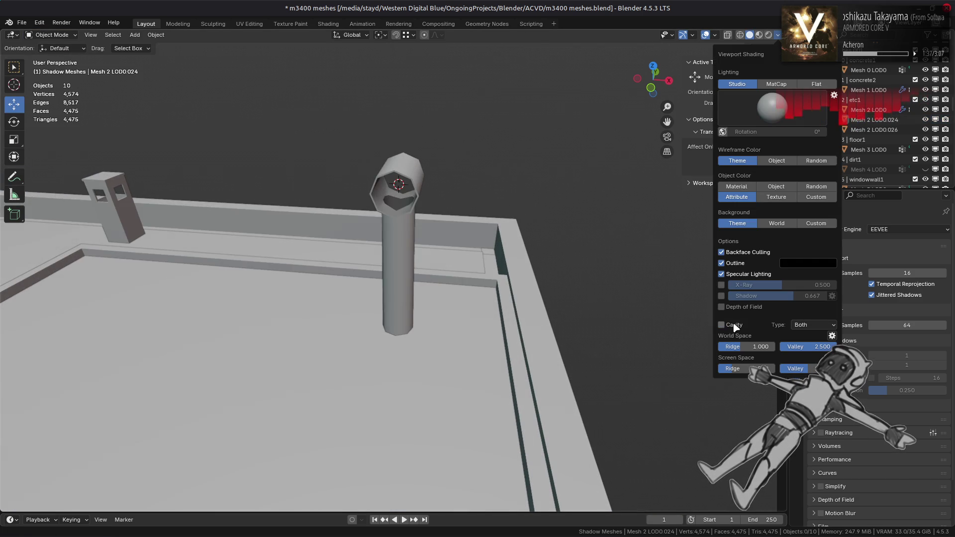
scroll(539, 211, up, 3)
mouse_move(539, 211)
middle_down()
mouse_move(531, 215)
mouse_move(547, 215)
mouse_move(537, 214)
middle_up()
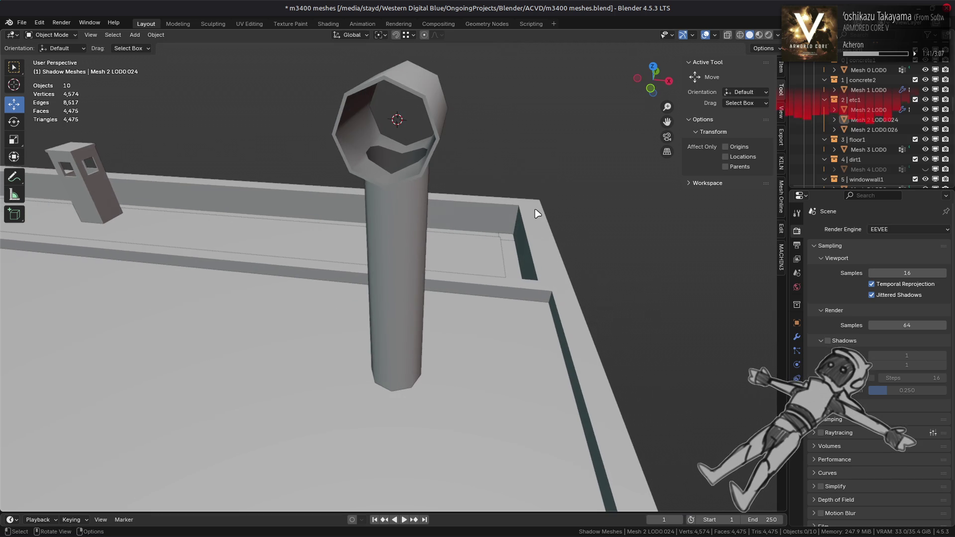
Toggle the shading's Object Color between Object and Attribute, ending on the painted vertex colours
click(778, 35)
click(771, 187)
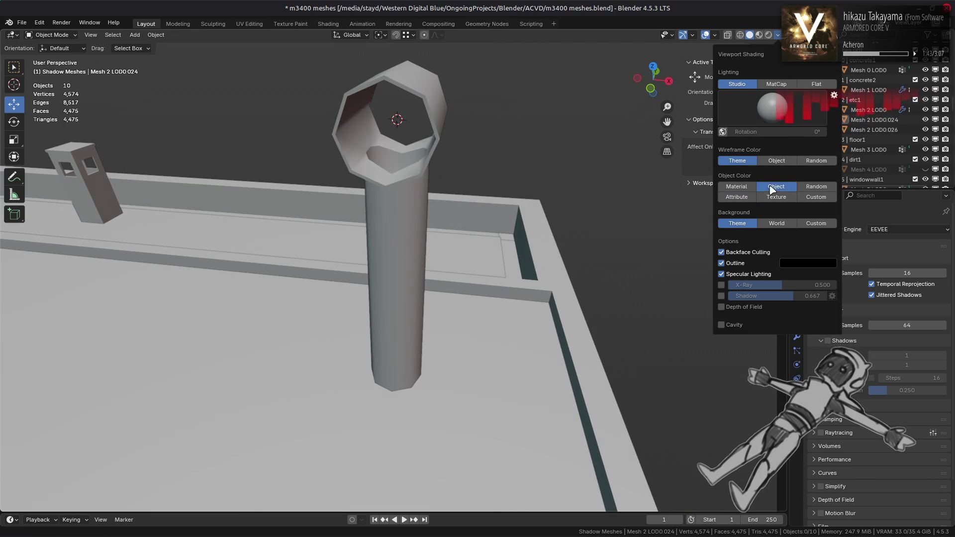
click(738, 197)
click(777, 188)
middle_drag(547, 199, 557, 196)
click(778, 35)
click(737, 197)
click(770, 189)
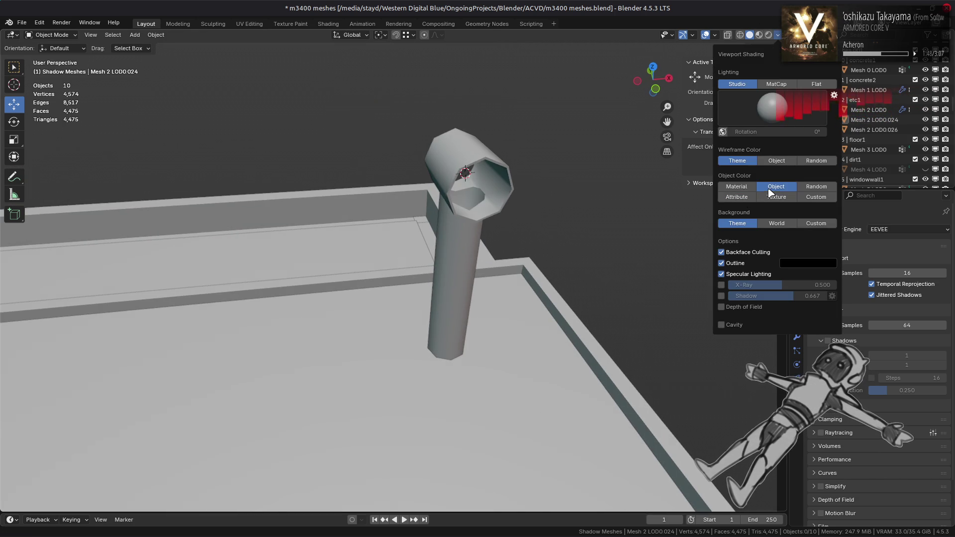
click(737, 197)
Switch to Material Preview, orbit down onto the textured pipe and select it
click(759, 35)
mouse_move(405, 239)
middle_down()
mouse_move(388, 224)
mouse_move(420, 247)
middle_up()
scroll(419, 208, up, 2)
click(414, 286)
Inspect the pipe's etc1 material textures in the Shading workspace, then go back to Layout
key(Tab)
key(Tab)
click(327, 24)
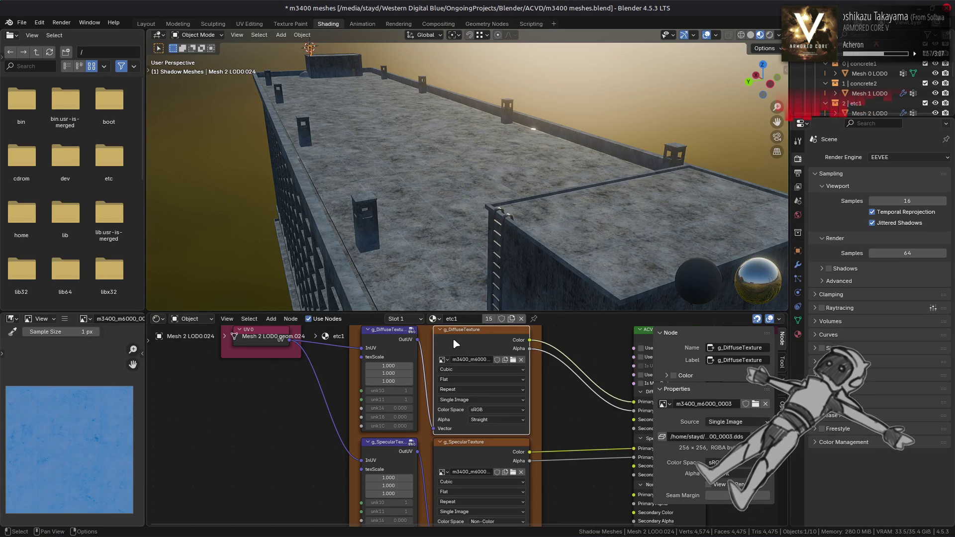
scroll(22, 442, up, 3)
scroll(69, 429, down, 2)
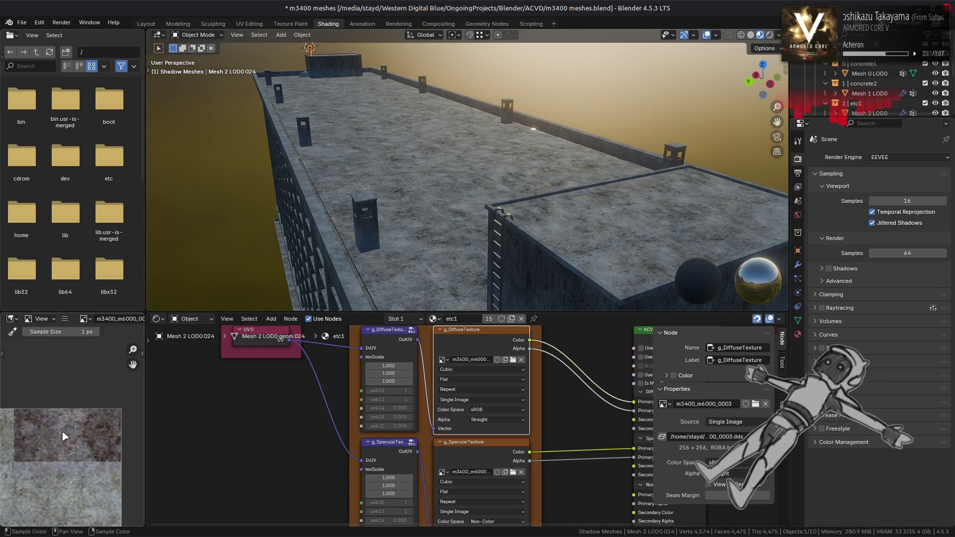
scroll(69, 430, down, 3)
scroll(69, 430, up, 2)
mouse_move(100, 423)
middle_down()
mouse_move(138, 395)
mouse_move(62, 389)
mouse_move(64, 399)
middle_up()
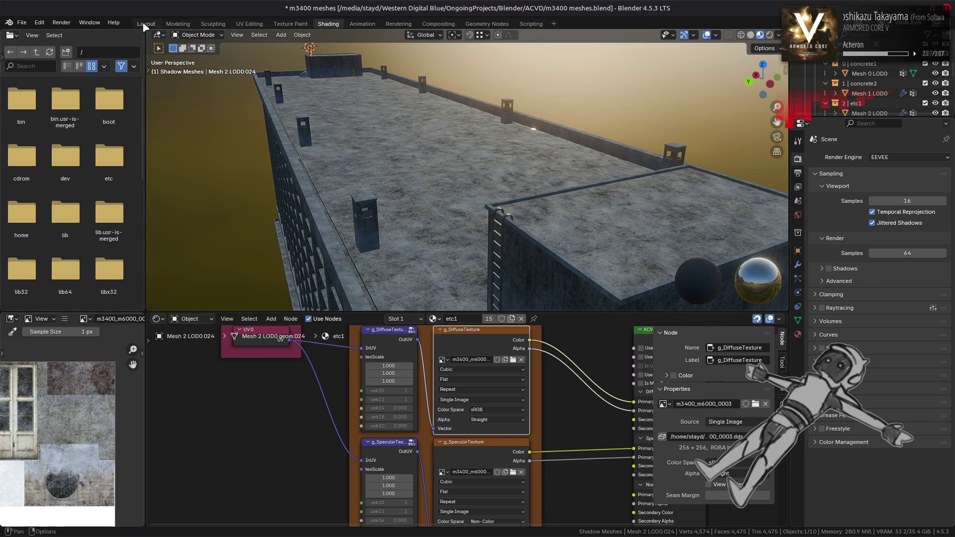
click(146, 24)
Enter Edit Mode on the pipe and select its whole connected body in face mode
key(Tab)
alt+click(430, 221)
key(ctrl+l)
key(3)
middle_drag(429, 222, 292, 101)
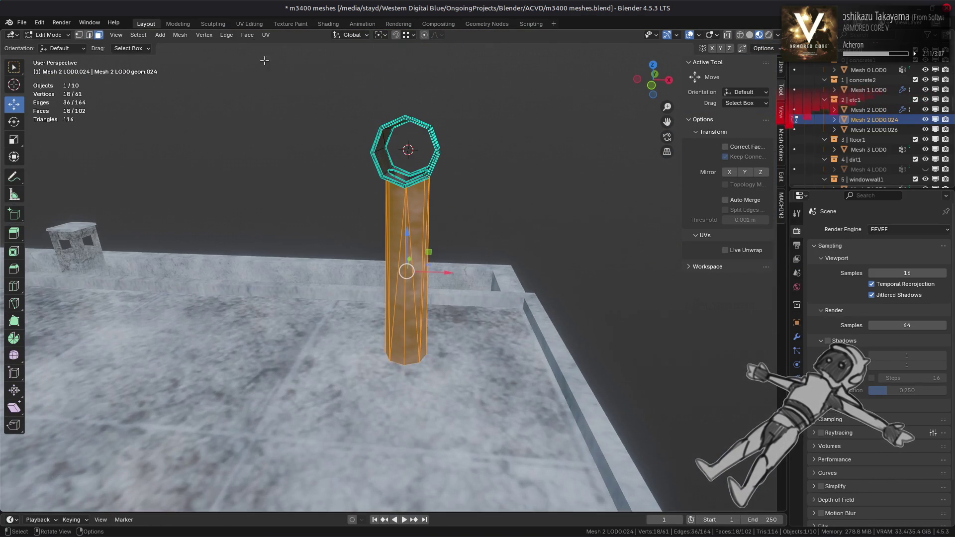
In UV Editing, select the pipe's top cap and move its UVs over the rusty texture
click(249, 24)
scroll(186, 260, up, 5)
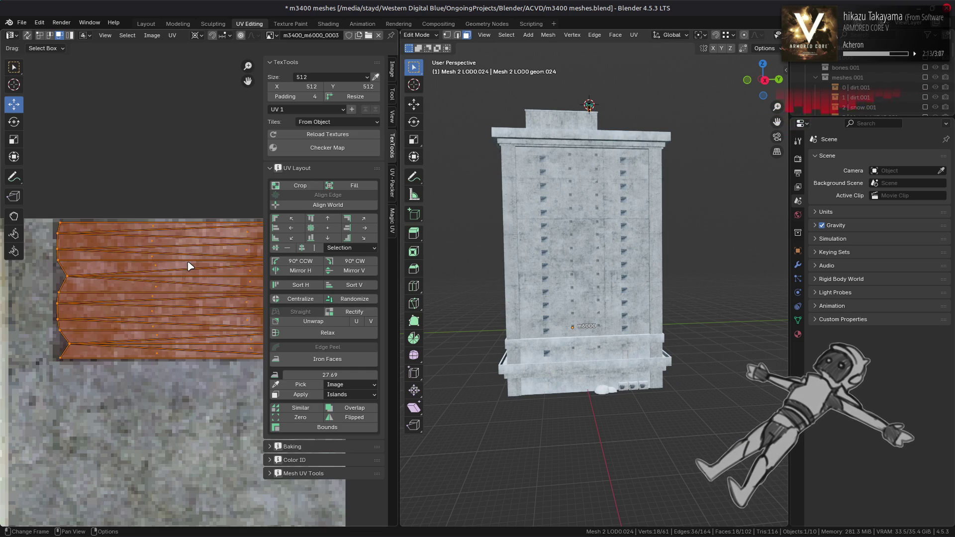
mouse_move(191, 267)
middle_down()
mouse_move(219, 280)
mouse_move(180, 298)
middle_up()
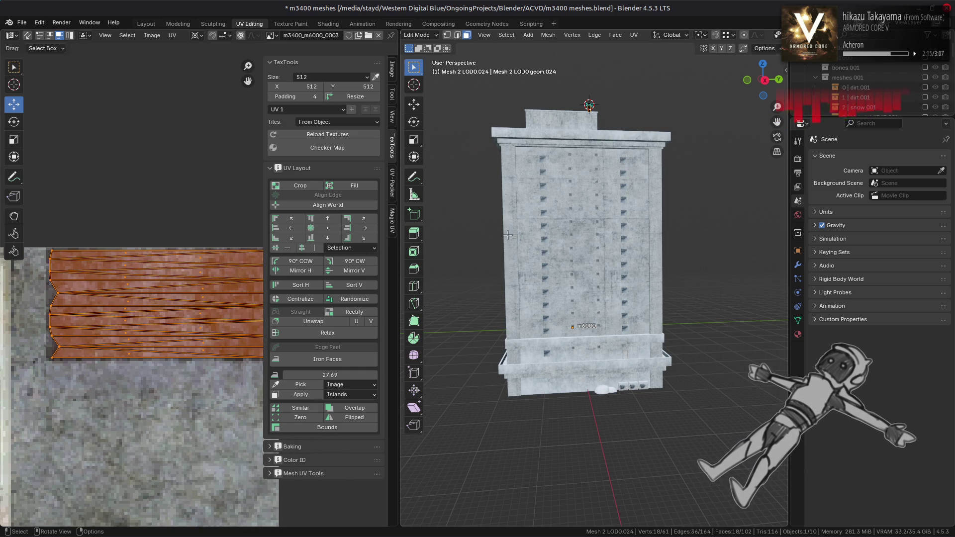
key(KP_Decimal)
click(603, 99)
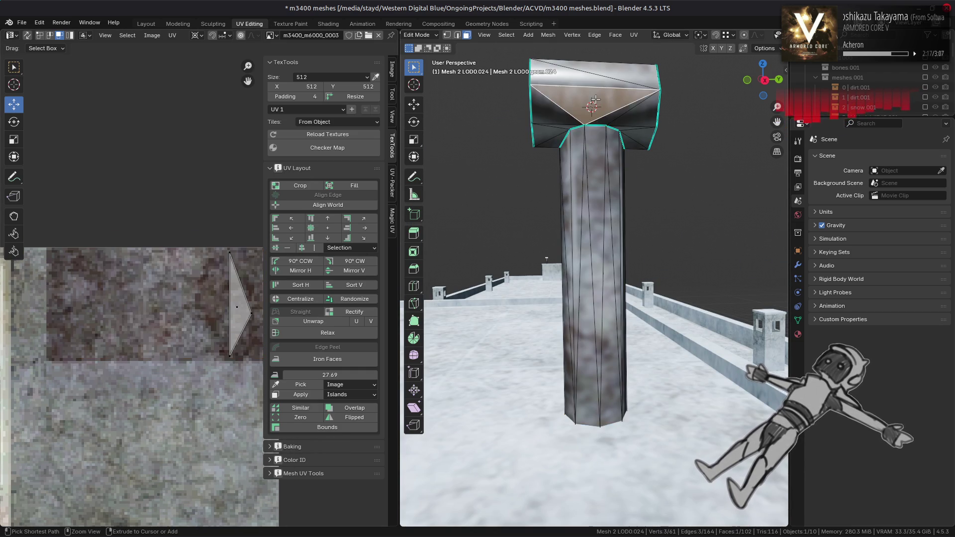
key(ctrl+l)
middle_drag(182, 237, 146, 266)
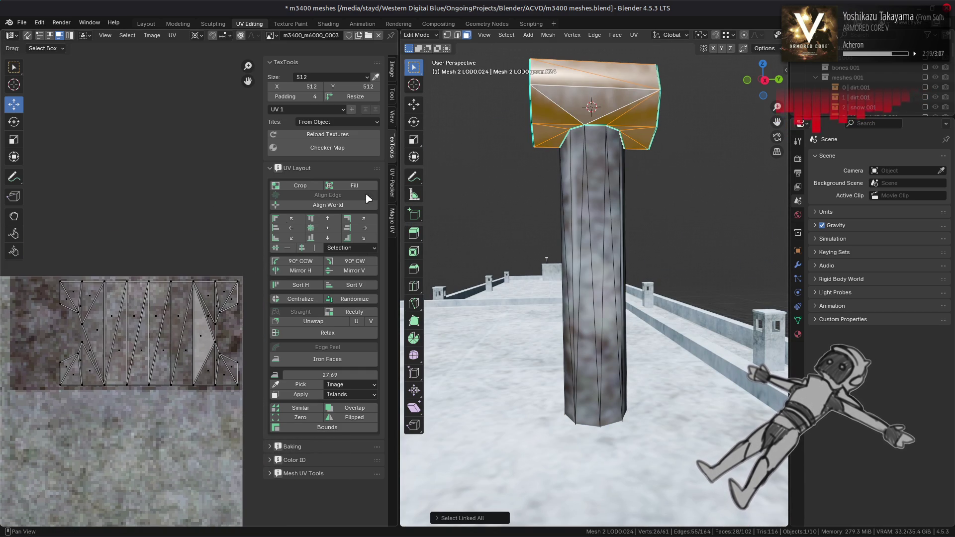
Check the texturing around the octagonal opening, then exit to Object Mode in Layout
mouse_move(535, 138)
middle_down()
mouse_move(621, 228)
mouse_move(664, 181)
mouse_move(621, 230)
mouse_move(627, 254)
middle_up()
ctrl+click(640, 211)
scroll(622, 230, up, 2)
key(alt+a)
key(Tab)
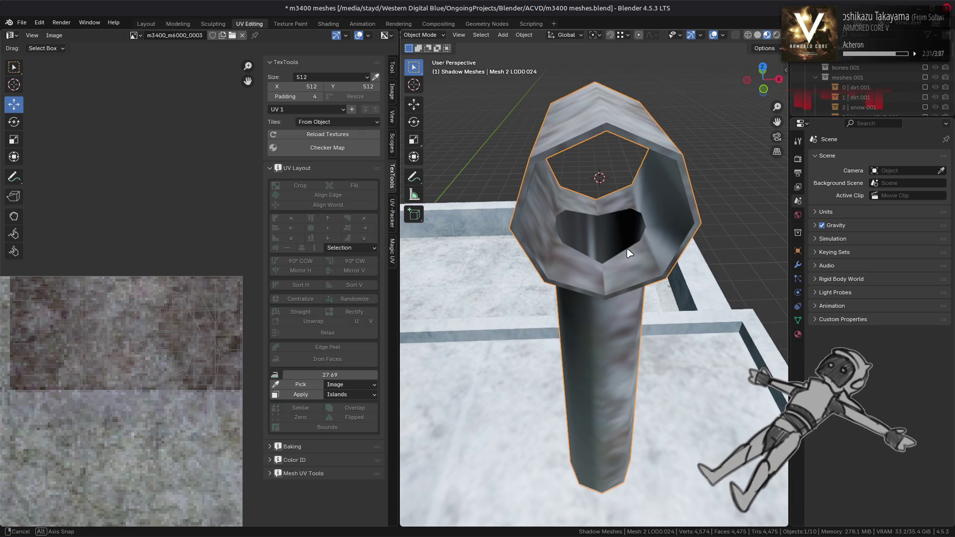
key(Tab)
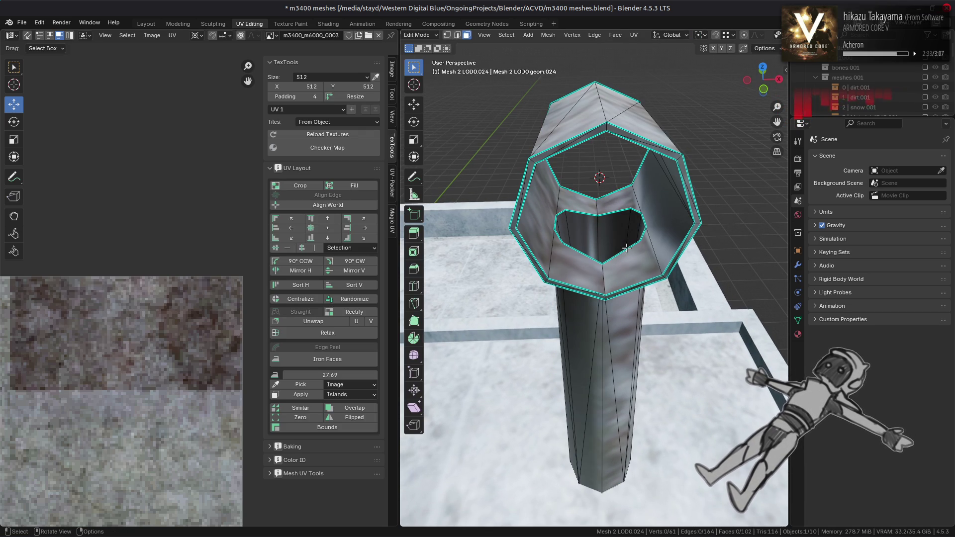
middle_drag(627, 248, 618, 221)
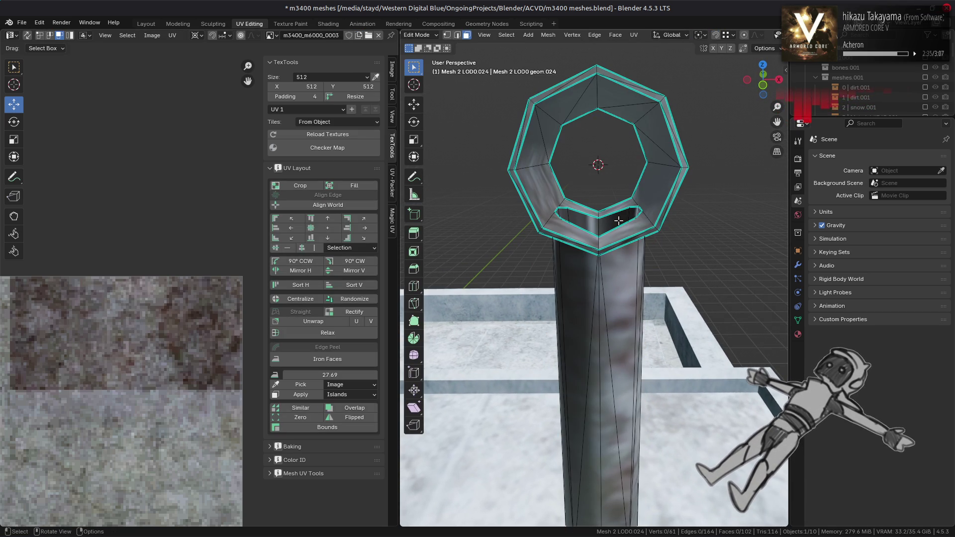
key(Tab)
click(145, 24)
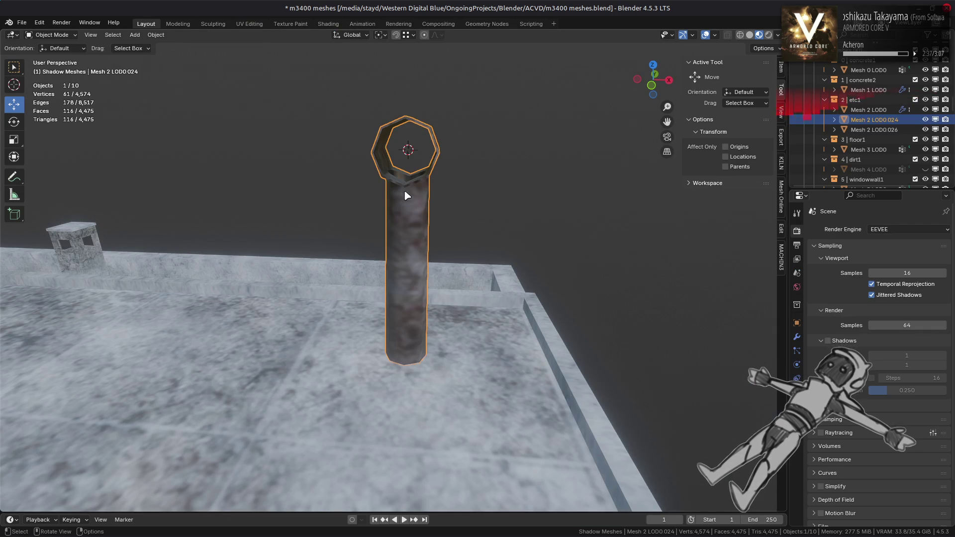
Deselect the pipe and orbit around to view its top from new angles
click(437, 170)
middle_drag(437, 170, 441, 228)
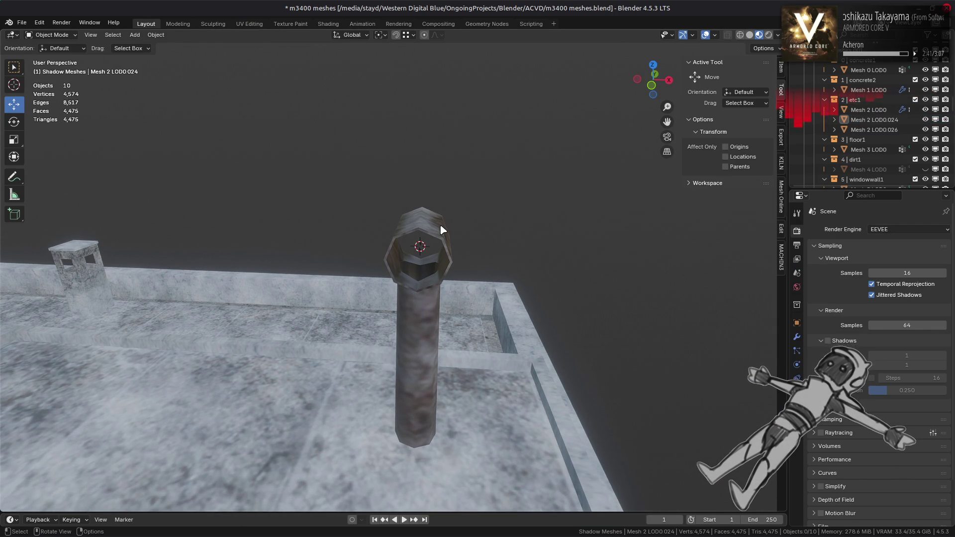
scroll(442, 229, up, 2)
scroll(442, 230, up, 2)
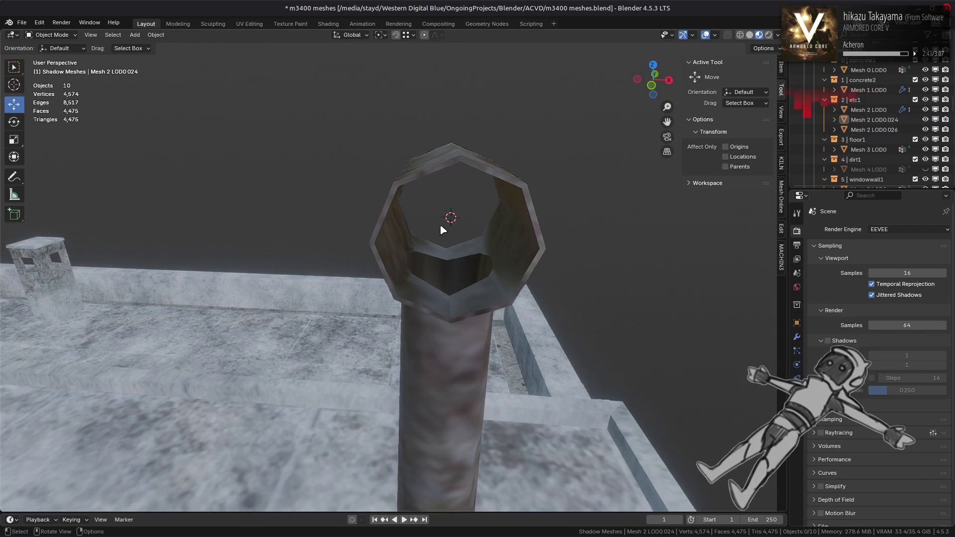
mouse_move(437, 225)
middle_down()
mouse_move(425, 228)
mouse_move(494, 213)
mouse_move(487, 215)
middle_up()
scroll(502, 210, down, 3)
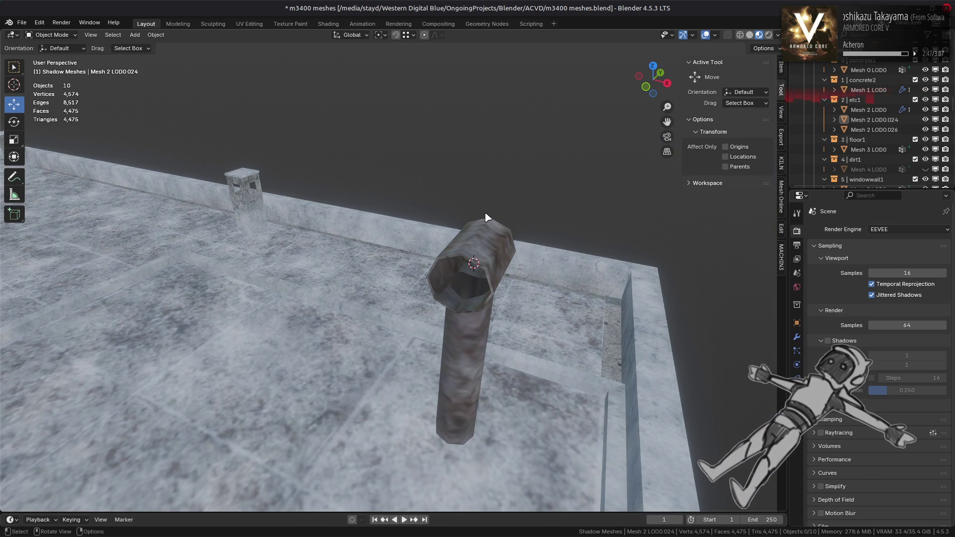
Switch the viewport to Solid shading with Cavity enabled
click(749, 35)
click(777, 35)
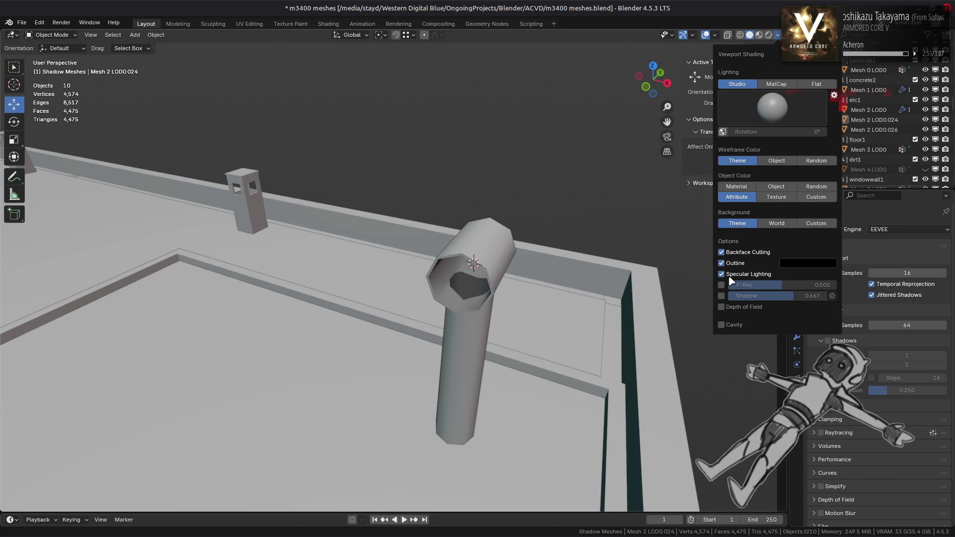
click(721, 325)
click(832, 336)
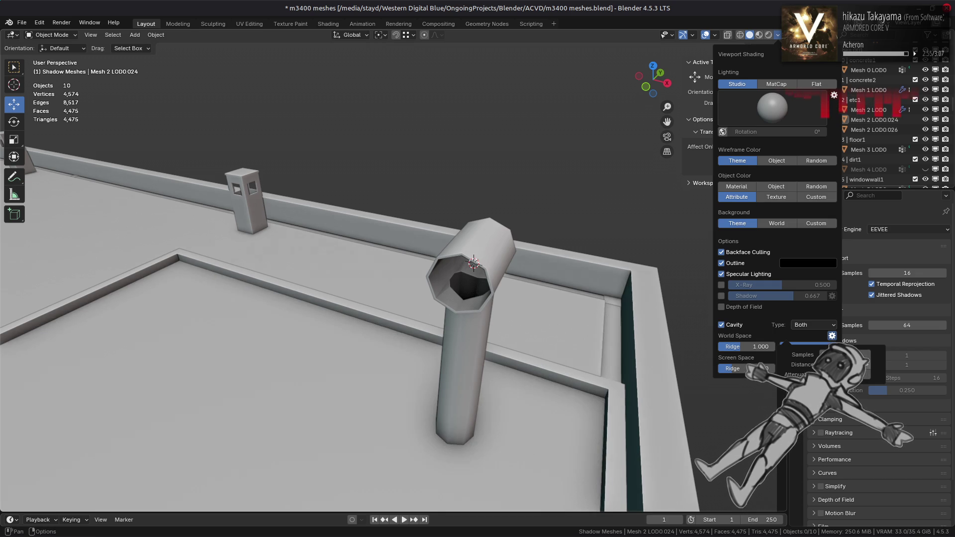
click(735, 325)
click(735, 324)
click(735, 324)
click(735, 324)
scroll(391, 266, down, 1)
scroll(392, 265, down, 1)
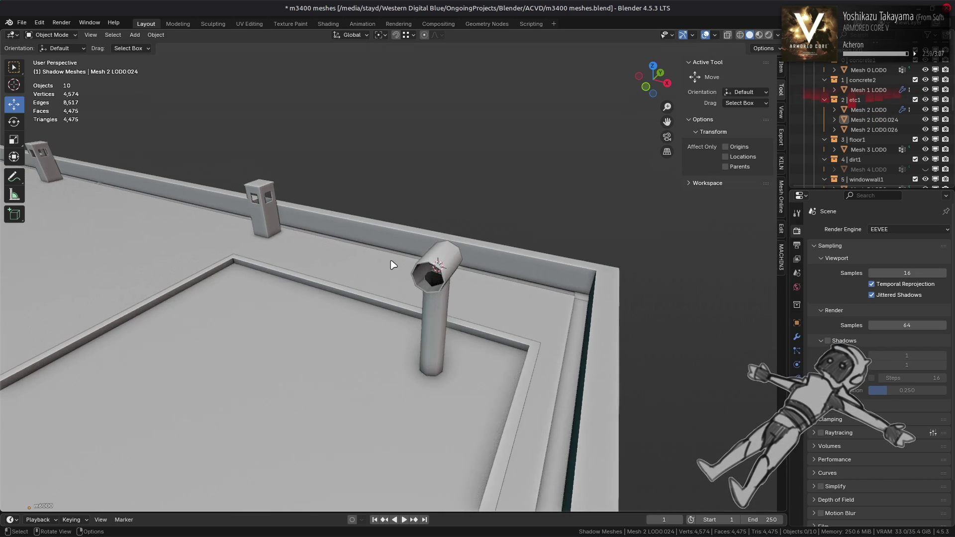
Save the .blend file and snap the 3D cursor away from the pipe top
key(ctrl+s)
mouse_move(428, 264)
middle_down()
mouse_move(366, 264)
mouse_move(410, 269)
middle_up()
mouse_move(333, 251)
middle_down()
mouse_move(299, 252)
mouse_move(283, 226)
middle_up()
key(shift+s)
click(302, 253)
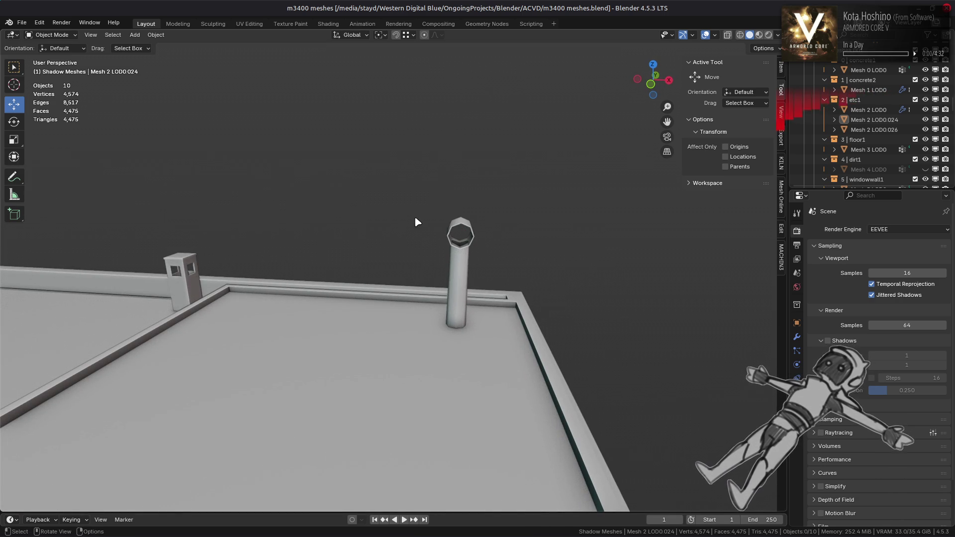
Select Mesh 2 LOD0.026, enter Edit Mode and delete its bottom face
scroll(219, 260, down, 5)
mouse_move(219, 260)
middle_down()
mouse_move(229, 273)
mouse_move(367, 275)
mouse_move(373, 292)
mouse_move(385, 279)
mouse_move(375, 323)
mouse_move(478, 352)
mouse_move(433, 271)
mouse_move(384, 347)
middle_up()
click(481, 355)
key(KP_Decimal)
key(Tab)
click(384, 346)
right_click(485, 348)
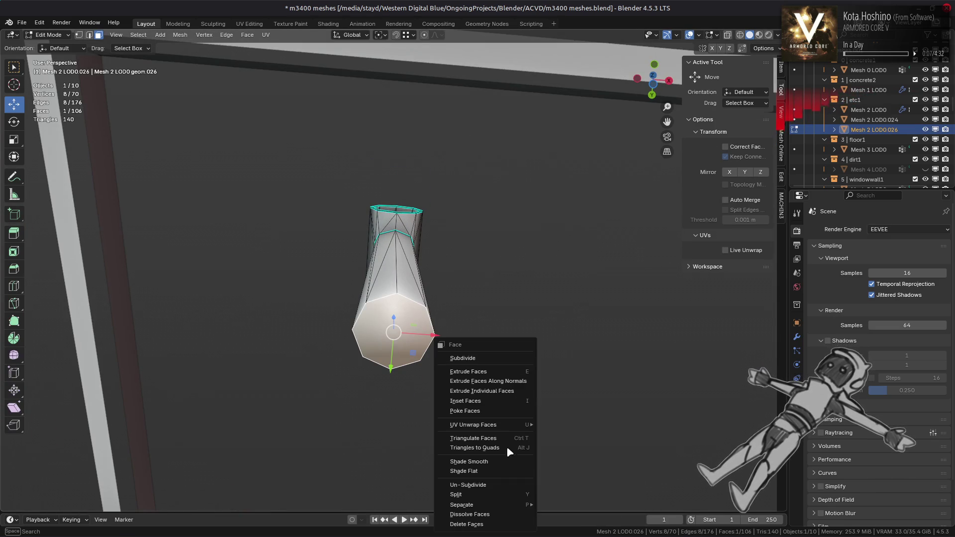
click(485, 520)
scroll(389, 276, up, 5)
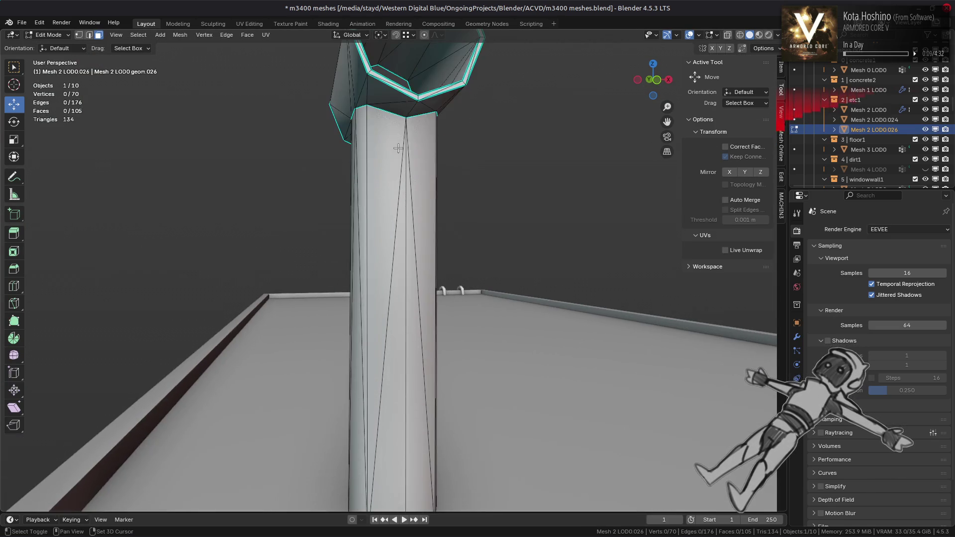